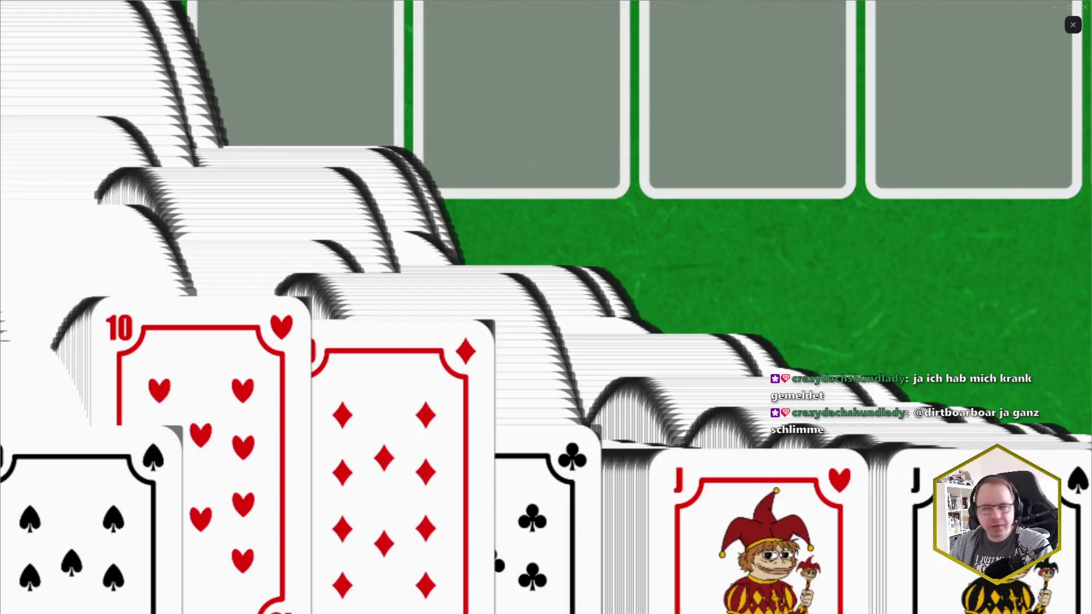
# Zoom out and close the glitched solitaire screenshot in Discord, returning to the browser.
pyautogui.click(1000, 77)
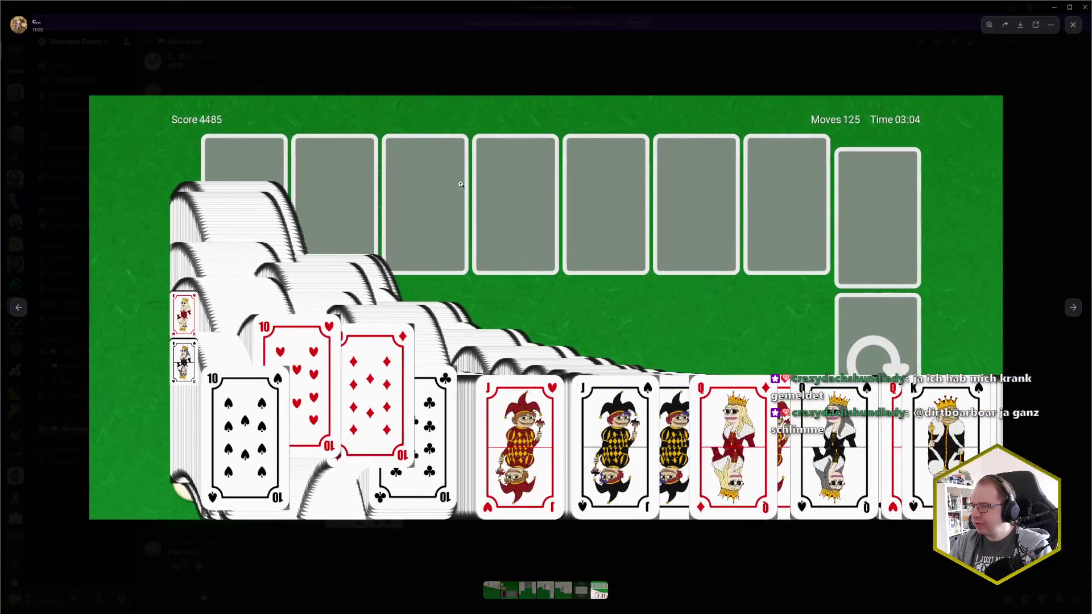
pyautogui.click(1001, 80)
pyautogui.hotkey('alt', 'Tab')
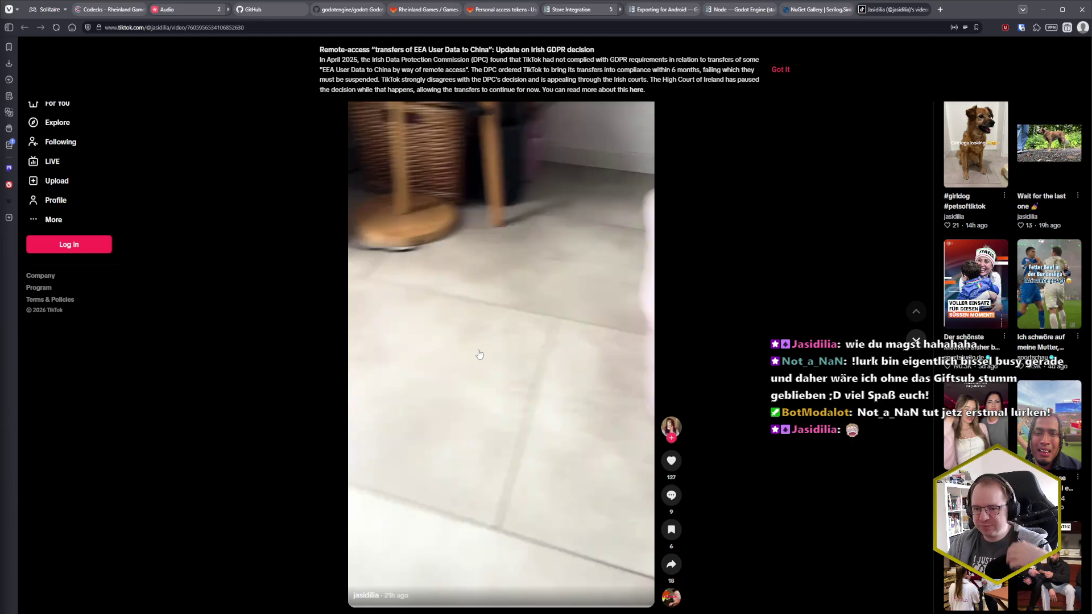
# Resume the dog-in-the-laundry-basket video, rewind it to the start, then close the TikTok tab.
pyautogui.click(510, 351)
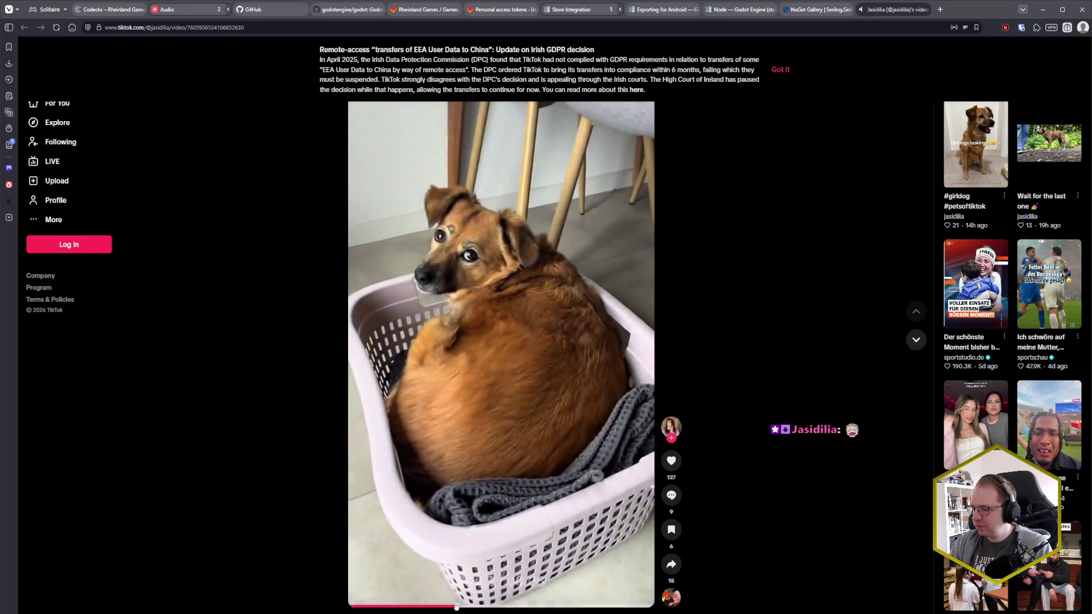
pyautogui.moveTo(456, 607); pyautogui.dragTo(317, 610)
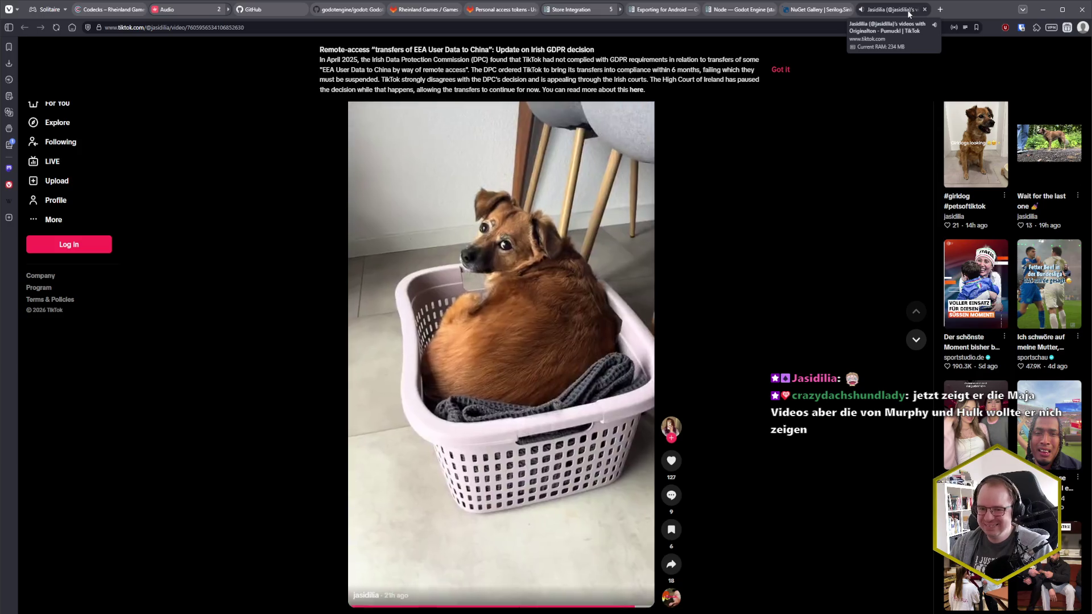
pyautogui.middleClick(906, 15)
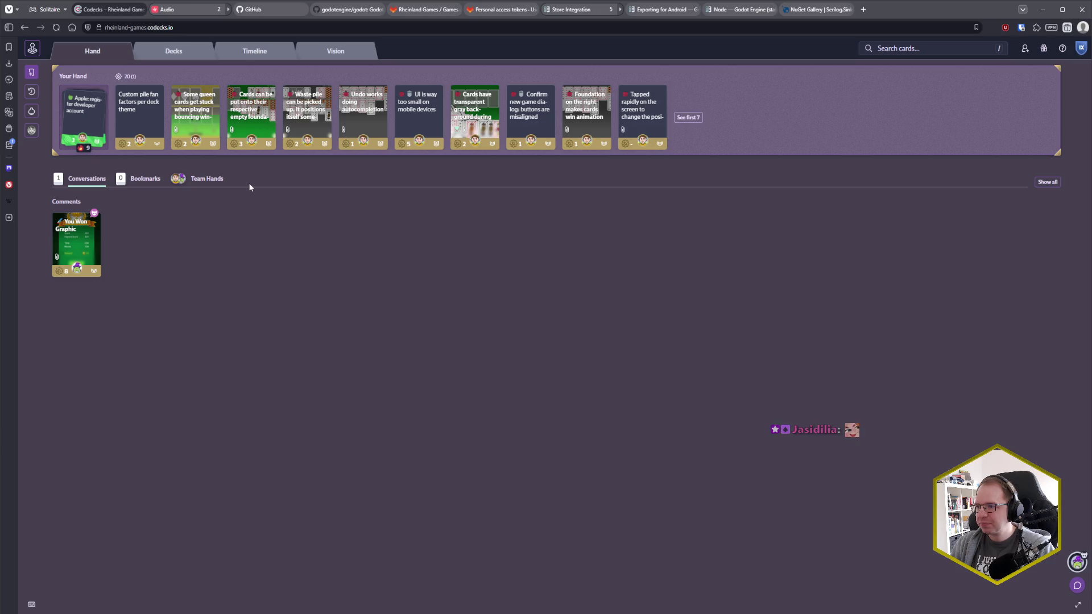
# Open the Codecks bug card about cards landing on any empty foundation pile, then switch to Godot.
pyautogui.click(254, 118)
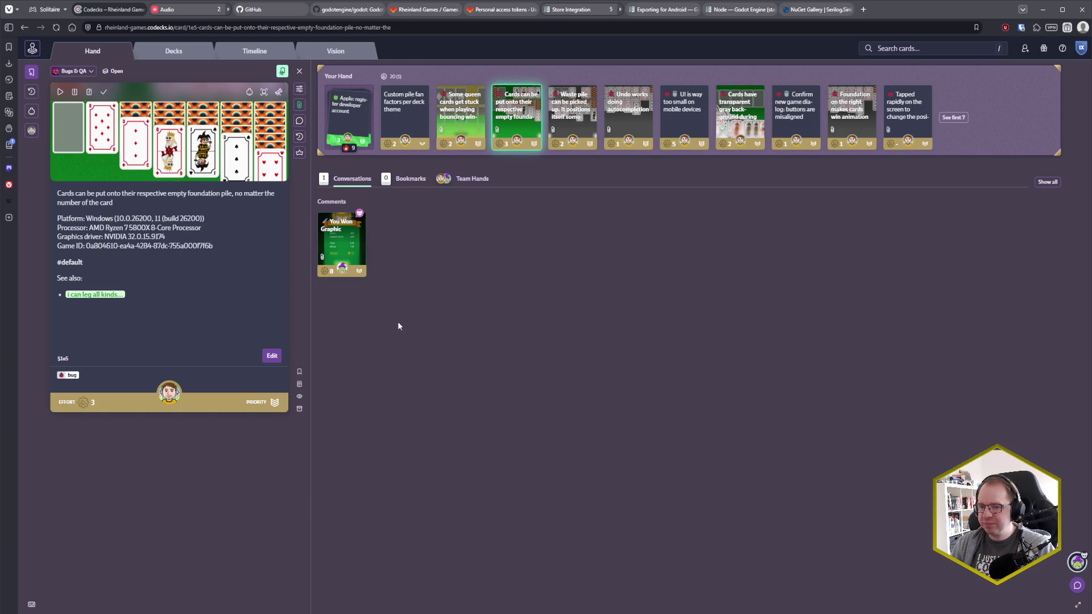
pyautogui.hotkey('alt', 'Tab')
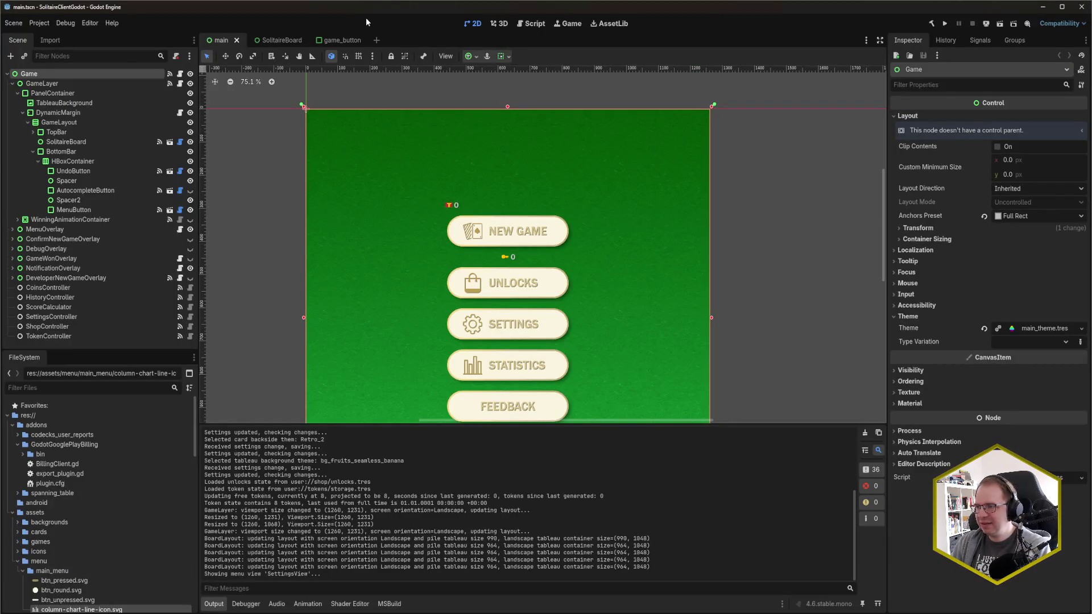
# Run the solitaire game, start a new game and move the Q♣ onto the clubs foundation.
pyautogui.press('F5')
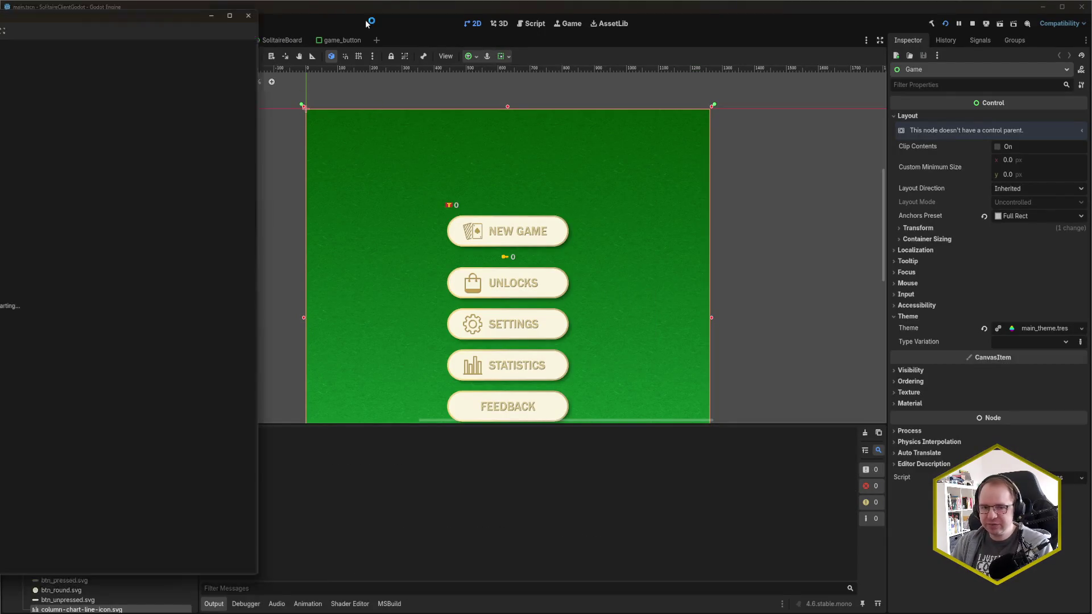
pyautogui.moveTo(106, 7); pyautogui.dragTo(927, 15)
pyautogui.click(837, 195)
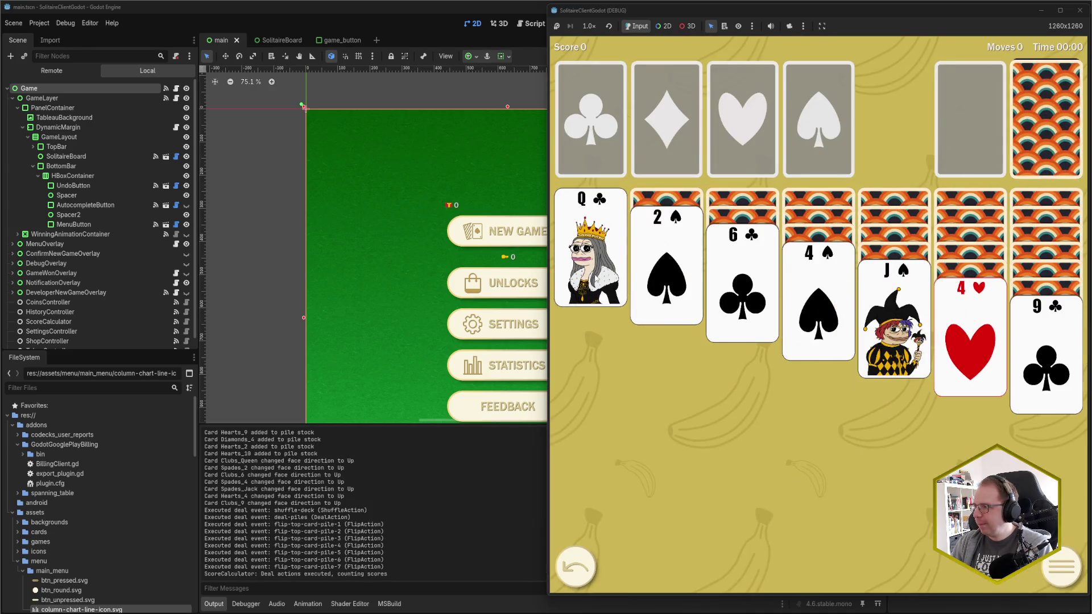
pyautogui.moveTo(597, 261)
pyautogui.mouseDown()
pyautogui.moveTo(631, 191)
pyautogui.moveTo(578, 96)
pyautogui.mouseUp()
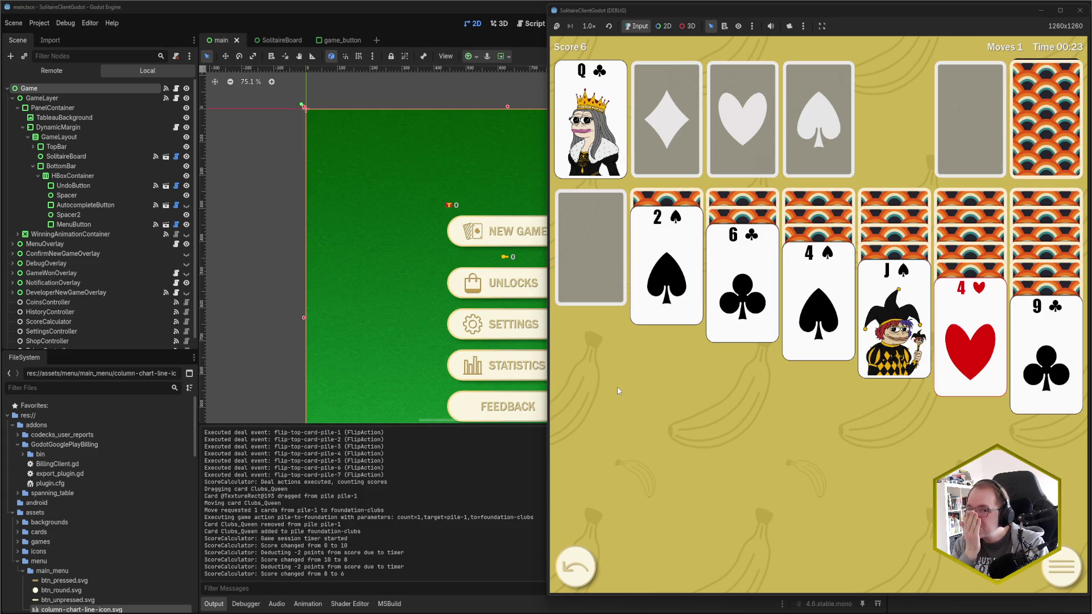
# Reposition the game window, open the in-game menu and close the running game.
pyautogui.moveTo(969, 12); pyautogui.dragTo(737, 18)
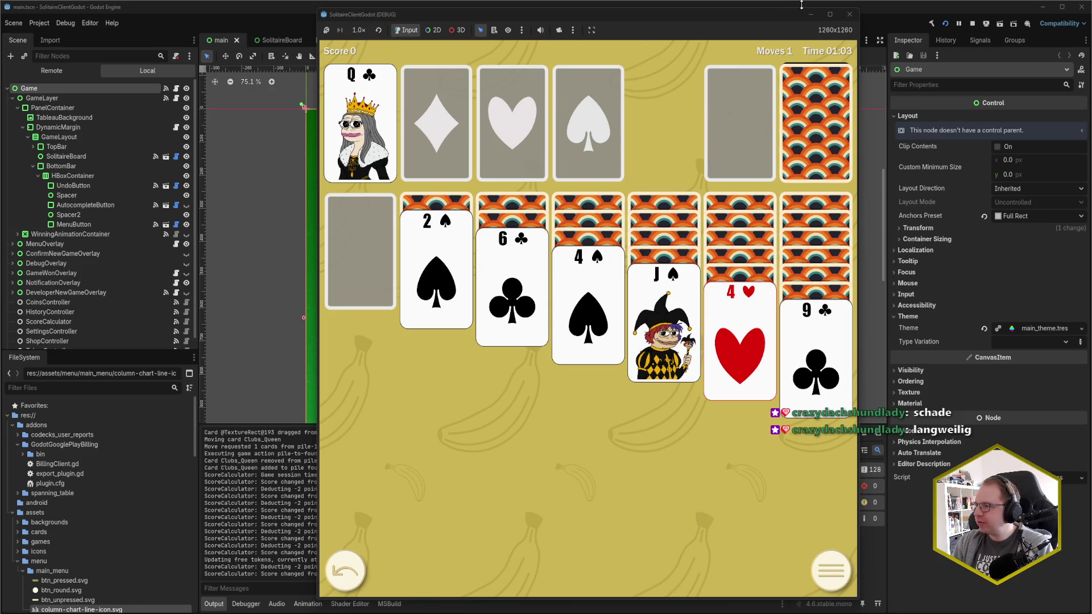
pyautogui.moveTo(642, 21); pyautogui.dragTo(858, 22)
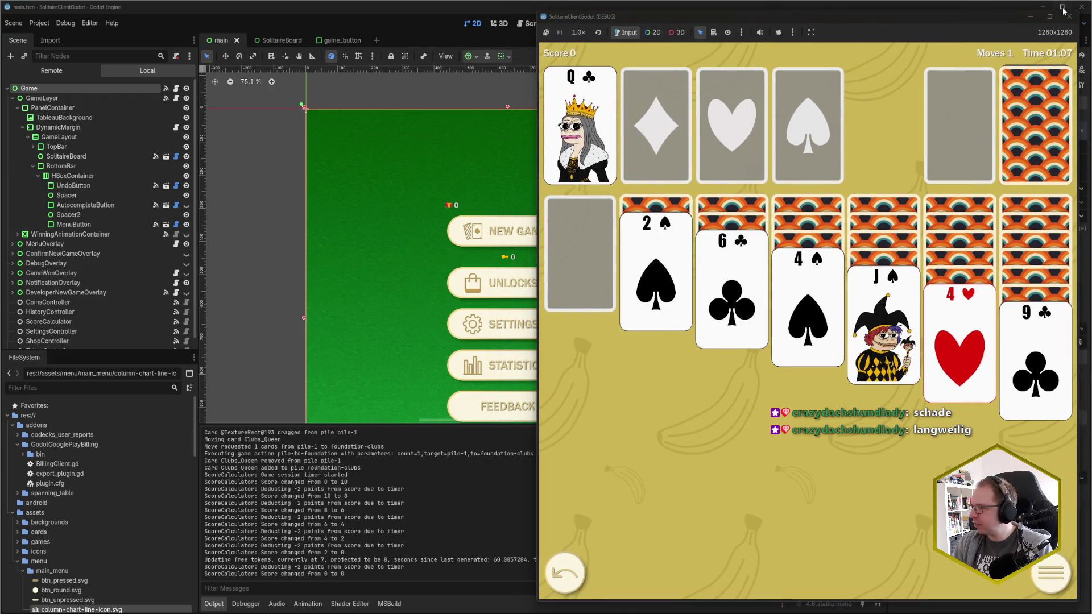
pyautogui.click(1058, 588)
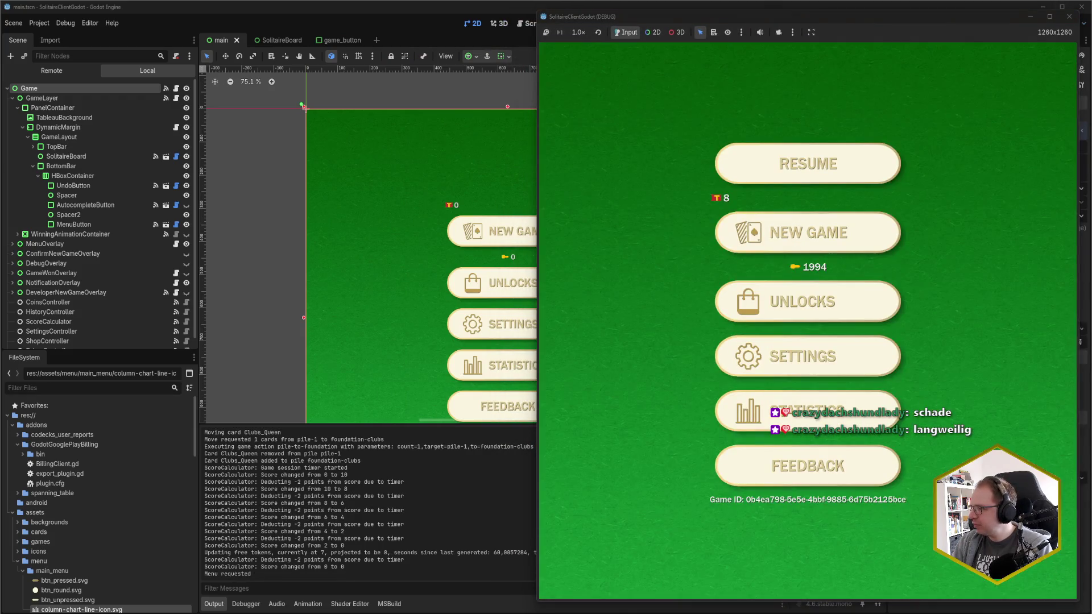
pyautogui.click(1069, 16)
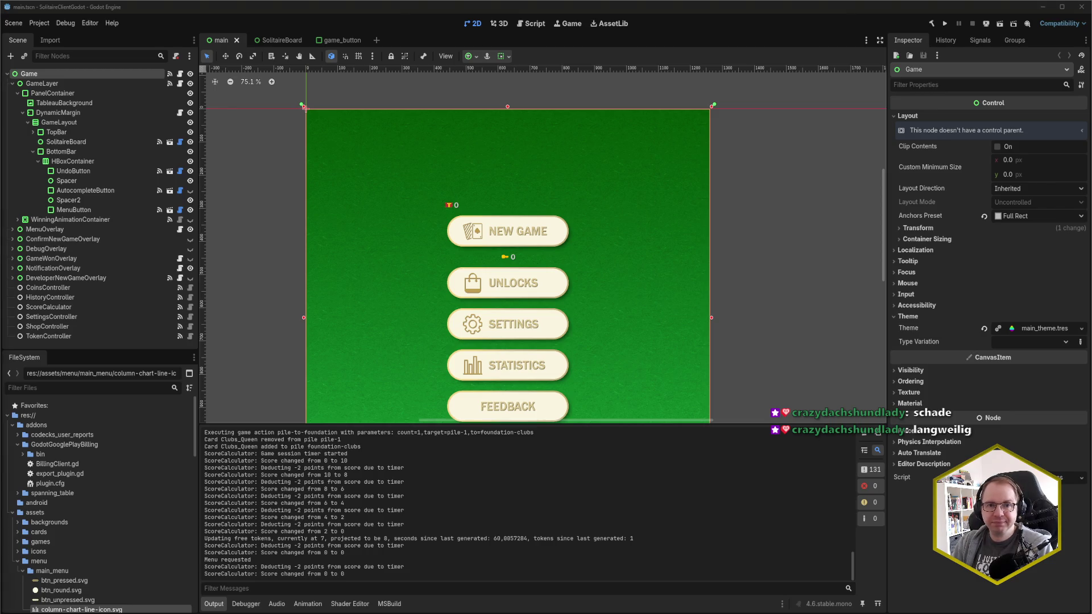
# Switch to Rider and open SolitaireBoardLayout.cs from the recent files list.
pyautogui.hotkey('alt', 'Tab')
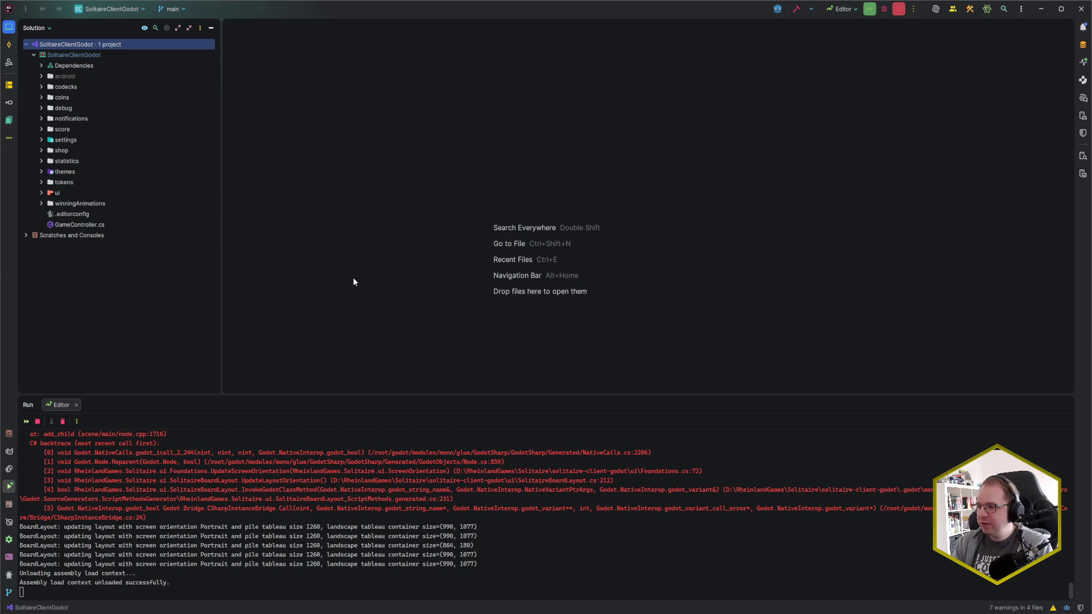
pyautogui.press('shift')
pyautogui.press('shift')
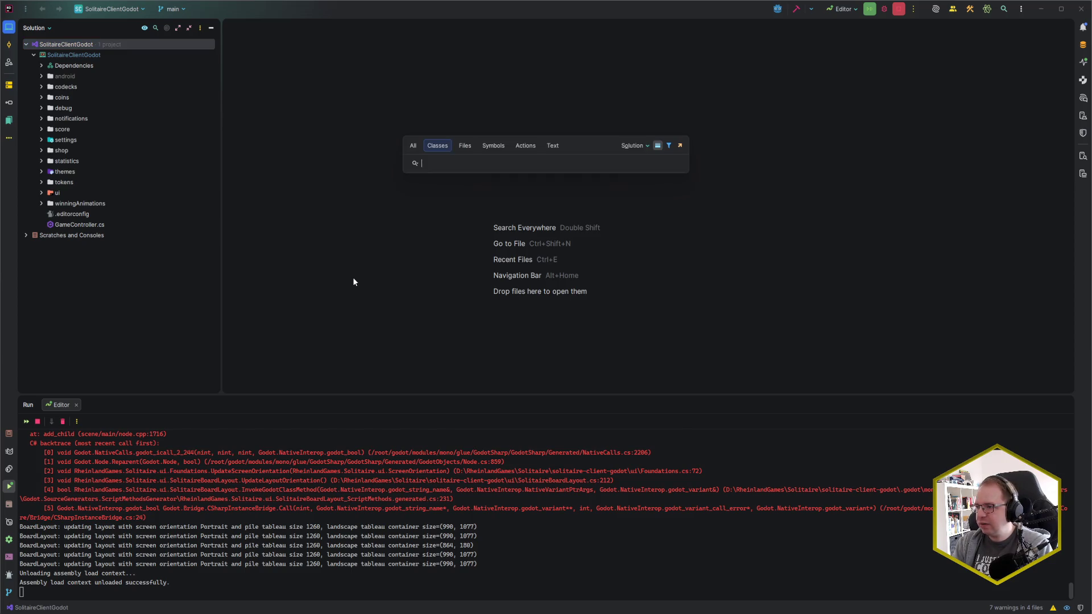
pyautogui.press('Escape')
pyautogui.press('shift')
pyautogui.press('shift')
pyautogui.write('Found')
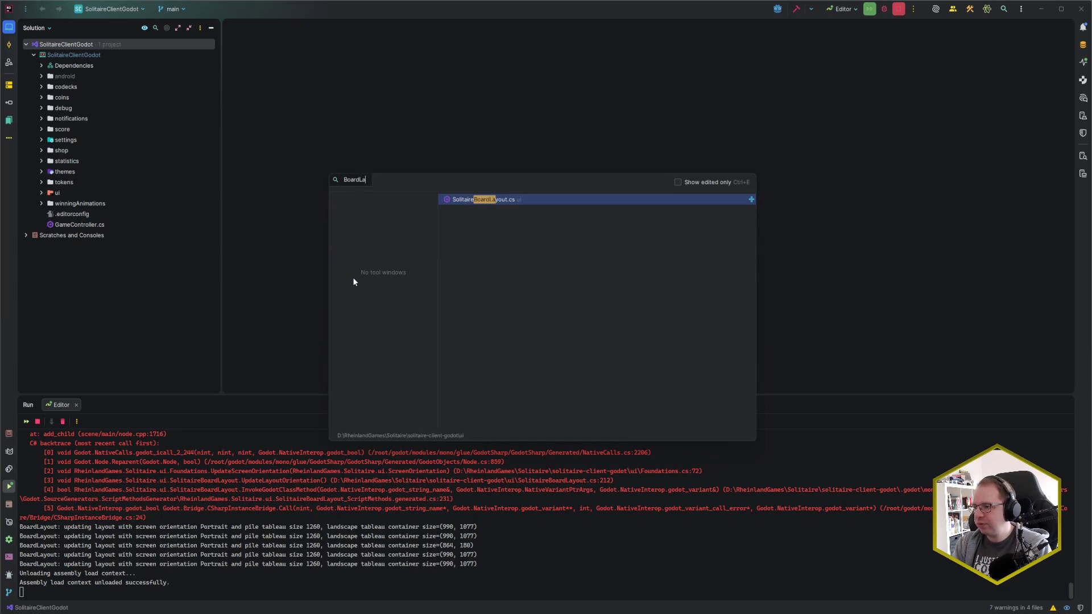
pyautogui.press('Return')
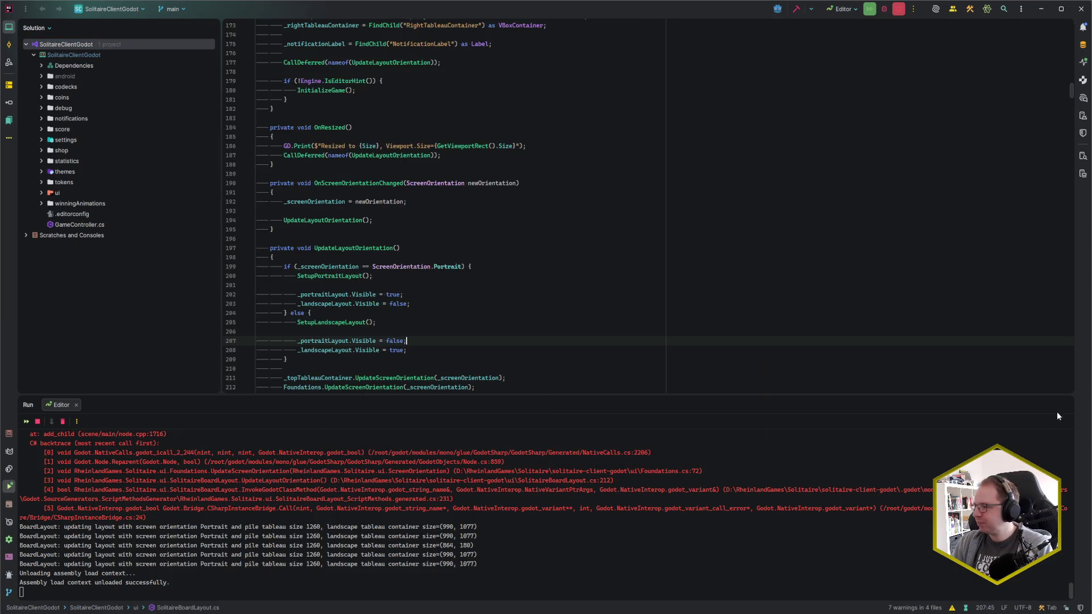
# Jump to ExecuteGameAction and set a breakpoint on the _game.Play line 690.
pyautogui.hotkey('ctrl', 'F12')
pyautogui.write('Exec')
pyautogui.write('uteGa')
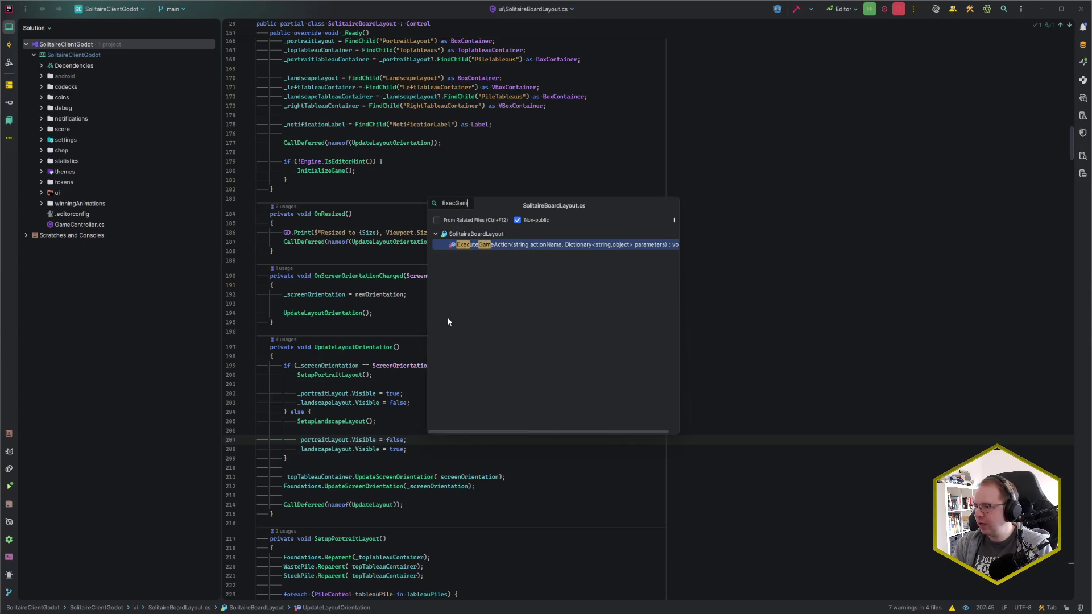
pyautogui.press('Return')
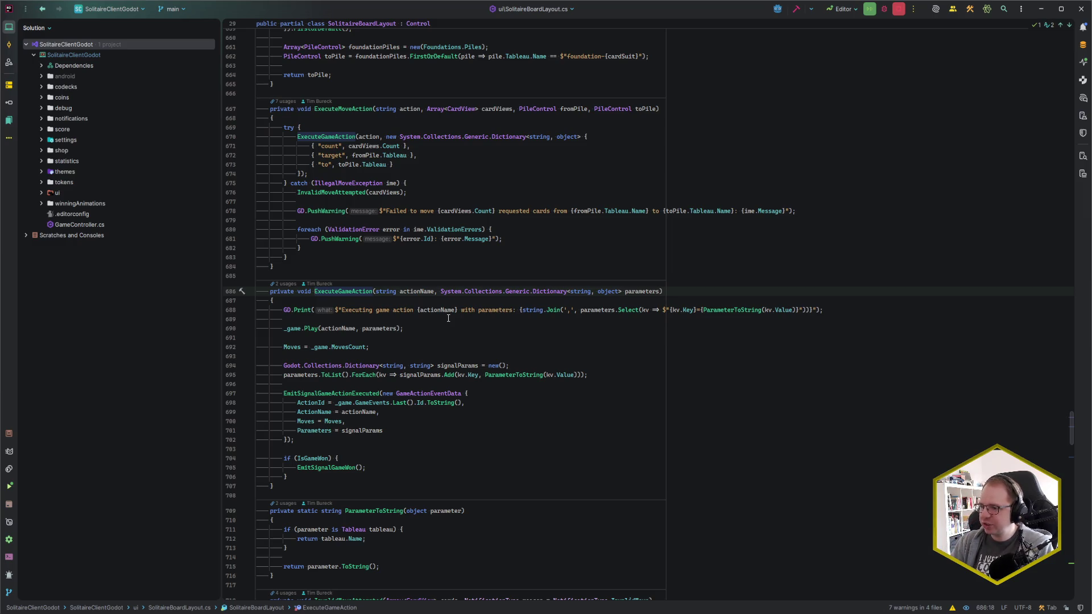
pyautogui.click(241, 330)
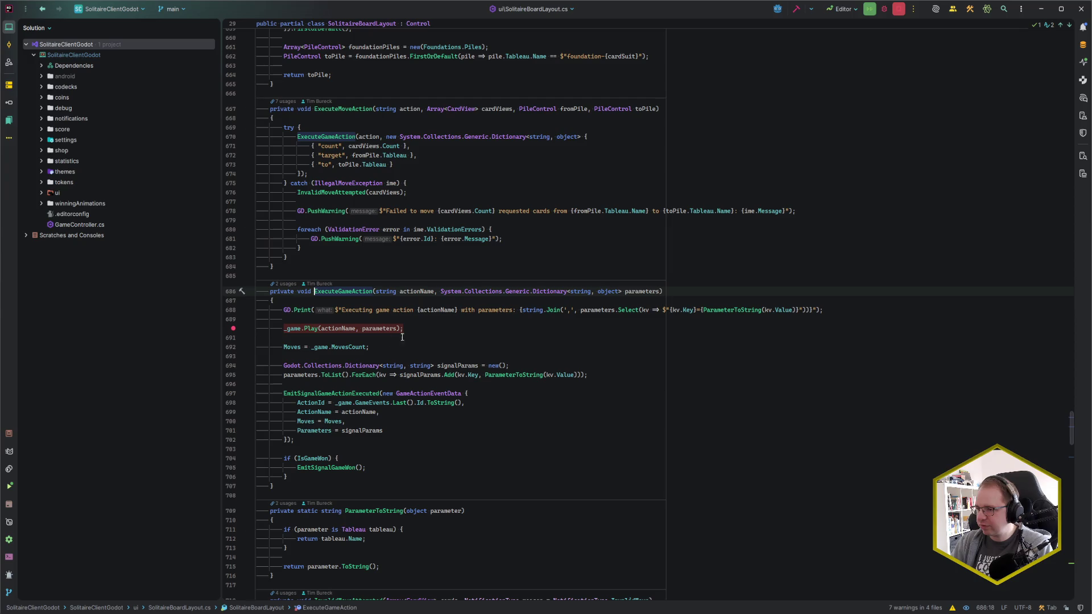
pyautogui.click(419, 332)
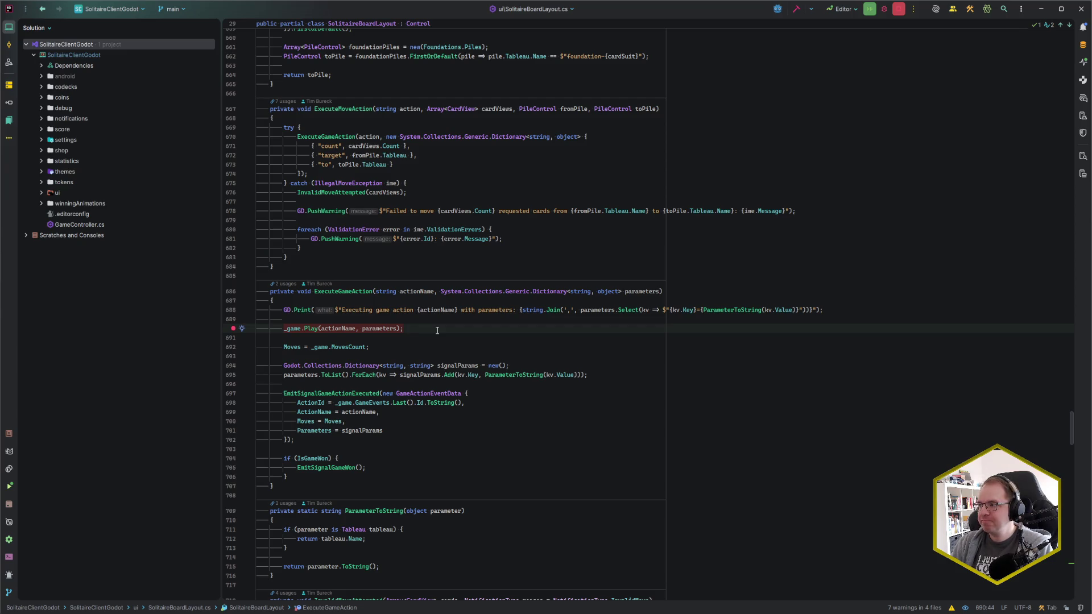
pyautogui.hotkey('alt', 'shift', 'F9')
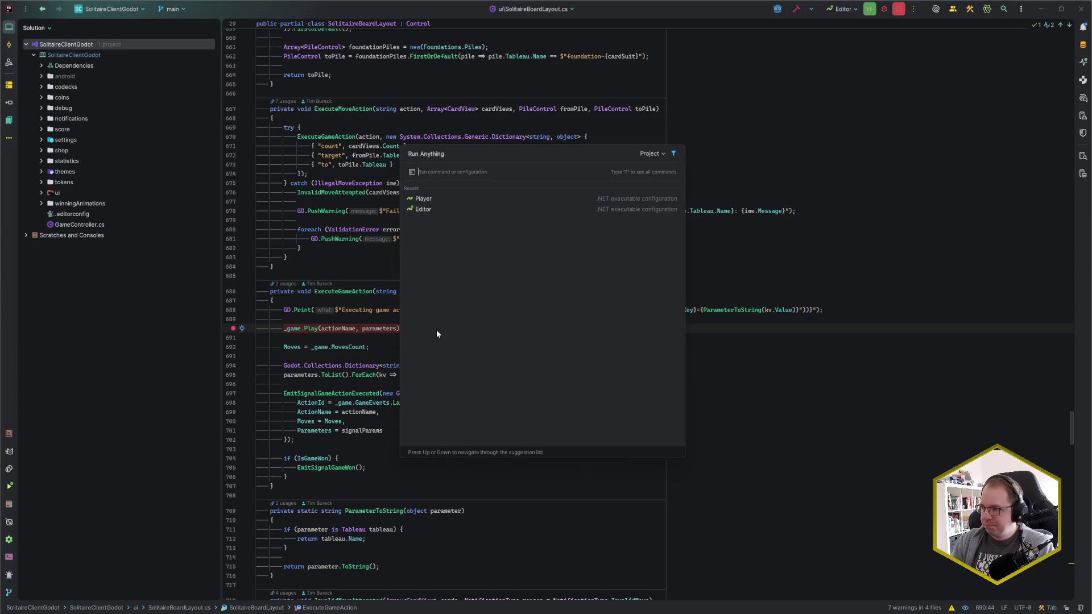
# Debug the Player configuration, start a new game and drag the 9♠ toward the foundations.
pyautogui.press('Return')
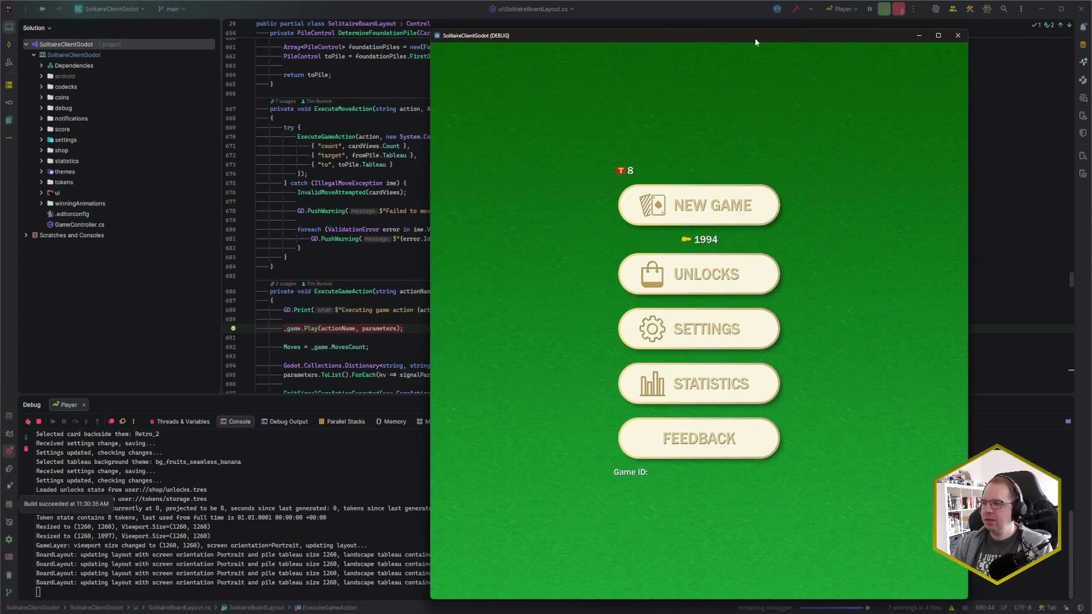
pyautogui.moveTo(755, 42); pyautogui.dragTo(851, 37)
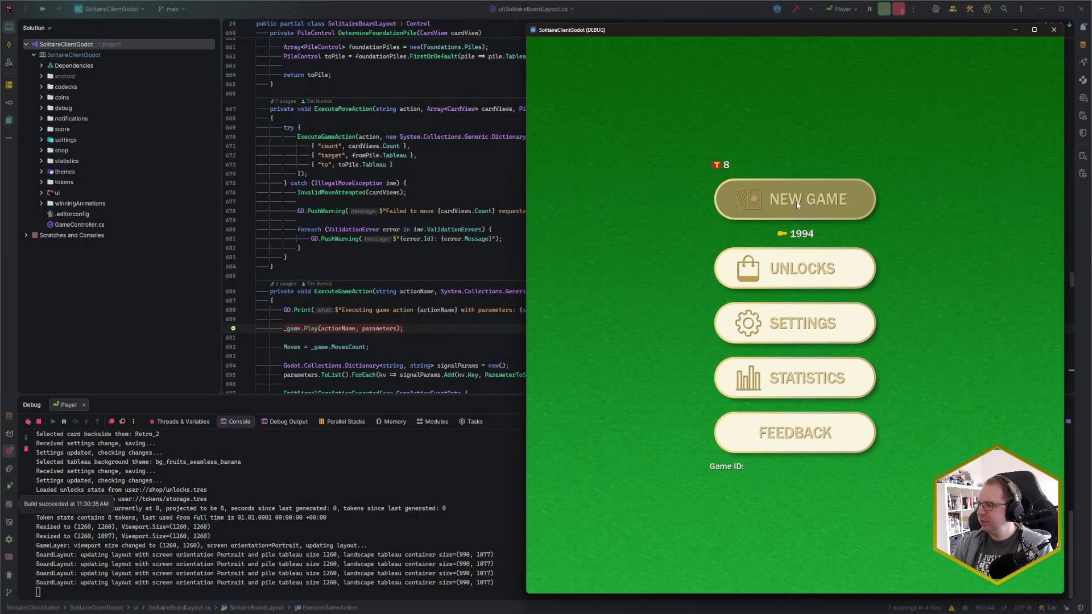
pyautogui.click(796, 201)
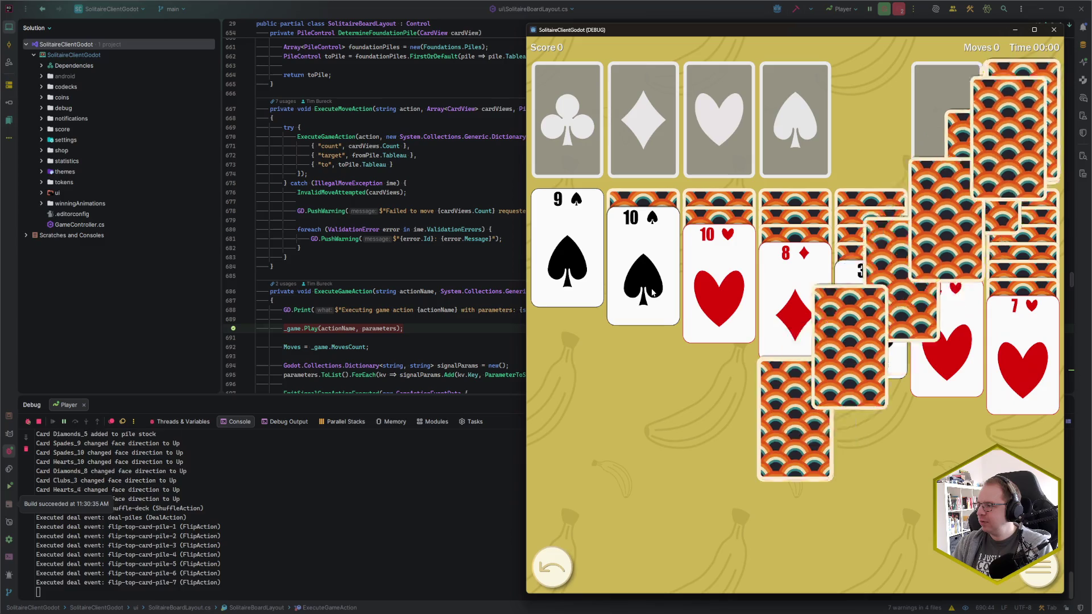
pyautogui.moveTo(567, 268)
pyautogui.mouseDown()
pyautogui.moveTo(753, 127)
pyautogui.moveTo(781, 85)
pyautogui.moveTo(774, 69)
pyautogui.mouseUp()
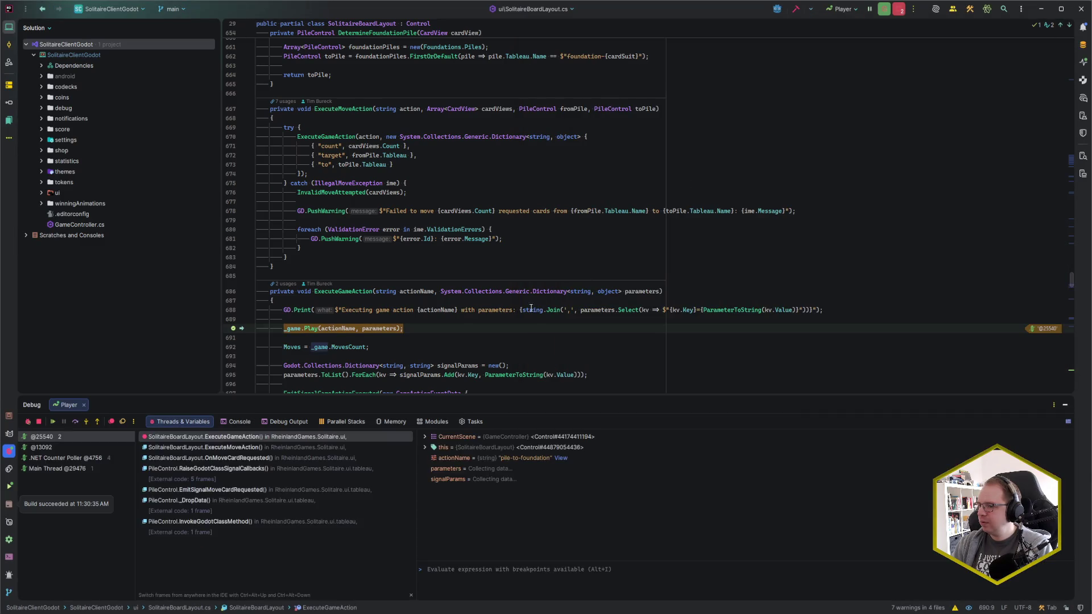
# Expand the parameters entries, including the [1] target and [2] destination values.
pyautogui.click(406, 328)
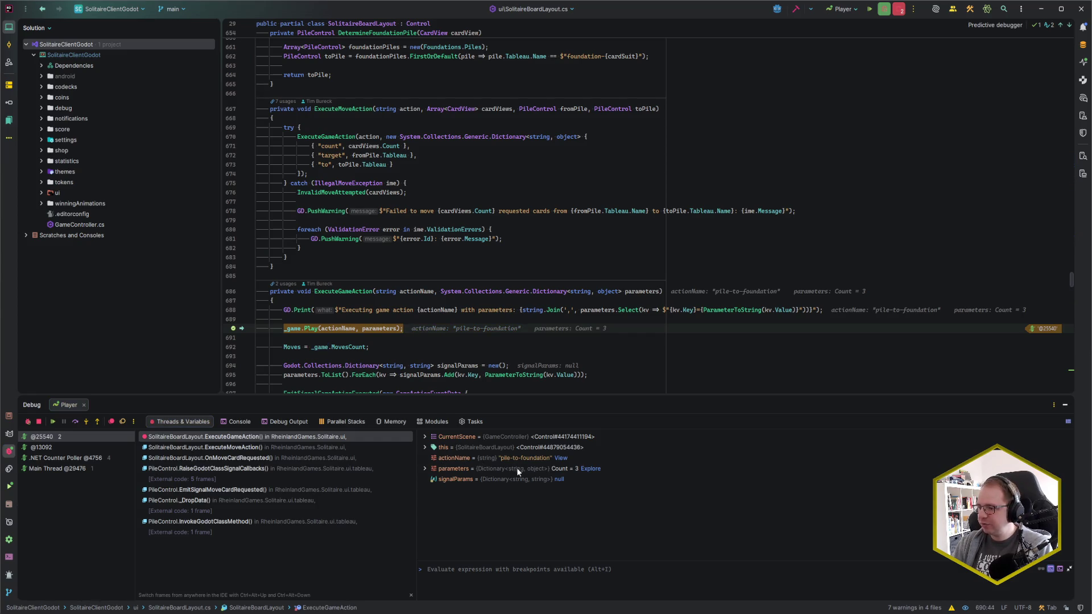
pyautogui.click(419, 469)
pyautogui.click(424, 468)
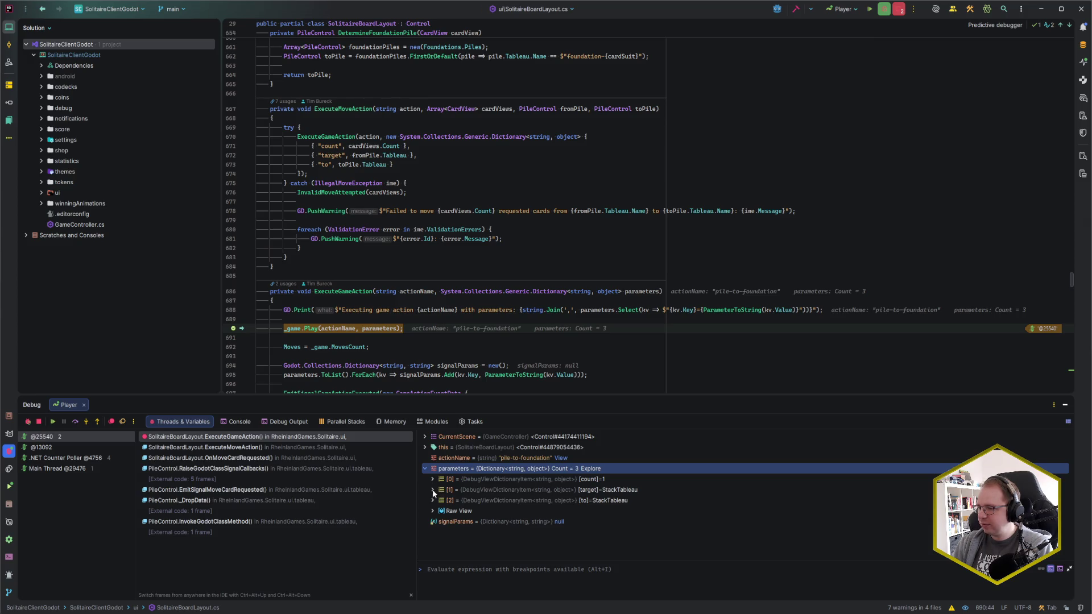
pyautogui.click(433, 489)
pyautogui.click(432, 520)
pyautogui.scroll(-1, 455, 503)
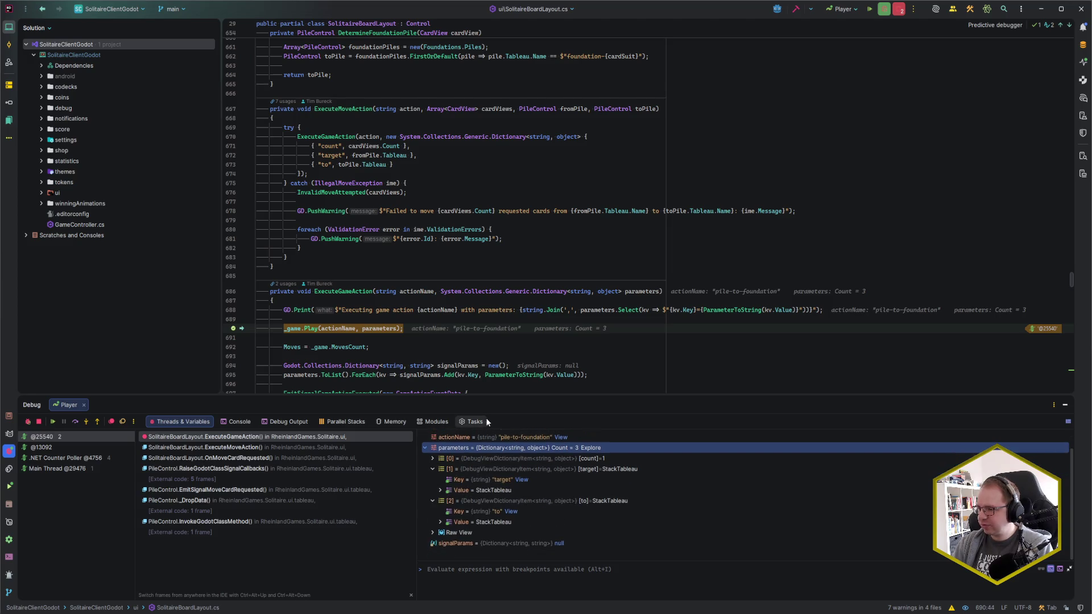
# Enlarge the Variables panel and expand StackTableau fields for pile-1 and foundation-spades.
pyautogui.moveTo(483, 396); pyautogui.dragTo(481, 347)
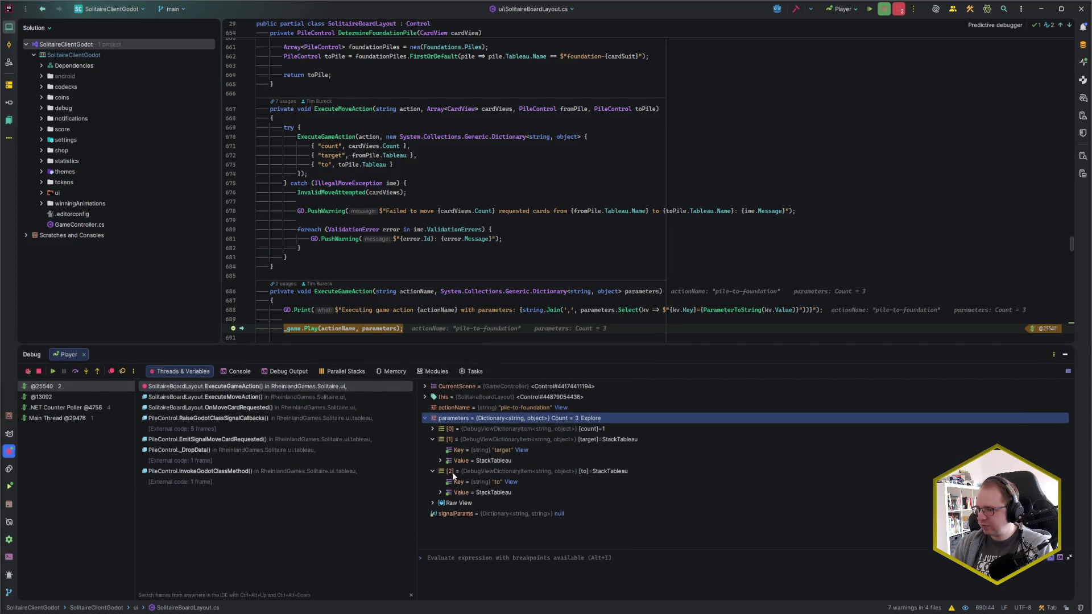
pyautogui.click(441, 460)
pyautogui.scroll(-3, 439, 516)
pyautogui.click(439, 510)
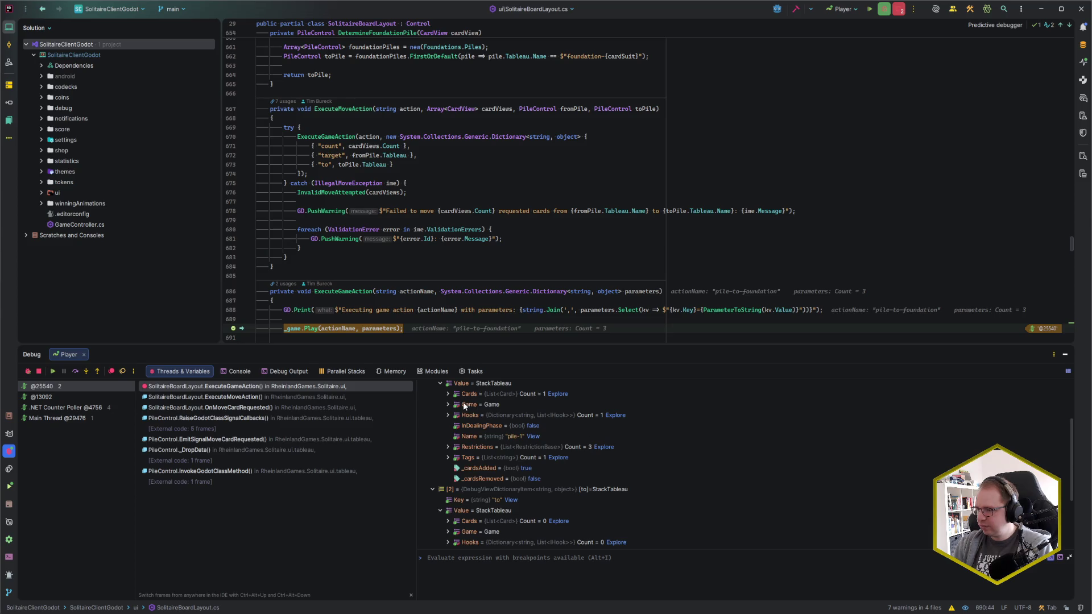
pyautogui.scroll(-2, 462, 432)
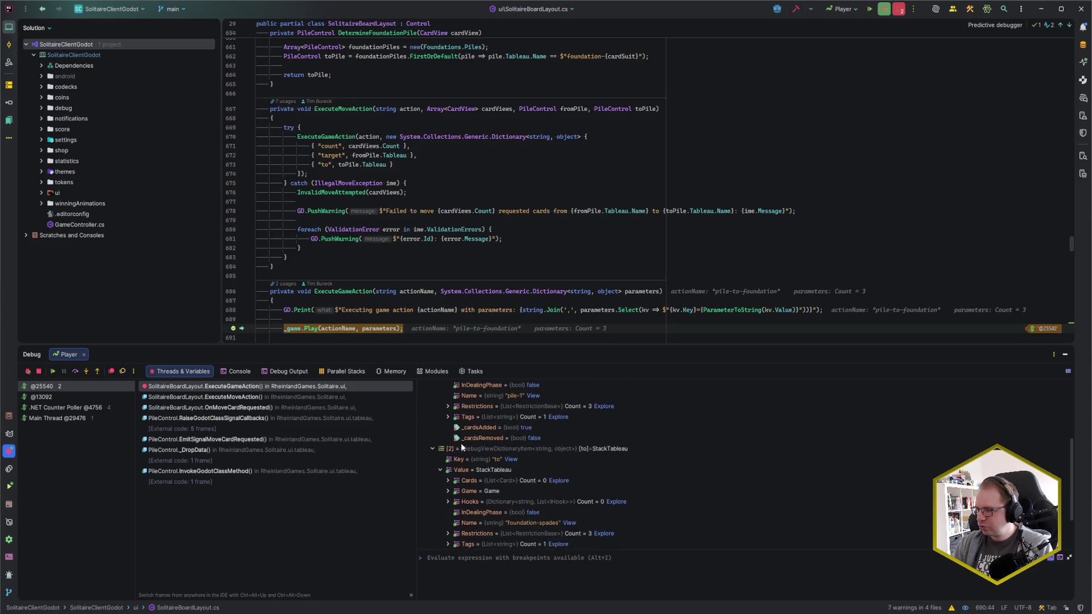
pyautogui.scroll(-3, 460, 443)
pyautogui.scroll(3, 542, 472)
pyautogui.scroll(2, 585, 525)
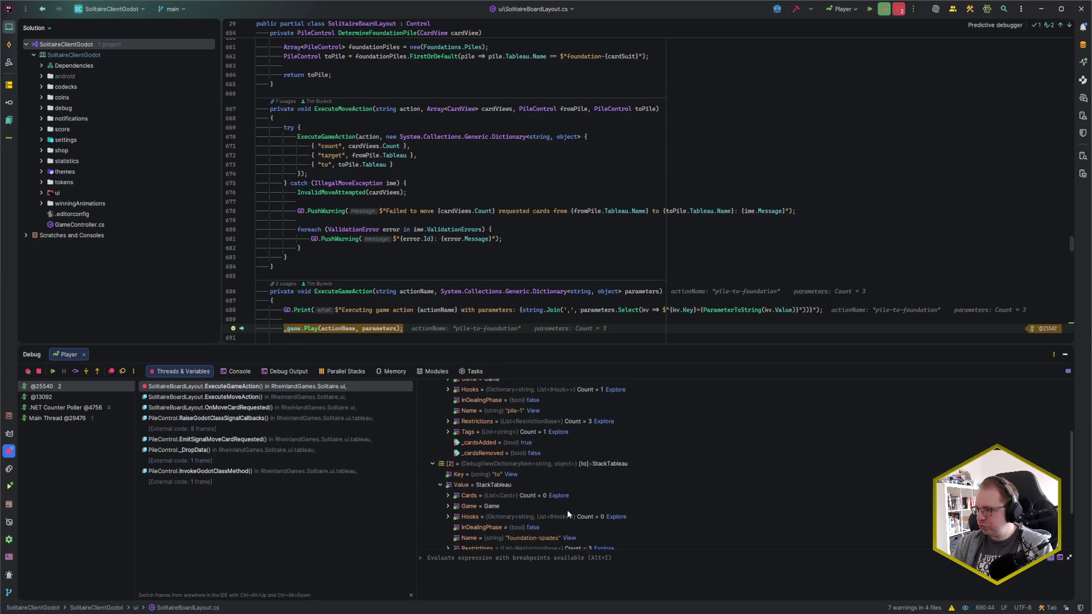
pyautogui.scroll(2, 518, 438)
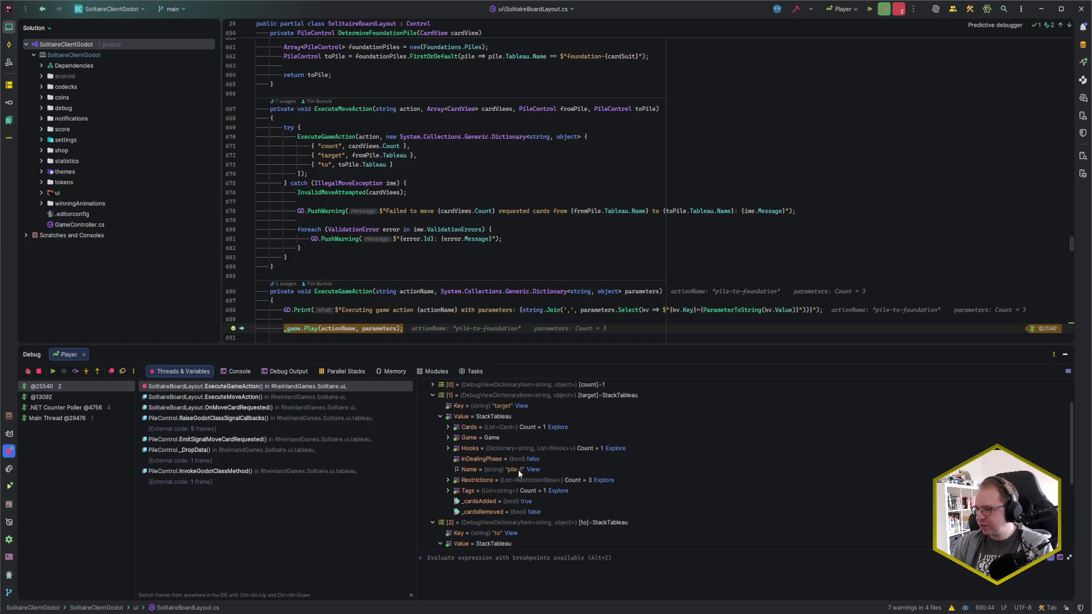
pyautogui.scroll(-5, 500, 465)
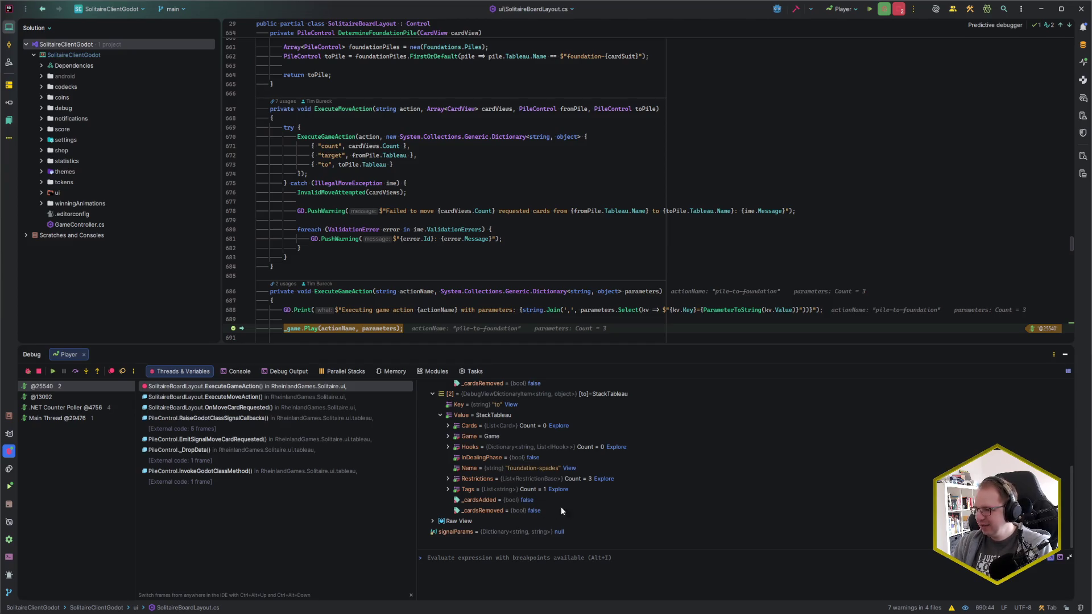
pyautogui.scroll(6, 547, 503)
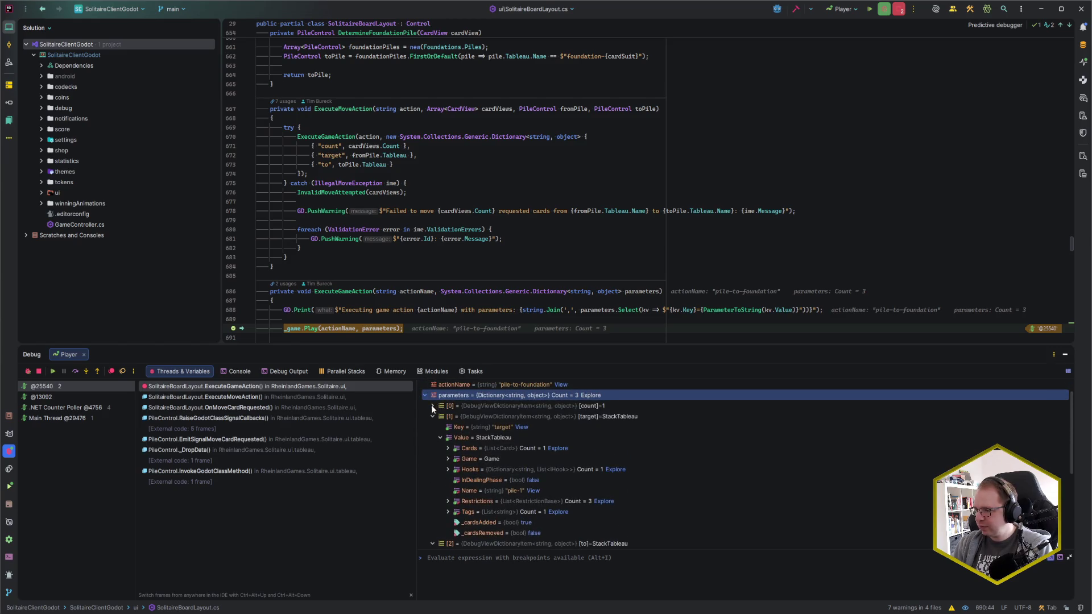
# Expand pile-1's only card and confirm it is face Up with IsDealt true.
pyautogui.click(432, 406)
pyautogui.click(432, 406)
pyautogui.scroll(-2, 512, 475)
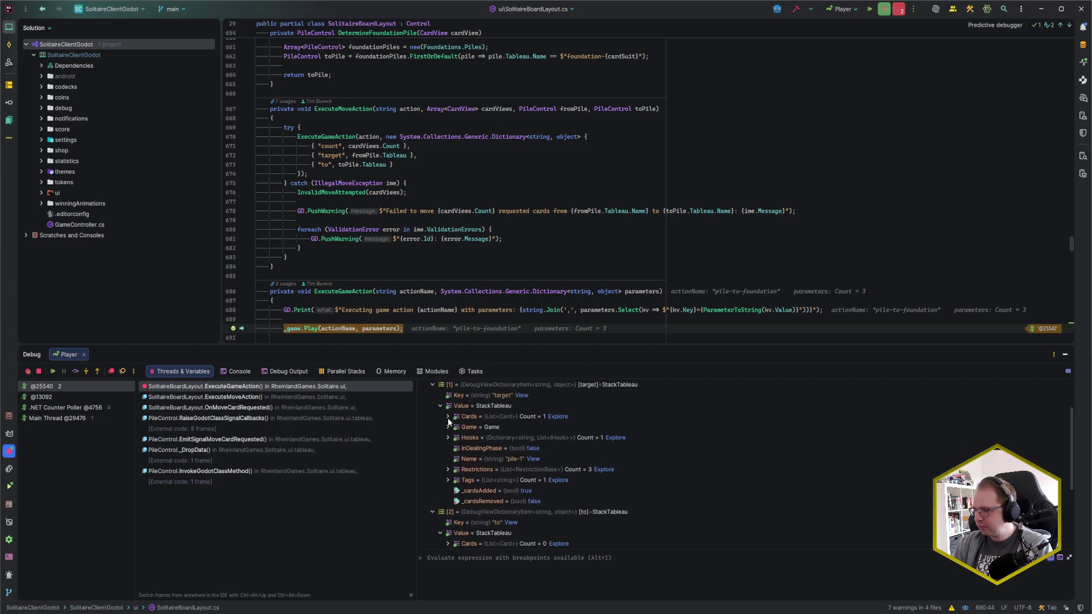
pyautogui.click(448, 416)
pyautogui.click(452, 425)
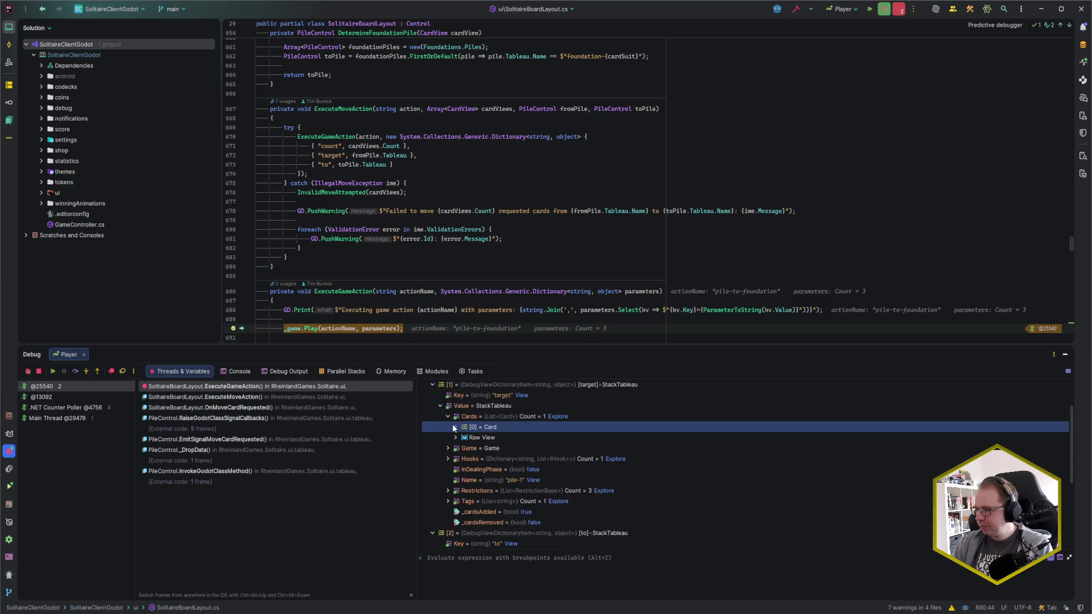
pyautogui.click(456, 427)
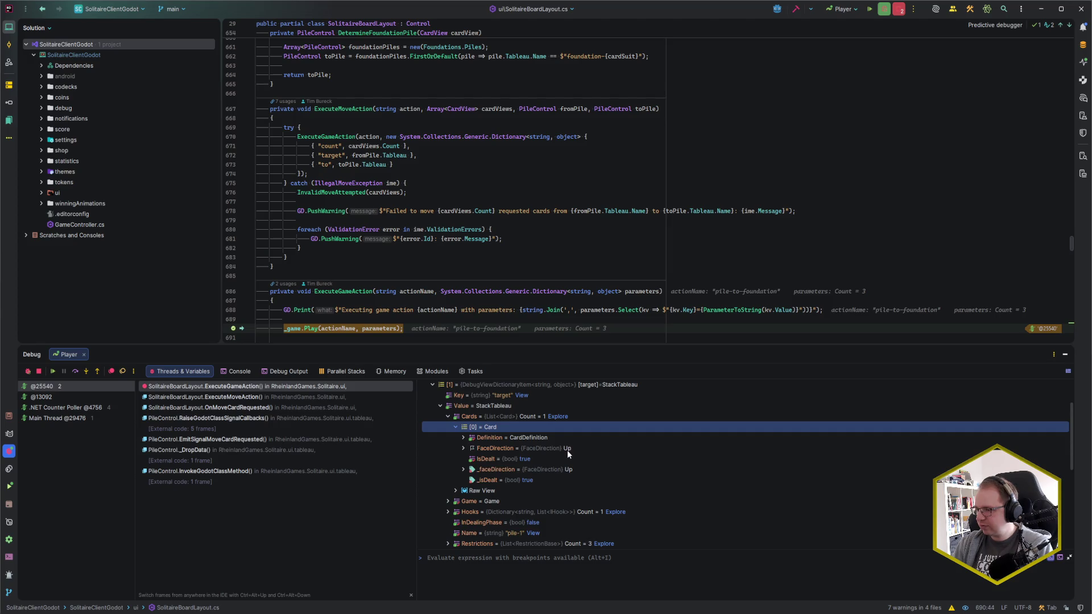
pyautogui.click(524, 459)
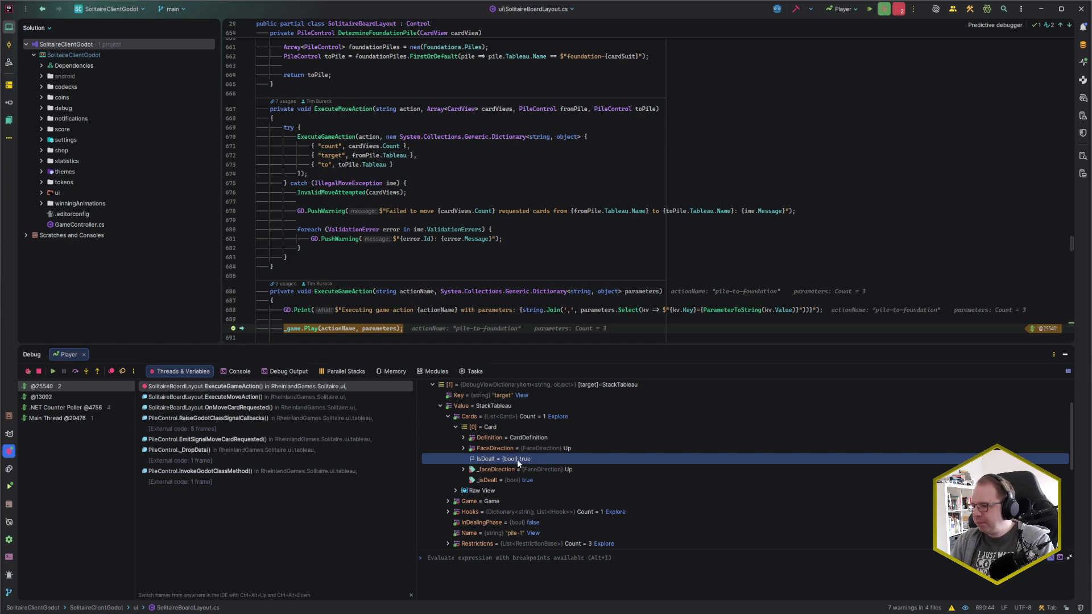
pyautogui.scroll(-2, 419, 267)
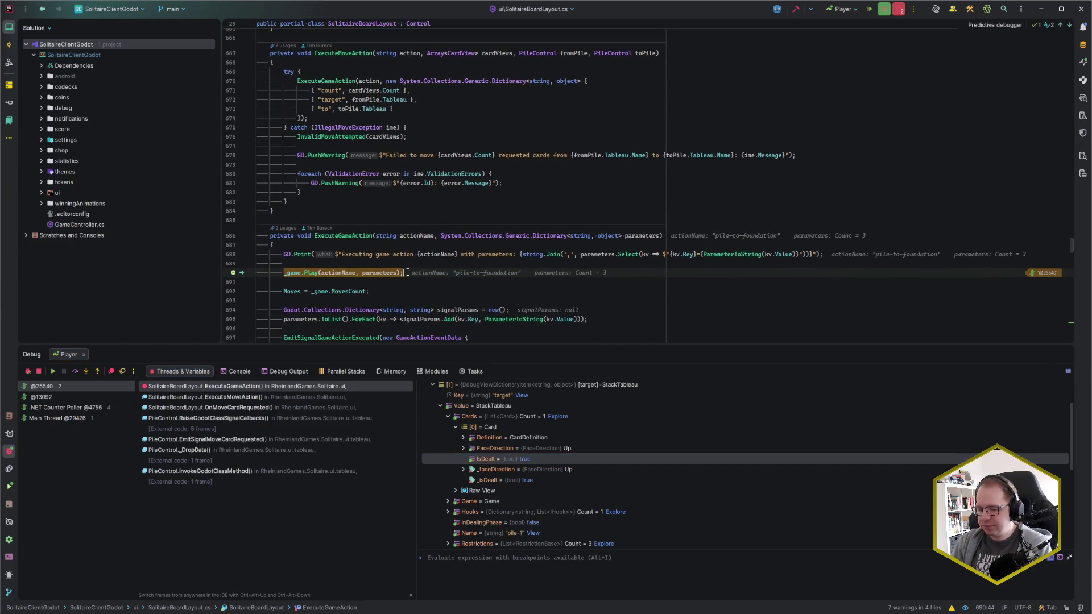
# Step over _game.Play, inspect the foundation-spades card's IsDealt value, then resume the game.
pyautogui.press('F10')
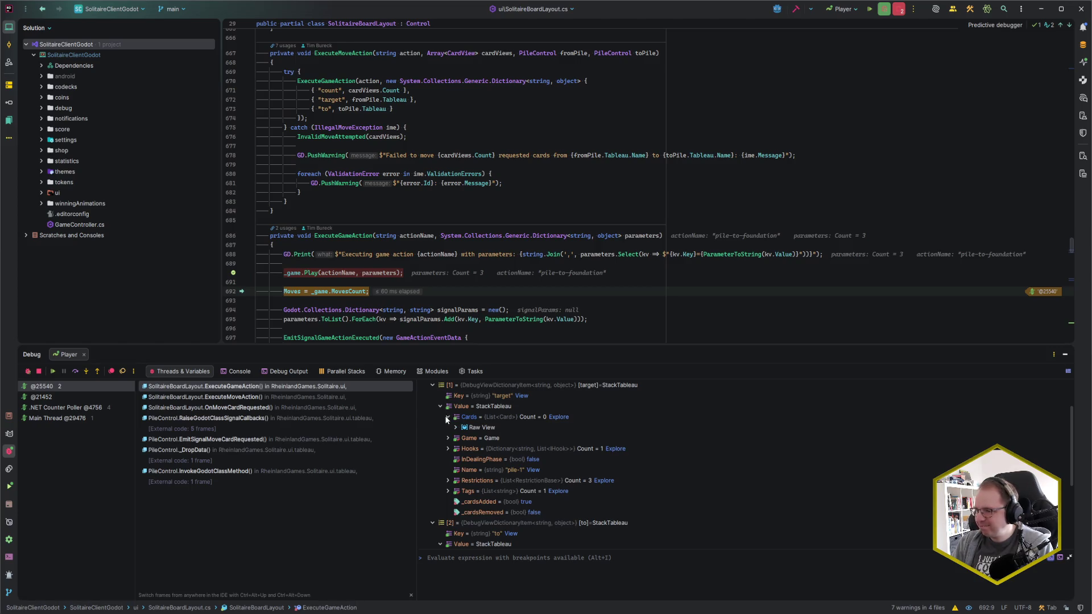
pyautogui.scroll(-3, 455, 501)
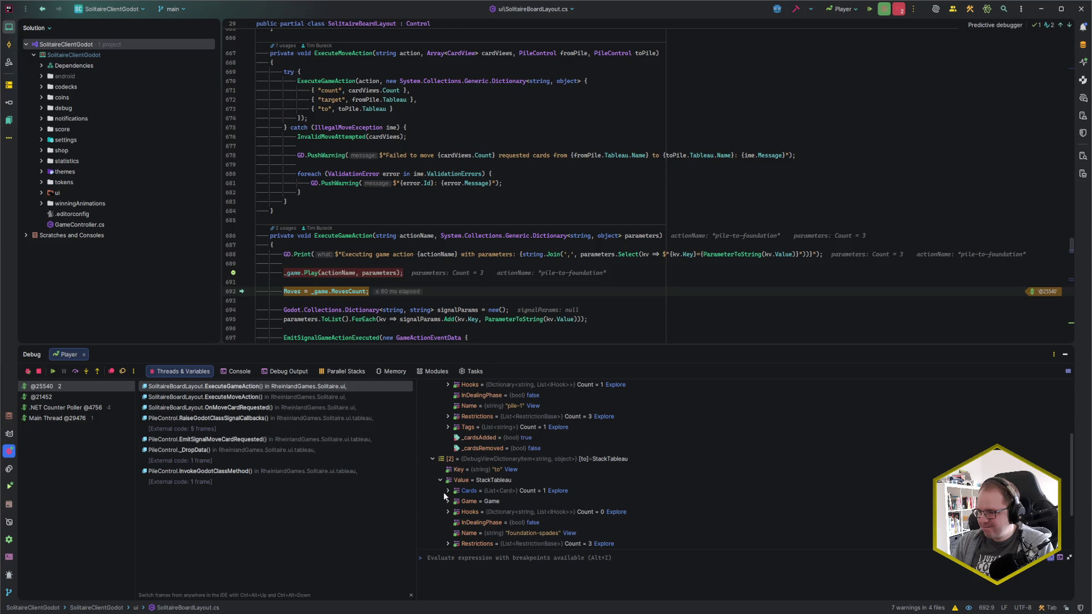
pyautogui.click(445, 490)
pyautogui.click(455, 500)
pyautogui.scroll(-3, 455, 498)
pyautogui.scroll(-1, 456, 498)
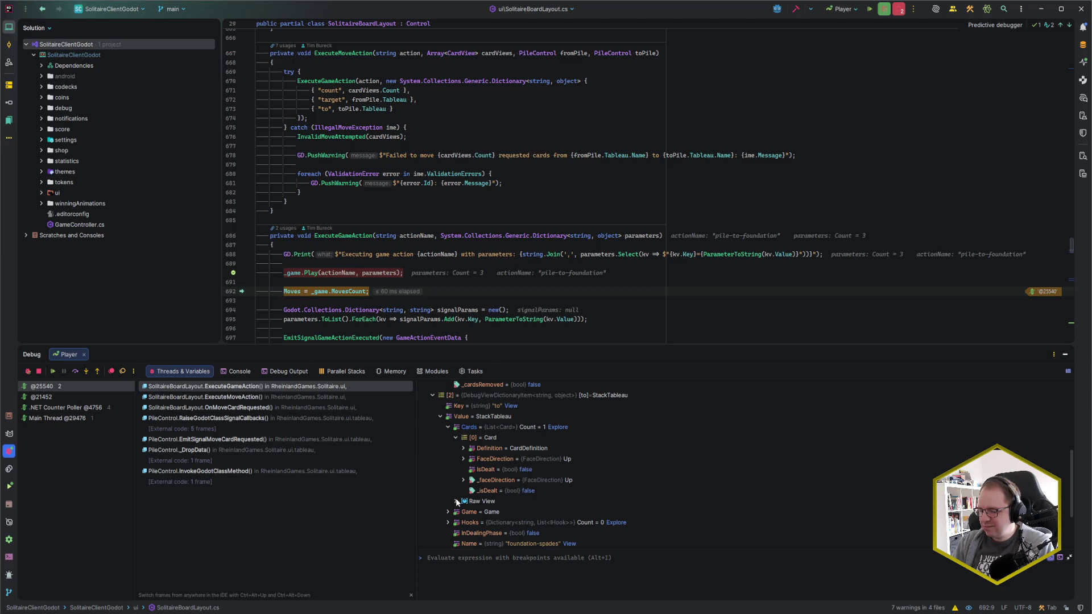
pyautogui.scroll(3, 455, 498)
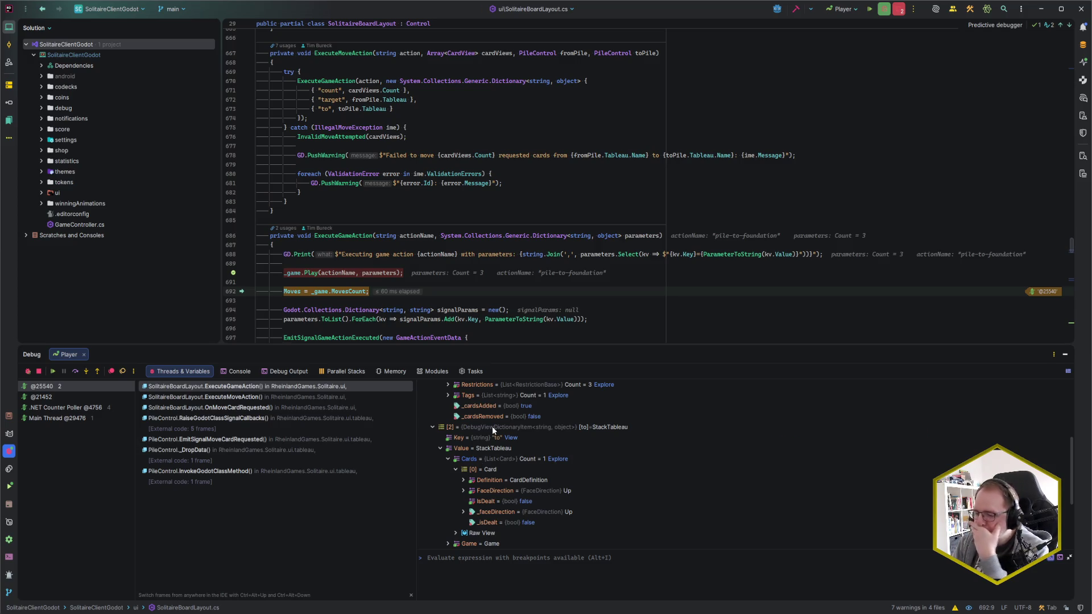
pyautogui.click(373, 291)
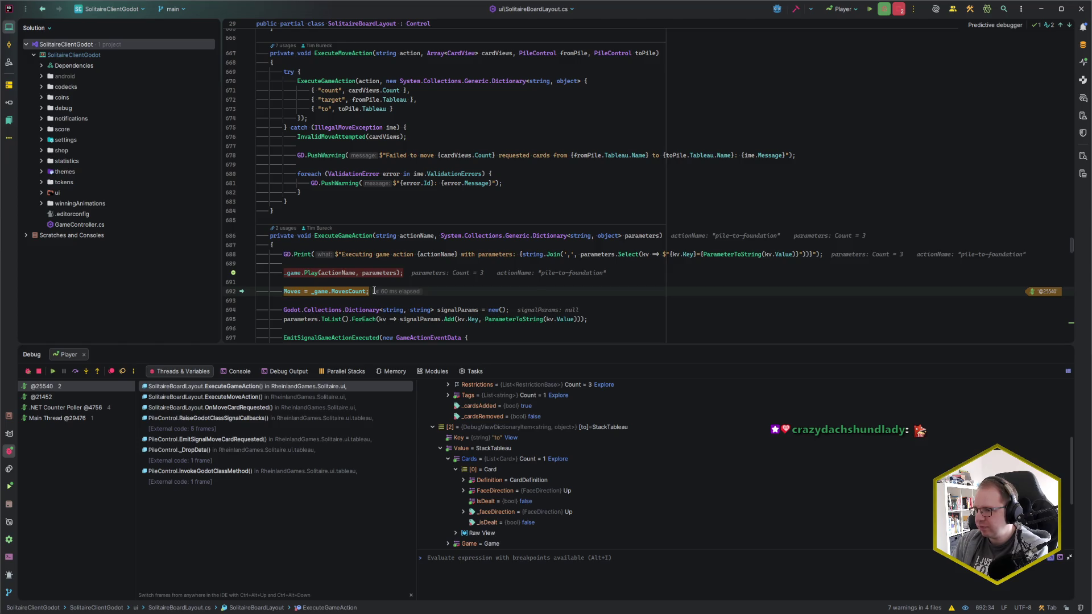
pyautogui.press('F9')
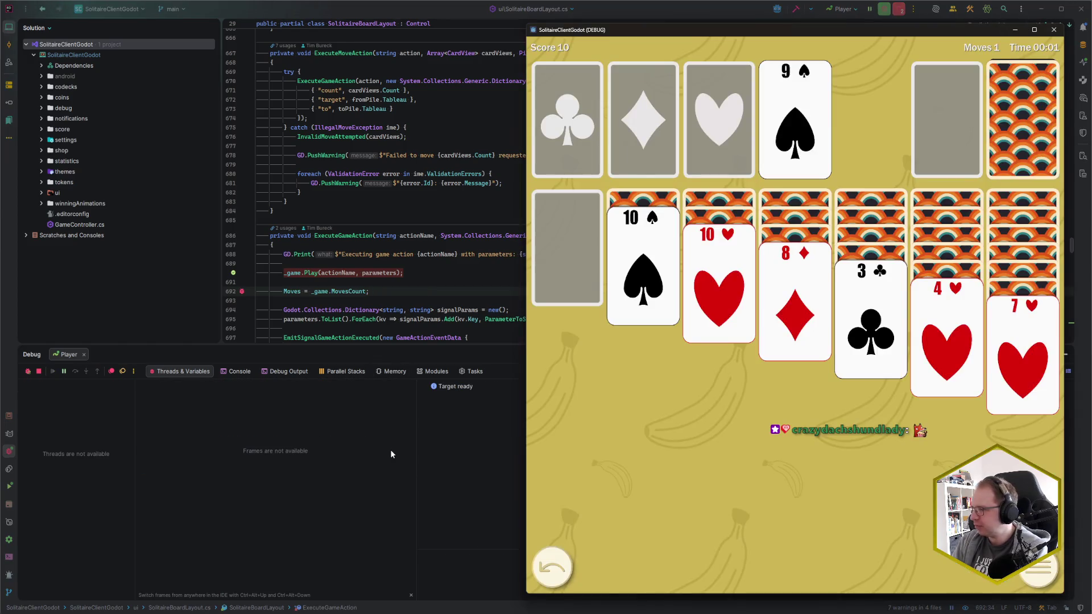
# Bring Rider forward and remove the breakpoint at line 690.
pyautogui.click(389, 295)
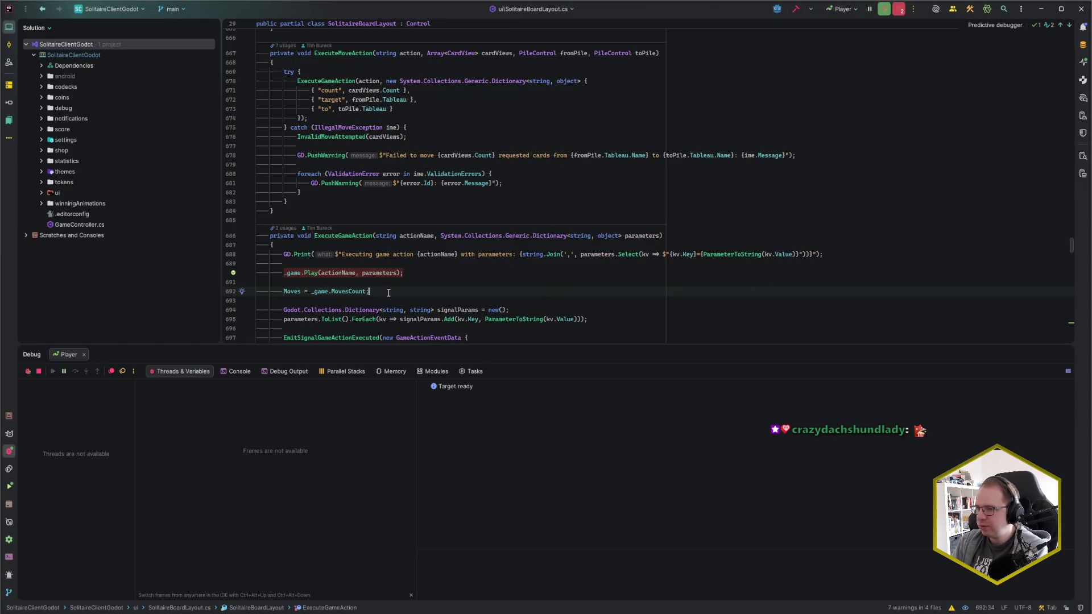
pyautogui.click(233, 273)
pyautogui.click(434, 280)
# Break on EnsureGameIsPrepared in Game.Play, then move the 10♥ to the hearts foundation.
pyautogui.hotkey('ctrl', 'n')
pyautogui.write('Game')
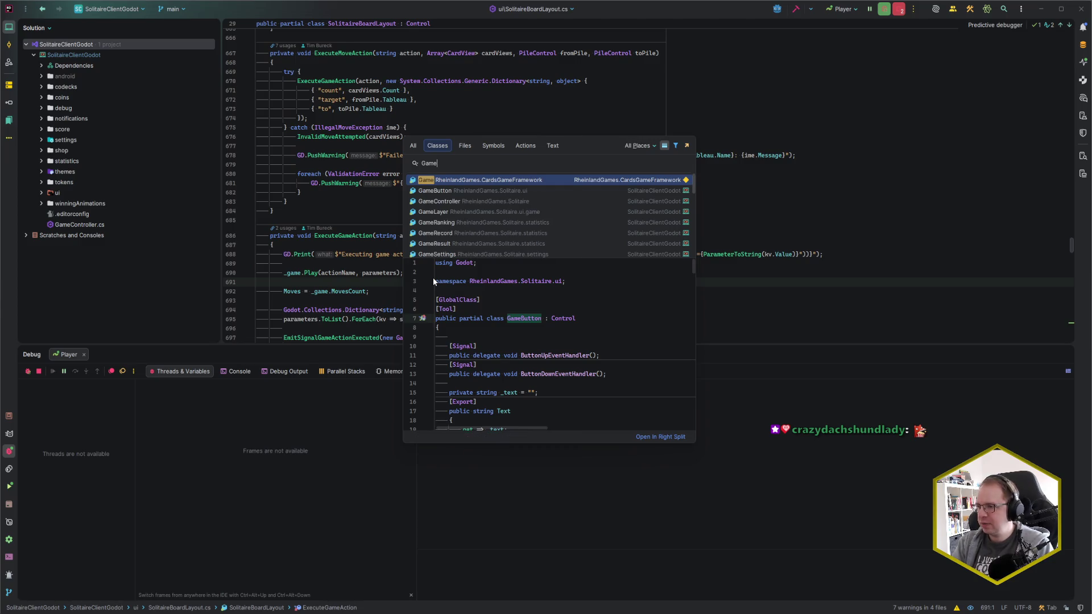
pyautogui.press('Return')
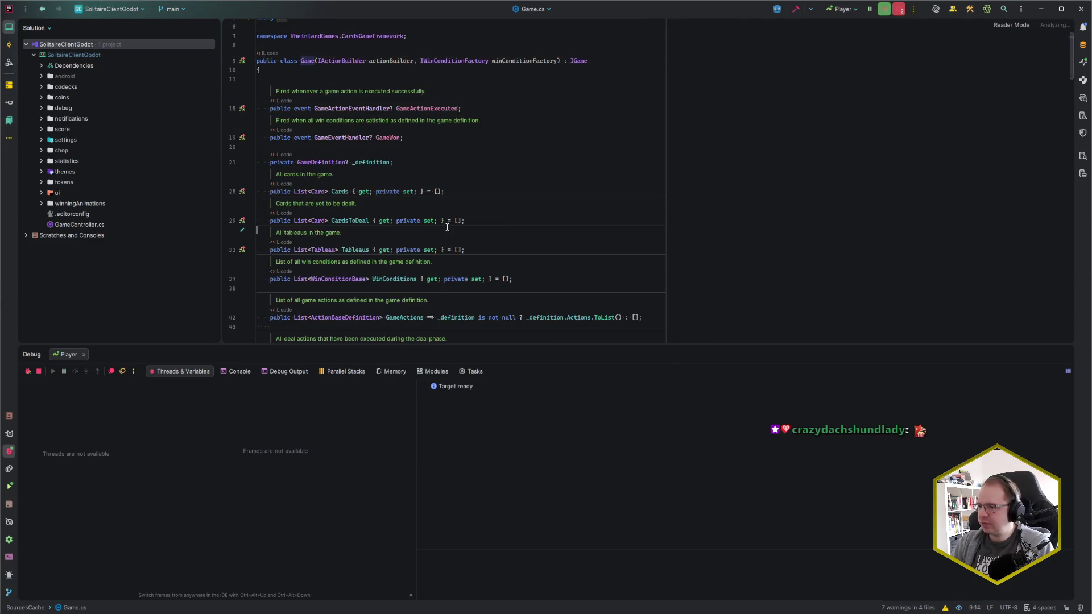
pyautogui.hotkey('ctrl', 'F12')
pyautogui.write('Play')
pyautogui.press('Return')
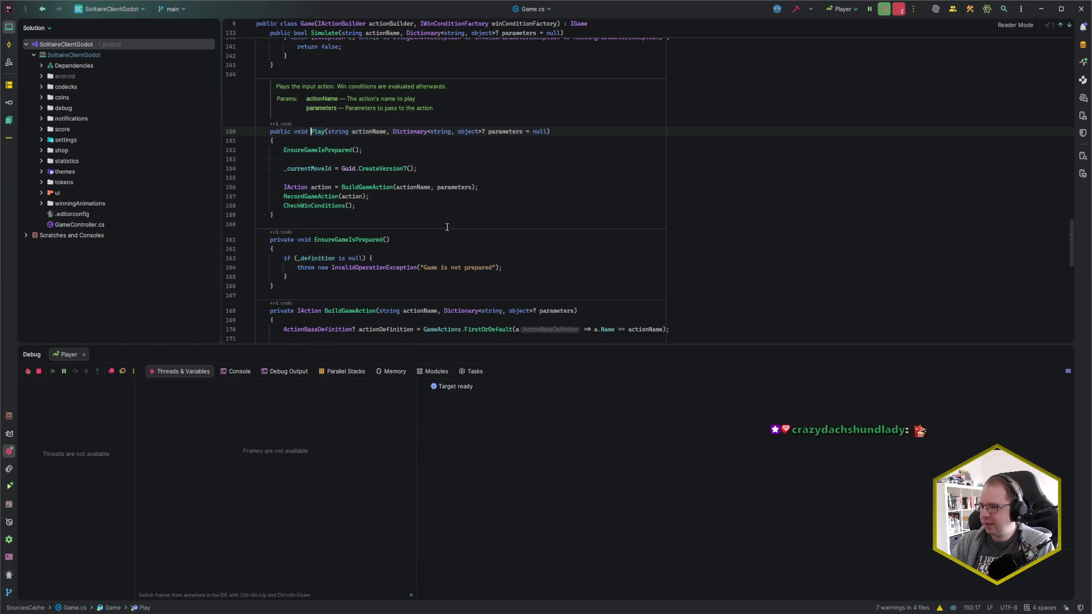
pyautogui.click(242, 150)
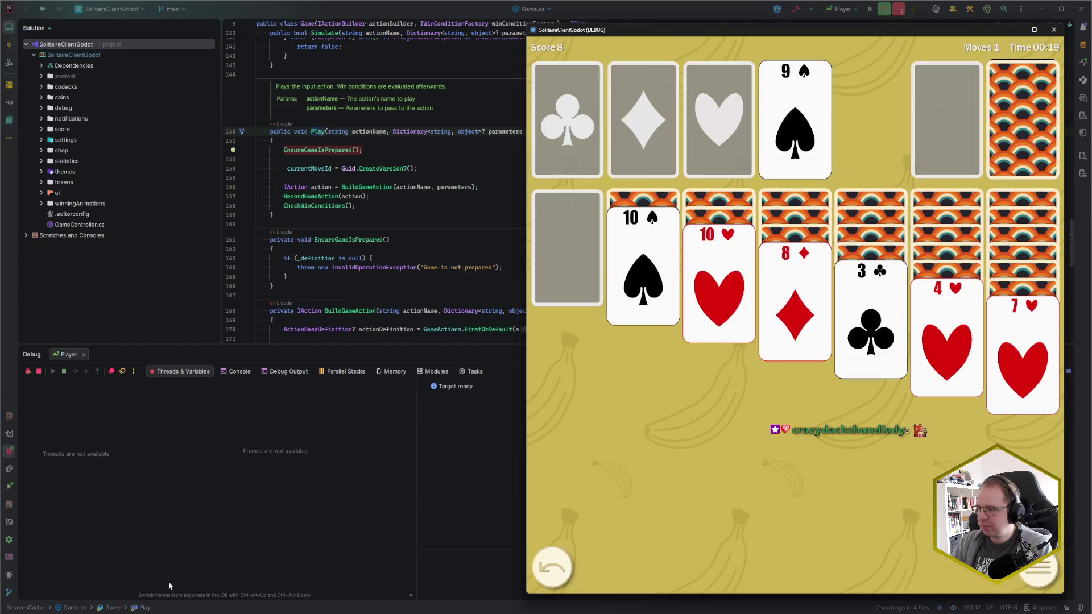
pyautogui.moveTo(714, 289)
pyautogui.mouseDown()
pyautogui.moveTo(745, 333)
pyautogui.moveTo(723, 153)
pyautogui.mouseUp()
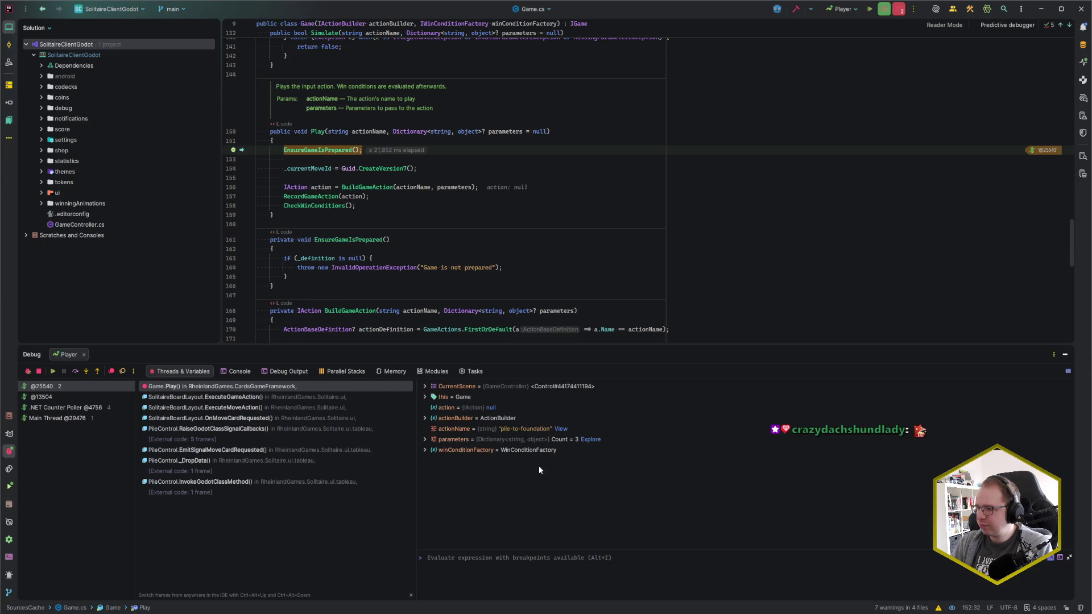
# Expand Play's parameters down to the pile-3 target's cards, inspecting the third card's Definition.
pyautogui.click(425, 439)
pyautogui.click(432, 449)
pyautogui.click(432, 450)
pyautogui.click(433, 461)
pyautogui.click(433, 492)
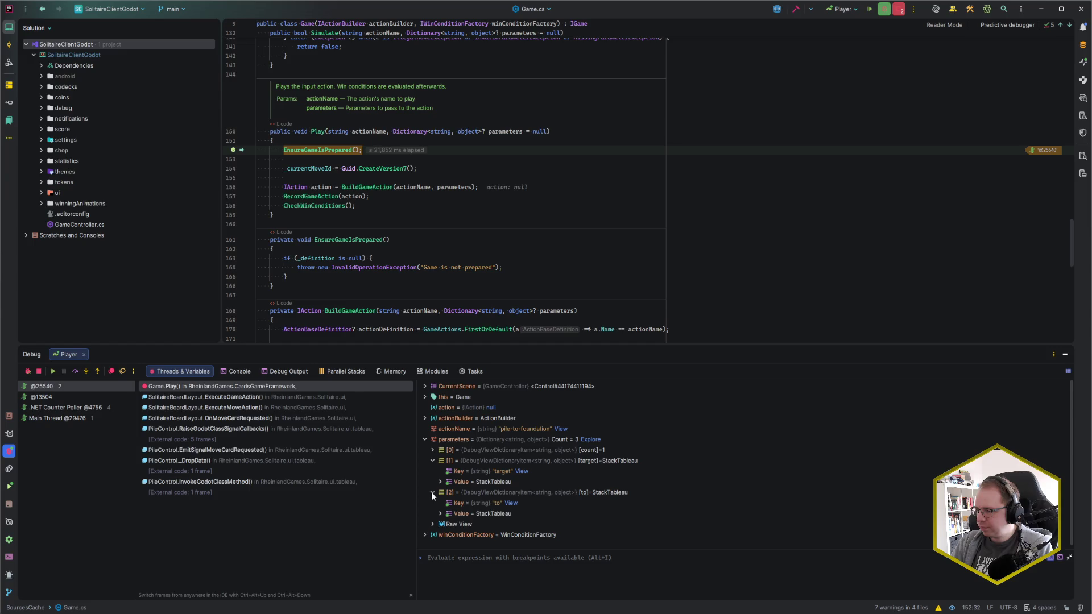
pyautogui.click(440, 513)
pyautogui.click(440, 482)
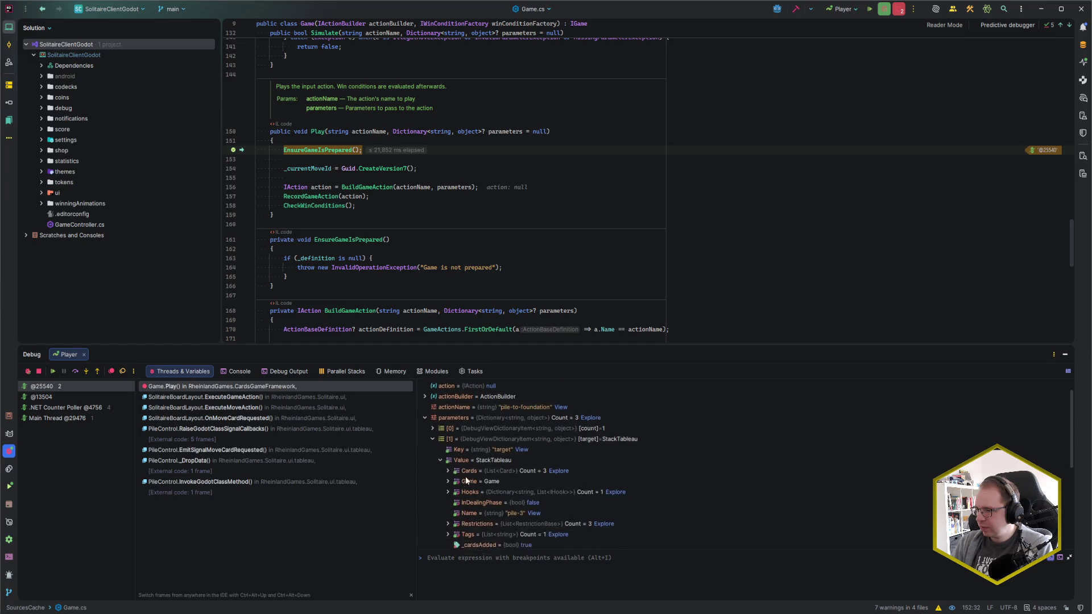
pyautogui.click(448, 426)
pyautogui.click(455, 459)
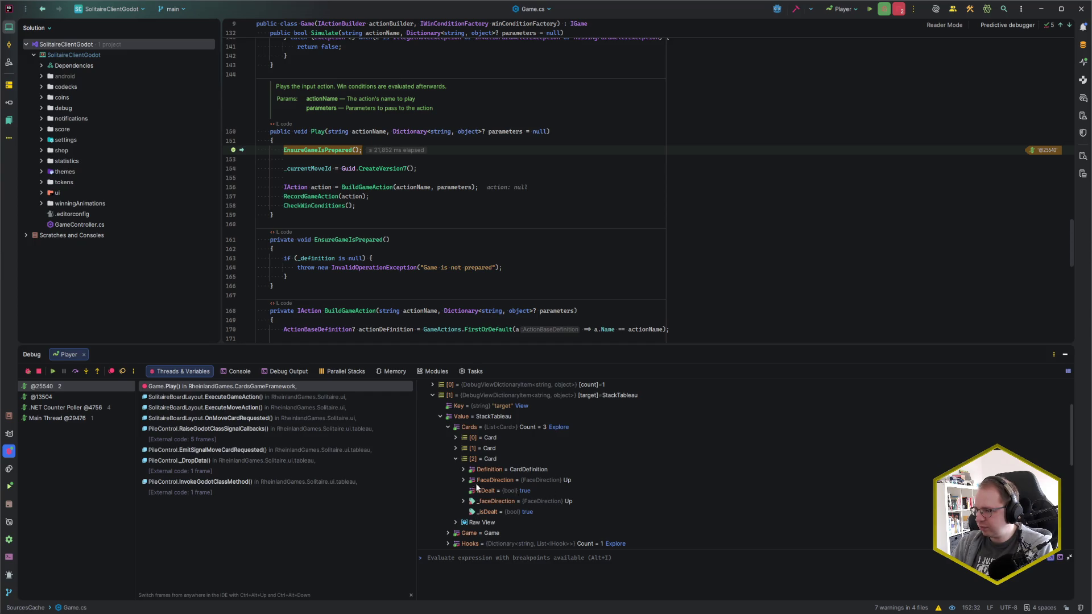
pyautogui.click(471, 470)
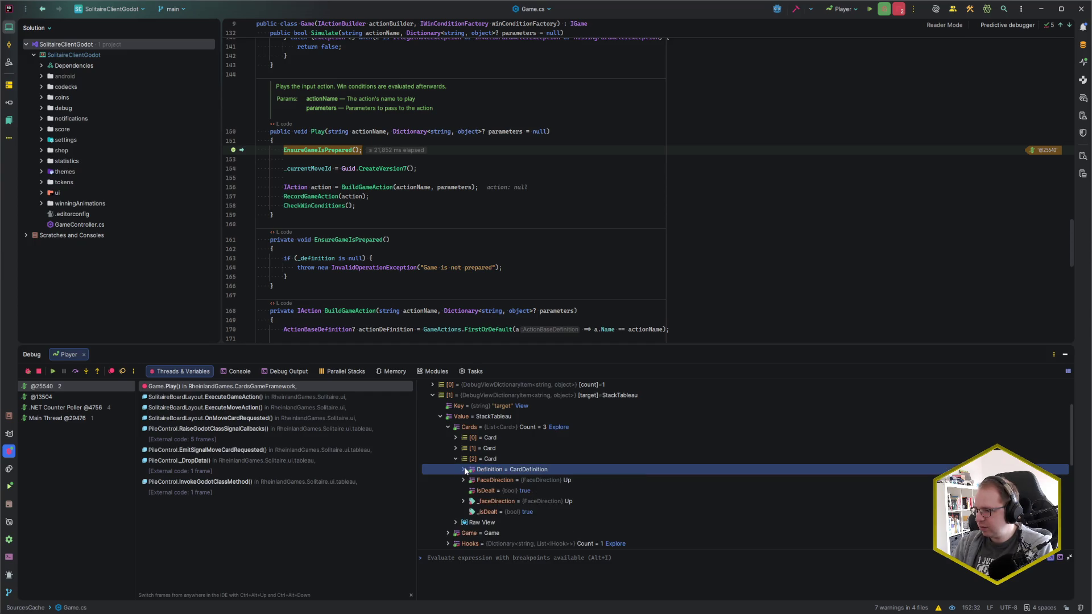
pyautogui.scroll(-1, 533, 473)
pyautogui.scroll(-1, 534, 472)
pyautogui.scroll(-1, 547, 448)
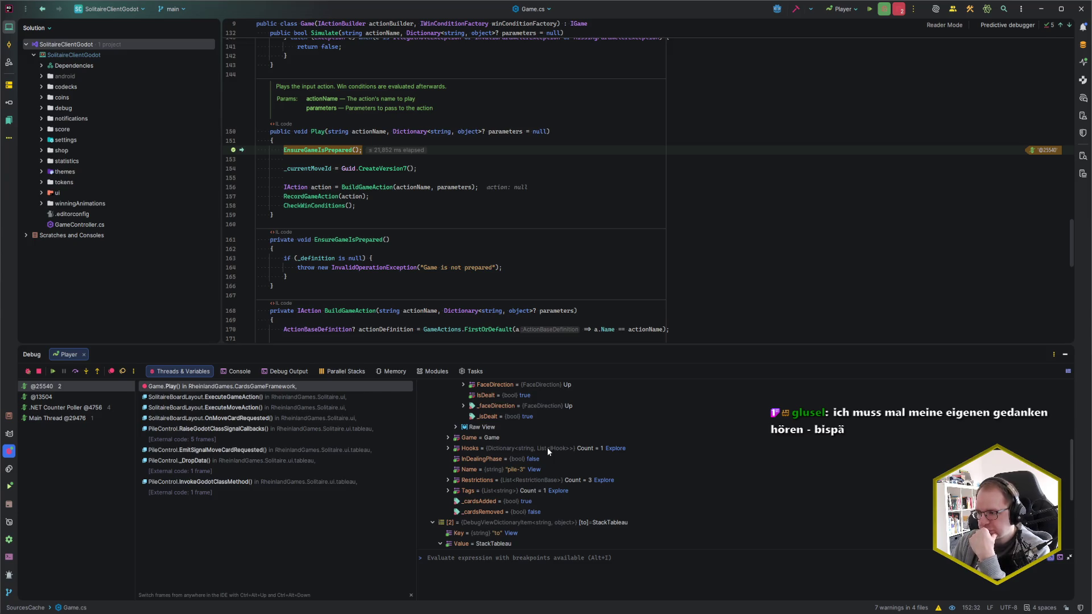
pyautogui.scroll(3, 510, 452)
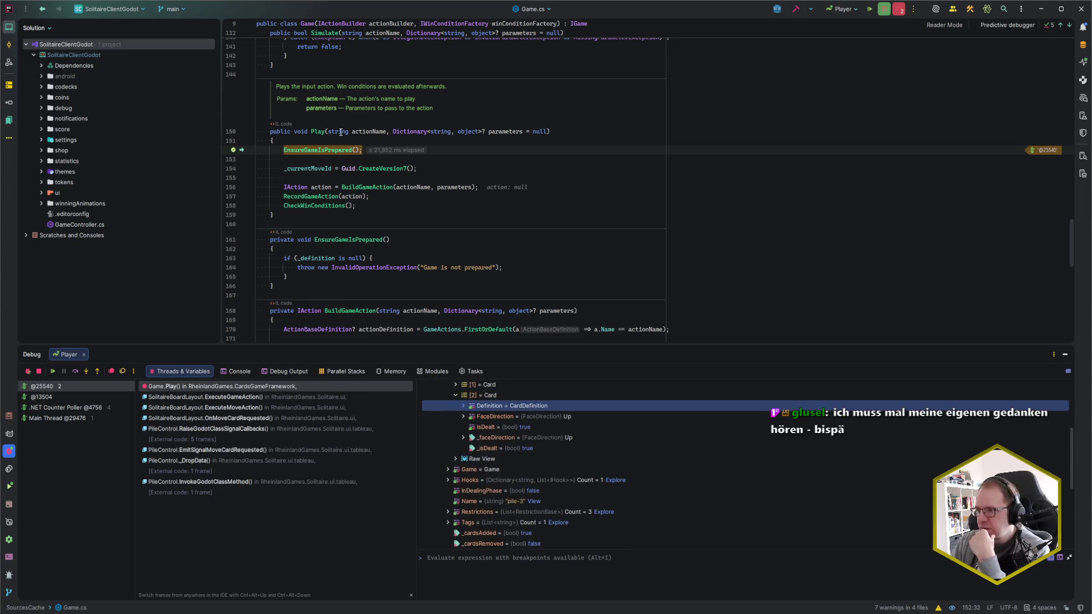
# Set a breakpoint on the RecordGameAction(action) call at line 157.
pyautogui.click(528, 148)
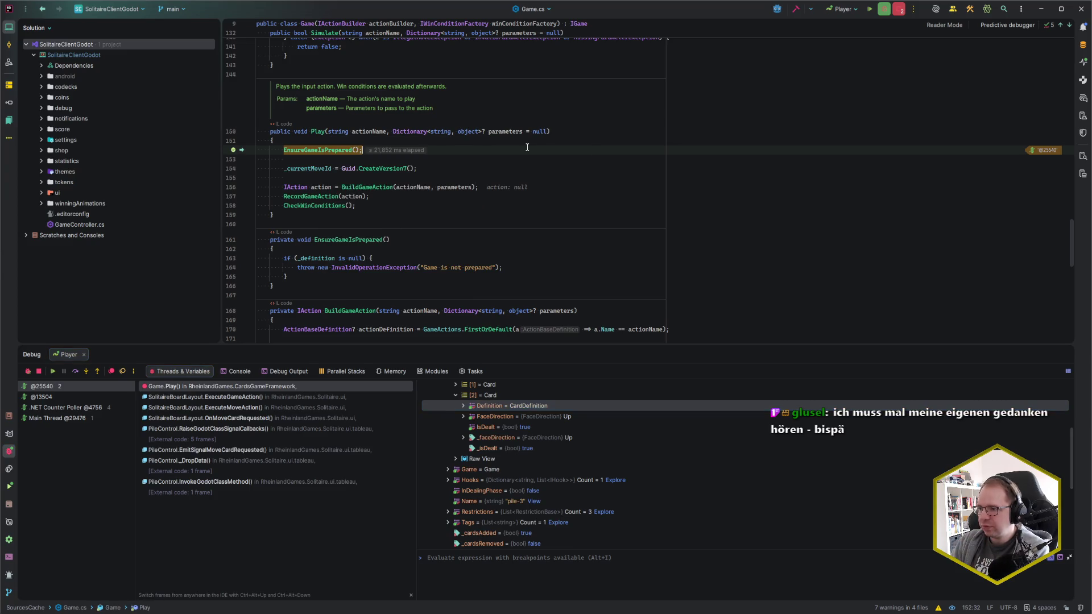
pyautogui.click(314, 196)
pyautogui.press('F9')
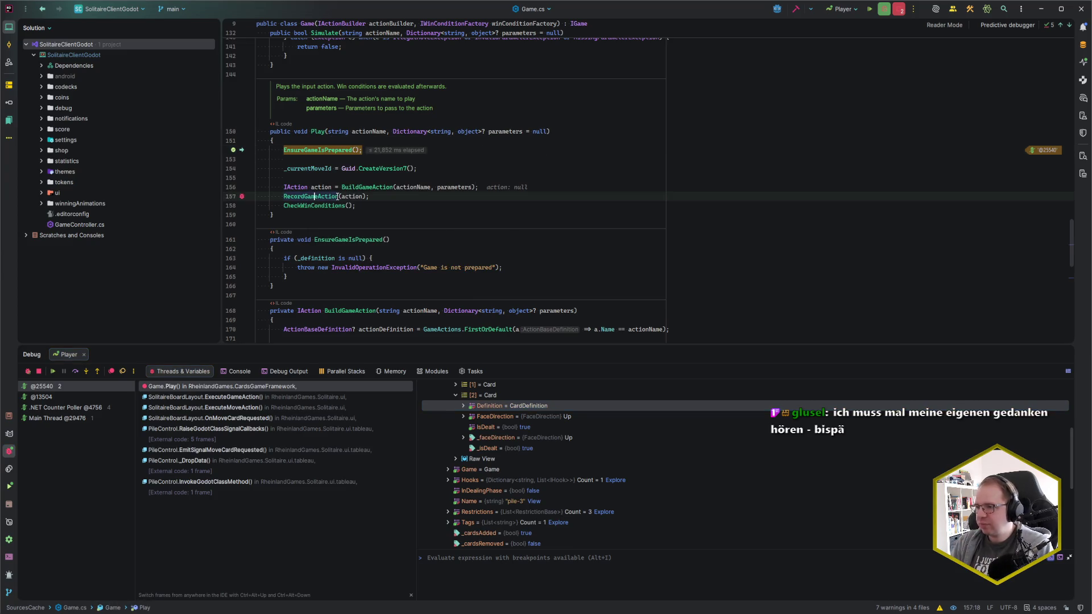
# Run to line 157, step into RecordGameAction, and inspect the move's FaceRestriction.
pyautogui.press('F10')
pyautogui.press('F10')
pyautogui.press('F10')
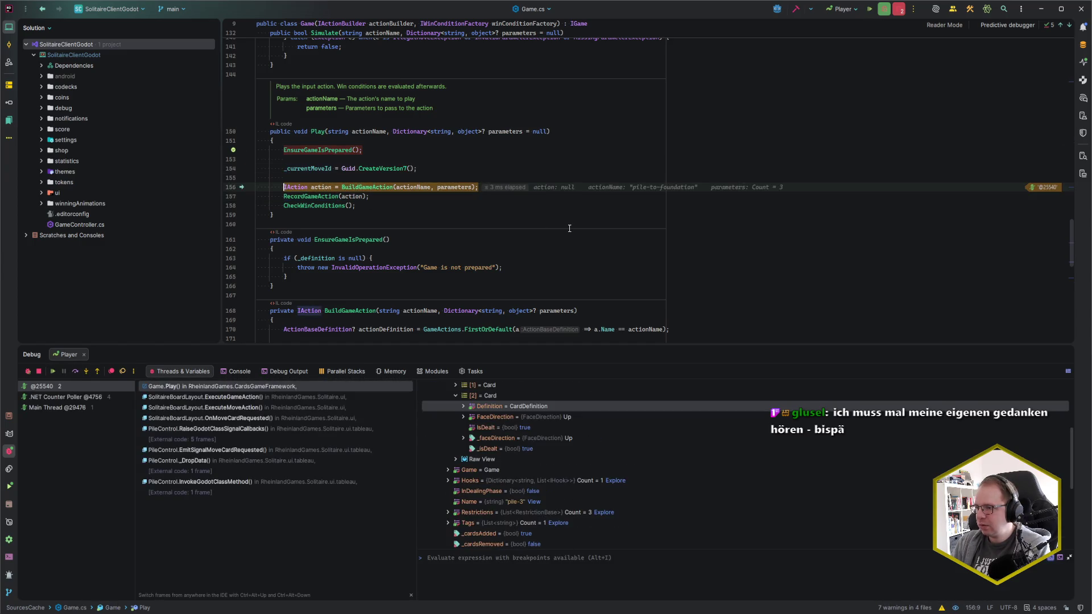
pyautogui.press('F11')
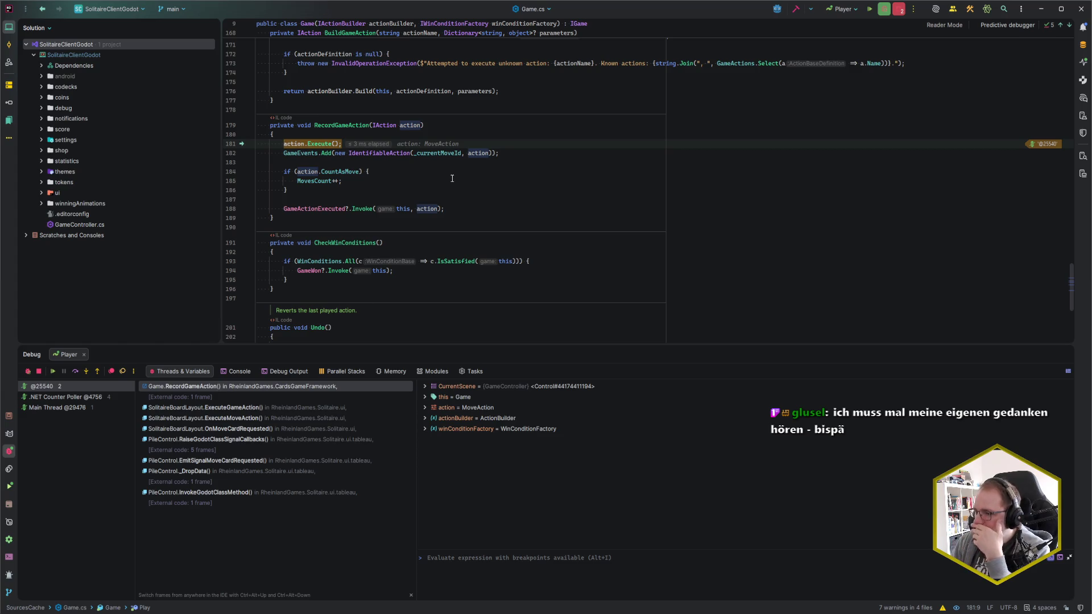
pyautogui.click(421, 404)
pyautogui.click(426, 408)
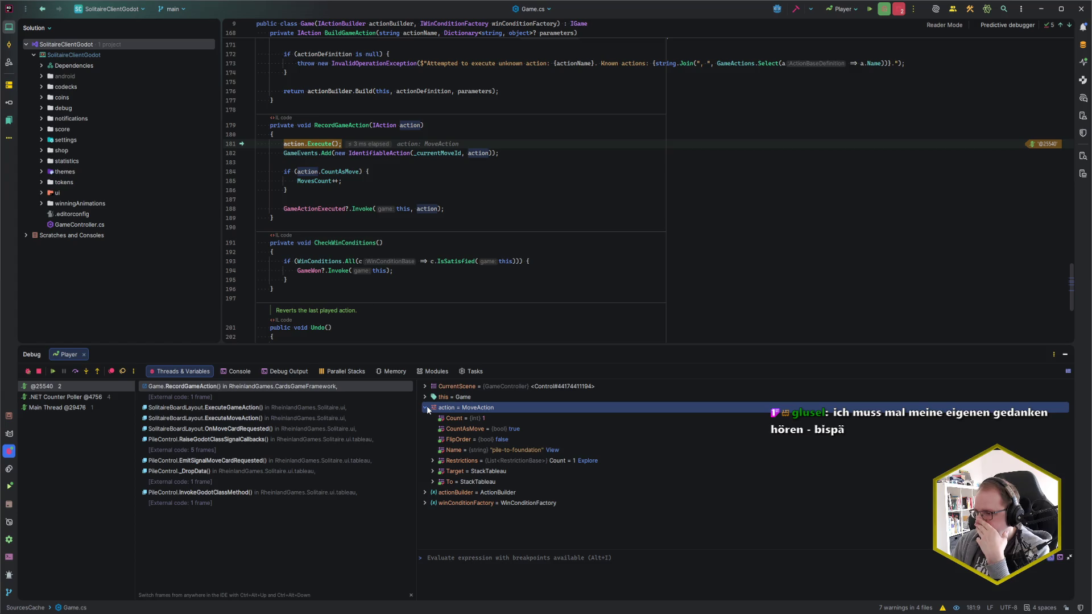
pyautogui.click(431, 460)
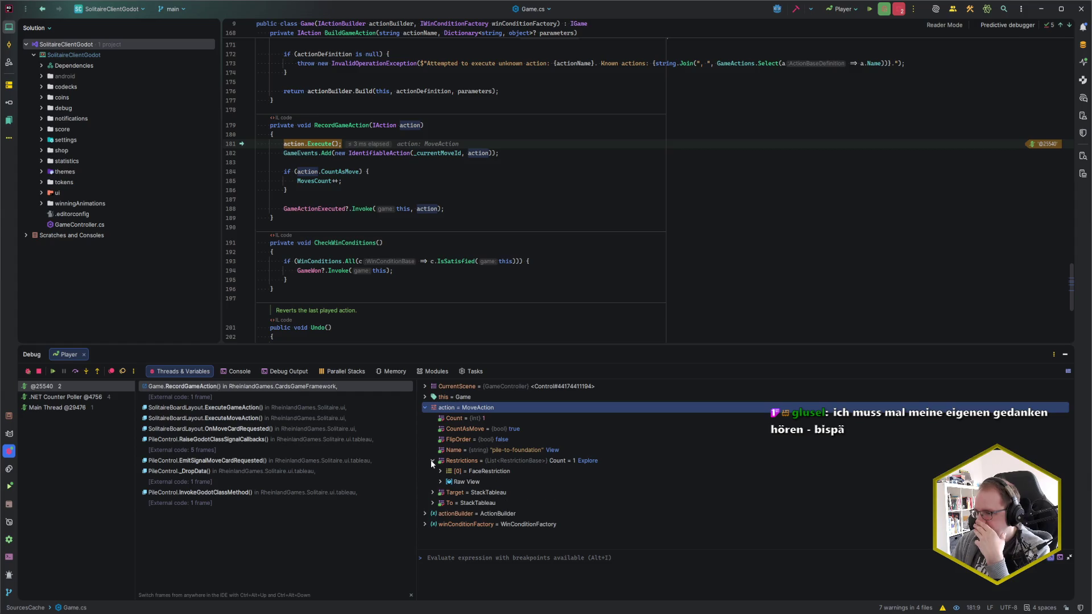
pyautogui.click(438, 471)
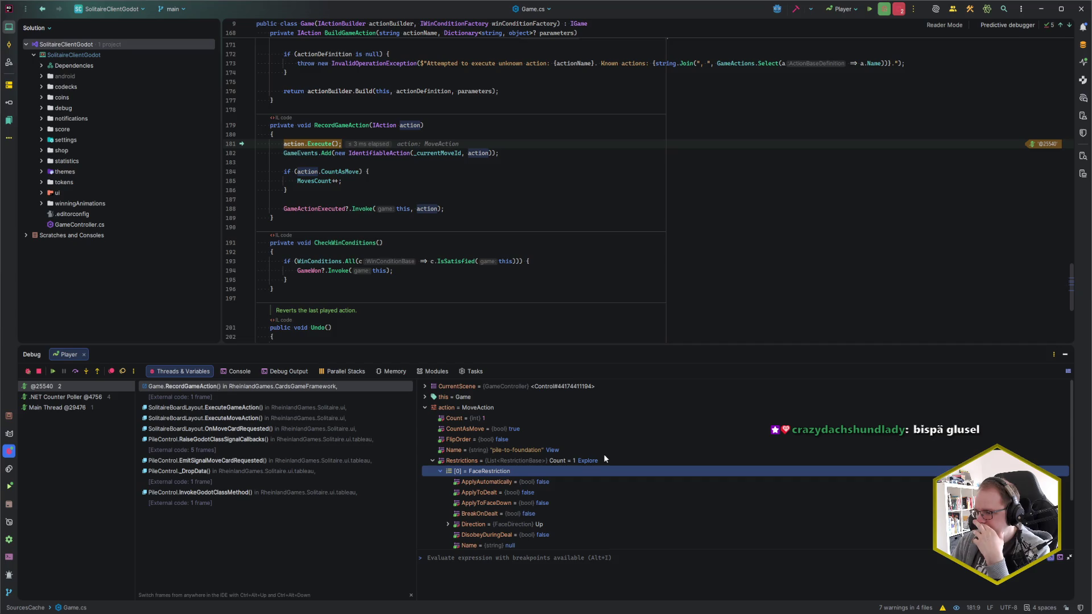
pyautogui.scroll(-1, 604, 459)
pyautogui.click(431, 458)
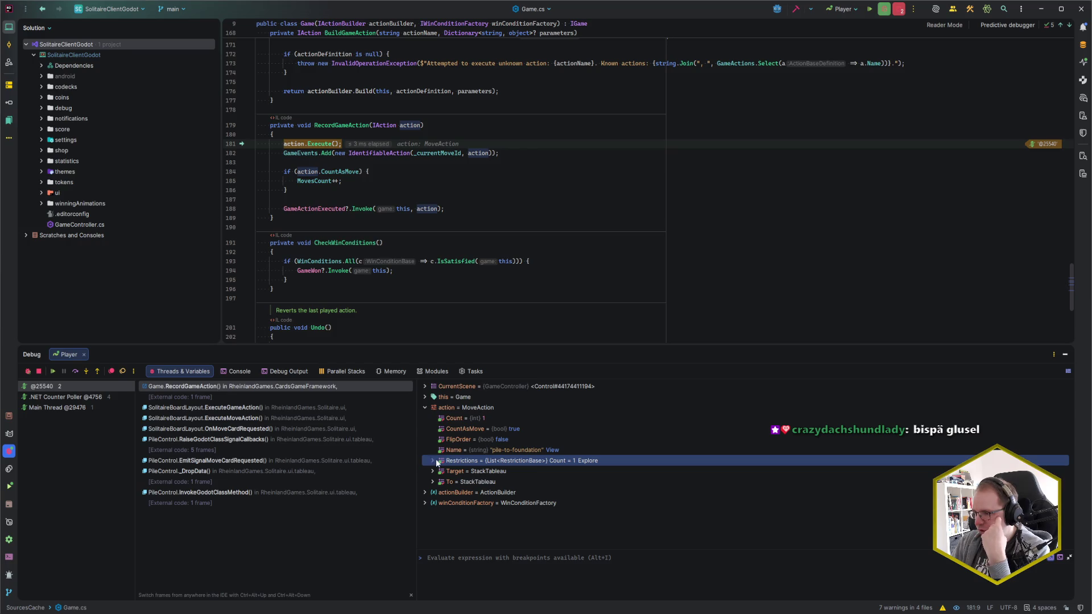
# Expand the Target and To tableaus down to foundation-hearts' FirstCardRestriction flags.
pyautogui.click(432, 470)
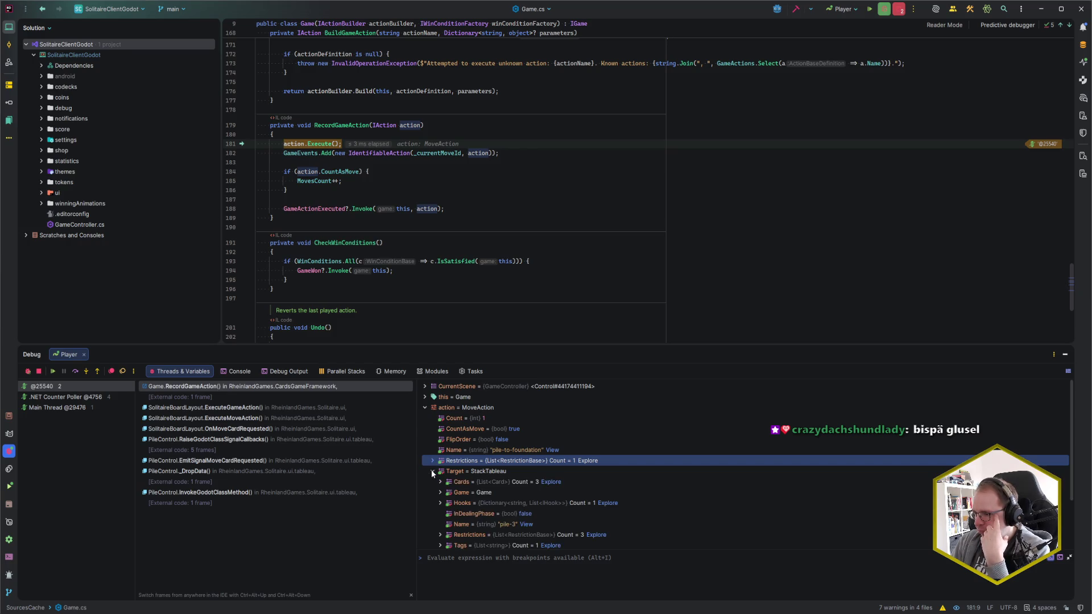
pyautogui.scroll(-3, 431, 470)
pyautogui.click(432, 510)
pyautogui.scroll(-4, 498, 469)
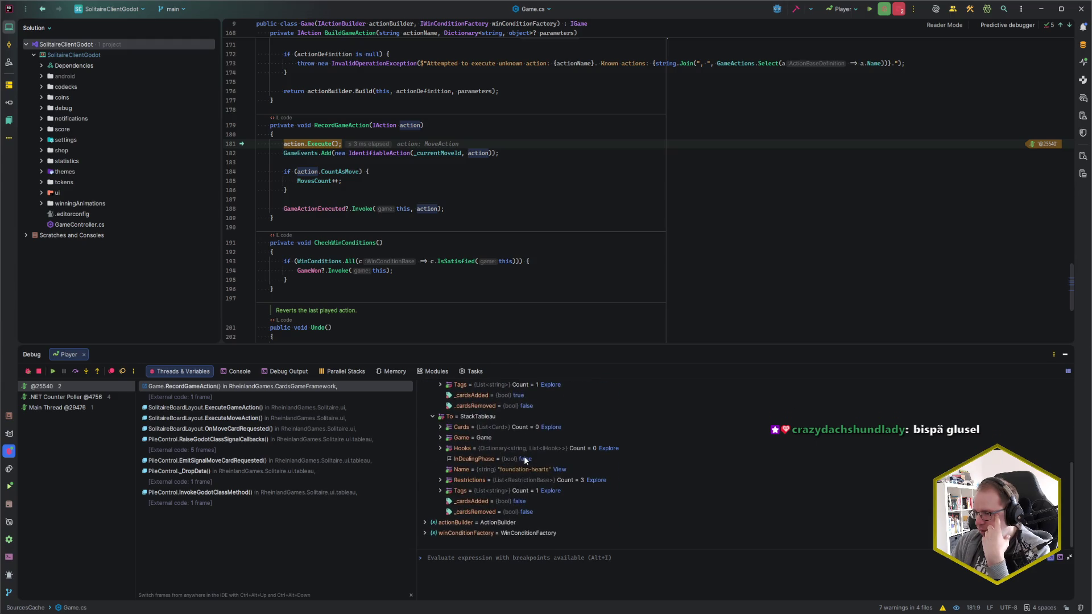
pyautogui.click(441, 480)
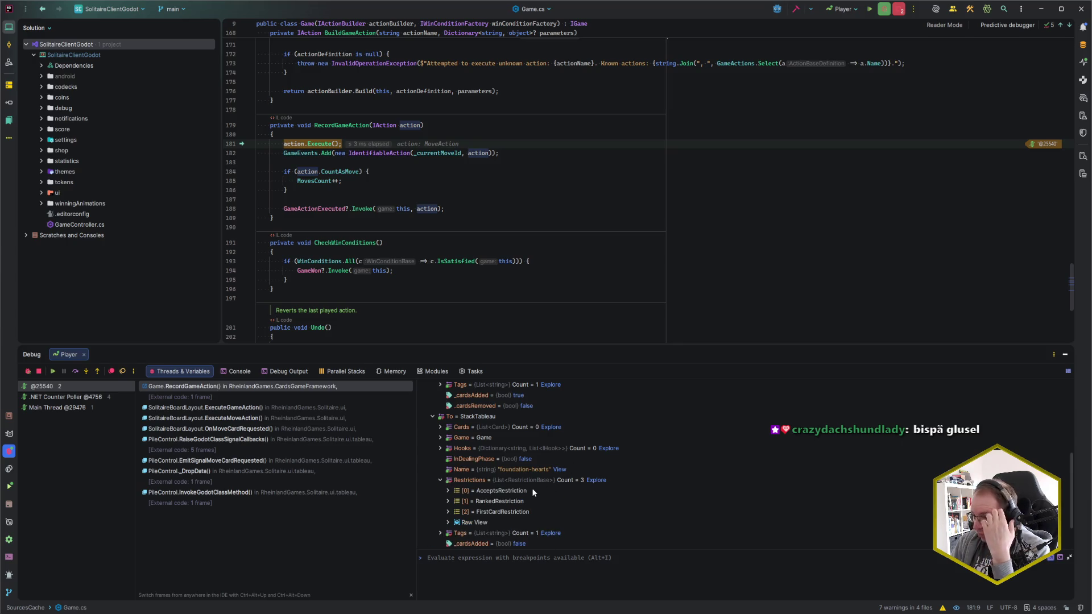
pyautogui.click(448, 511)
# Review FirstCardRestriction (ApplyToDealt false, ApplyToFaceDown false, BreakOnDeal true), then step past Execute.
pyautogui.scroll(-3, 624, 458)
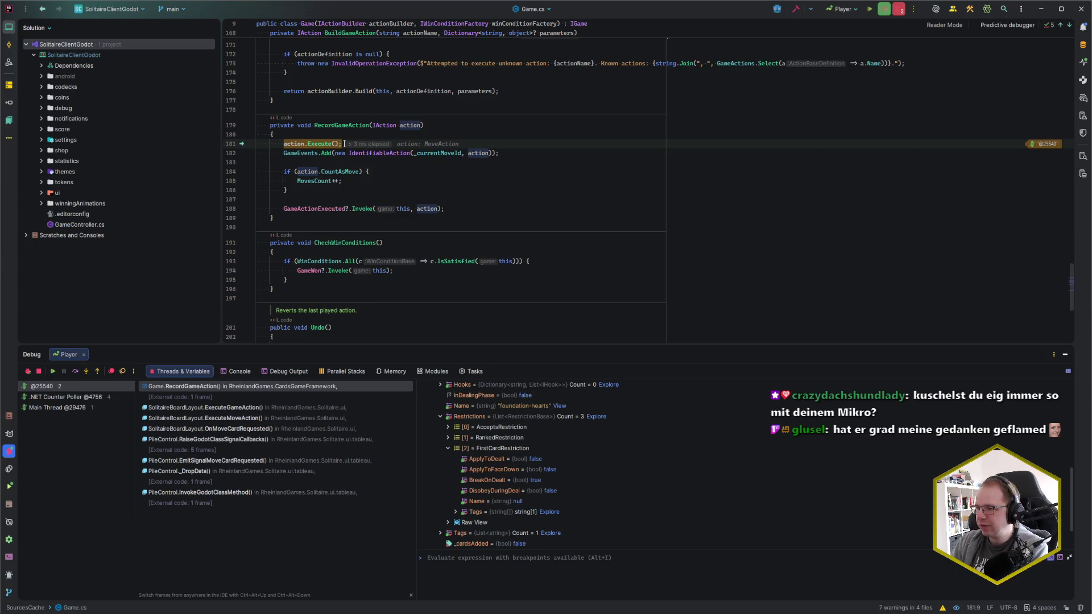
pyautogui.press('F10')
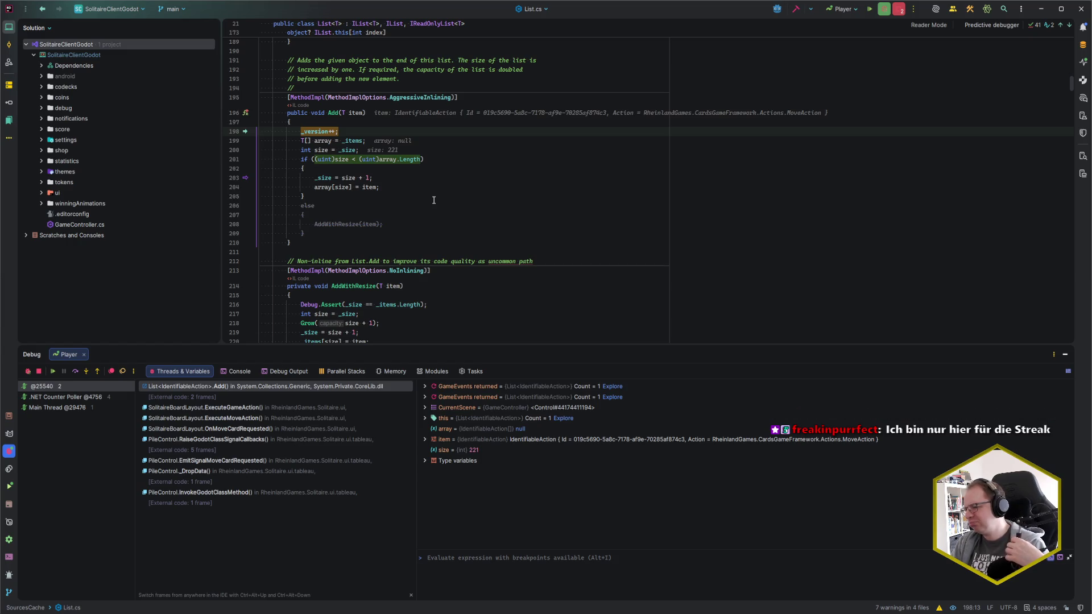
# Move between the ExecuteGameAction caller frame and the List.Add frame, then start a class search.
pyautogui.hotkey('ctrl', 'alt', 'Left')
pyautogui.hotkey('ctrl', 'alt', 'Right')
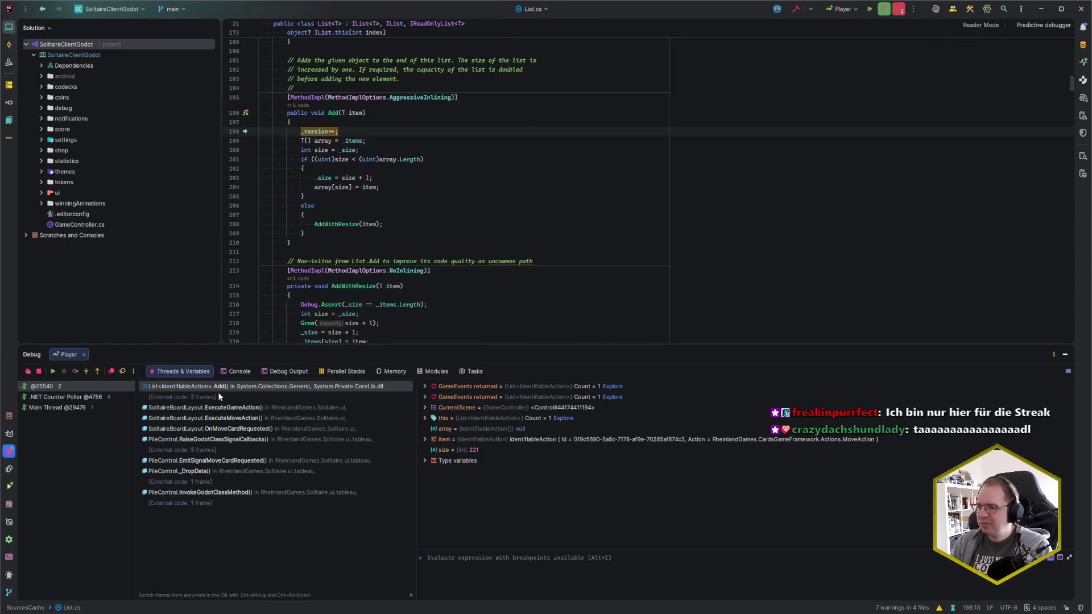
pyautogui.click(239, 409)
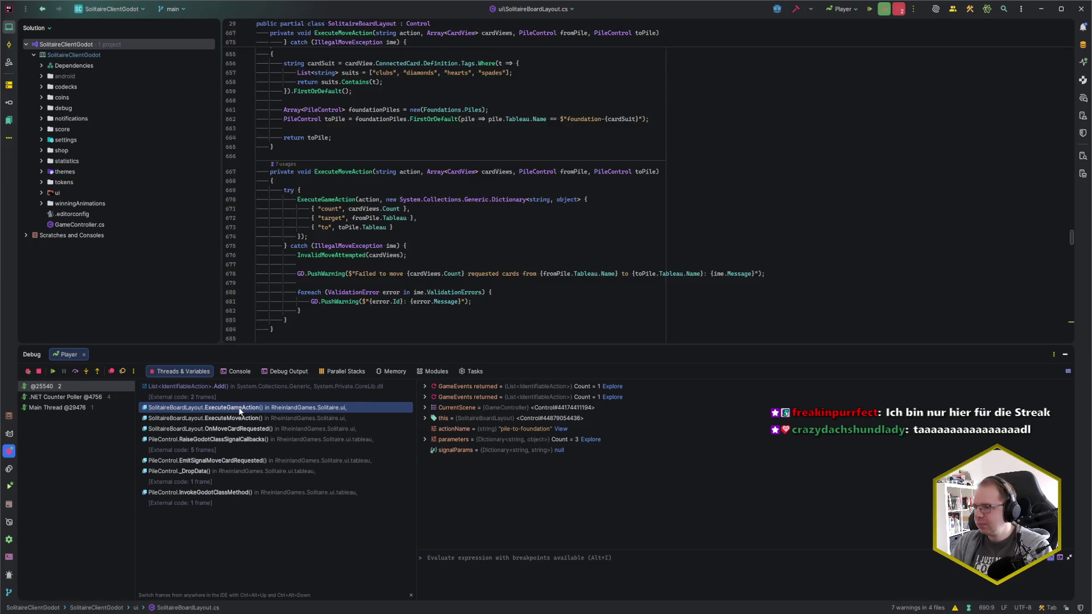
pyautogui.click(239, 389)
pyautogui.click(185, 399)
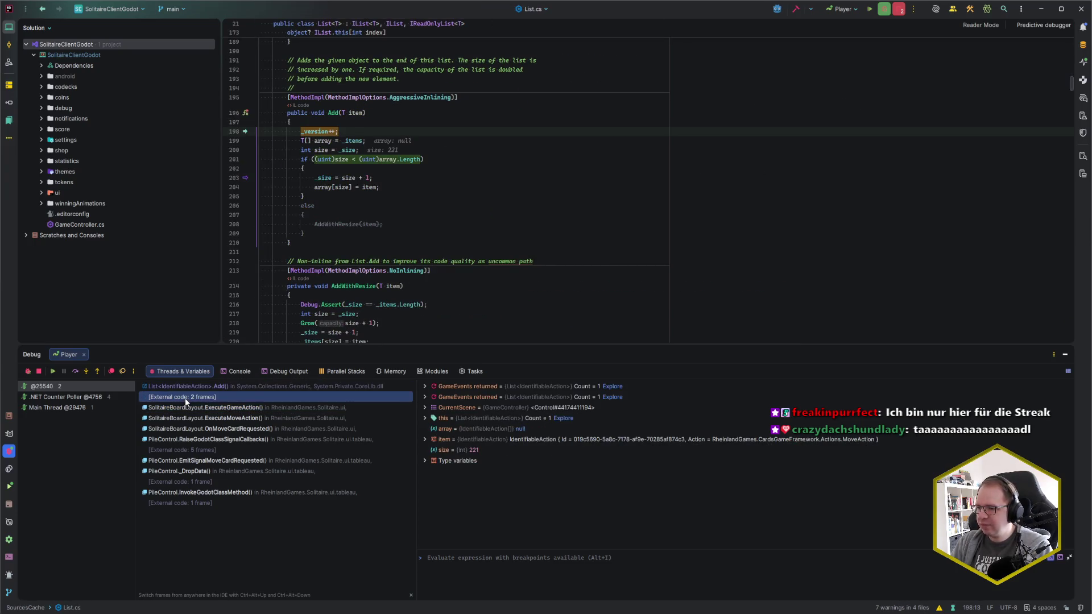
pyautogui.click(230, 387)
pyautogui.click(378, 129)
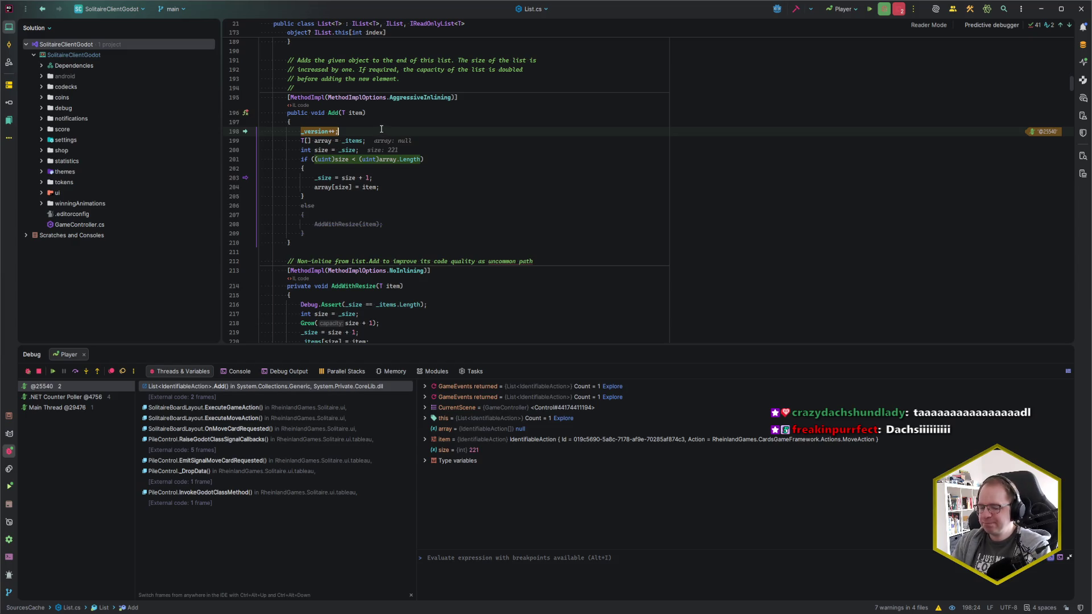
pyautogui.hotkey('ctrl', 'n')
# Open the MoveAction class, try a breakpoint at line 41 of Execute, then remove it.
pyautogui.write('MoveAction')
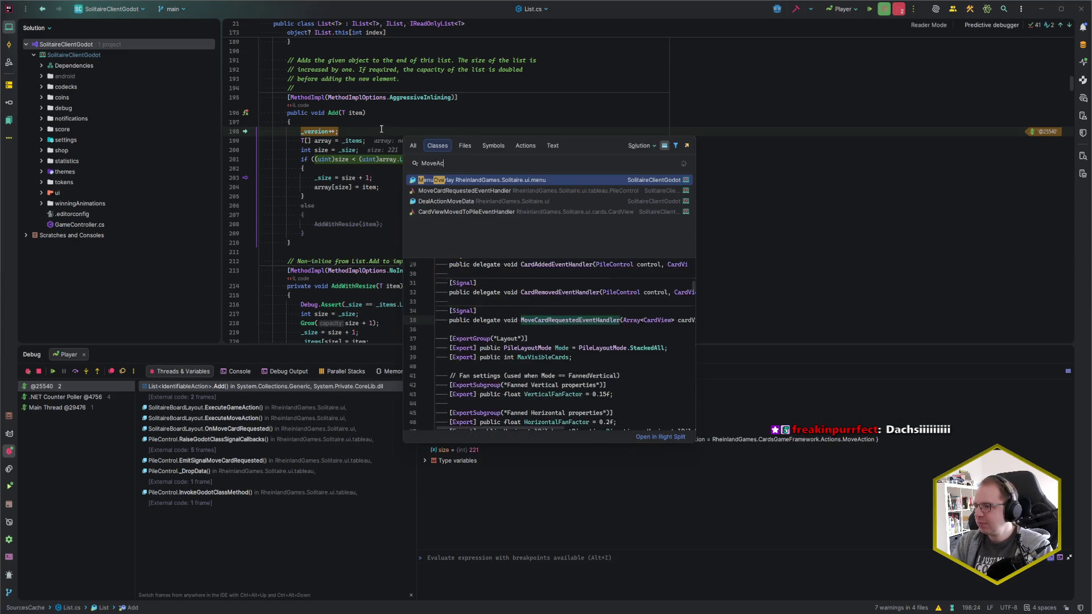
pyautogui.press('Return')
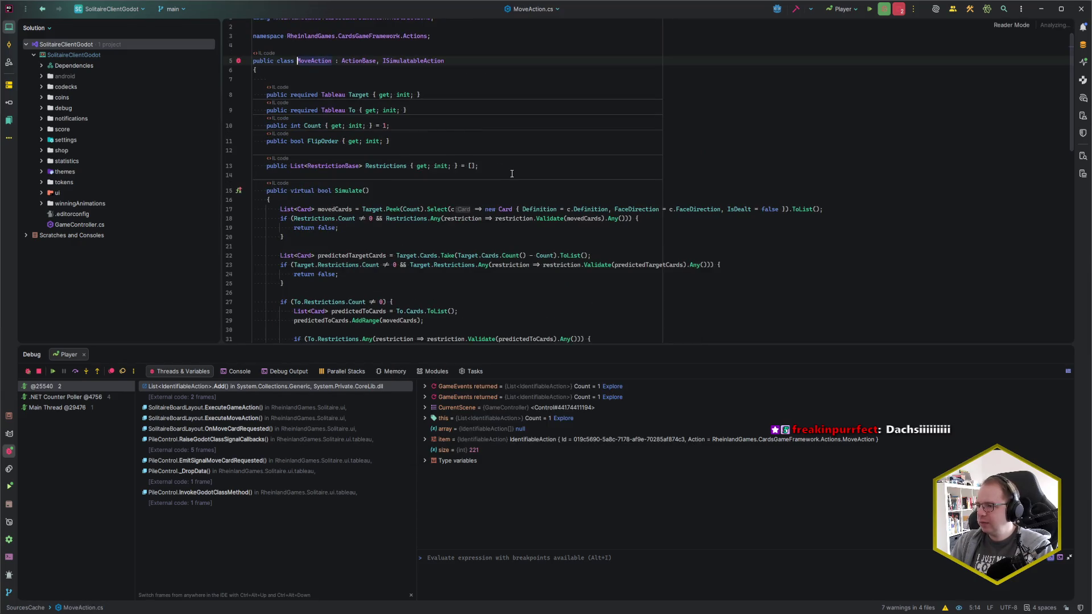
pyautogui.scroll(-5, 512, 173)
pyautogui.scroll(-3, 512, 173)
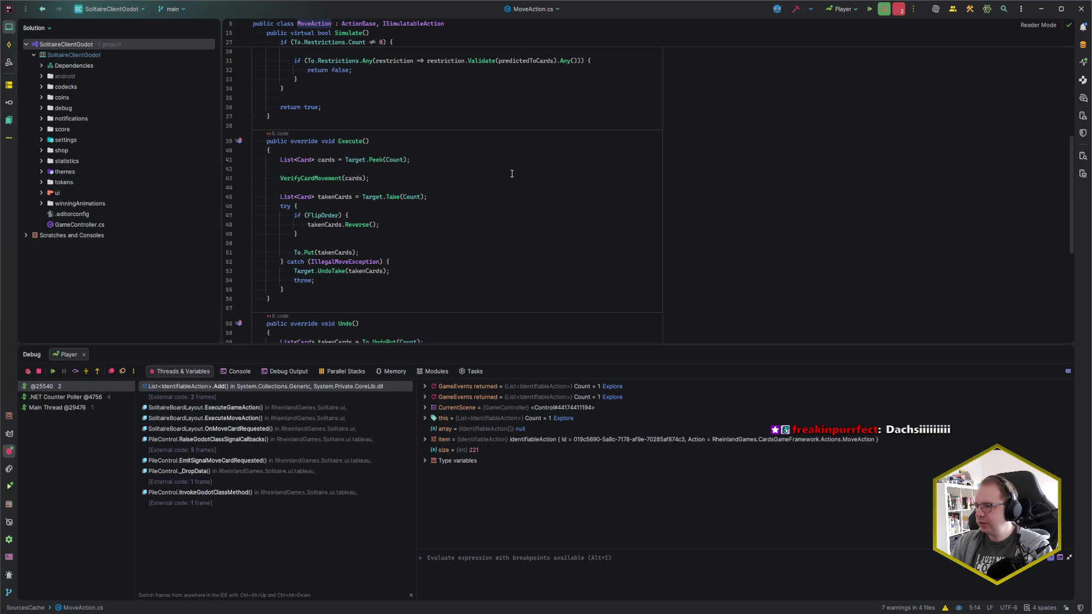
pyautogui.click(227, 159)
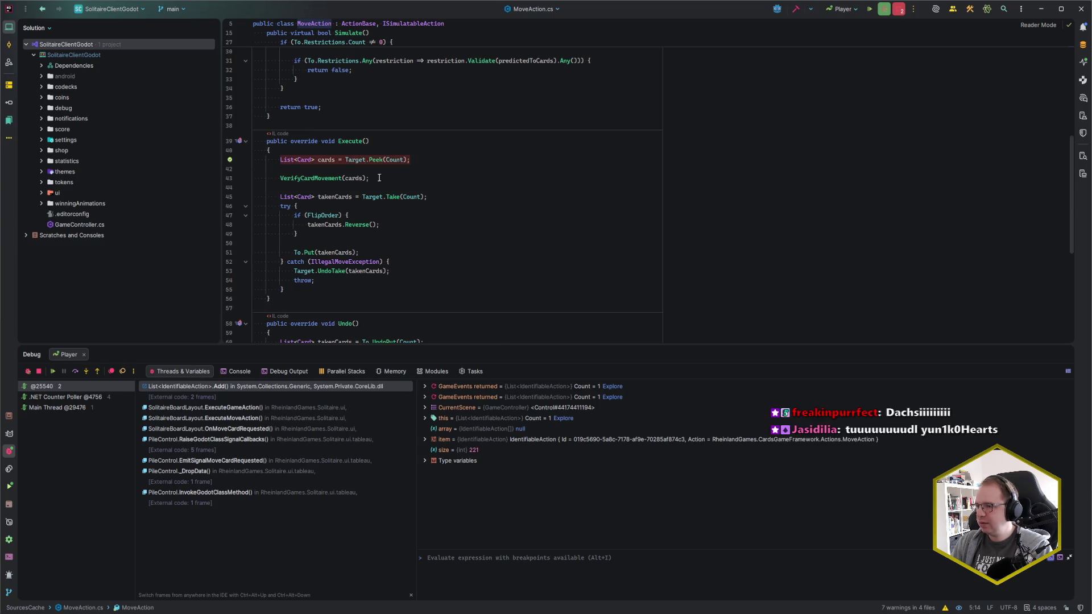
pyautogui.press('F9')
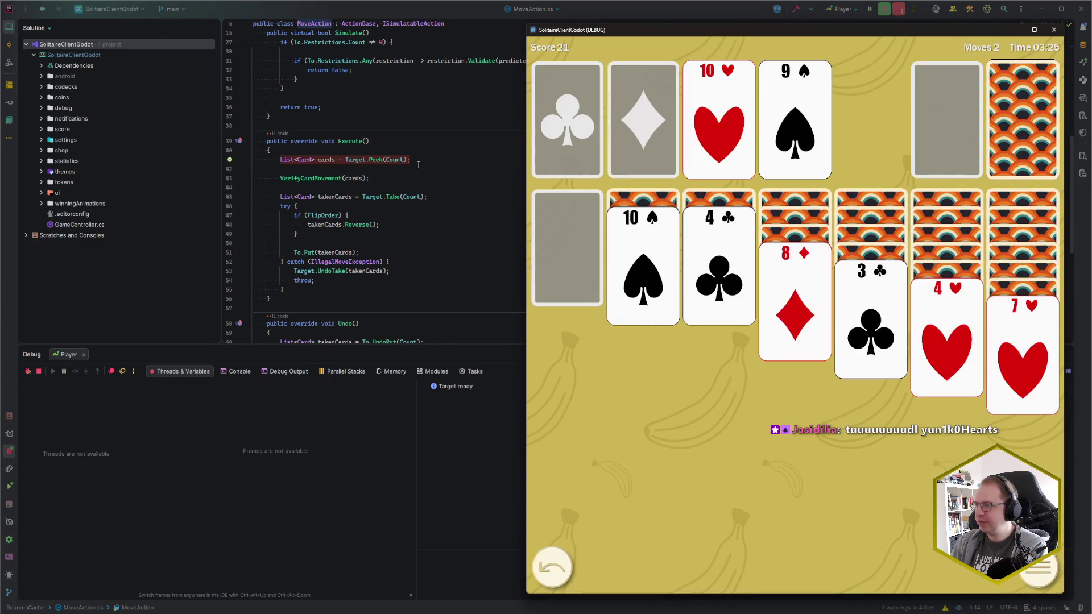
pyautogui.click(421, 162)
pyautogui.click(230, 159)
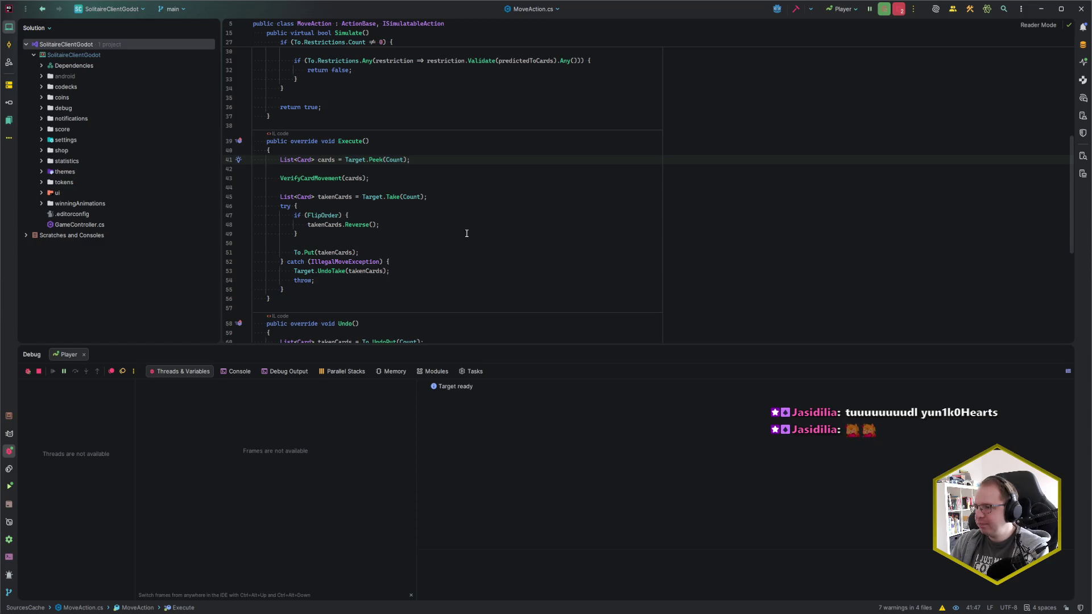
# Set a breakpoint on the Target.Peek(Count) line and jump to Tableau's abstract Take declaration.
pyautogui.click(429, 252)
pyautogui.click(440, 197)
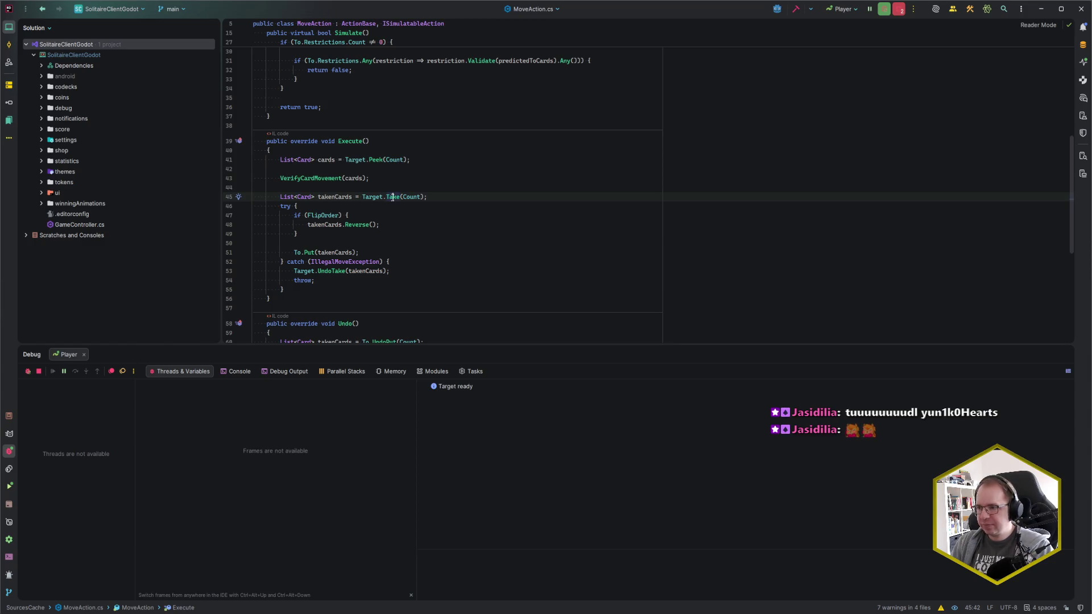
pyautogui.click(239, 159)
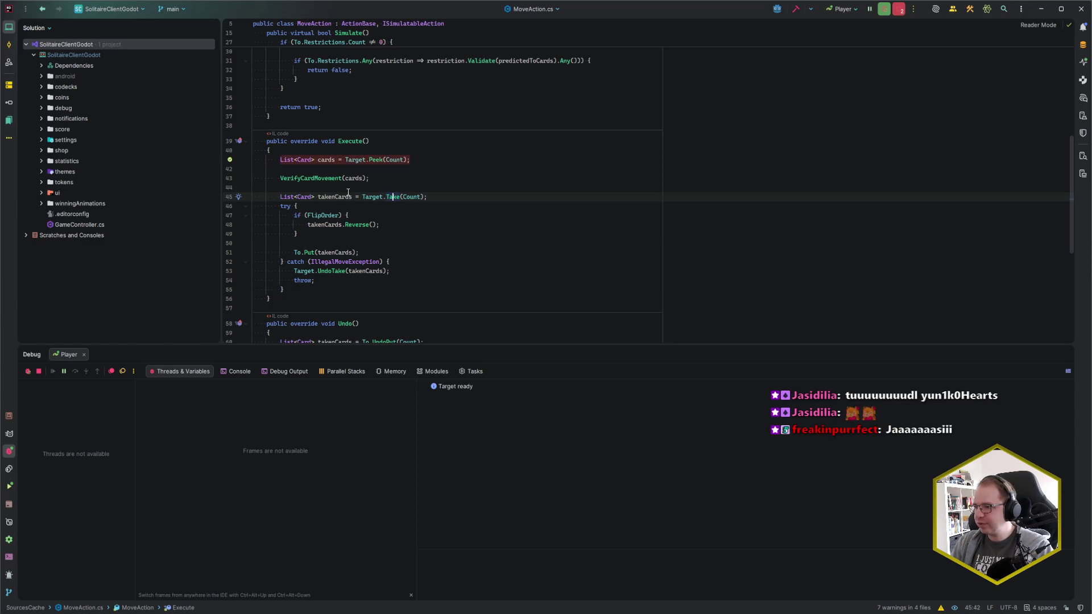
pyautogui.keyDown('ctrl'); pyautogui.click(397, 197); pyautogui.keyUp('ctrl')
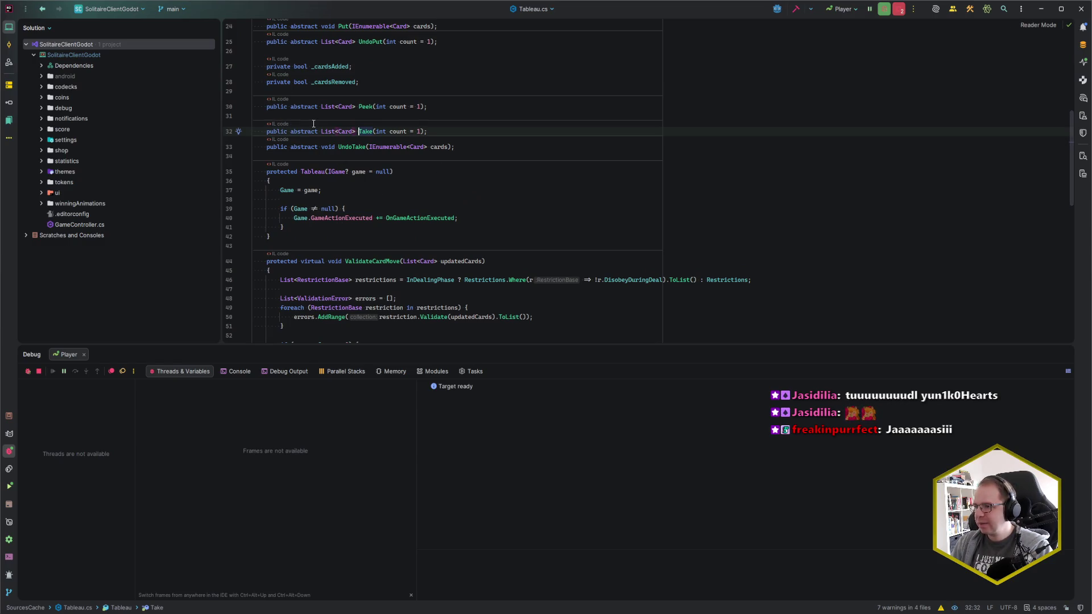
# Open StackTableau.cs and add breakpoints at the start of its Take and Put methods.
pyautogui.hotkey('ctrl', 'n')
pyautogui.write('StackTabl')
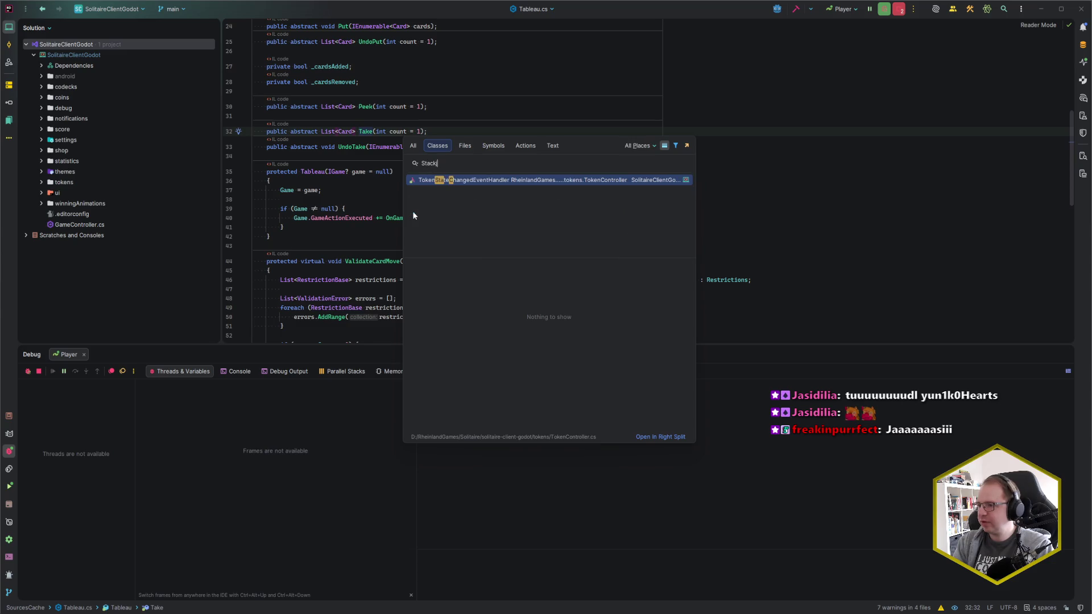
pyautogui.press('Return')
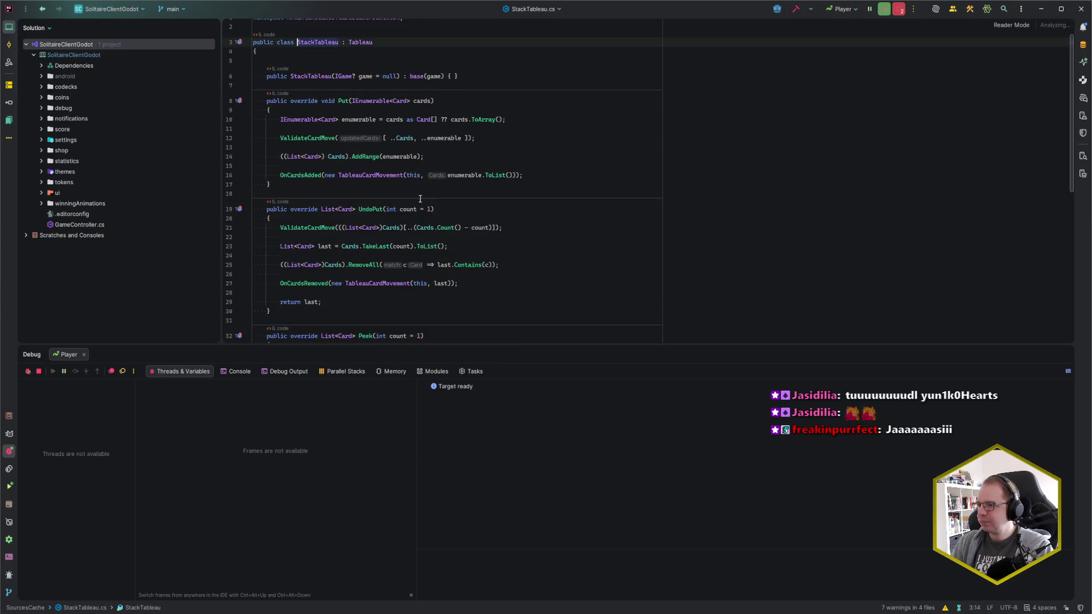
pyautogui.scroll(-6, 377, 234)
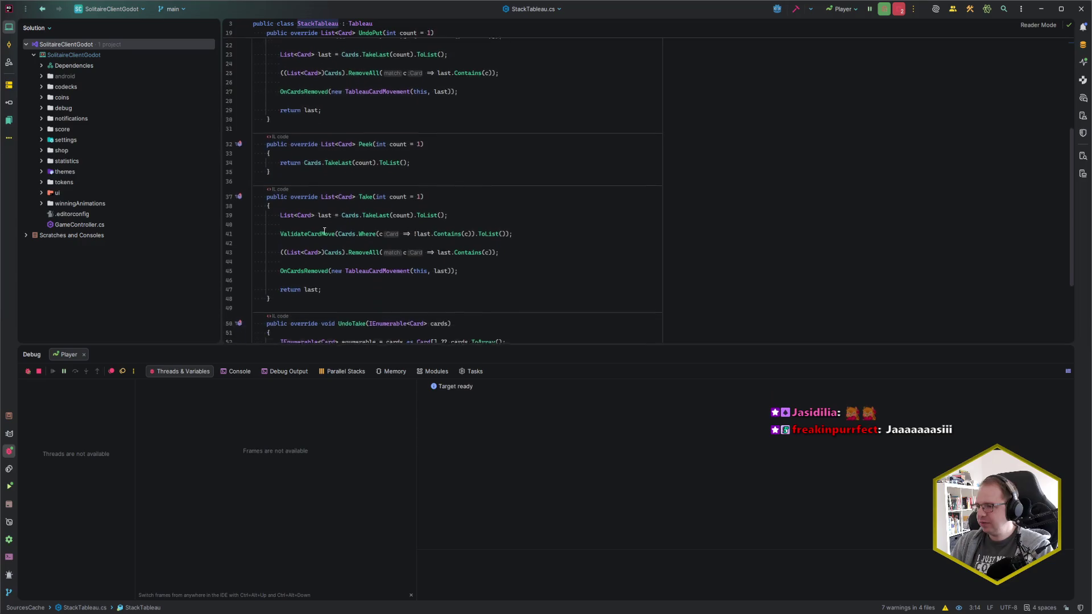
pyautogui.click(238, 214)
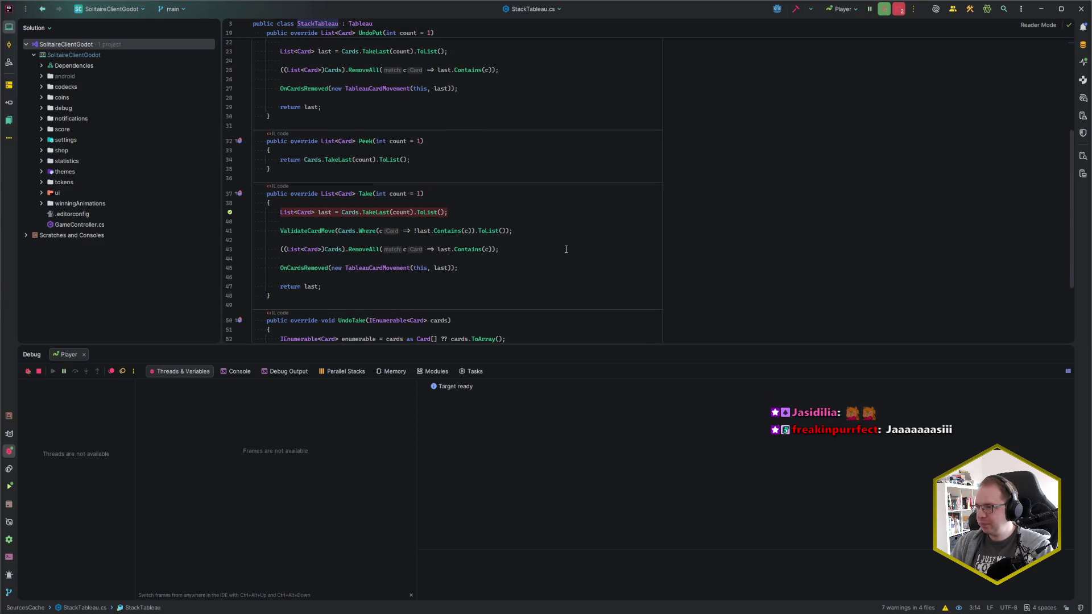
pyautogui.scroll(6, 566, 249)
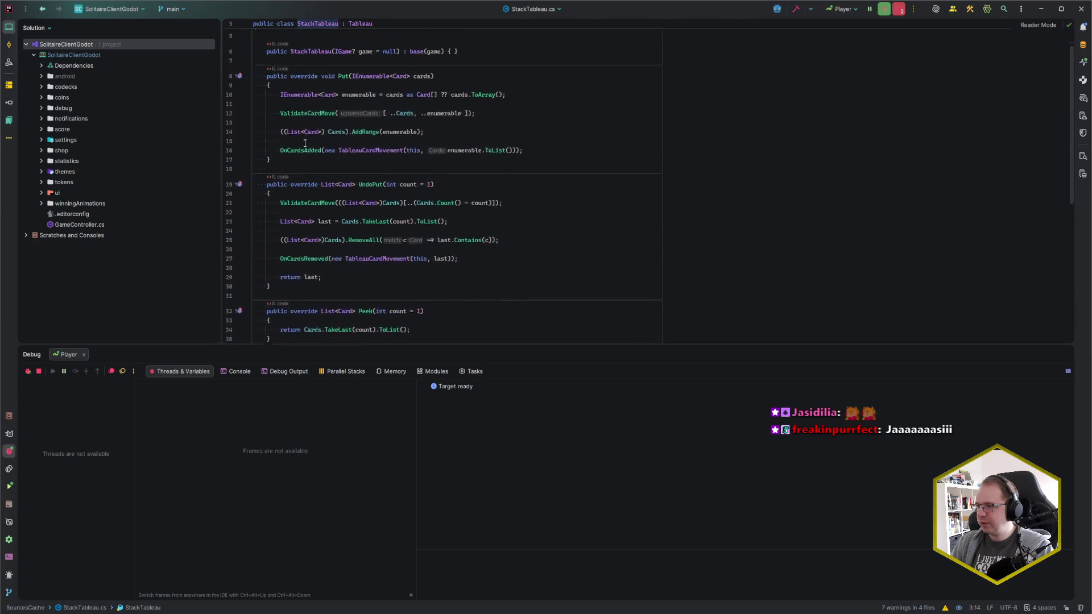
pyautogui.click(237, 120)
# Review the ValidateCardMove call in Put and the OnCardsRemoved call in Take, then search actions.
pyautogui.click(519, 136)
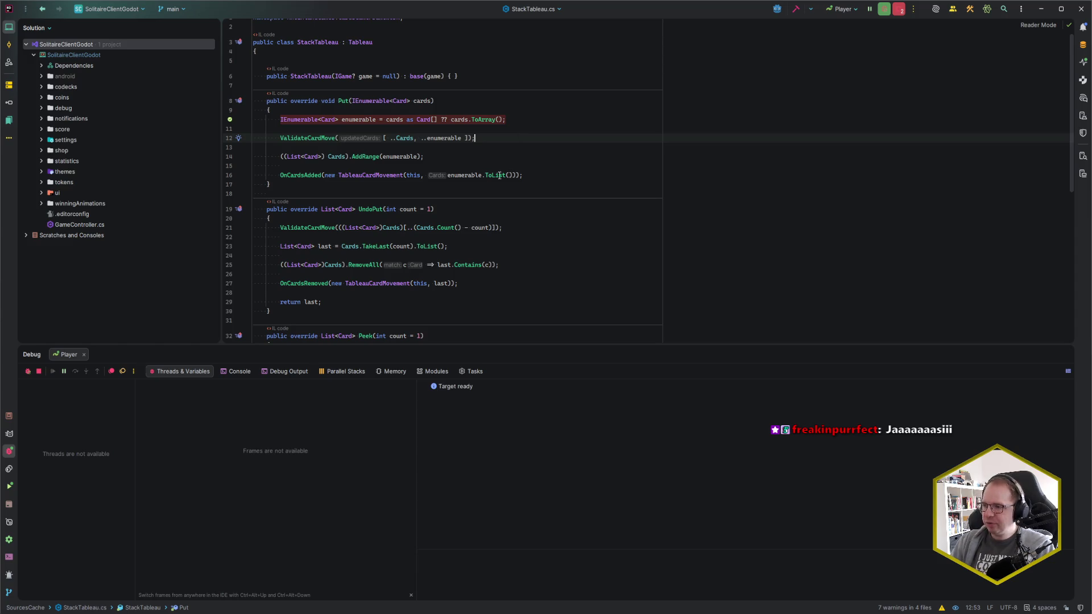
pyautogui.scroll(-4, 406, 200)
pyautogui.scroll(-2, 407, 200)
pyautogui.click(281, 269)
pyautogui.click(329, 268)
pyautogui.click(480, 266)
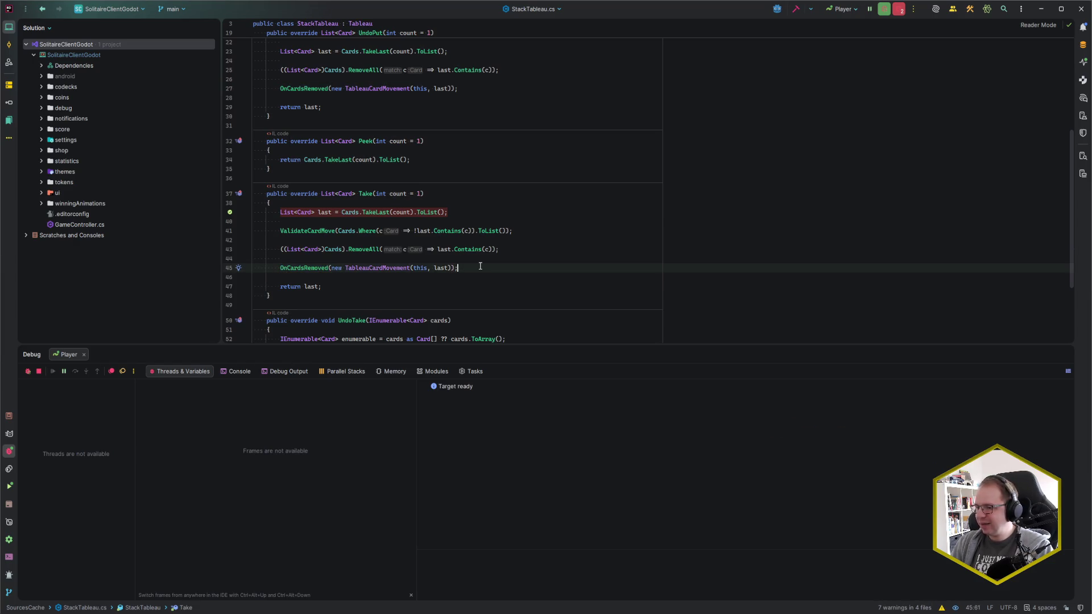
pyautogui.hotkey('ctrl', 'shift', 'a')
# Open the CardsGameFramework solution in a new window via Manage Projects.
pyautogui.write('ma')
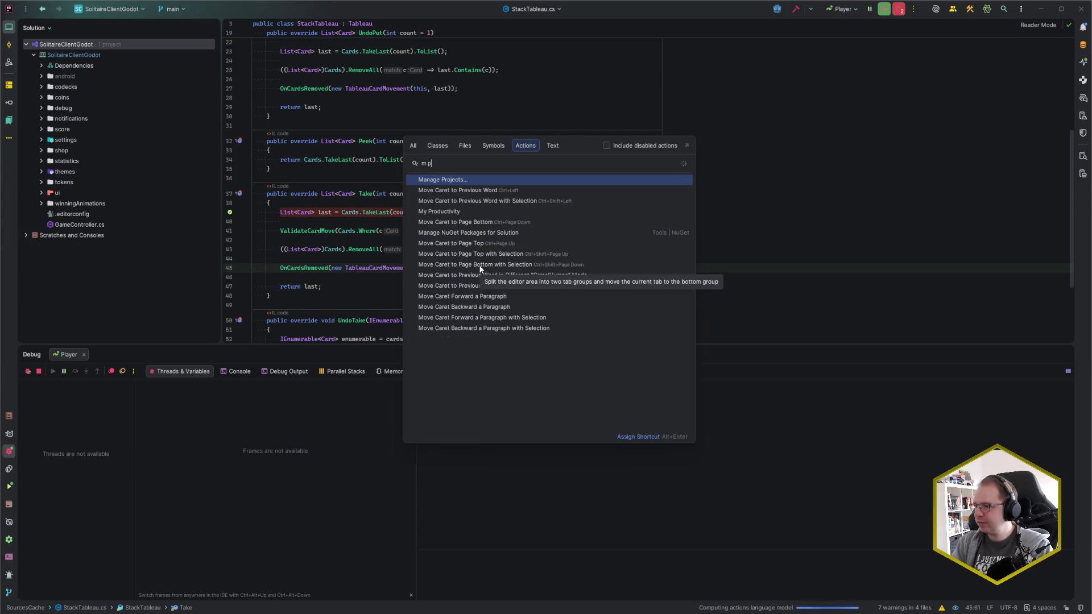
pyautogui.press('Return')
pyautogui.press('Return')
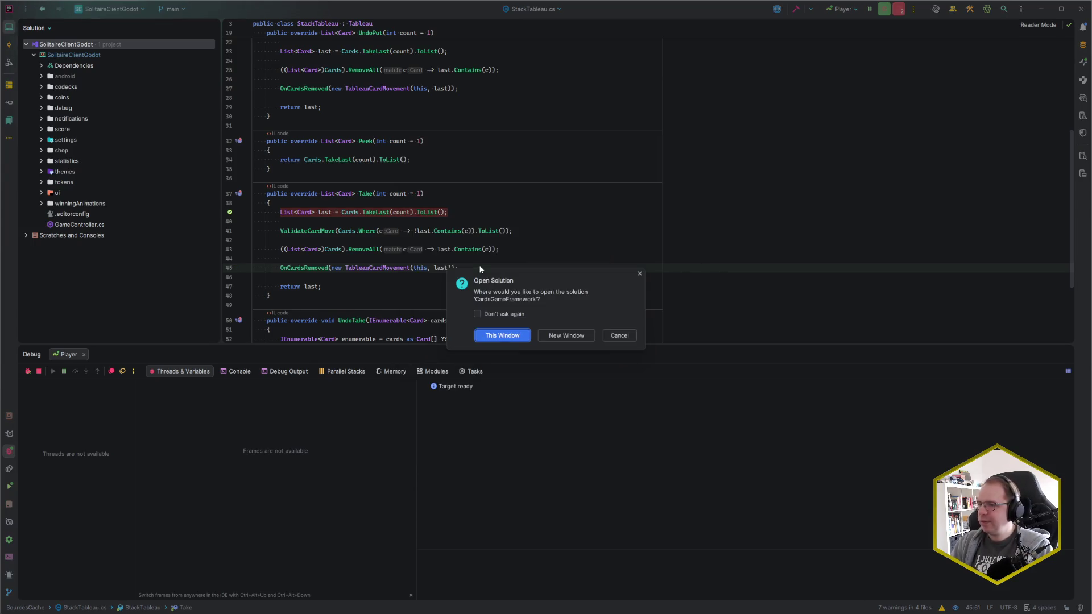
pyautogui.press('Tab')
pyautogui.press('Return')
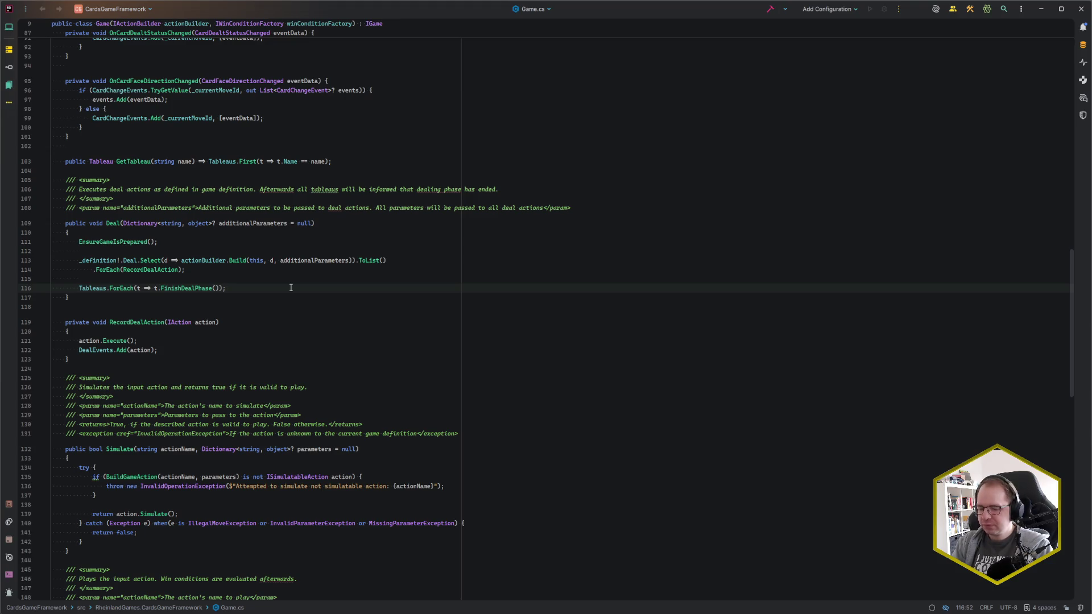
# Glance at recent files and try a class search for Tableau, then dismiss it.
pyautogui.hotkey('ctrl', 'e')
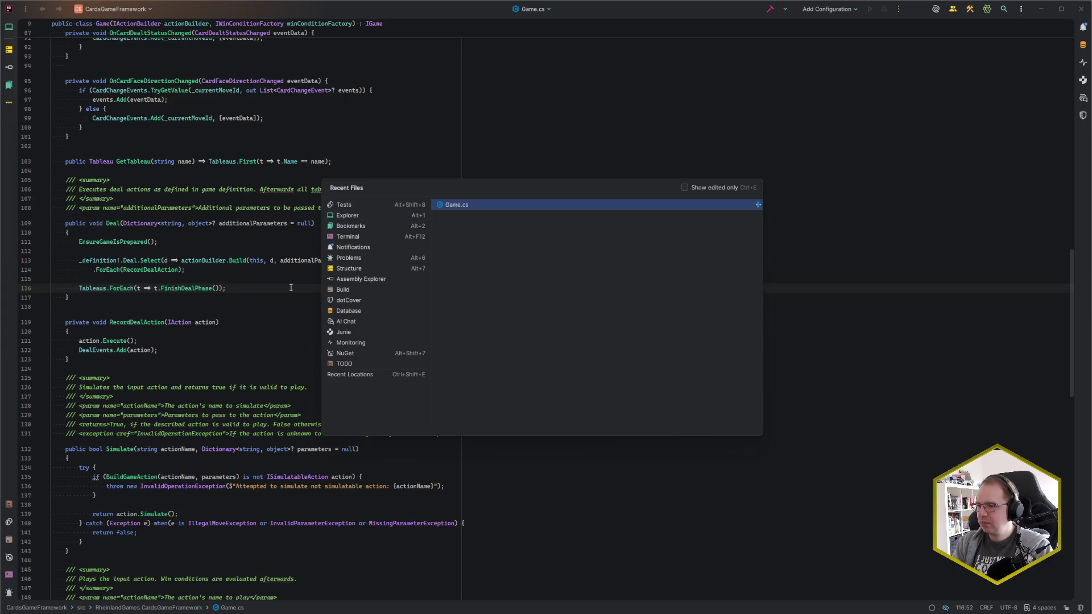
pyautogui.press('Escape')
pyautogui.hotkey('ctrl', 'n')
pyautogui.write('StackTabel')
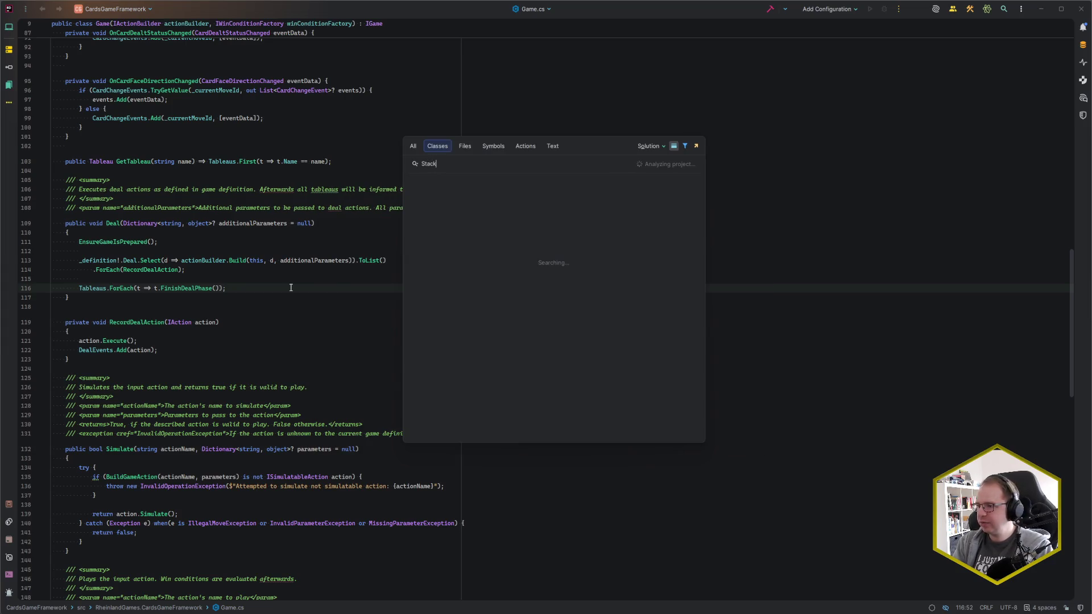
pyautogui.press('BackSpace')
pyautogui.press('BackSpace')
pyautogui.write('lea')
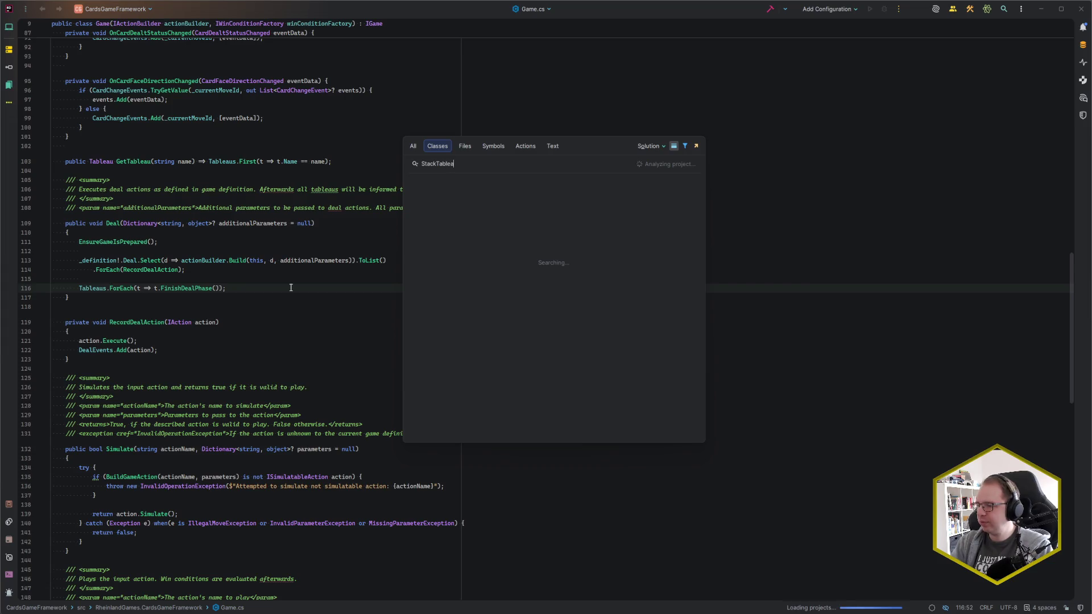
pyautogui.hotkey('ctrl', 'a')
pyautogui.write('Tableau')
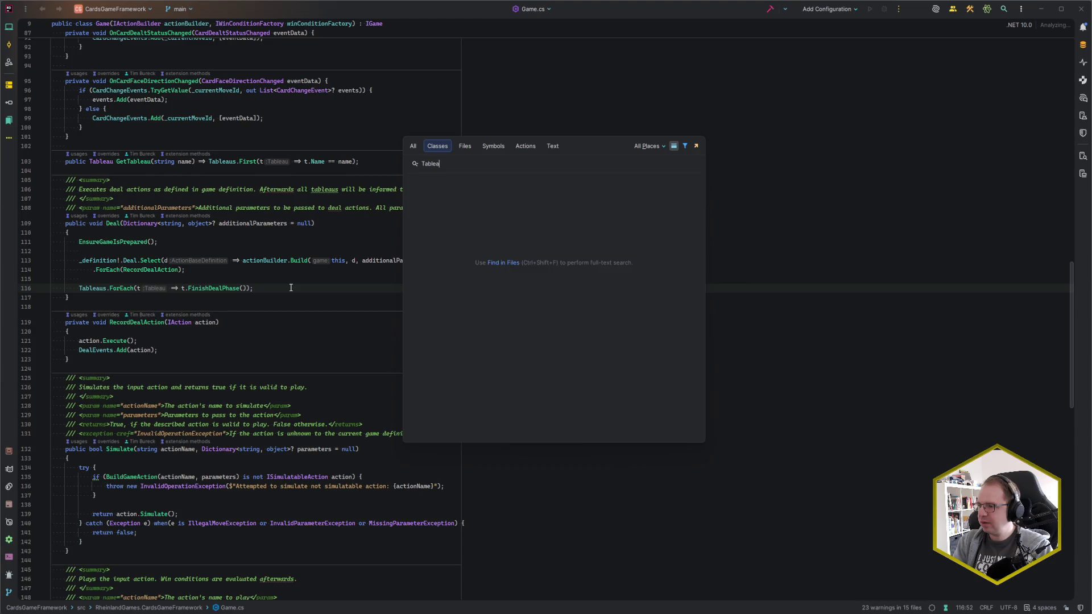
pyautogui.press('Escape')
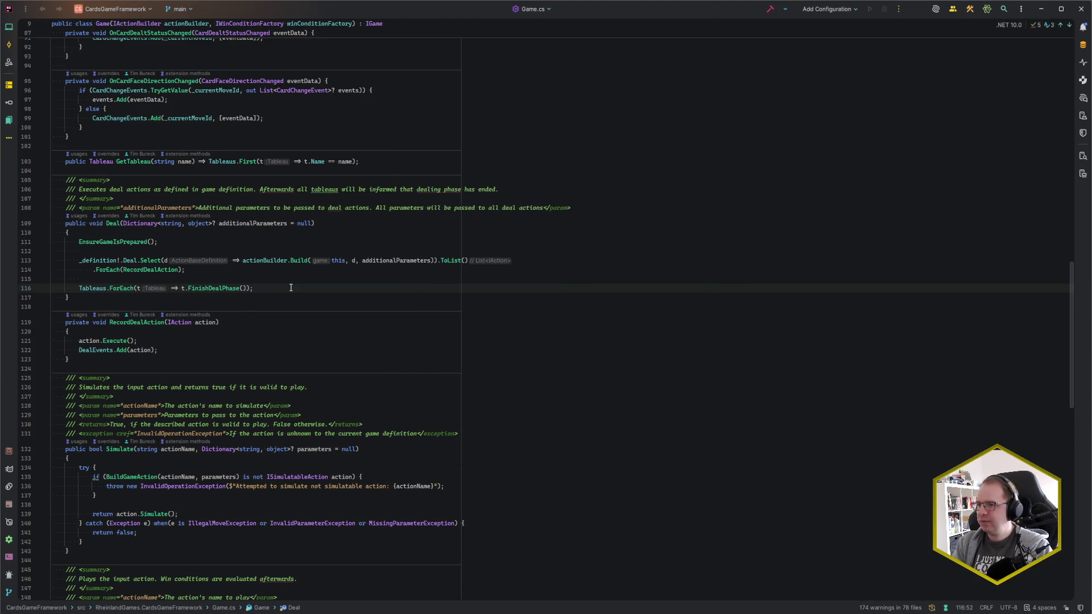
# Open Tableau.cs from the solution and review the dealt-status reset block in OnCardsAdded.
pyautogui.hotkey('alt', '1')
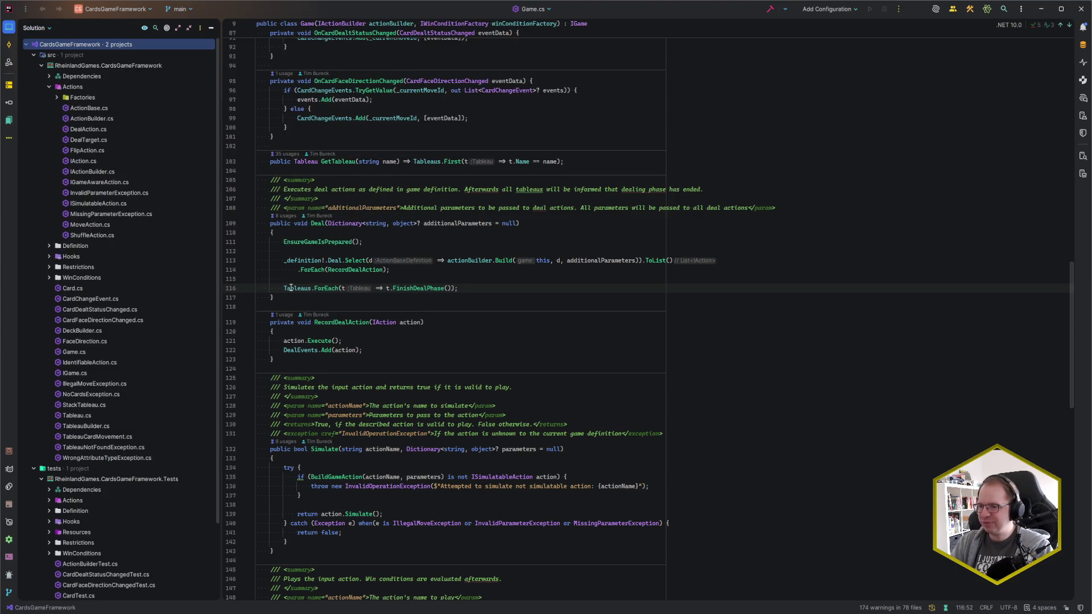
pyautogui.keyDown('ctrl'); pyautogui.keyDown('shift'); pyautogui.click(291, 288); pyautogui.keyUp('shift'); pyautogui.keyUp('ctrl')
pyautogui.press('Return')
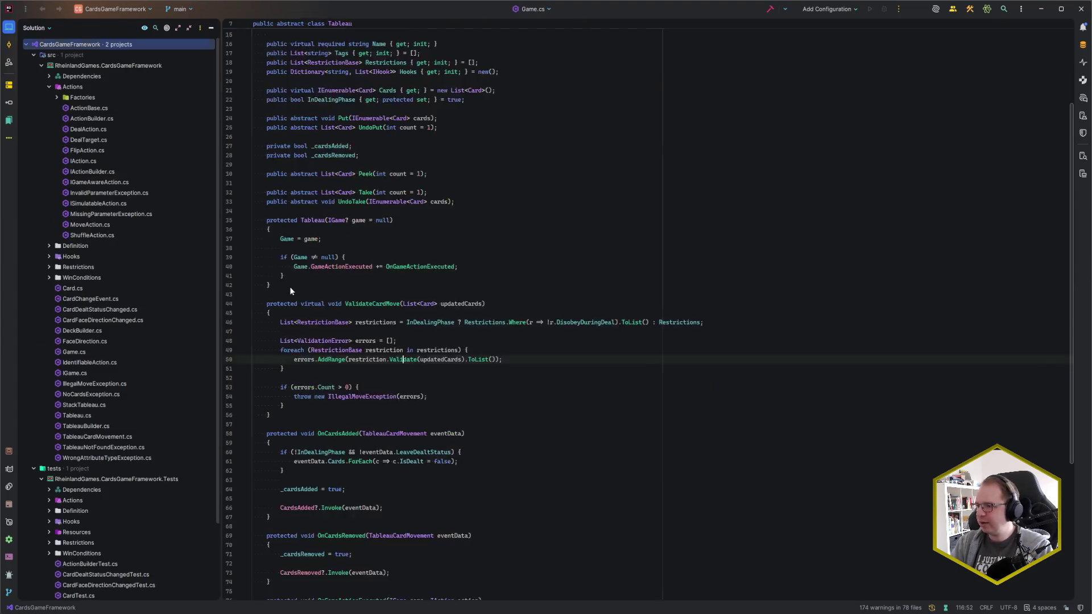
pyautogui.scroll(-8, 477, 311)
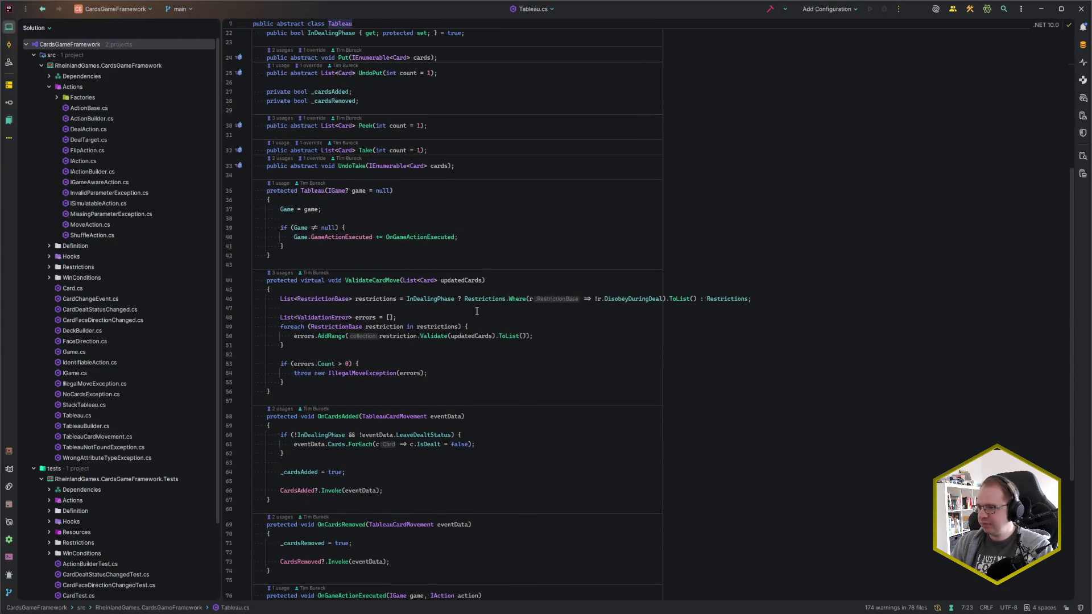
pyautogui.scroll(-8, 476, 311)
pyautogui.click(436, 342)
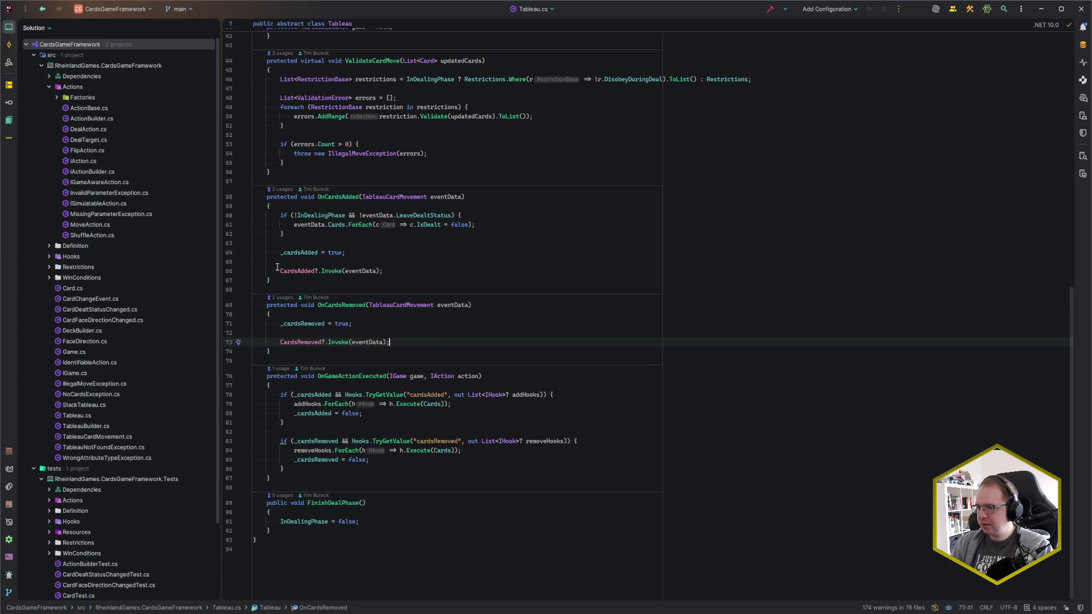
pyautogui.moveTo(292, 236); pyautogui.dragTo(280, 214)
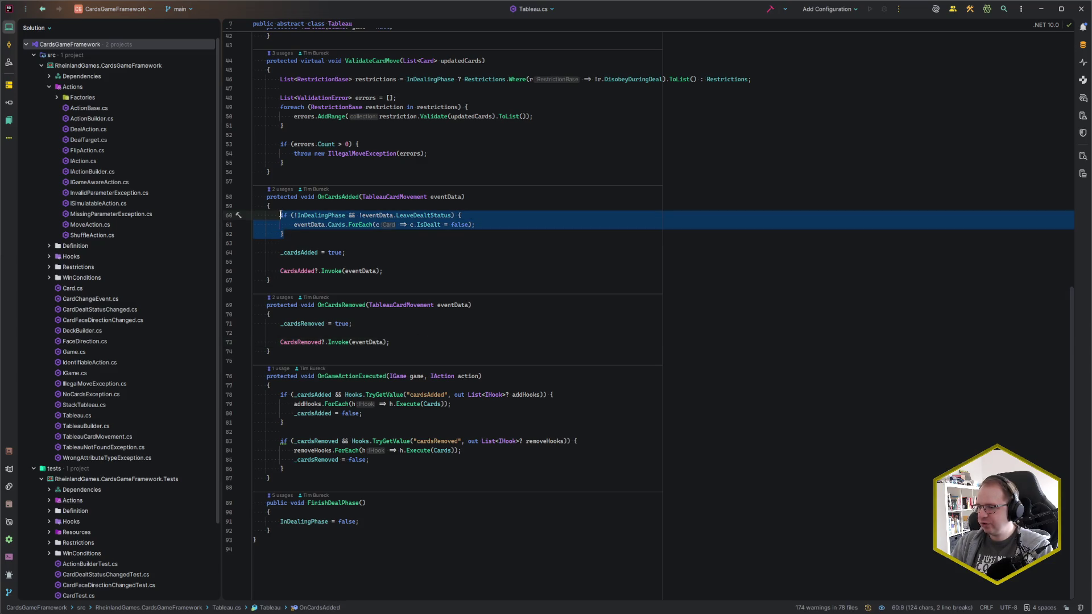
pyautogui.click(281, 215)
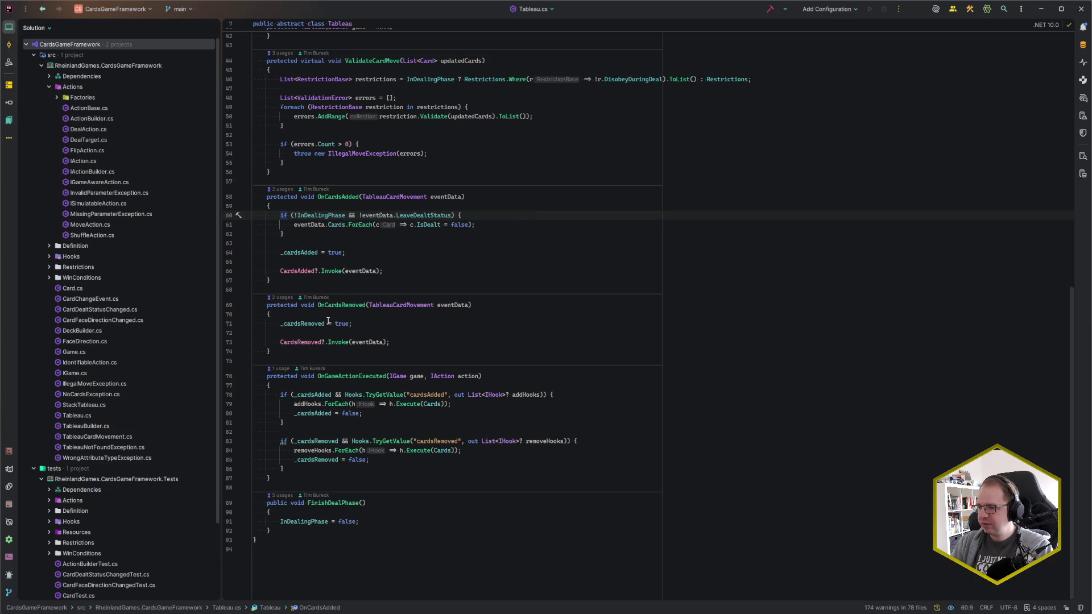
# Annotate Tableau.cs with Git blame dates, using the caret on line 71.
pyautogui.click(359, 323)
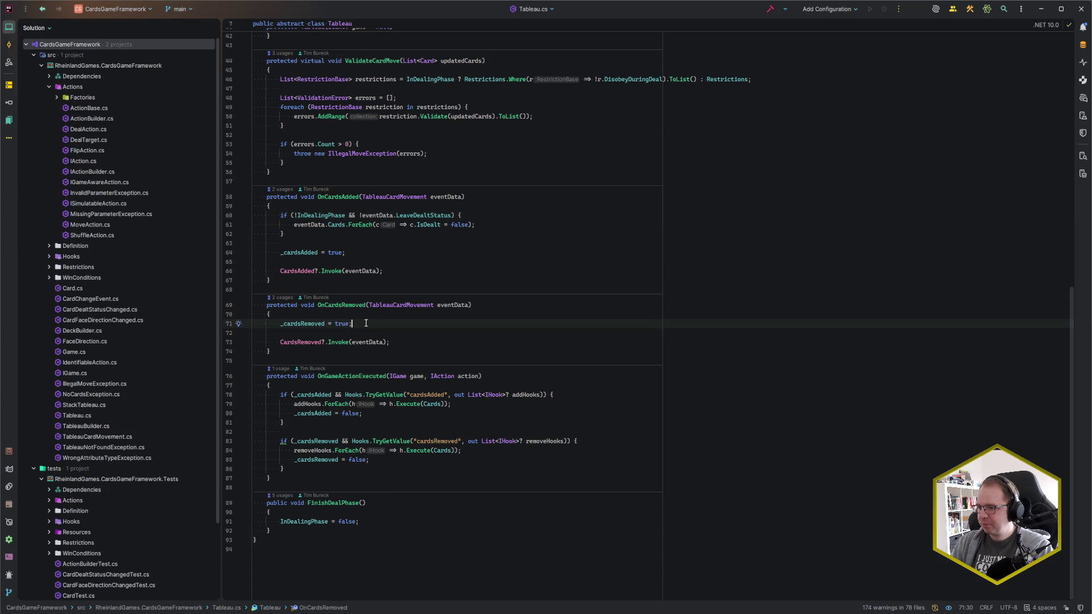
pyautogui.hotkey('alt', '`')
pyautogui.press('5')
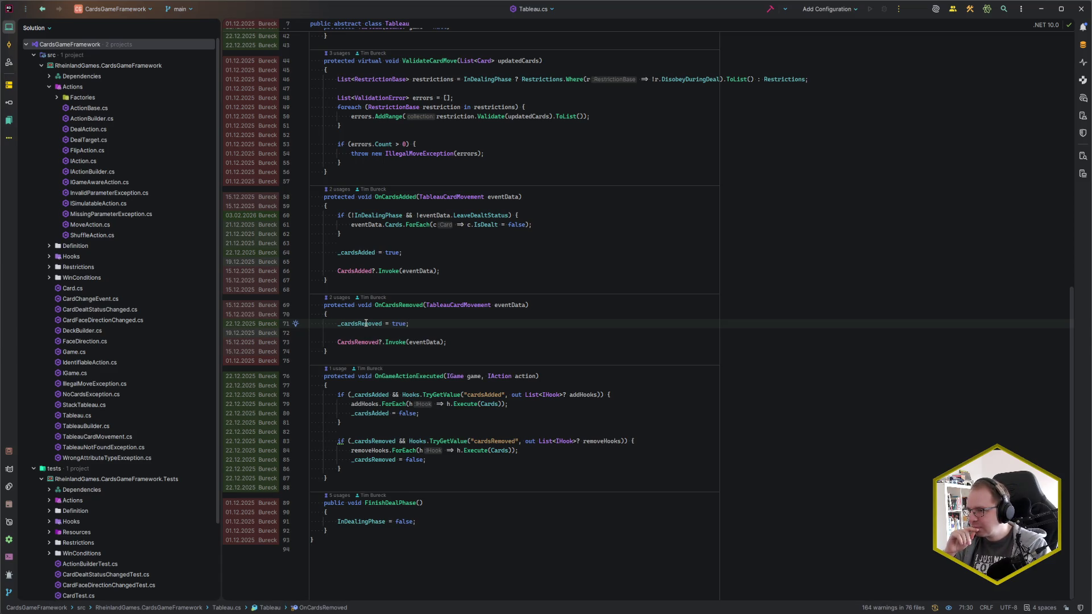
# Open commit 798421b4's Tableau.cs diff and enlarge it by resizing and hiding the commit history.
pyautogui.click(262, 221)
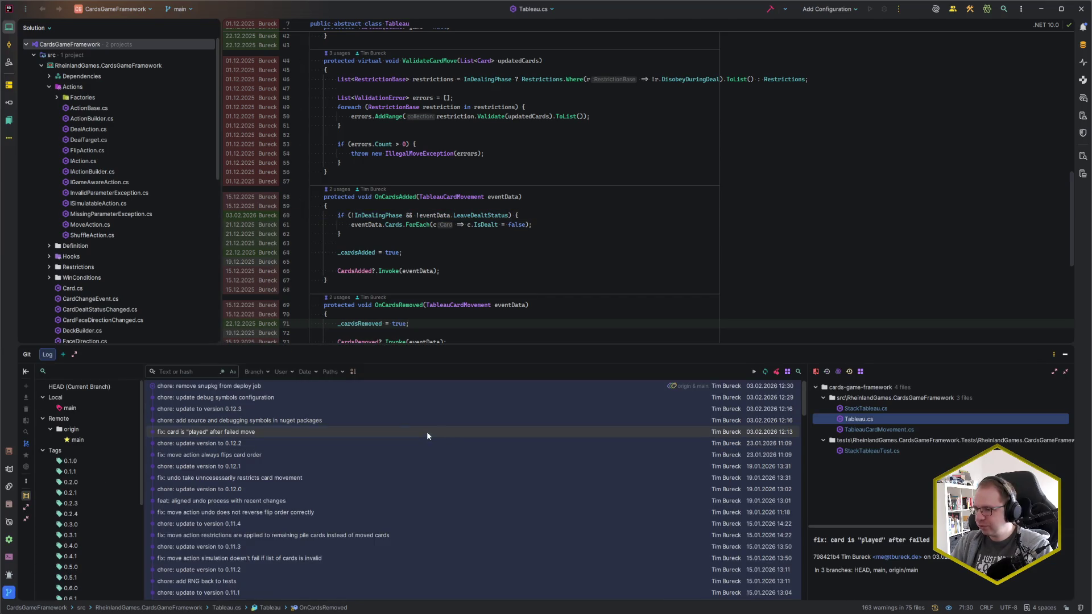
pyautogui.click(911, 418)
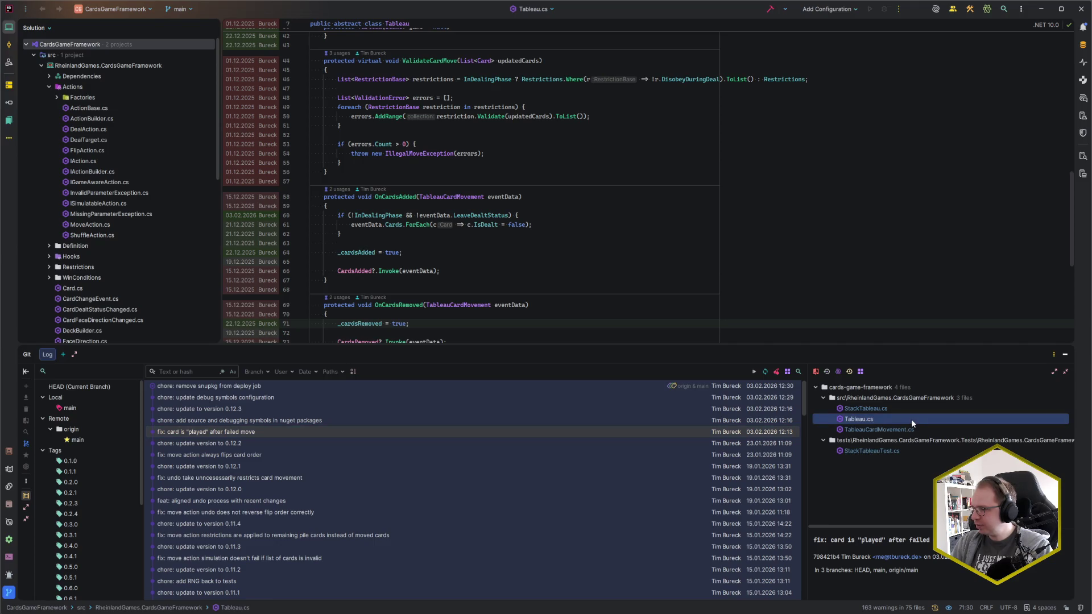
pyautogui.doubleClick(899, 422)
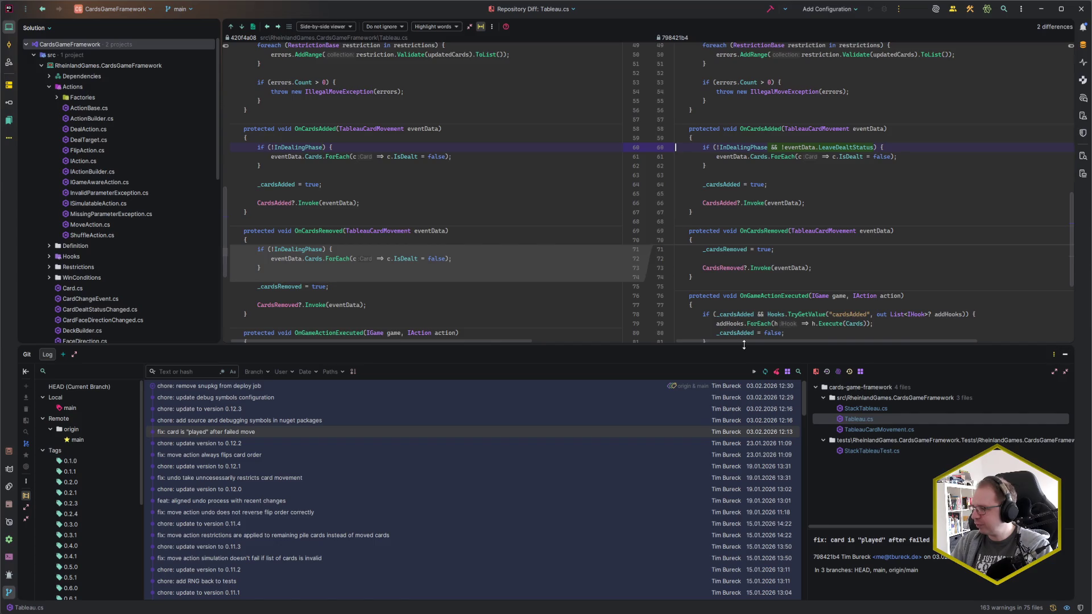
pyautogui.moveTo(744, 347); pyautogui.dragTo(736, 401)
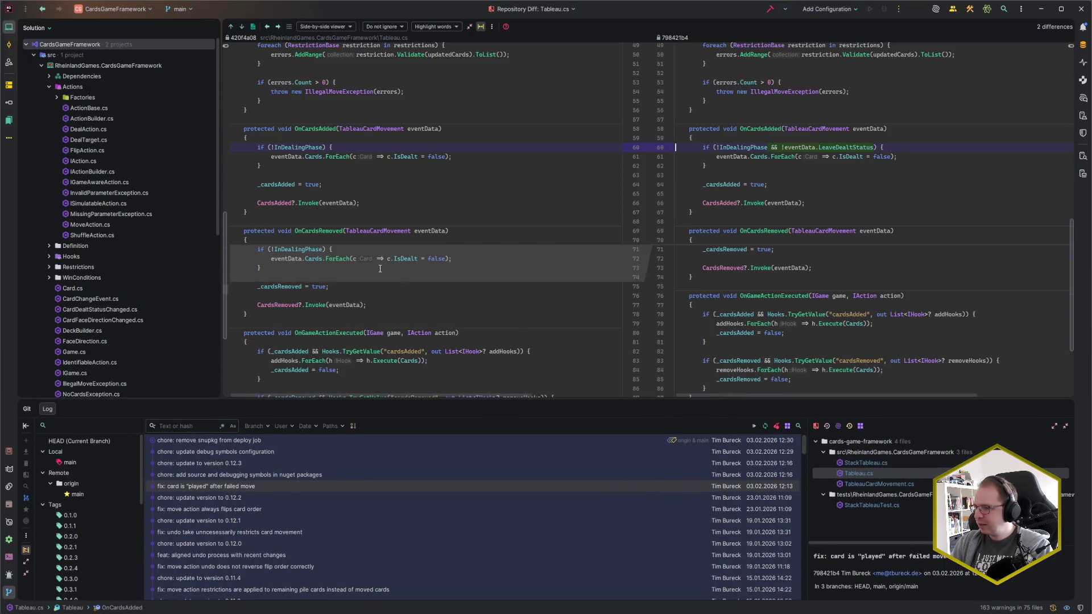
pyautogui.moveTo(351, 262)
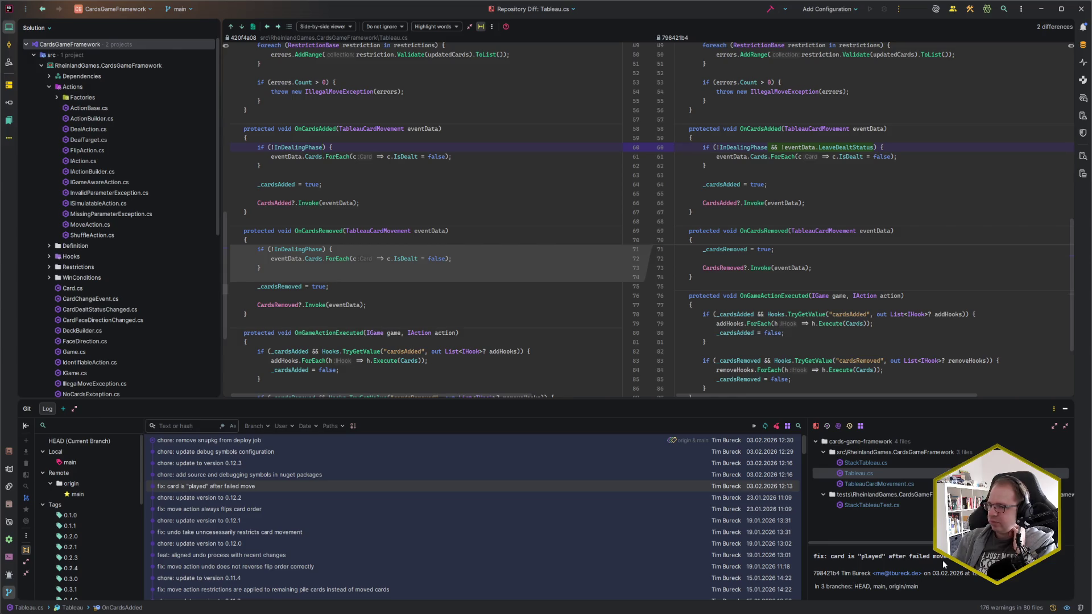
pyautogui.click(1065, 409)
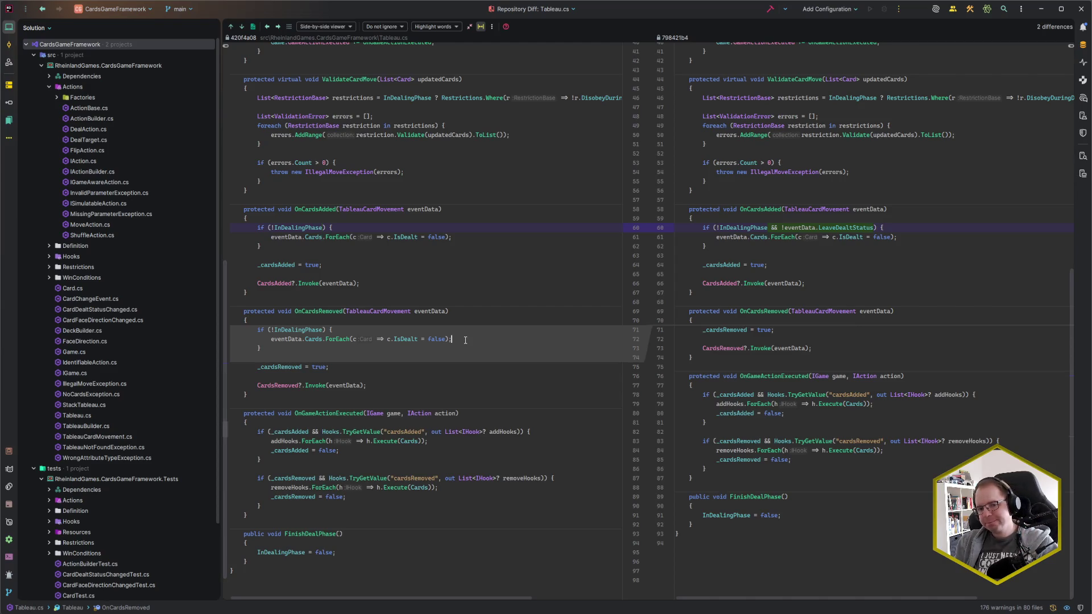
# Reopen Tableau.cs from Recent Files as a normal editable file.
pyautogui.hotkey('ctrl', 'e')
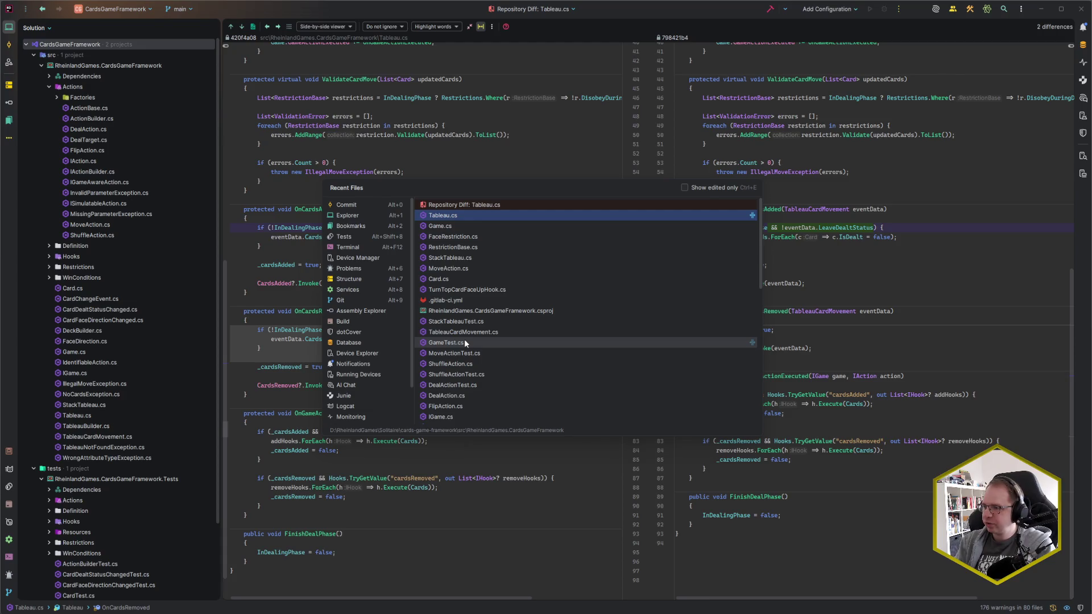
pyautogui.press('Return')
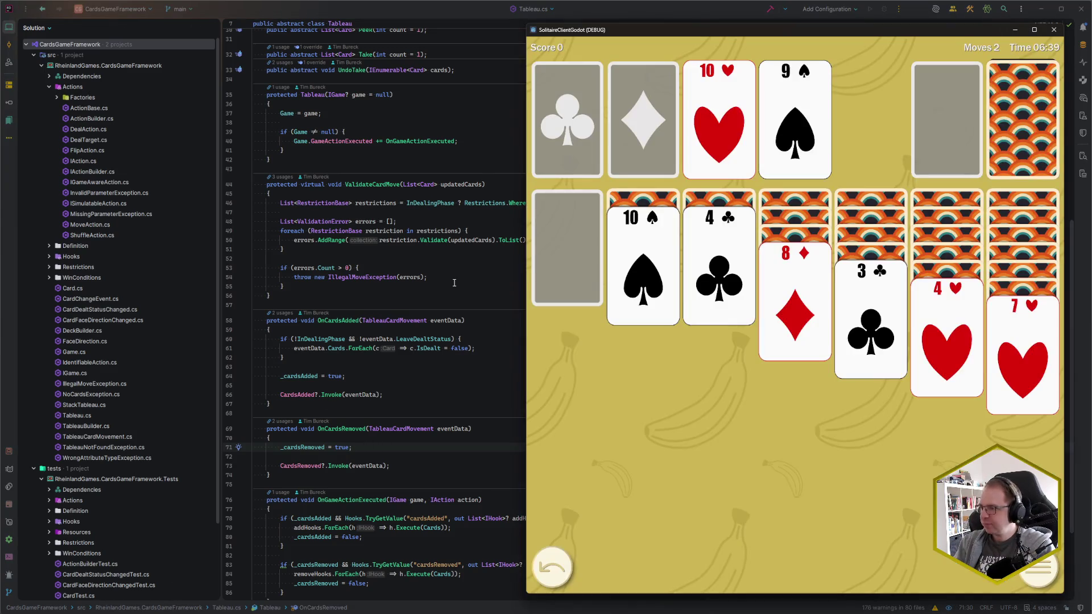
# Close the running Solitaire game and switch to the SolitaireClientGodot project window.
pyautogui.click(1053, 30)
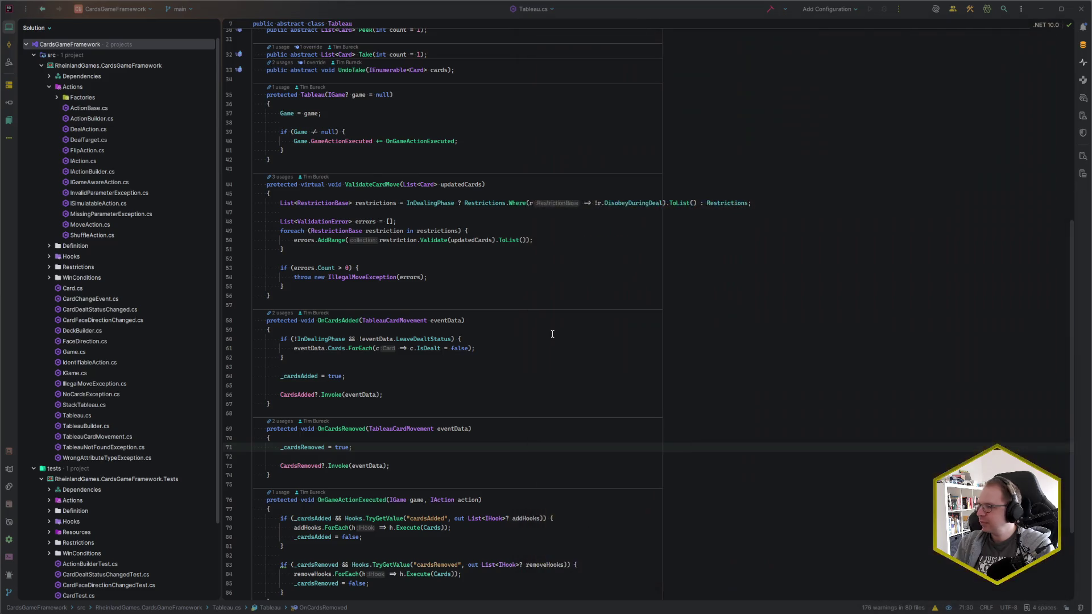
pyautogui.click(389, 376)
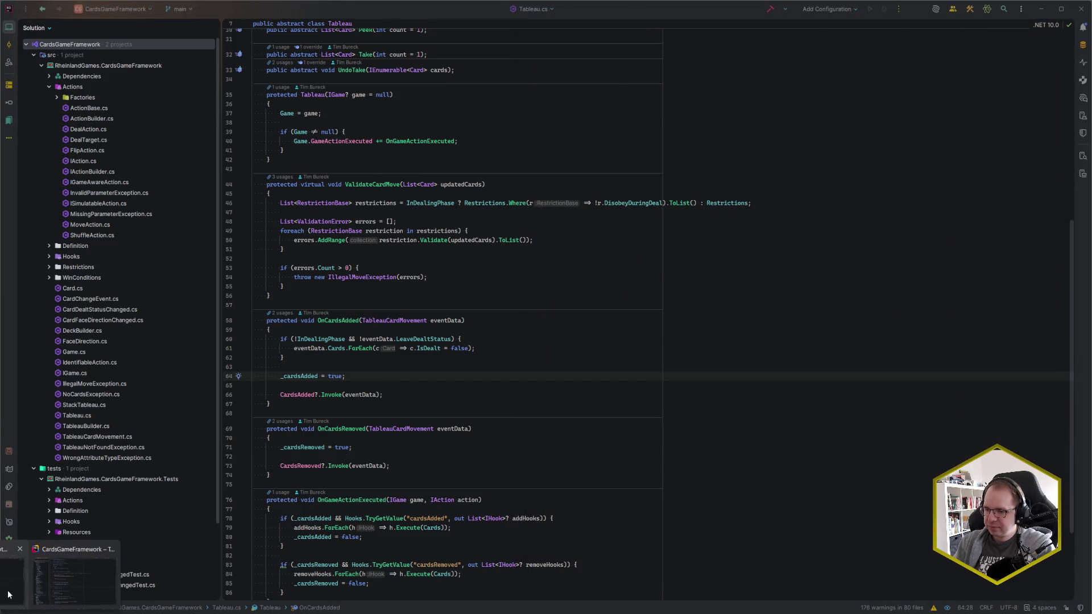
pyautogui.click(8, 594)
pyautogui.click(557, 276)
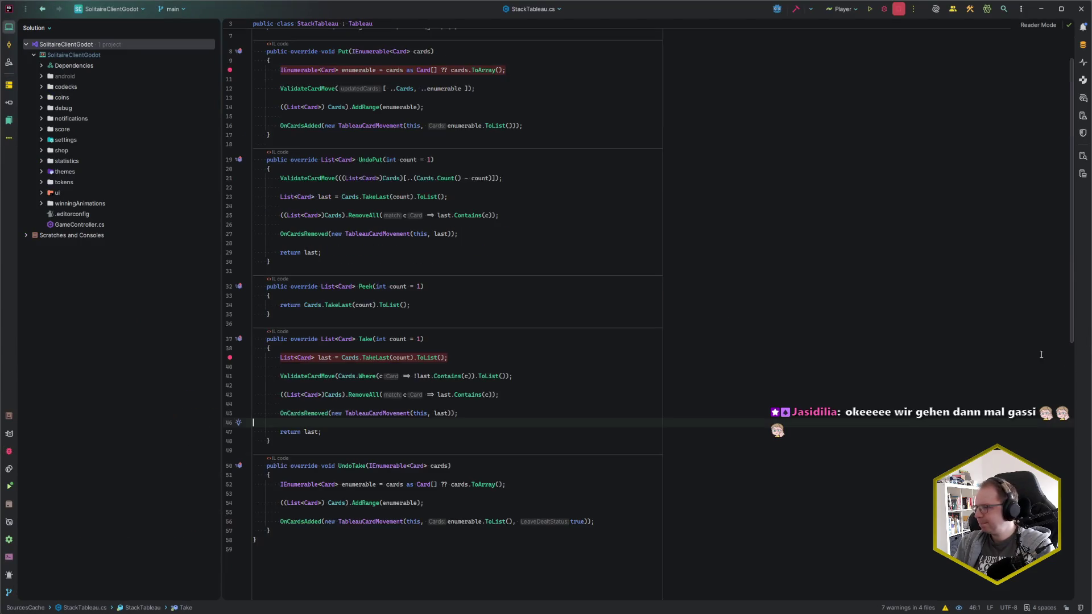
pyautogui.click(475, 360)
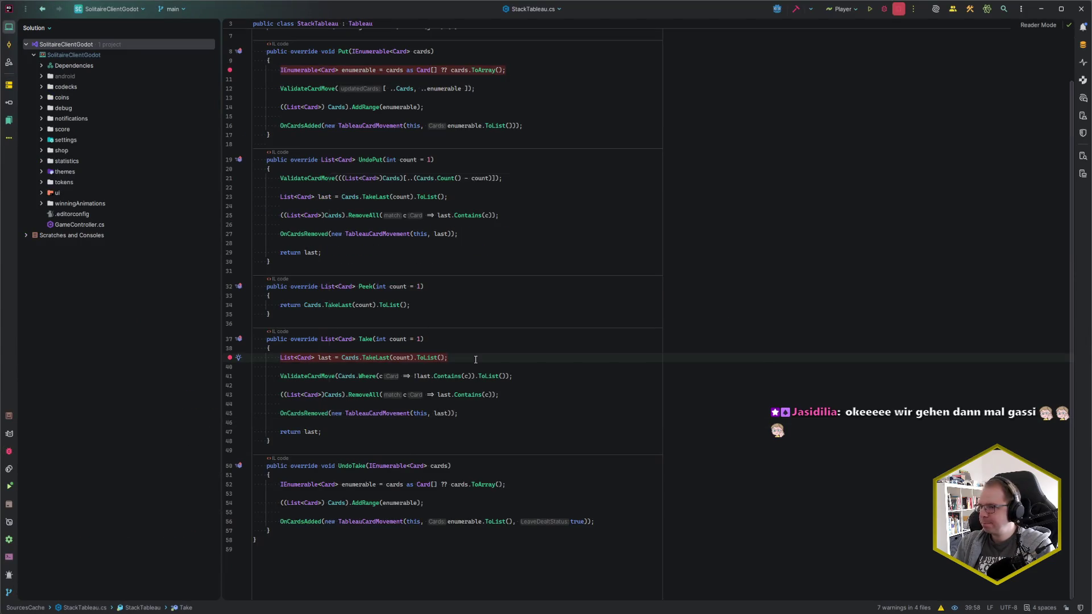
# Start a search across all project files.
pyautogui.hotkey('ctrl', 'e')
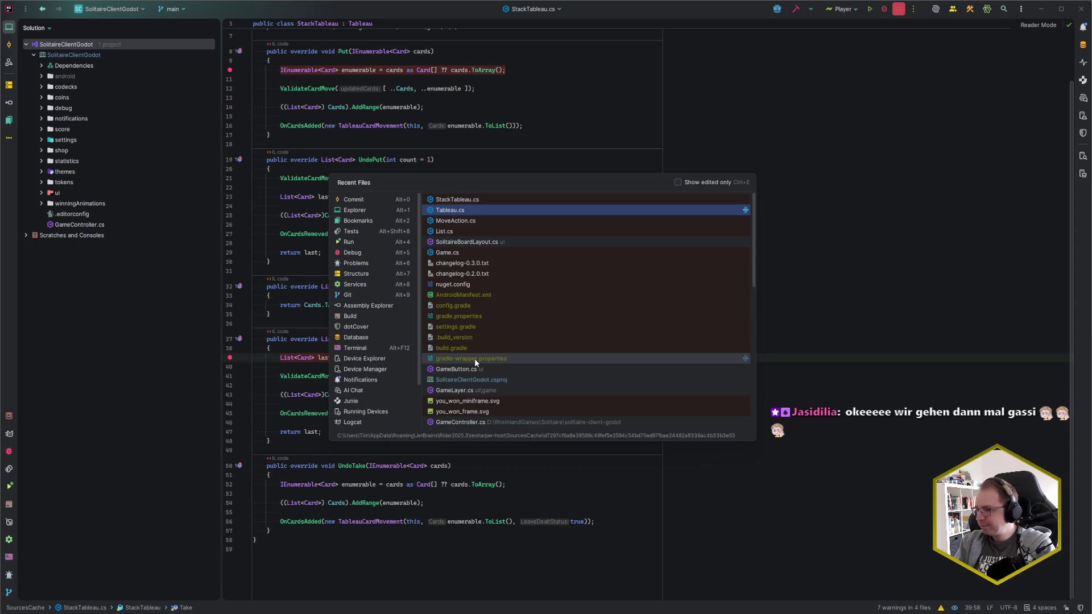
pyautogui.press('Escape')
pyautogui.hotkey('ctrl', 'shift', 'n')
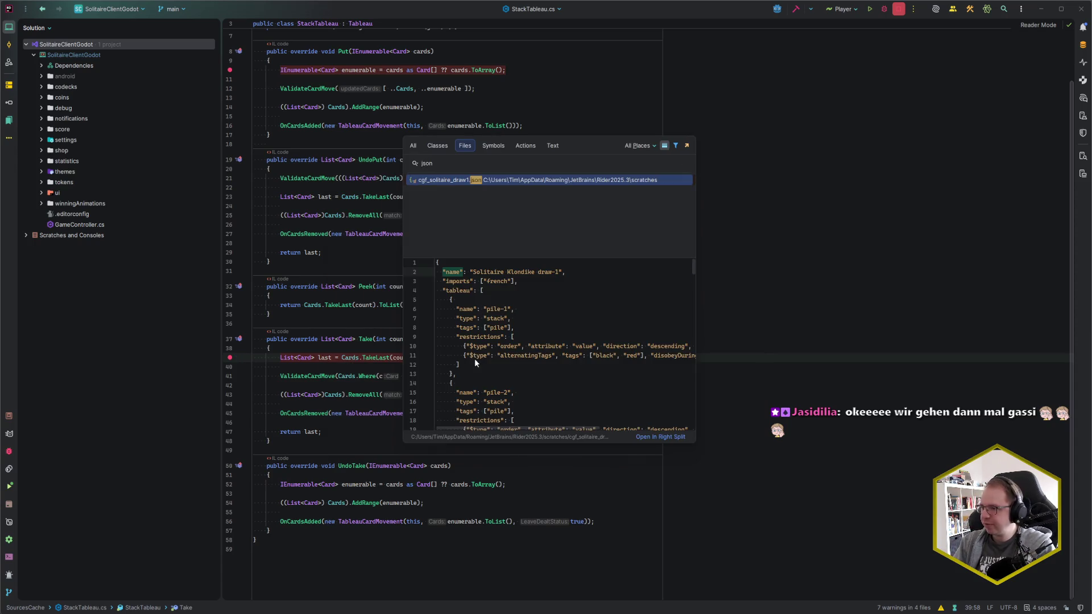
# Open cgf_solitaire_draw1.json and scroll to the foundations' accepts and ascending-order restrictions.
pyautogui.press('Return')
pyautogui.scroll(-10, 495, 364)
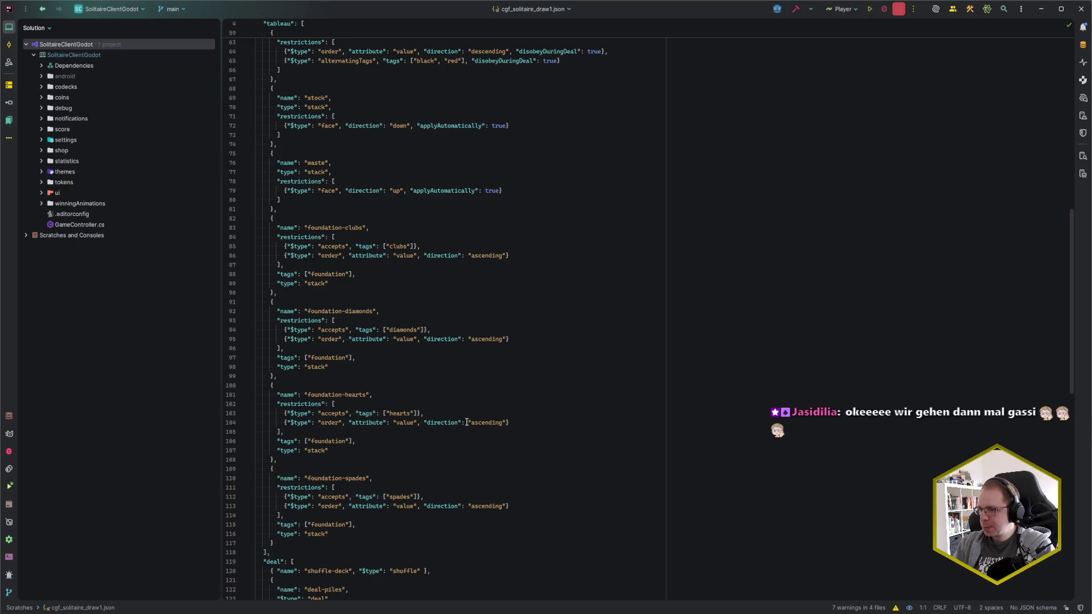
pyautogui.scroll(-10, 466, 422)
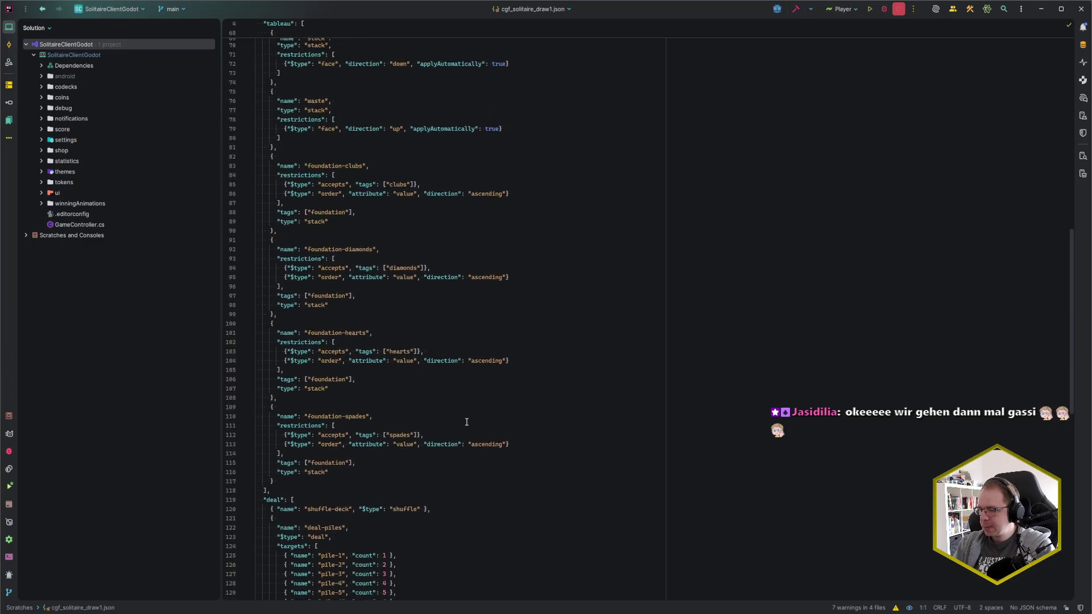
pyautogui.scroll(-5, 466, 422)
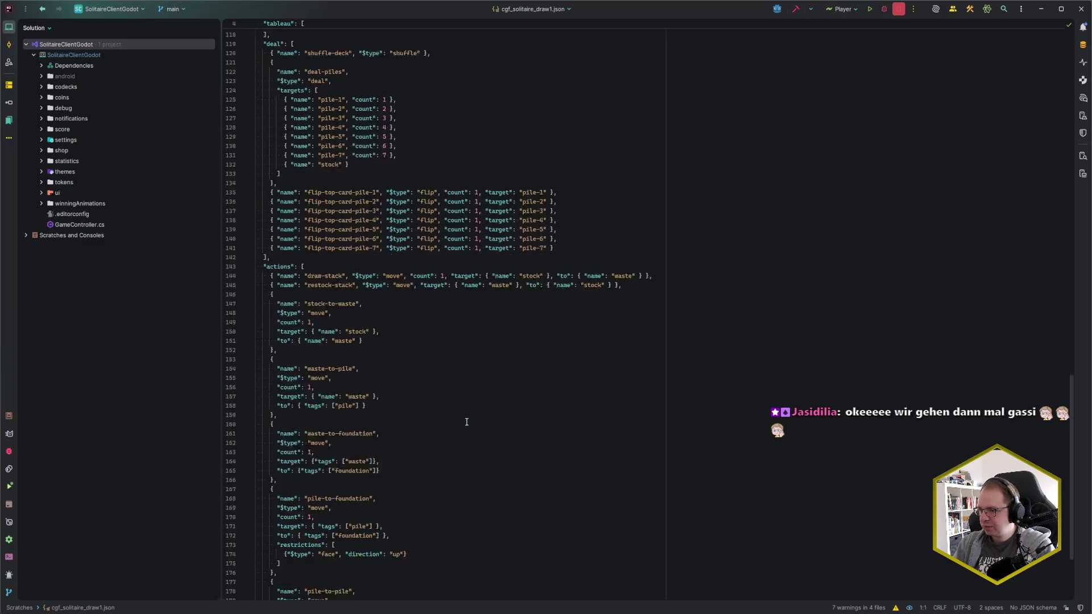
pyautogui.scroll(8, 466, 422)
pyautogui.scroll(1, 466, 422)
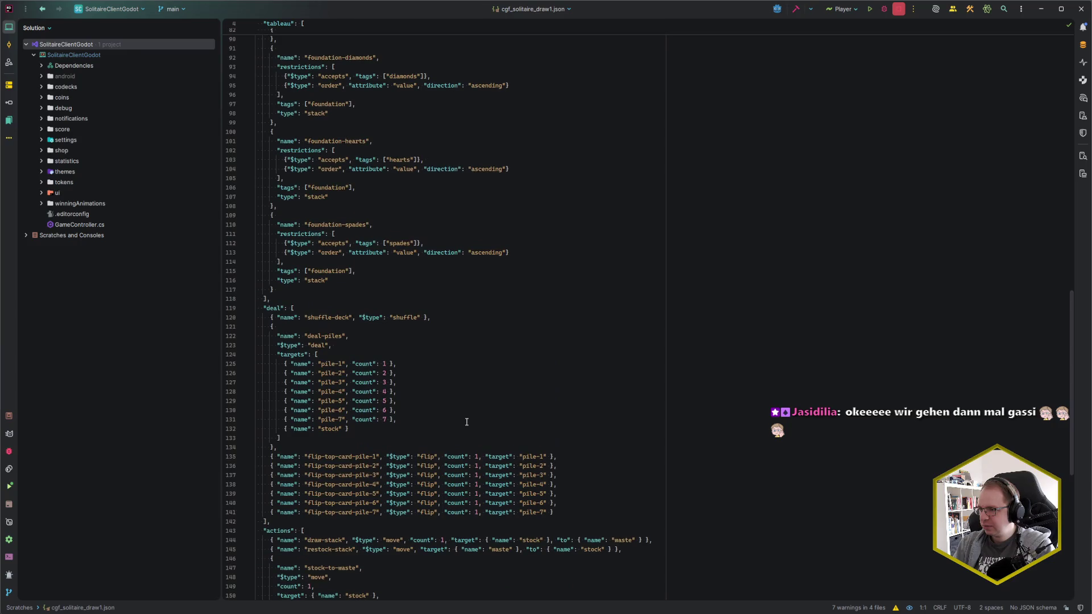
pyautogui.scroll(1, 466, 422)
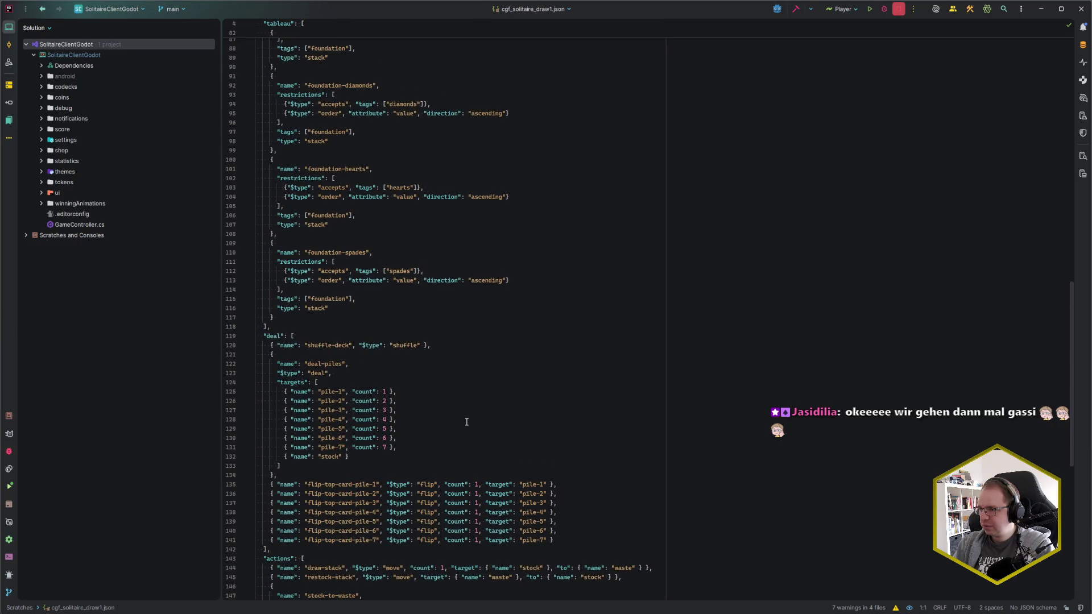
pyautogui.scroll(5, 467, 422)
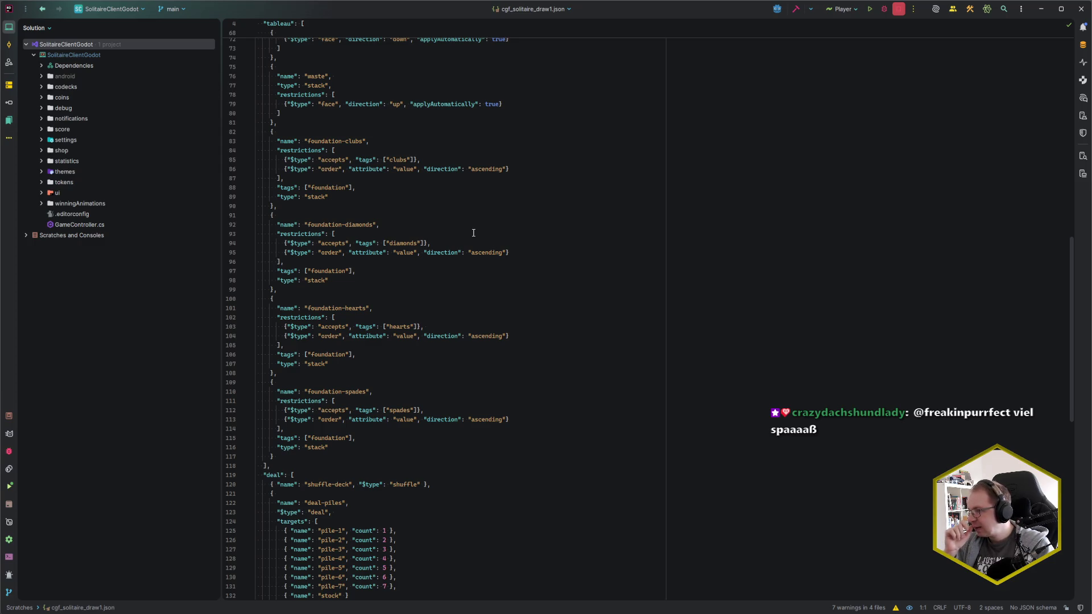
# Append , "acceptsToDealt": true to the clubs foundation's ascending restriction on line 86.
pyautogui.click(507, 170)
pyautogui.write(', "accepts"')
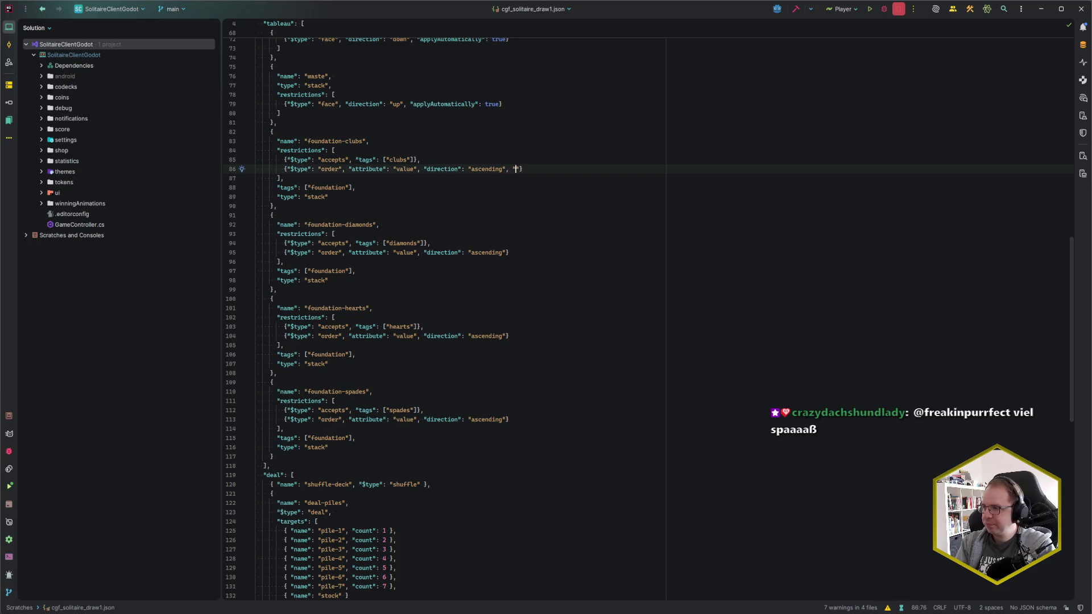
pyautogui.write('oDealt": ')
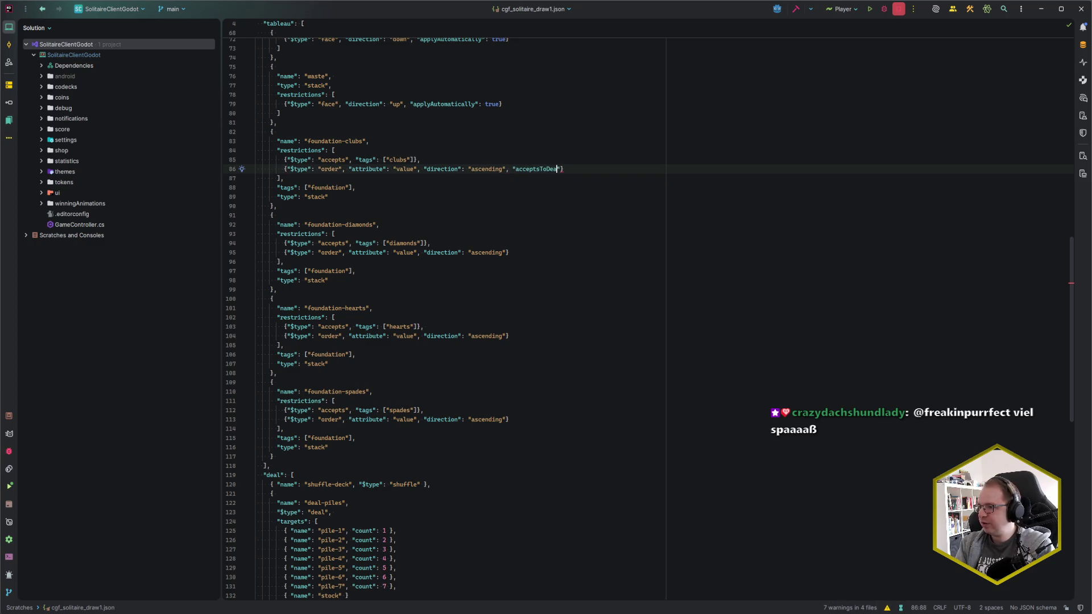
pyautogui.write('true')
pyautogui.hotkey('ctrl', 'shift', 'Left')
pyautogui.hotkey('ctrl', 'shift', 'Left')
pyautogui.hotkey('ctrl', 'shift', 'Left')
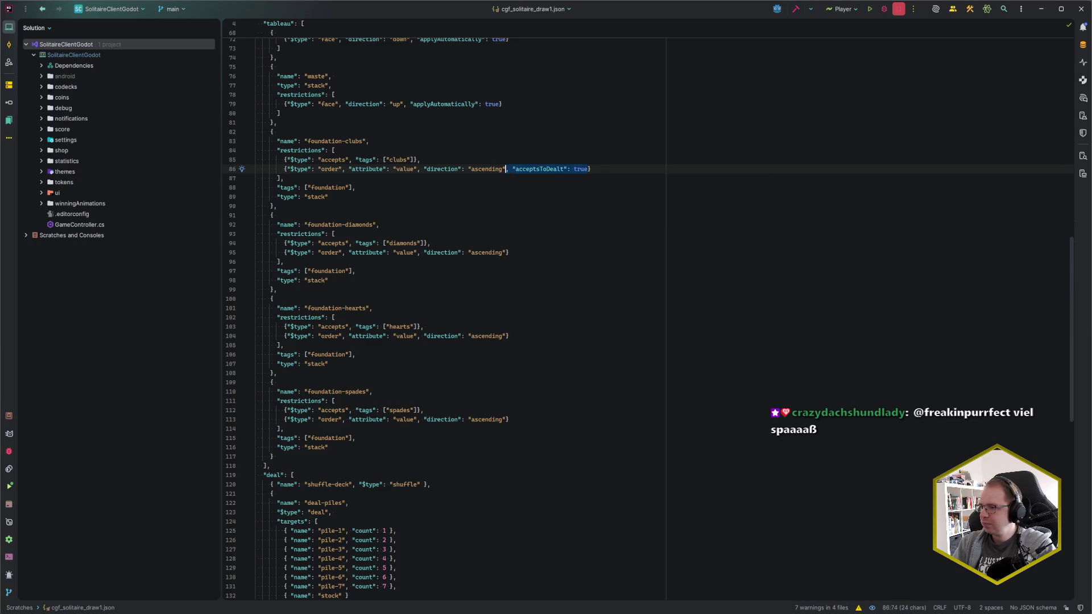
# Paste the acceptsToDealt entry onto the diamonds, hearts and spades restrictions, then switch to Godot.
pyautogui.hotkey('ctrl', ';')
pyautogui.write('asc')
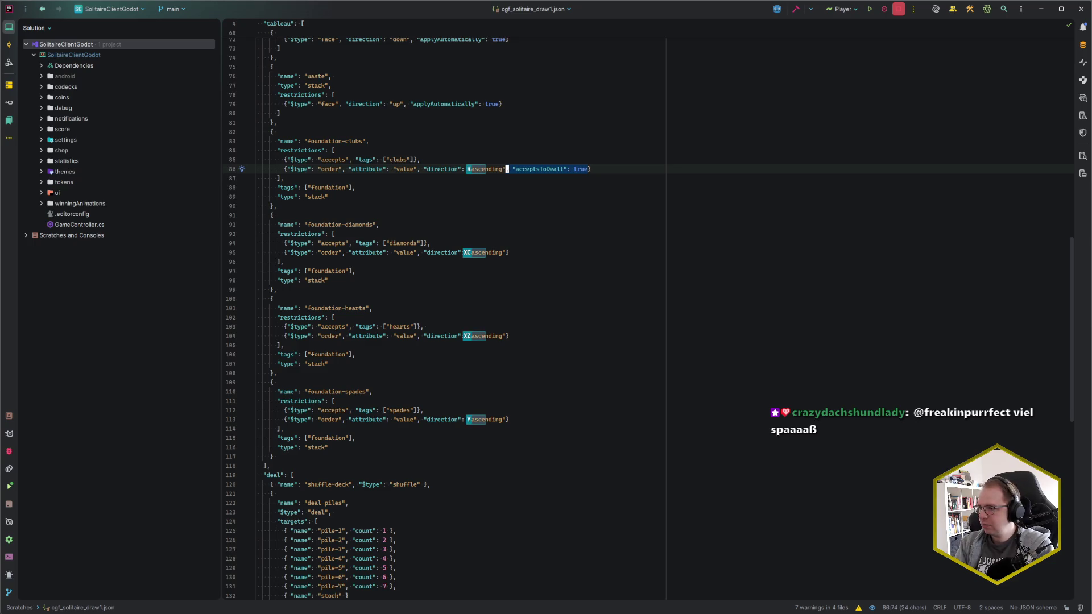
pyautogui.write('xc')
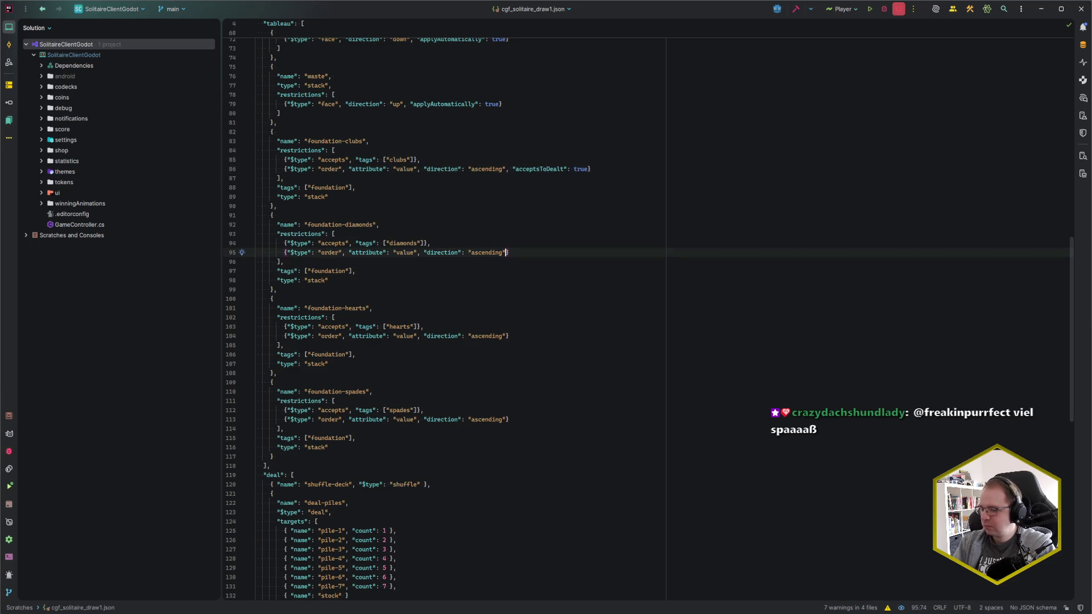
pyautogui.write(', "acceptsToDealt": true')
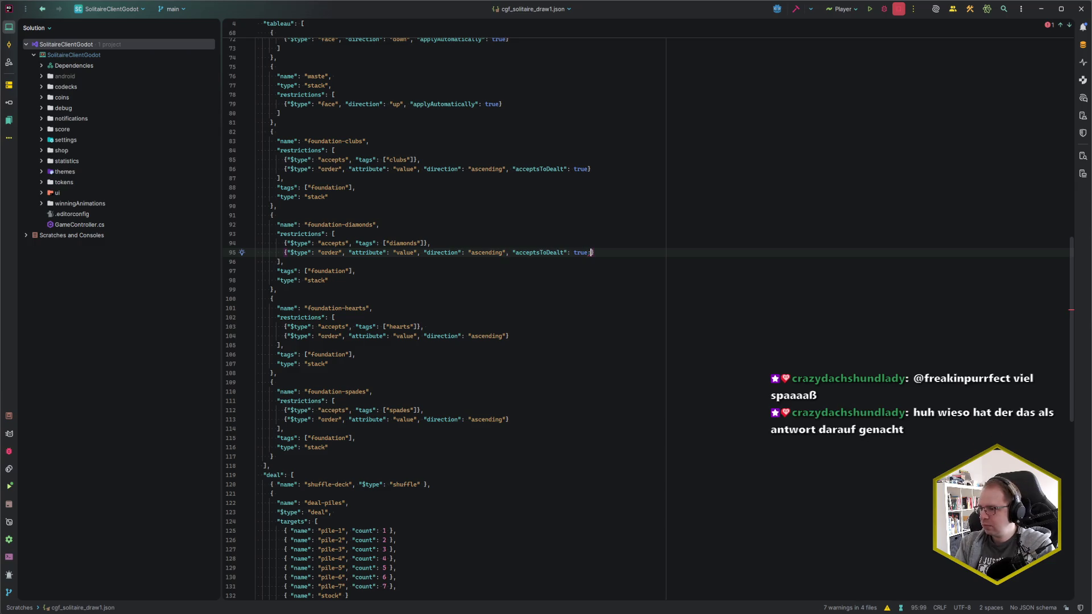
pyautogui.hotkey('ctrl', ';')
pyautogui.write('en')
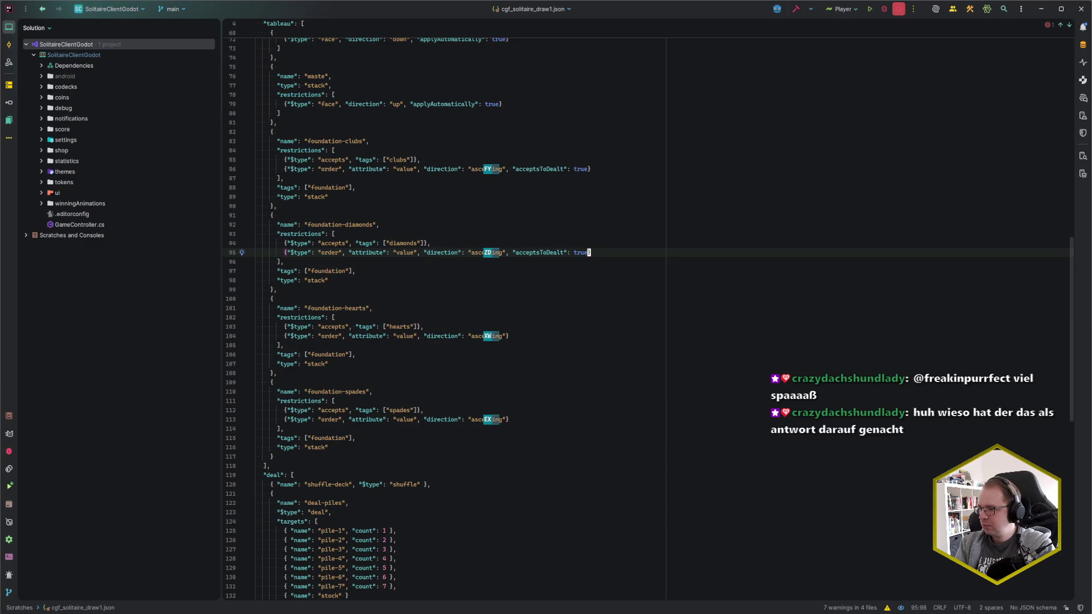
pyautogui.write('xw')
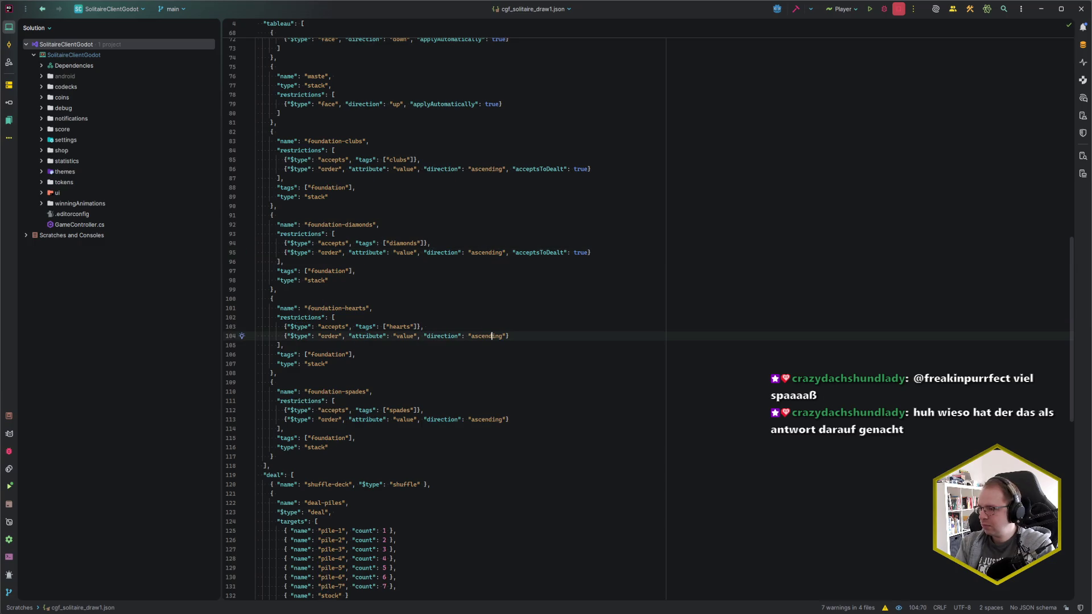
pyautogui.write(', "acceptsToDealt": true')
pyautogui.press('Down')
pyautogui.press('Down')
pyautogui.press('Down')
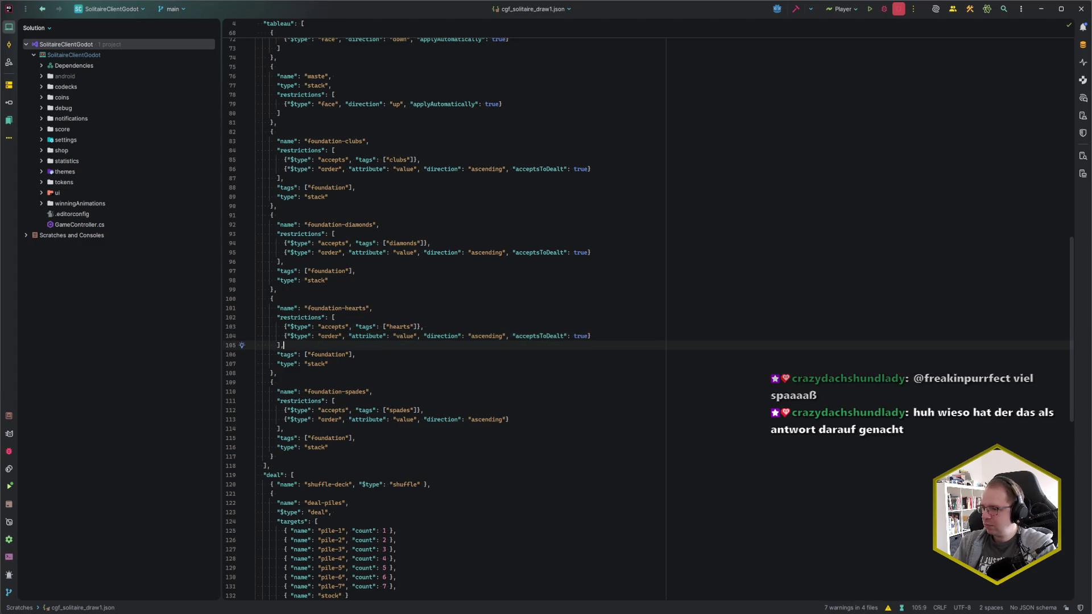
pyautogui.write(', "acceptsToDealt": true}')
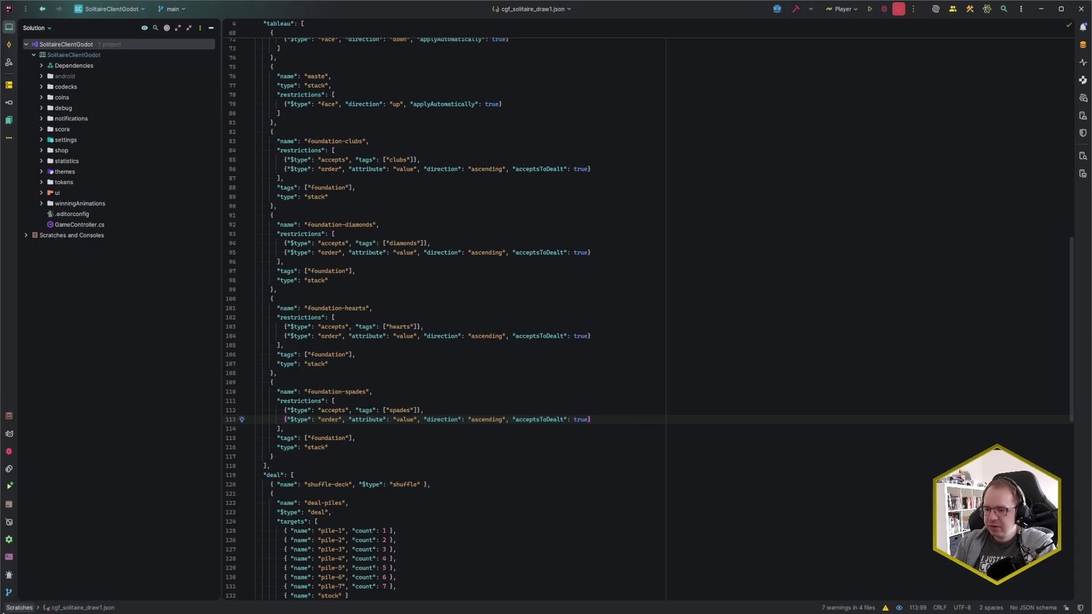
pyautogui.hotkey('alt', 'Tab')
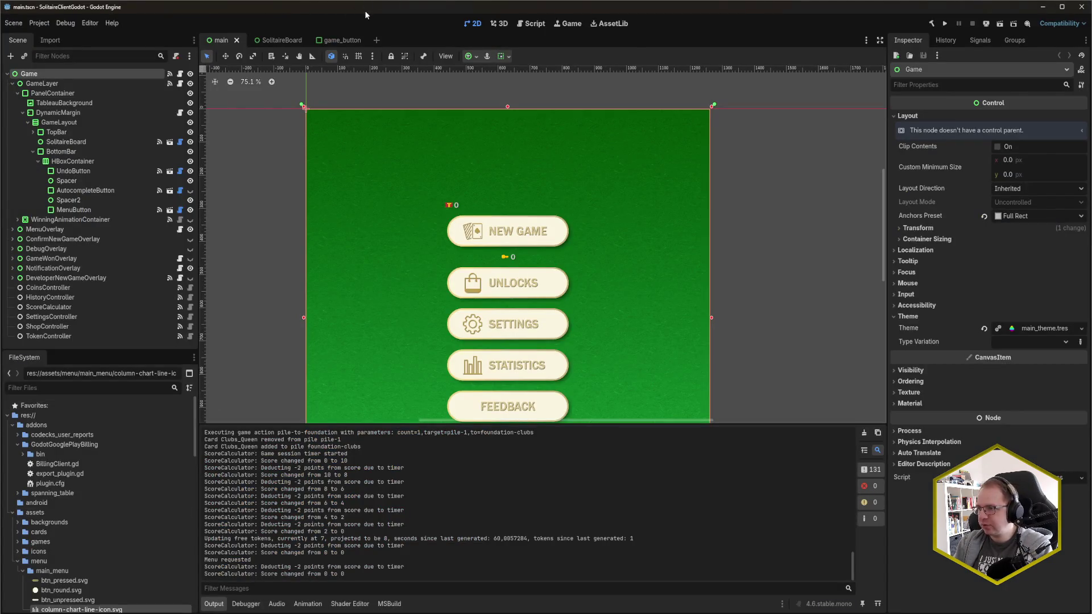
pyautogui.press('F5')
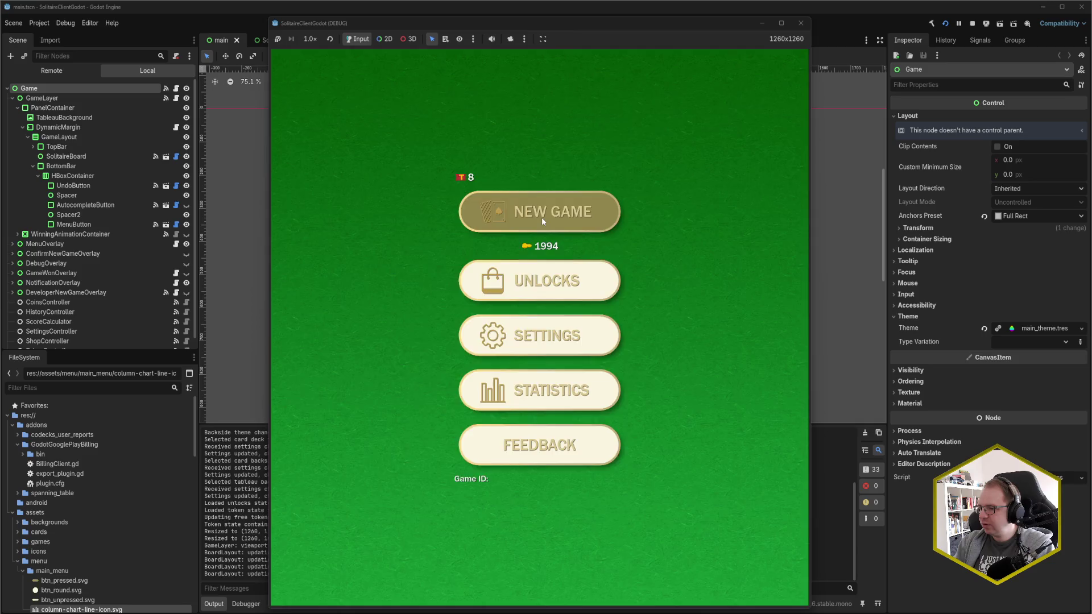
pyautogui.click(542, 217)
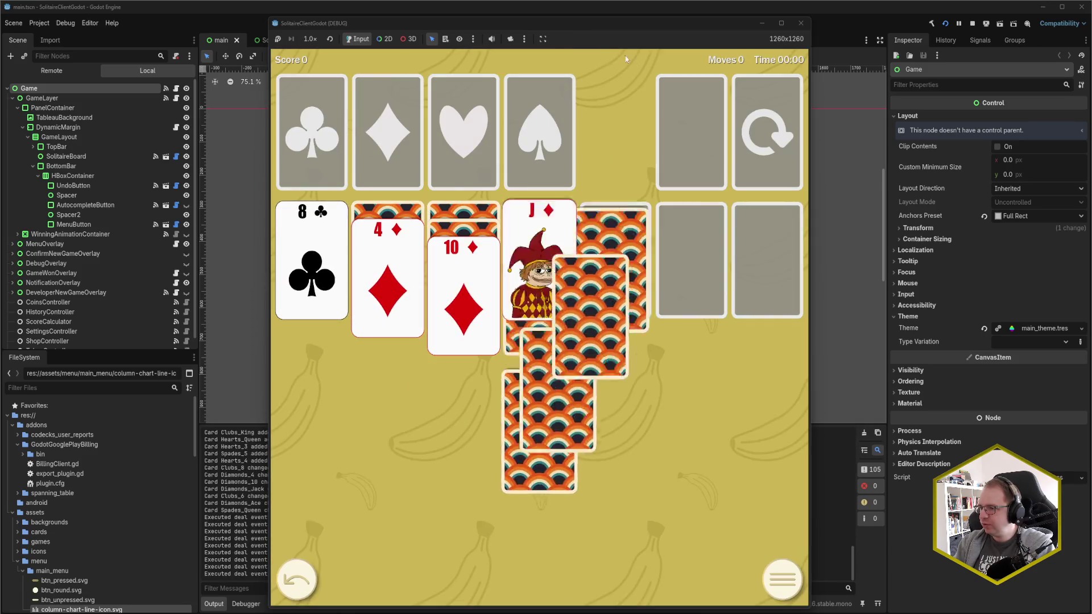
pyautogui.moveTo(558, 23); pyautogui.dragTo(690, 14)
pyautogui.moveTo(436, 265)
pyautogui.mouseDown()
pyautogui.moveTo(456, 273)
pyautogui.moveTo(440, 103)
pyautogui.mouseUp()
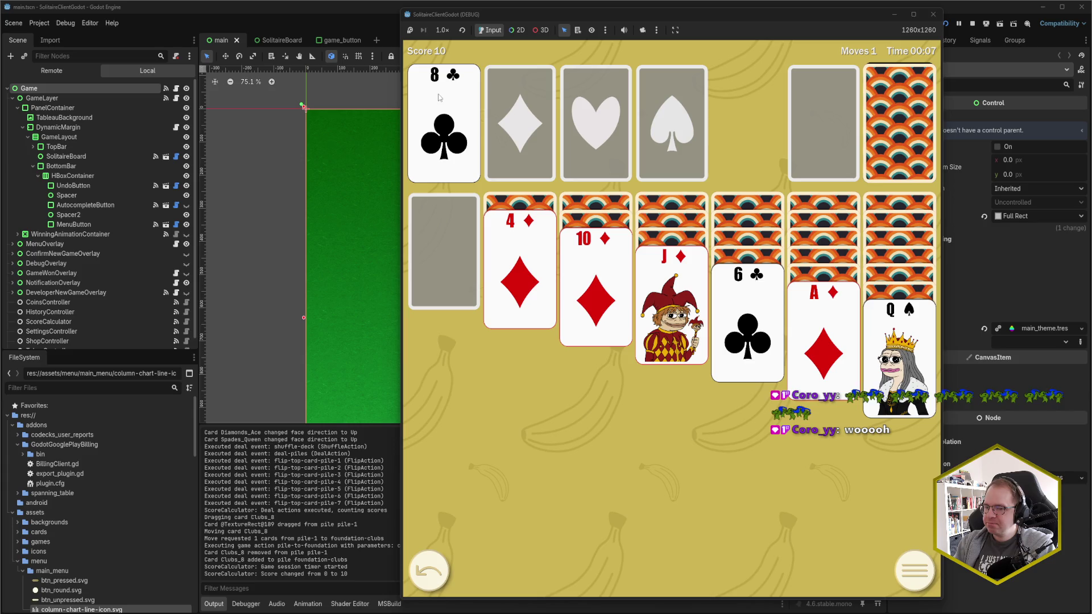
pyautogui.click(932, 15)
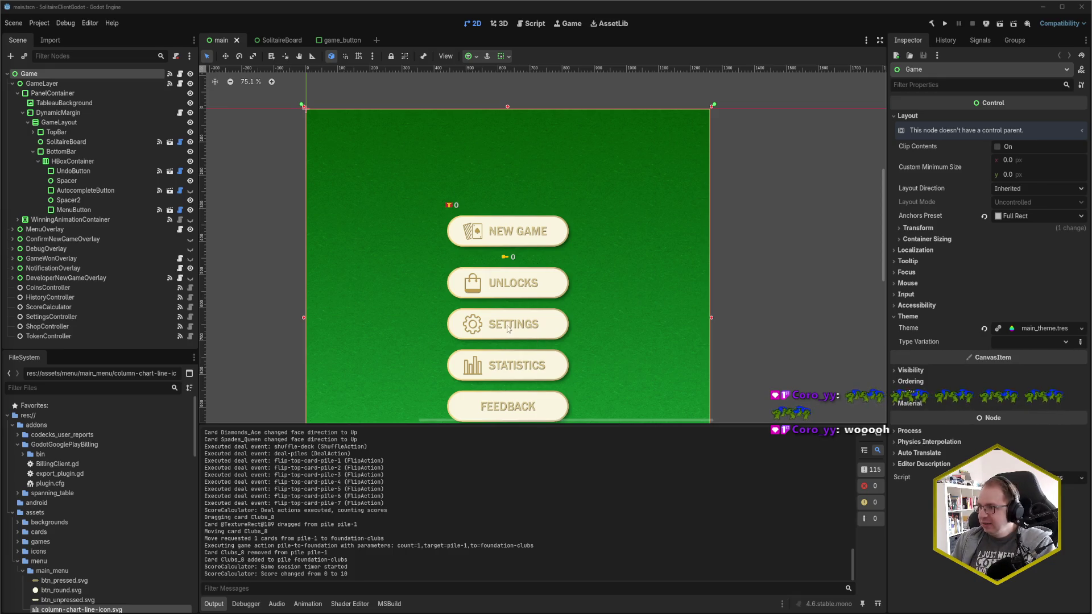
# Bring up the config JSON and select 'accepts' in the clubs restriction key on line 86.
pyautogui.scroll(-3, 420, 298)
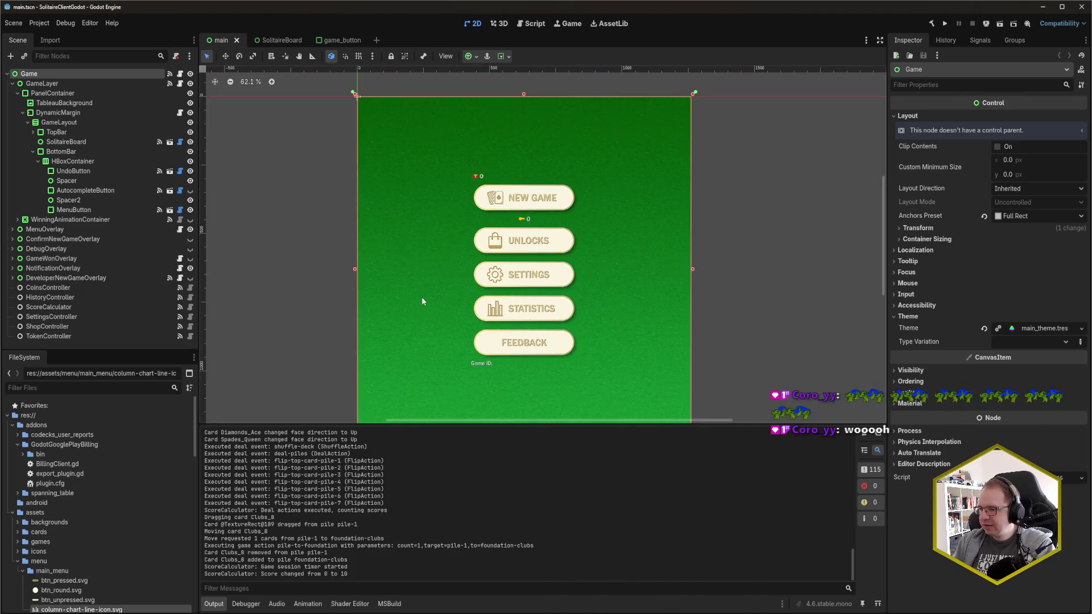
pyautogui.moveTo(60, 613)
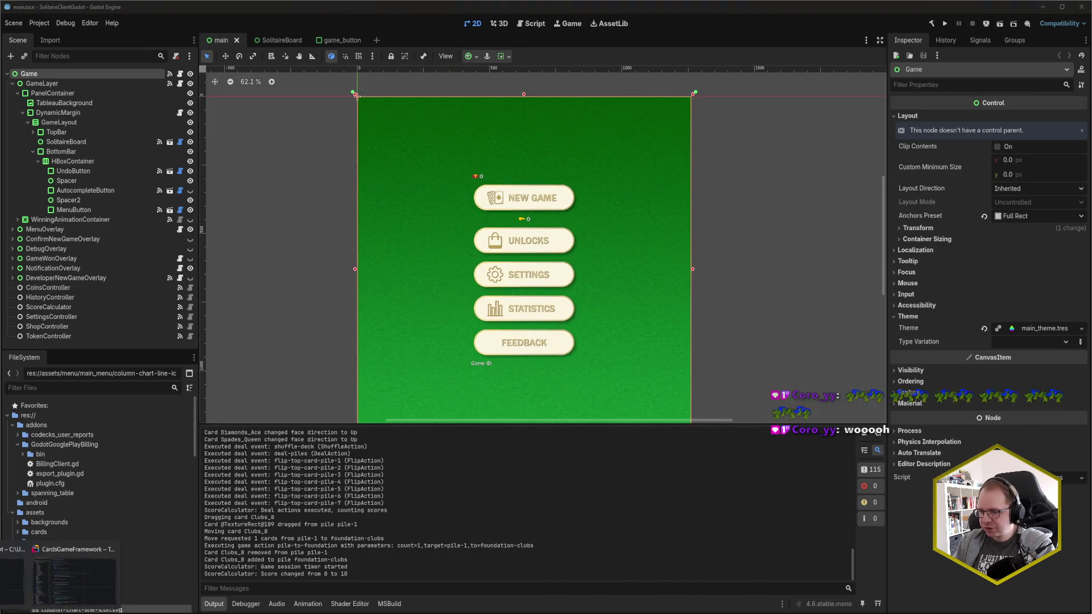
pyautogui.click(73, 580)
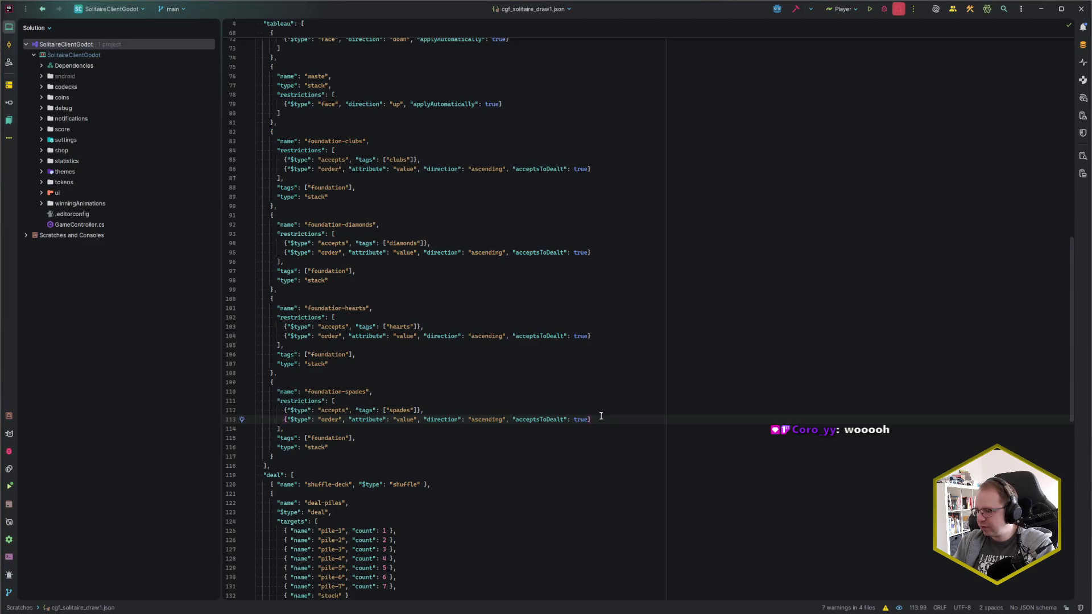
pyautogui.doubleClick(535, 169)
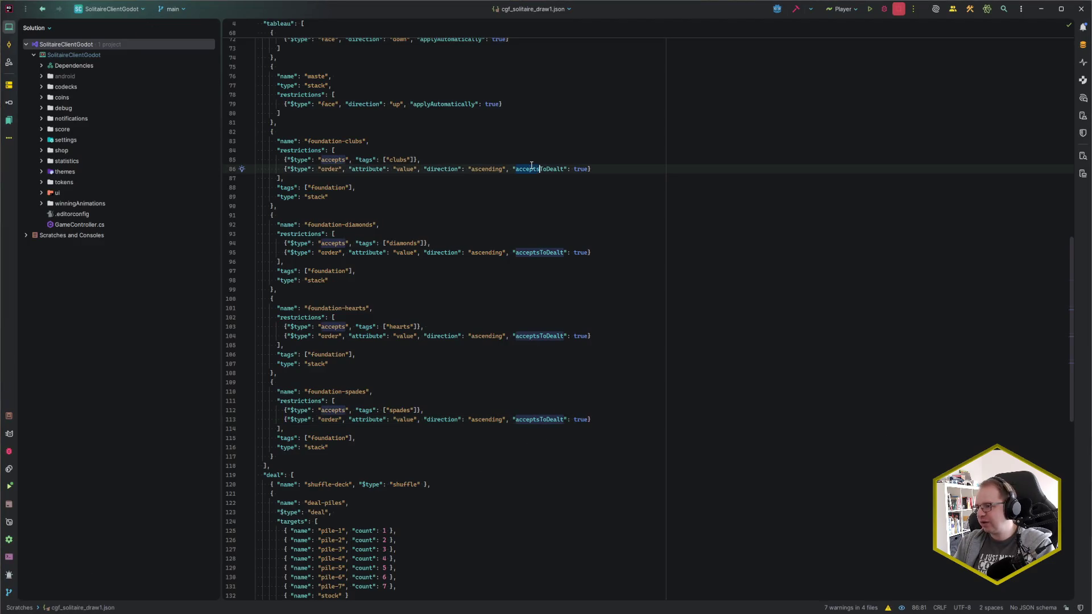
pyautogui.hotkey('alt', 'j')
pyautogui.hotkey('alt', 'j')
pyautogui.hotkey('alt', 'j')
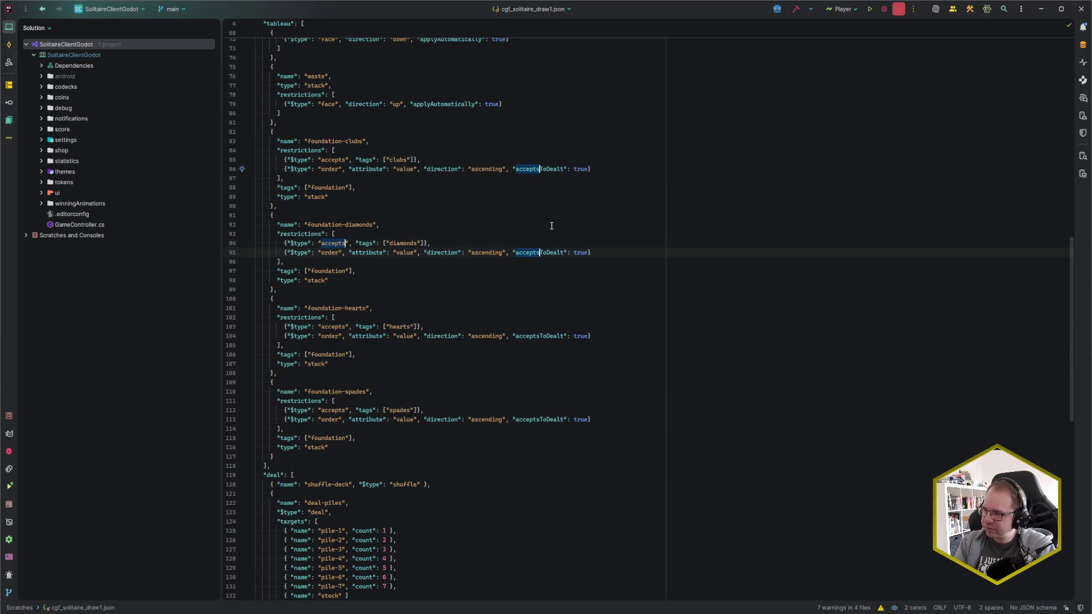
pyautogui.press('Escape')
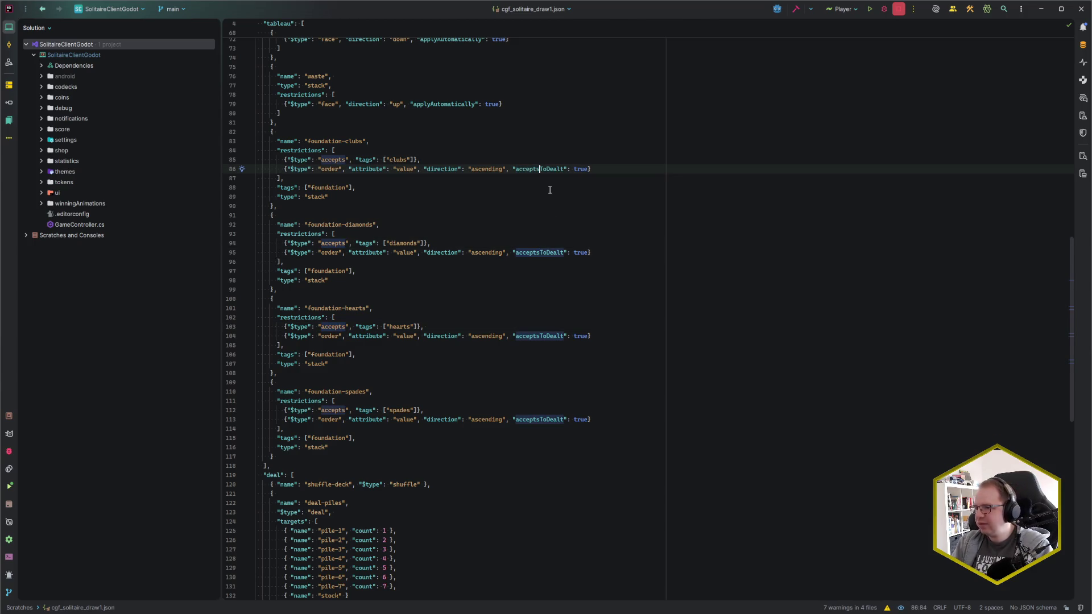
pyautogui.hotkey('ctrl', 'shift', 'Left')
# Rename all four acceptsToDealt keys to applyToDealt at once, then return to Godot.
pyautogui.hotkey('alt', 'j')
pyautogui.hotkey('alt', 'j')
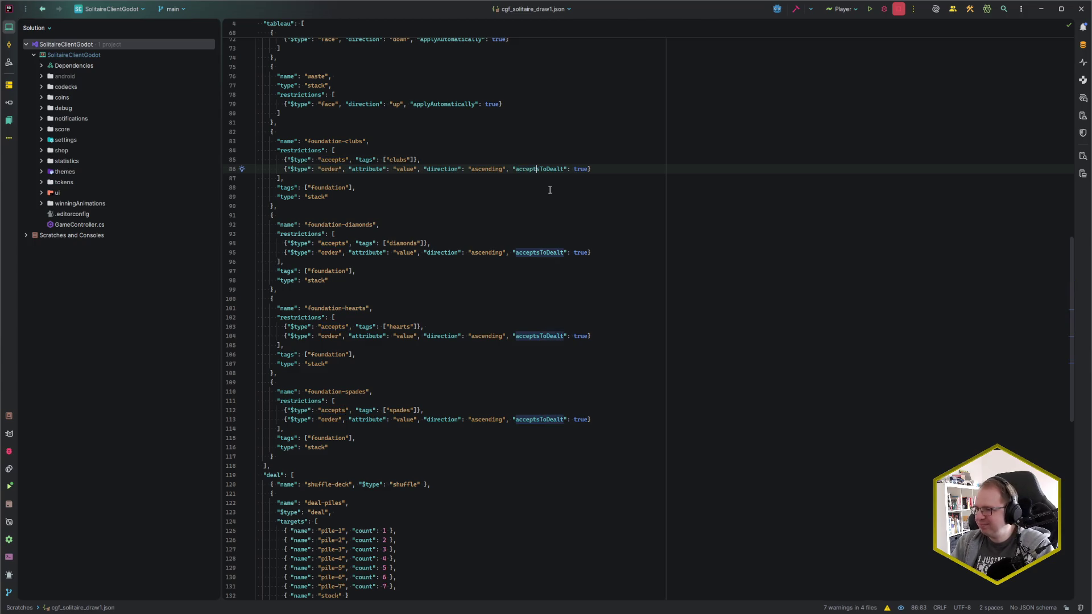
pyautogui.hotkey('shift', 'Right')
pyautogui.hotkey('shift', 'Right')
pyautogui.hotkey('alt', 'j')
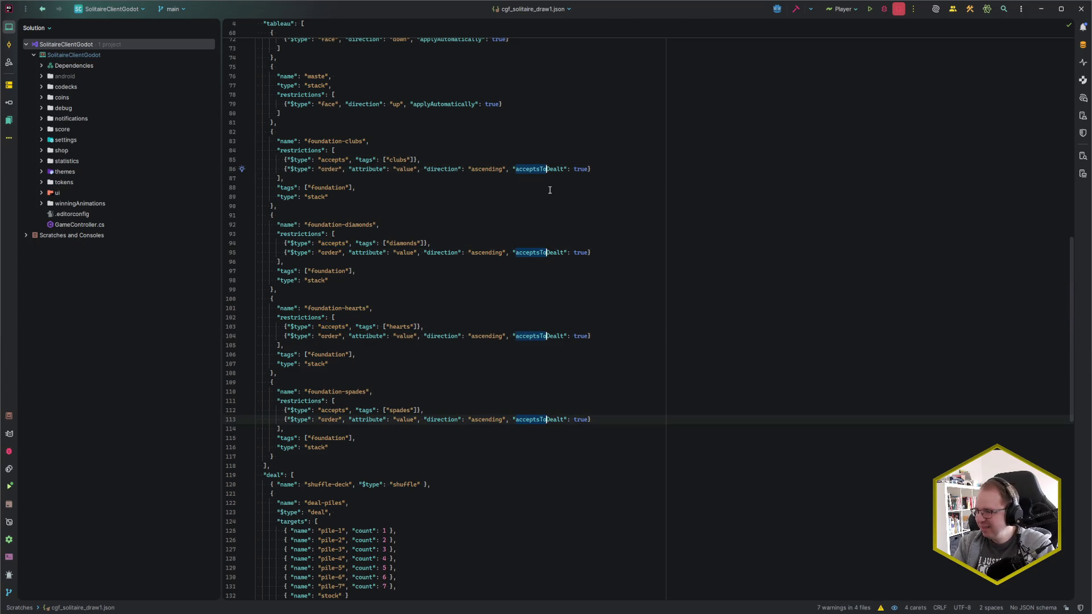
pyautogui.hotkey('shift', 'Left')
pyautogui.hotkey('shift', 'Left')
pyautogui.write('apply')
pyautogui.press('Escape')
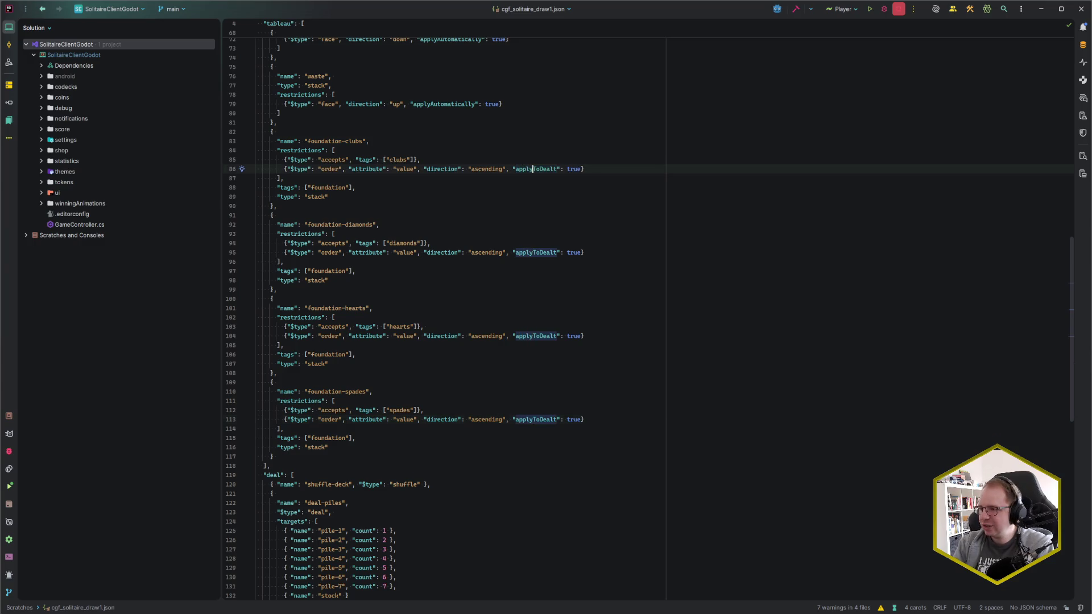
pyautogui.press('End')
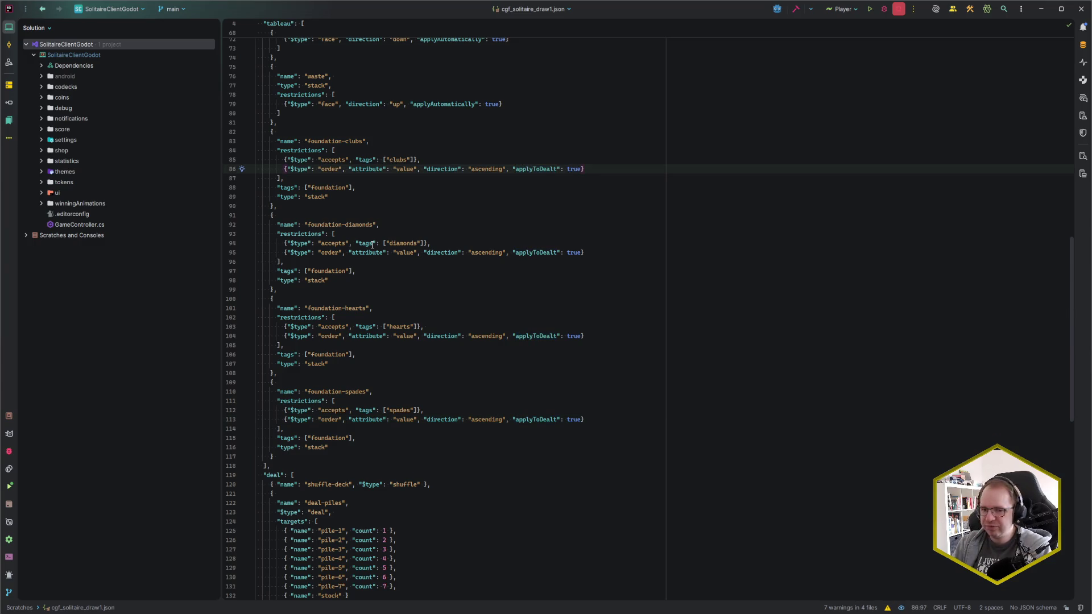
pyautogui.hotkey('alt', 'Tab')
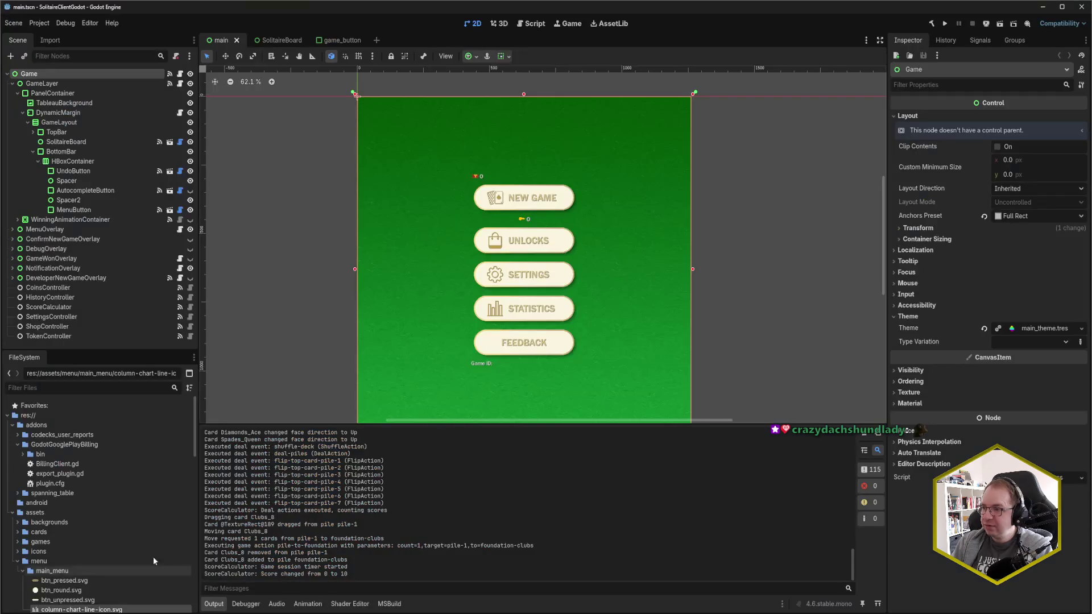
pyautogui.press('F5')
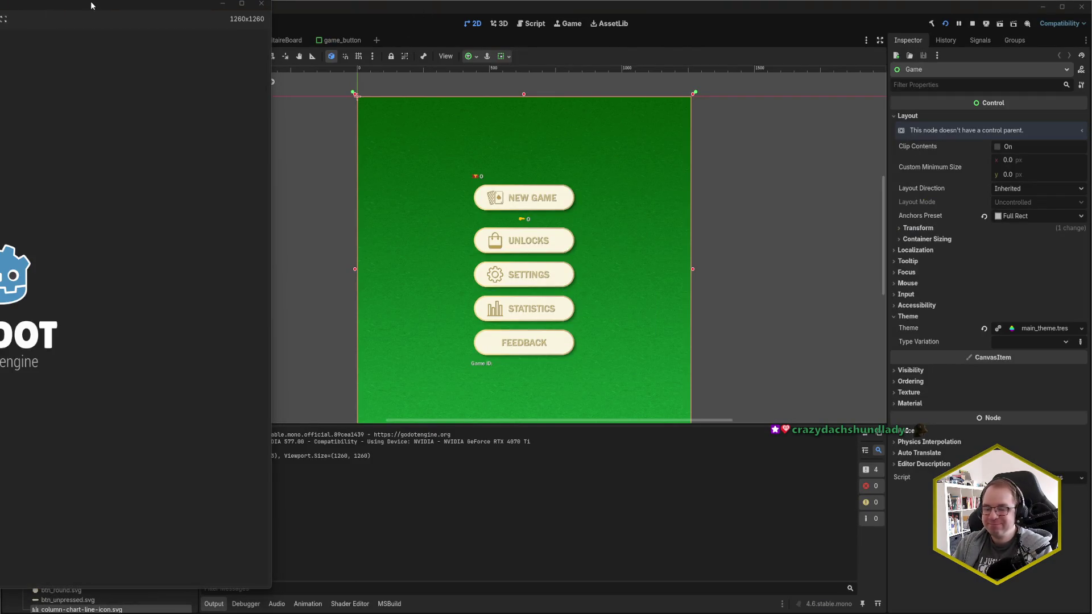
pyautogui.moveTo(91, 6); pyautogui.dragTo(587, 28)
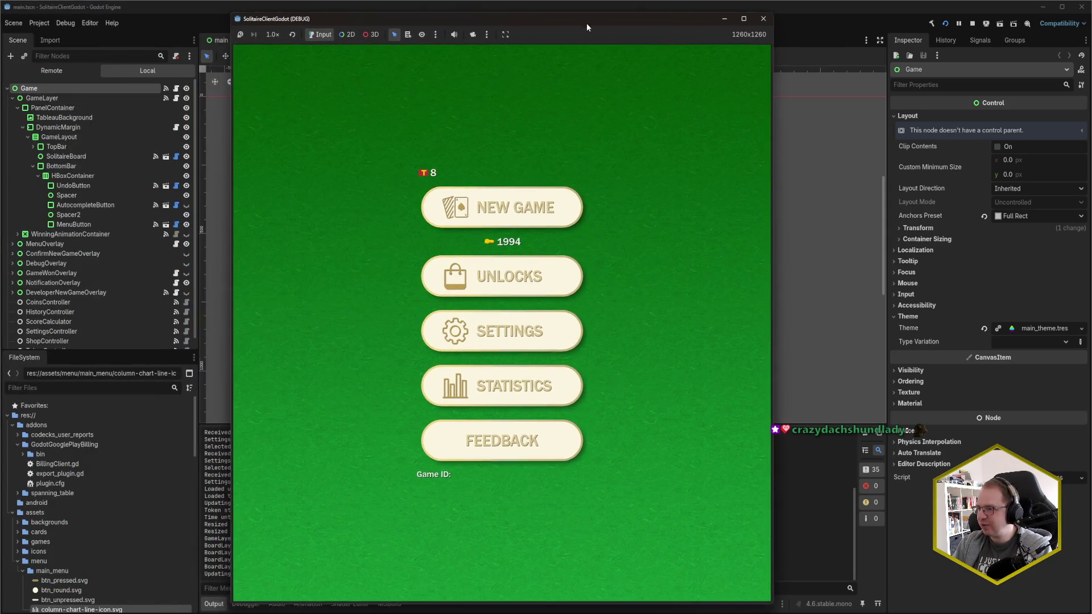
pyautogui.click(530, 208)
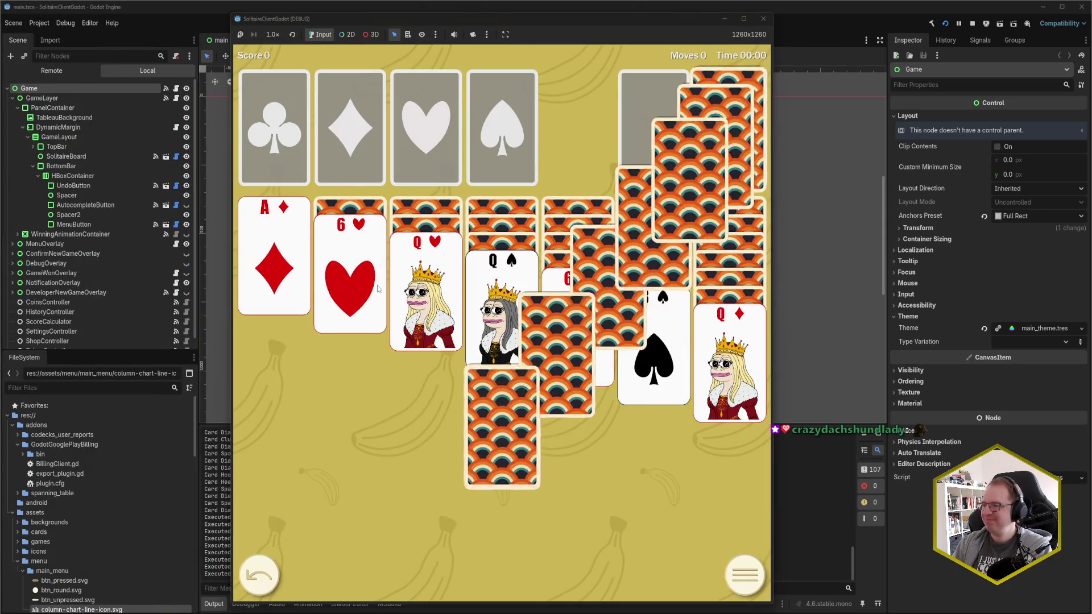
pyautogui.moveTo(377, 288)
pyautogui.mouseDown()
pyautogui.moveTo(484, 142)
pyautogui.moveTo(421, 91)
pyautogui.mouseUp()
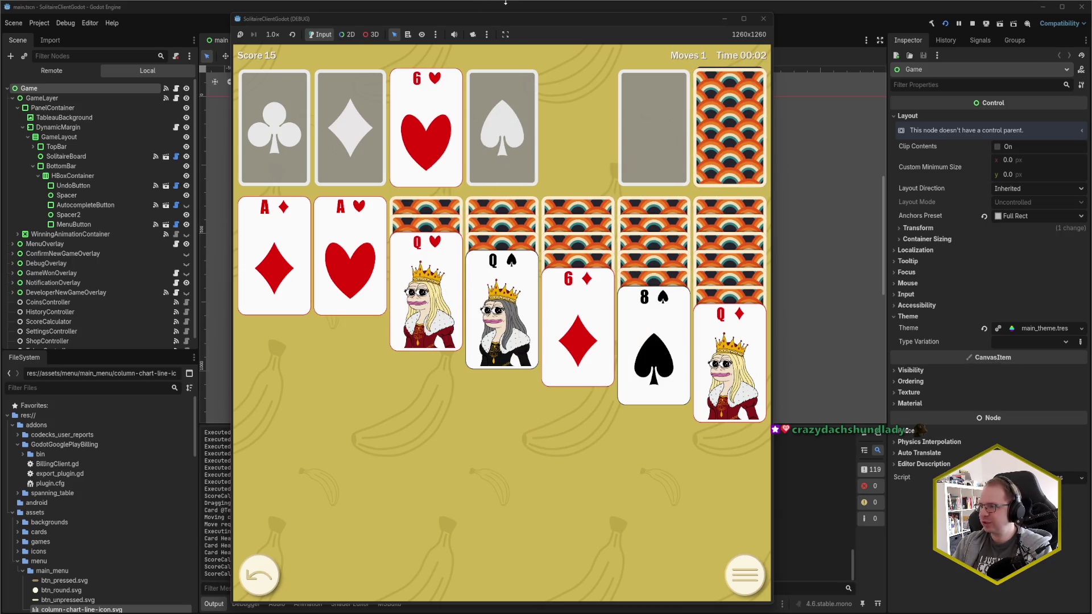
pyautogui.moveTo(512, 23); pyautogui.dragTo(828, 18)
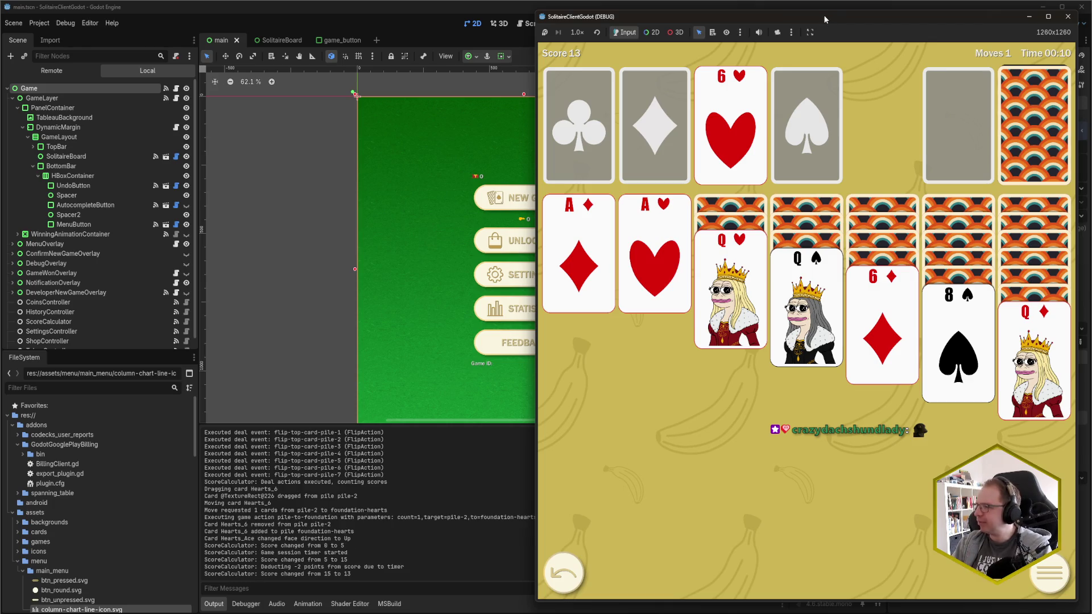
pyautogui.click(1068, 17)
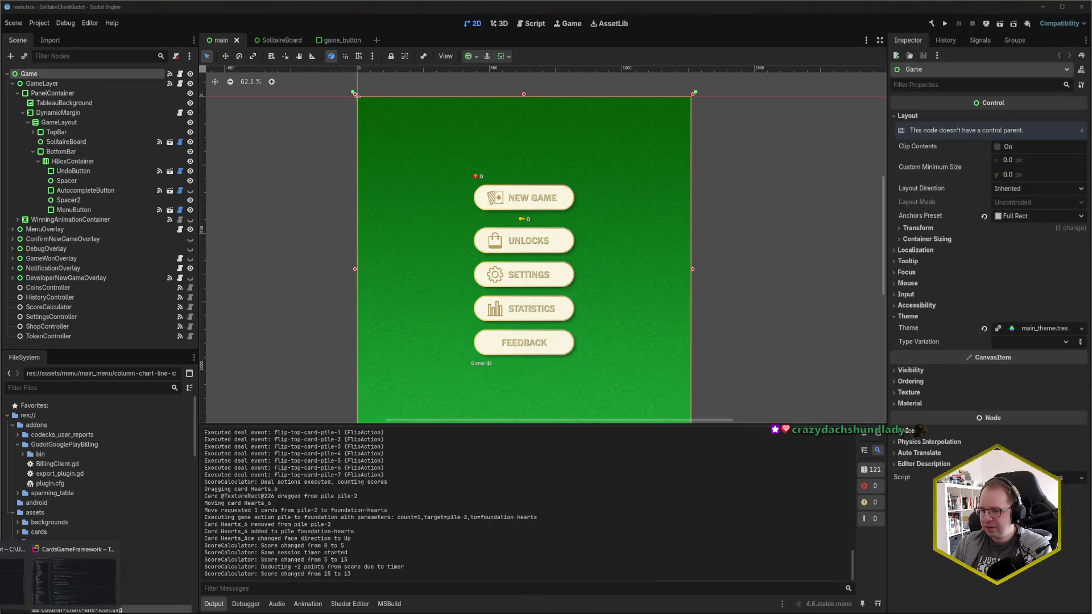
pyautogui.hotkey('alt', 'Tab')
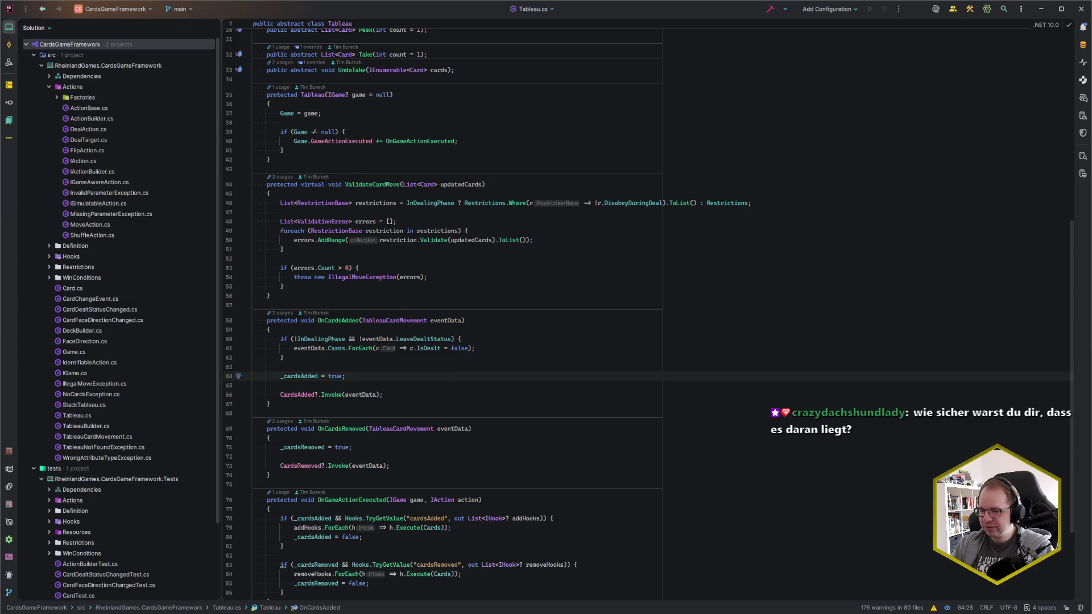
# Review the foundation entries around line 101 of the config JSON, then search project files for json.
pyautogui.click(34, 547)
pyautogui.click(472, 306)
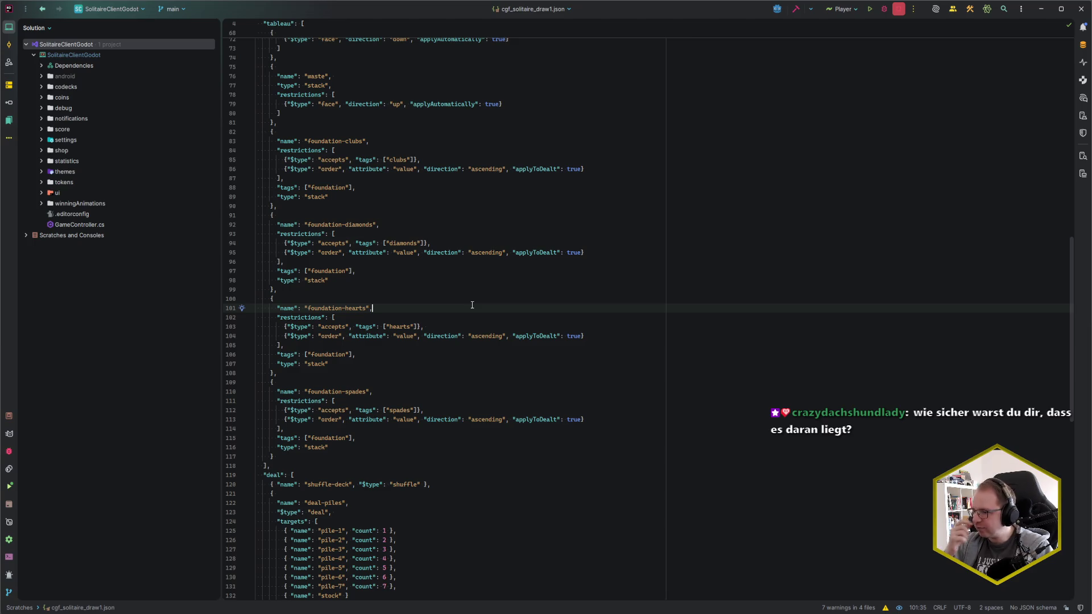
pyautogui.scroll(9, 472, 304)
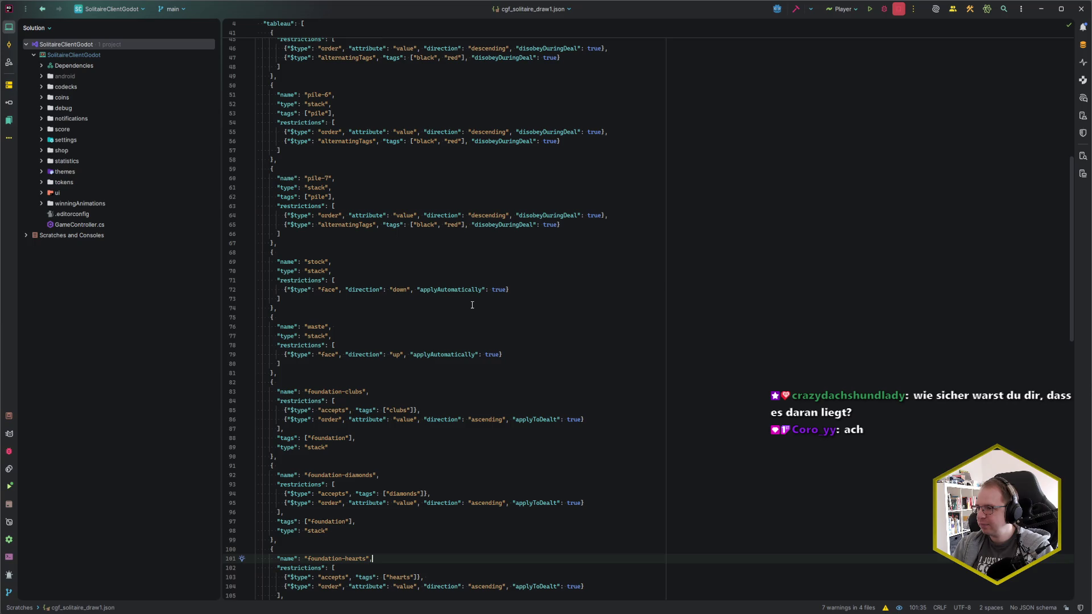
pyautogui.scroll(-13, 472, 304)
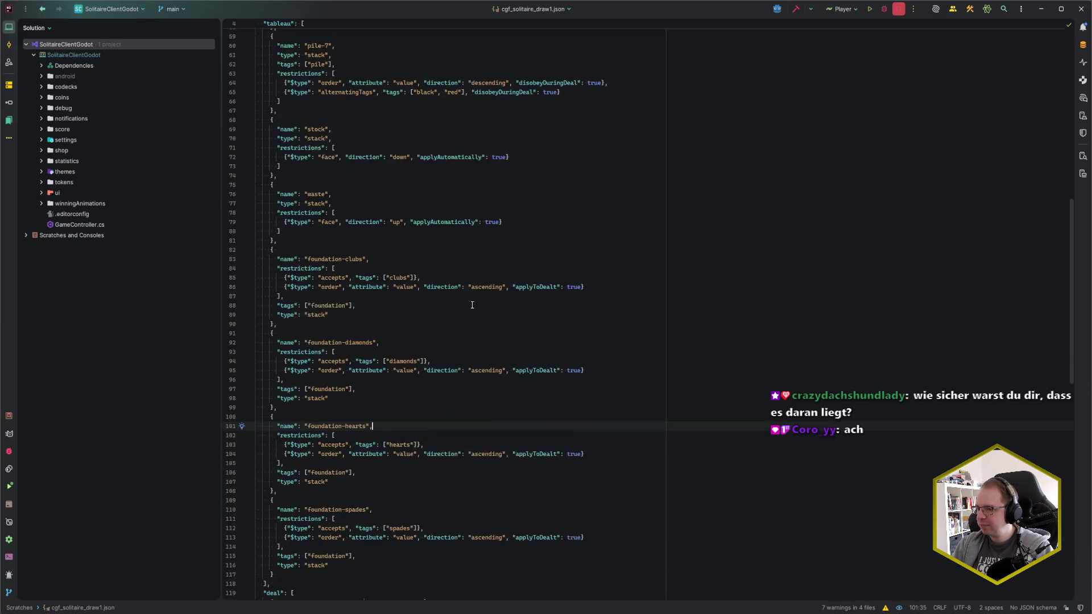
pyautogui.scroll(-15, 472, 305)
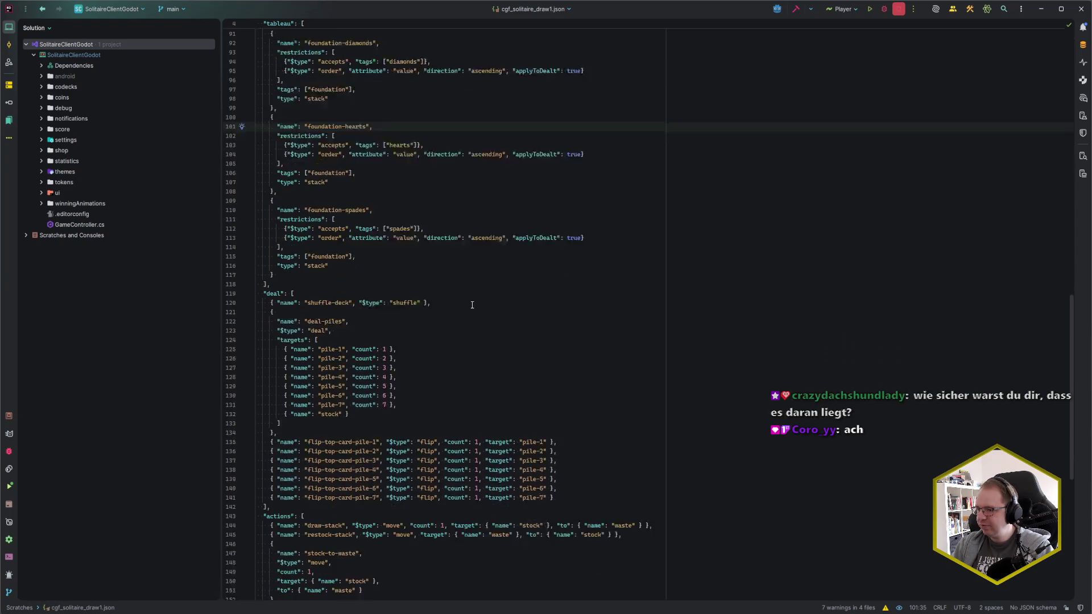
pyautogui.scroll(20, 472, 306)
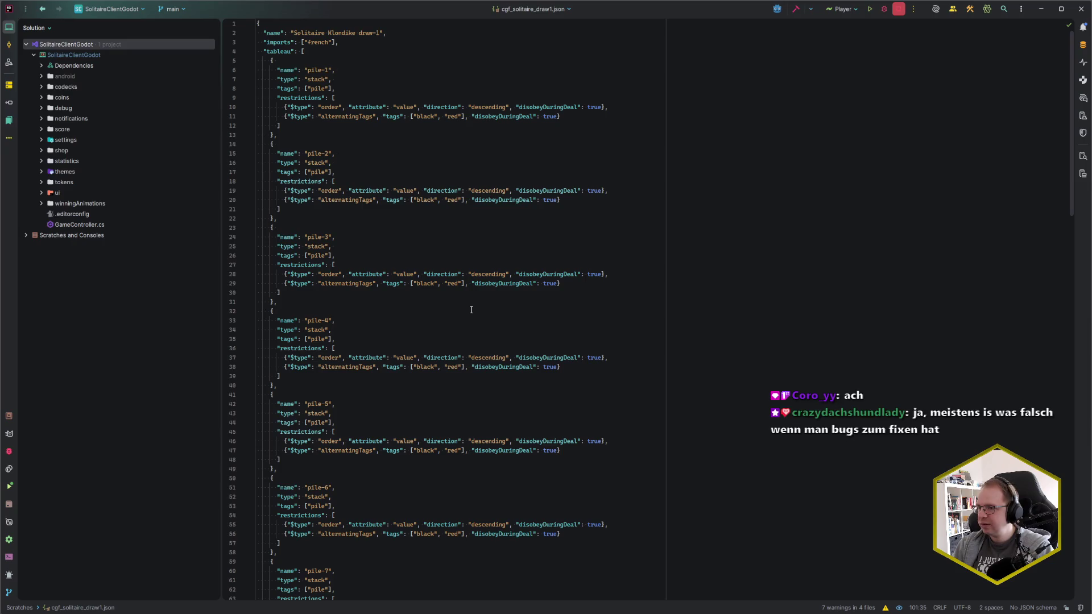
pyautogui.scroll(-20, 471, 310)
pyautogui.scroll(18, 466, 316)
pyautogui.scroll(3, 465, 316)
pyautogui.scroll(-20, 466, 316)
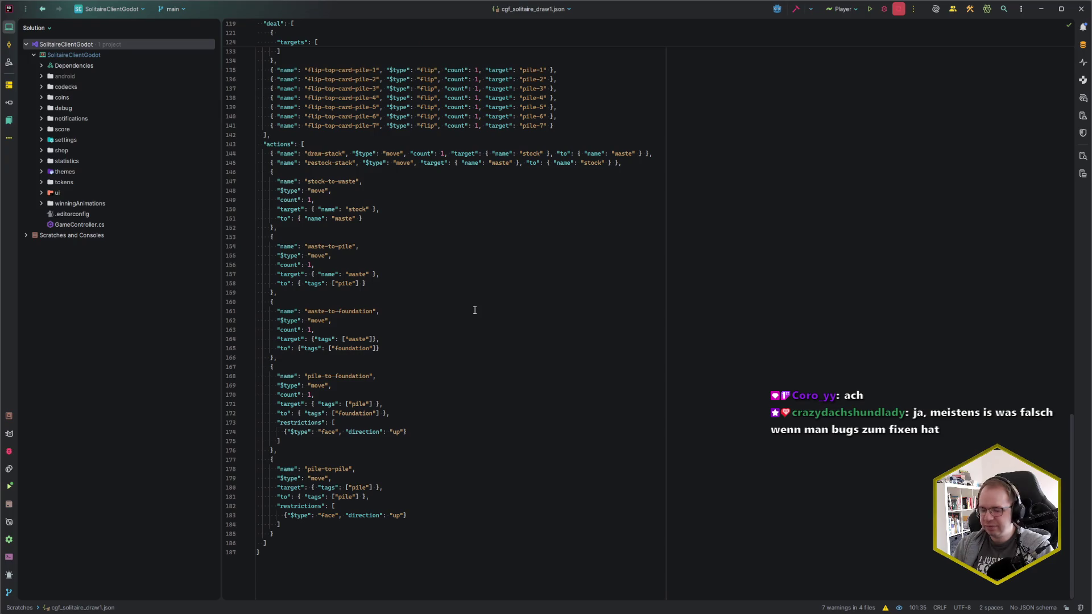
pyautogui.hotkey('ctrl', 'shift', 'n')
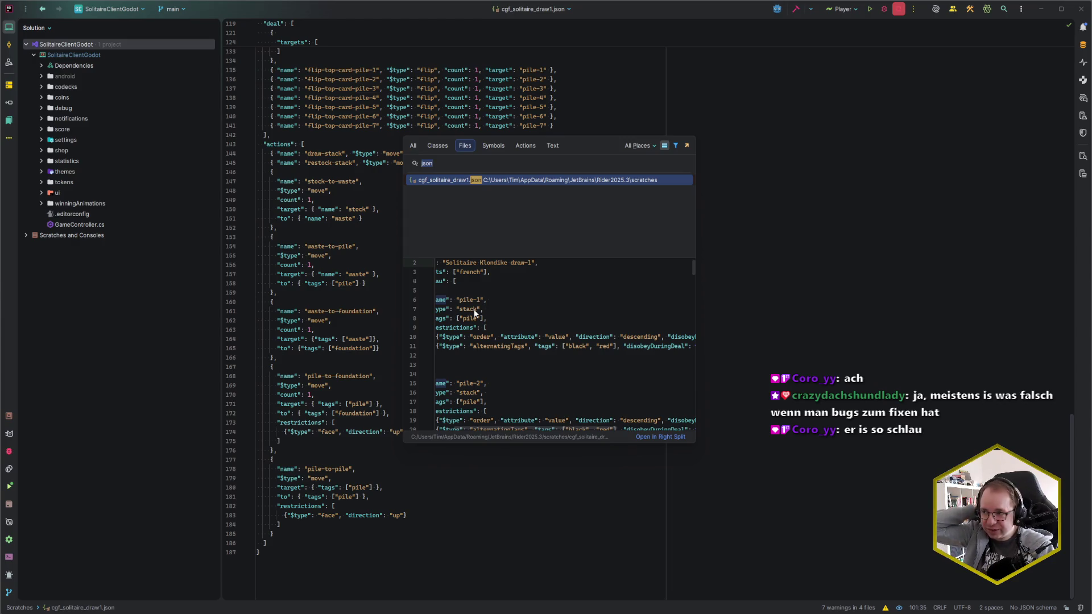
# Open the project's assets/games solitaire_draw1.json from Recent Files filtered by 'json'.
pyautogui.press('Escape')
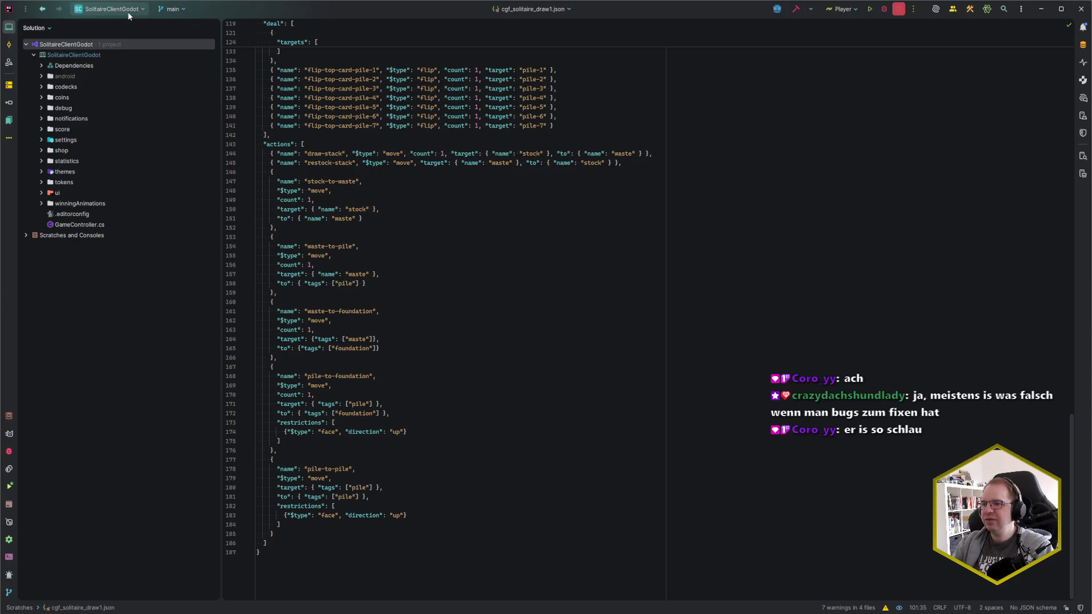
pyautogui.click(49, 28)
pyautogui.click(487, 189)
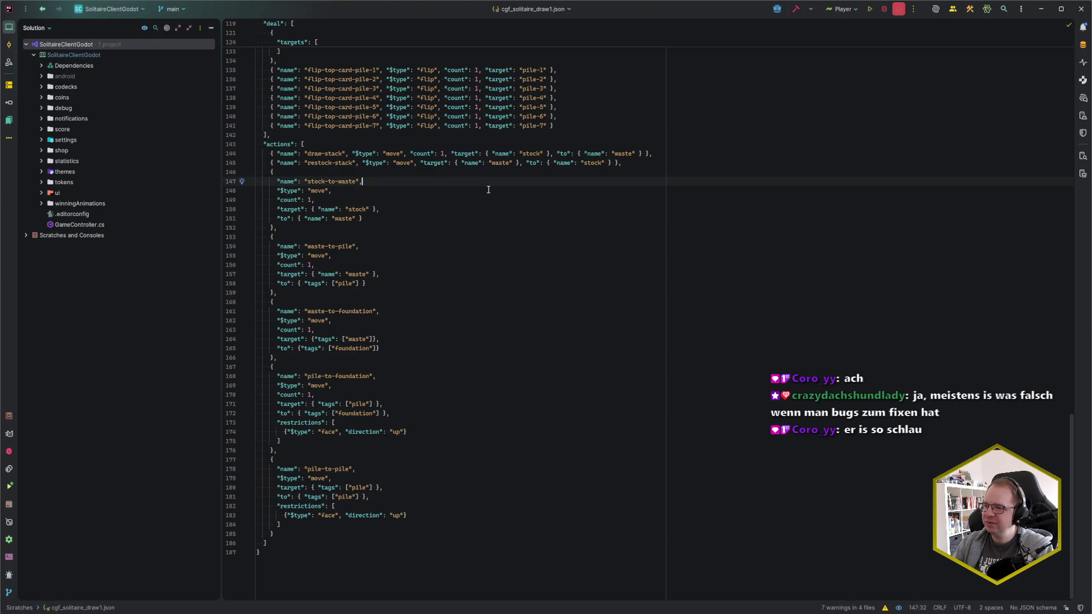
pyautogui.hotkey('ctrl', 'e')
pyautogui.write('json')
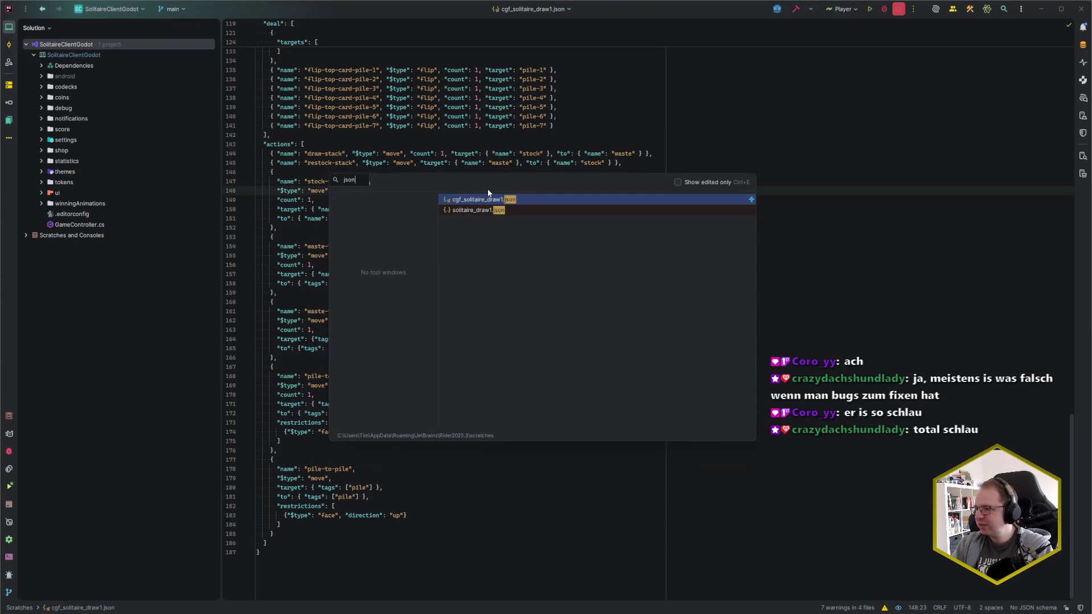
pyautogui.press('Escape')
pyautogui.hotkey('ctrl', 'e')
pyautogui.press('Down')
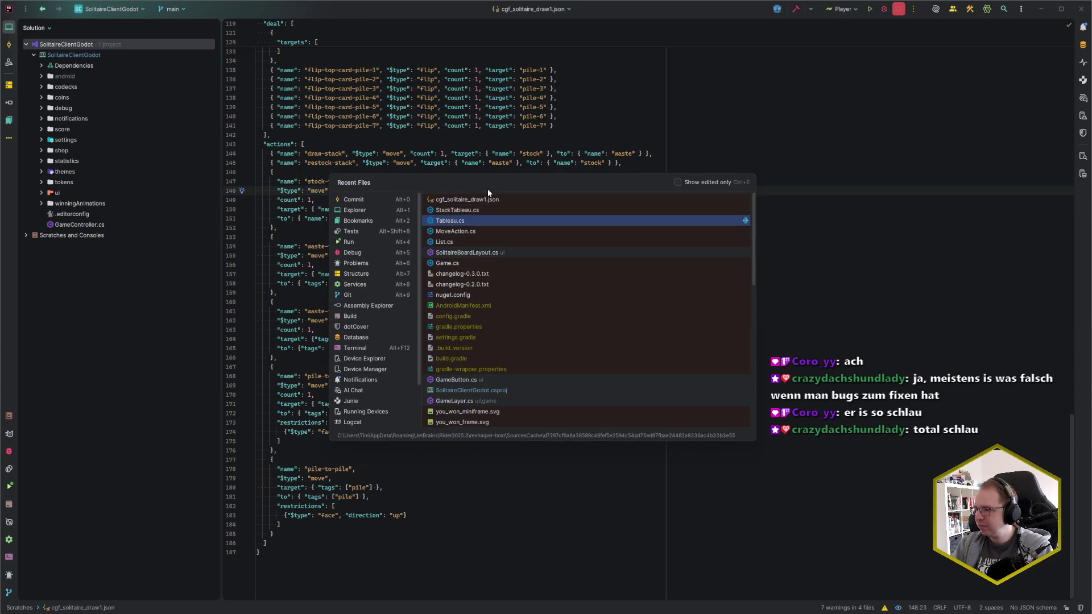
pyautogui.press('Down')
pyautogui.press('Up')
pyautogui.press('Up')
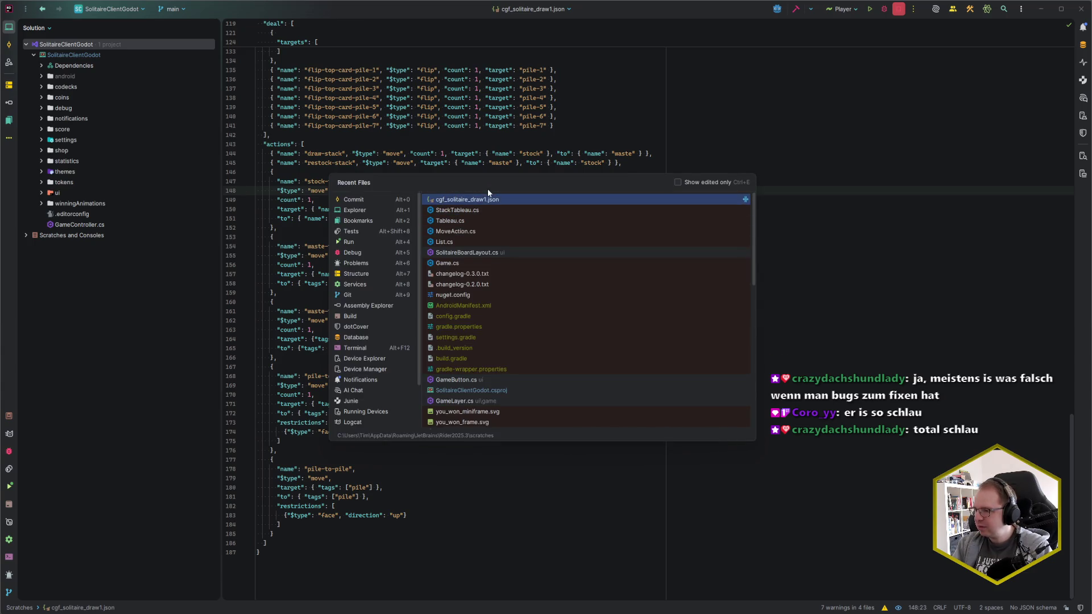
pyautogui.write('json')
pyautogui.press('Down')
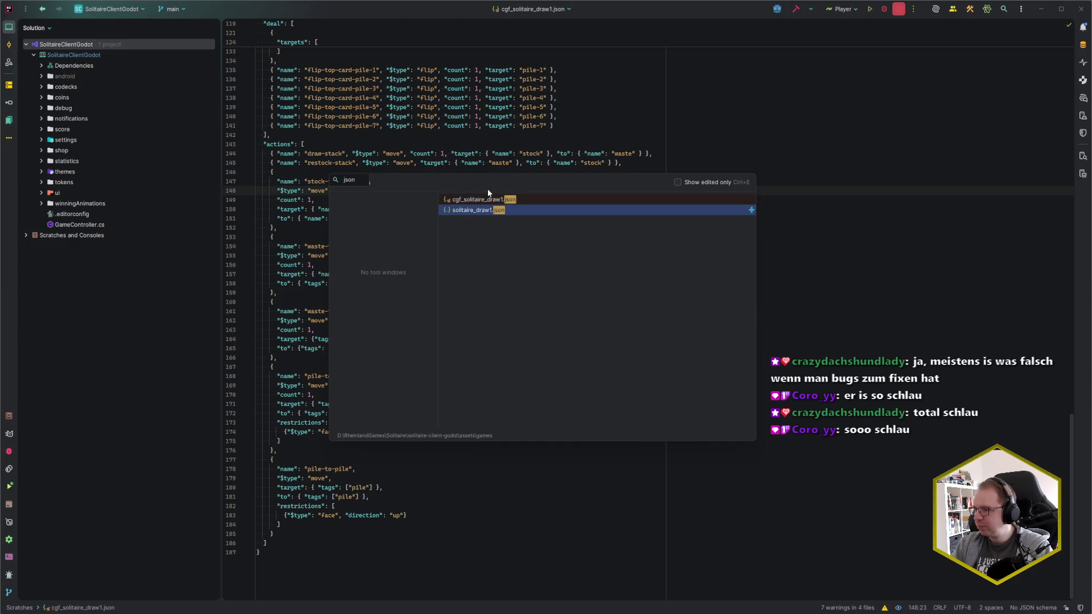
pyautogui.press('Return')
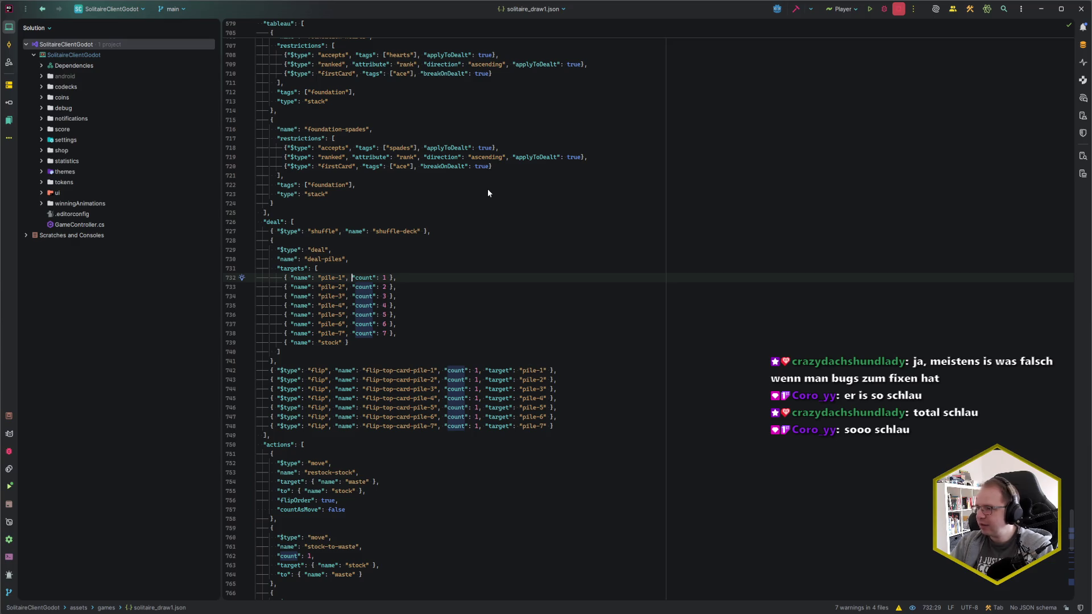
pyautogui.scroll(3, 485, 333)
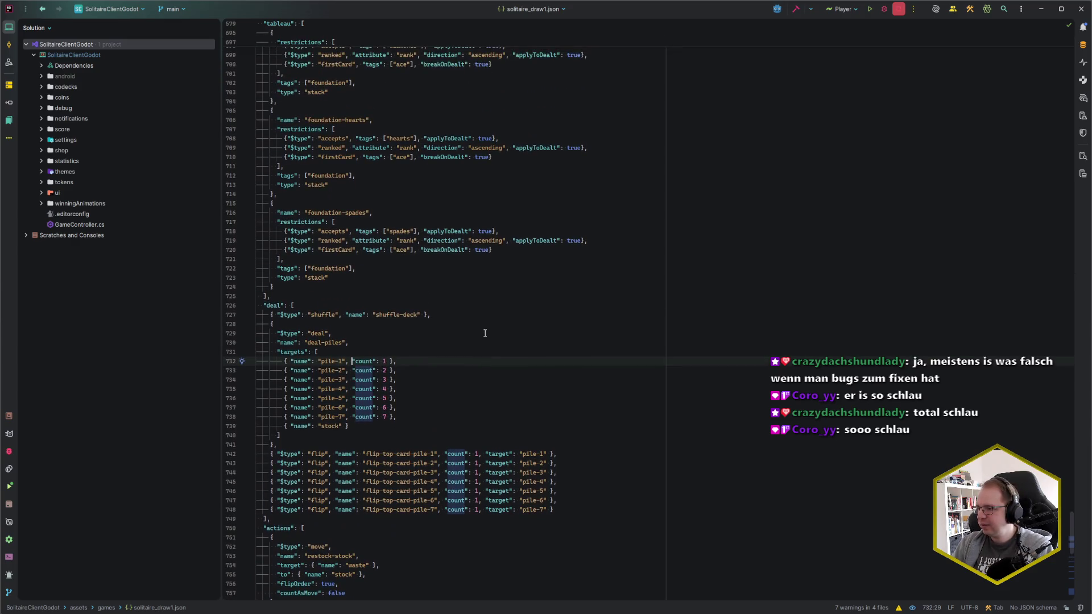
pyautogui.scroll(1, 486, 333)
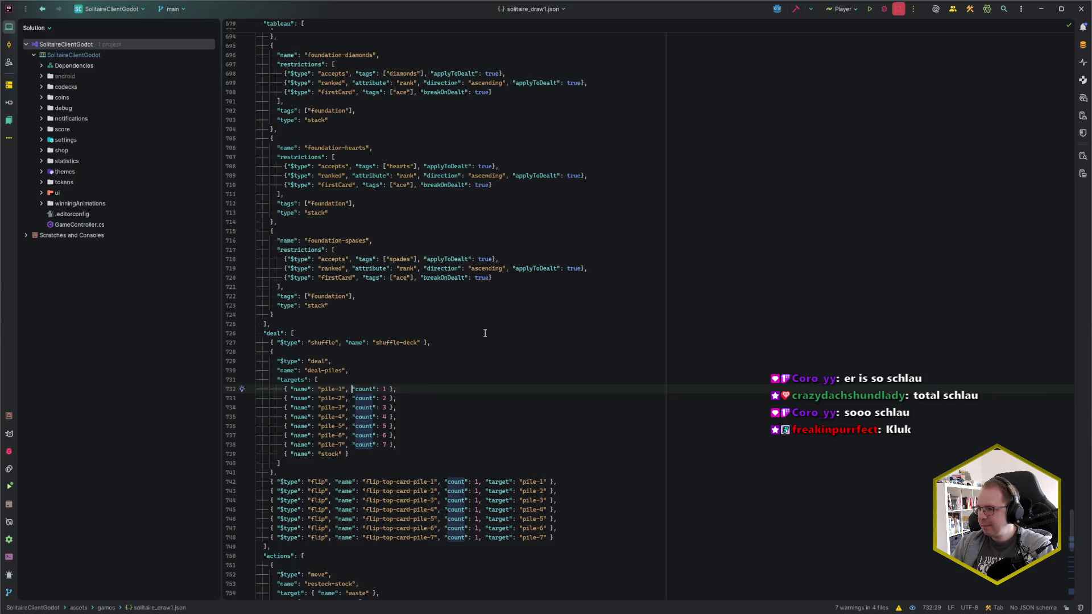
pyautogui.scroll(2, 485, 333)
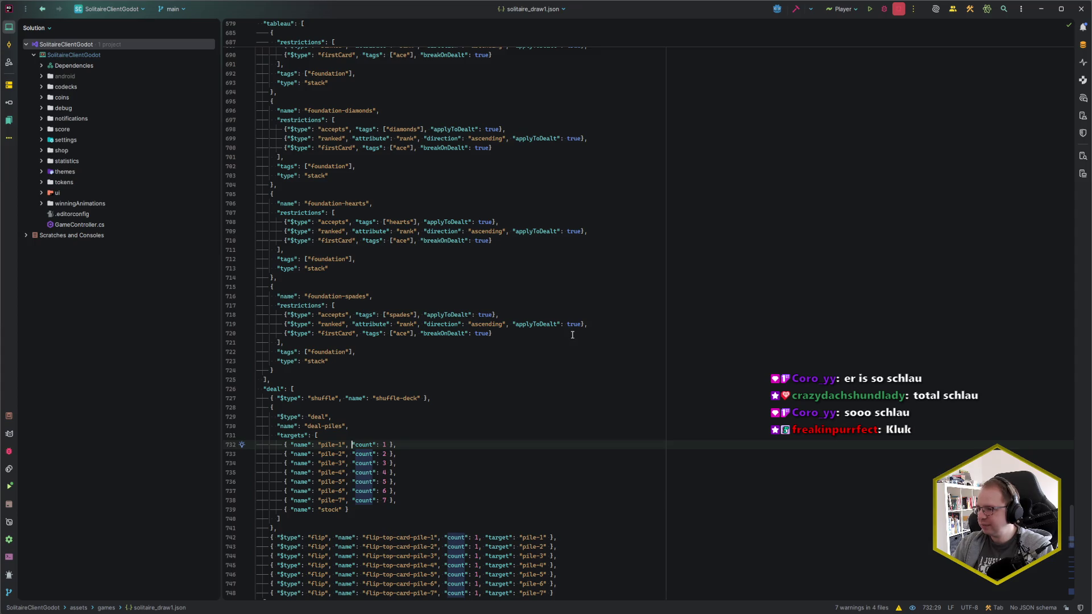
pyautogui.moveTo(490, 334); pyautogui.dragTo(420, 333)
pyautogui.click(420, 334)
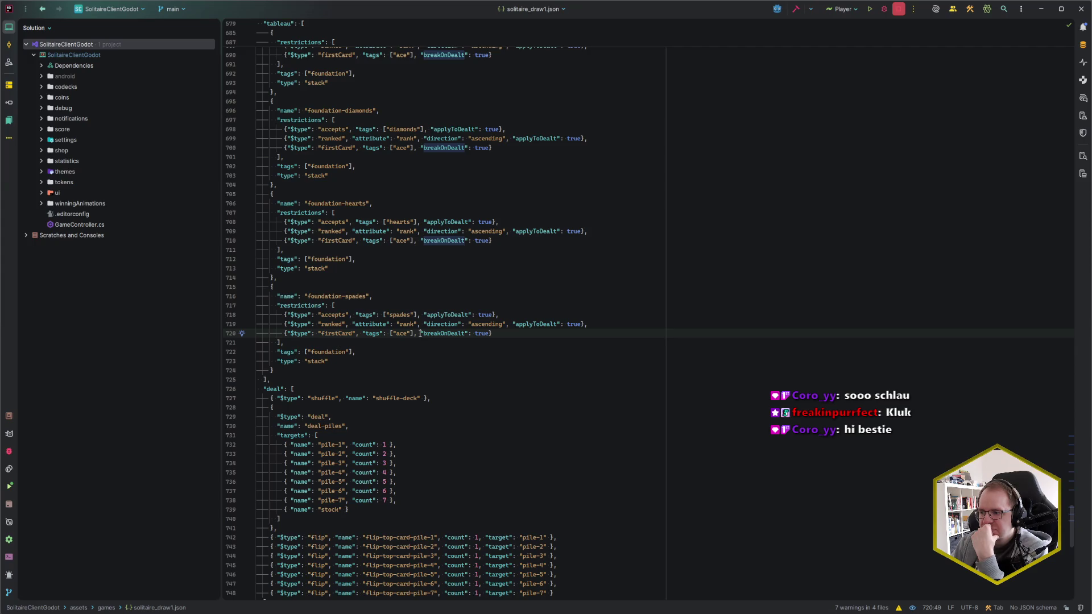
pyautogui.scroll(7, 420, 334)
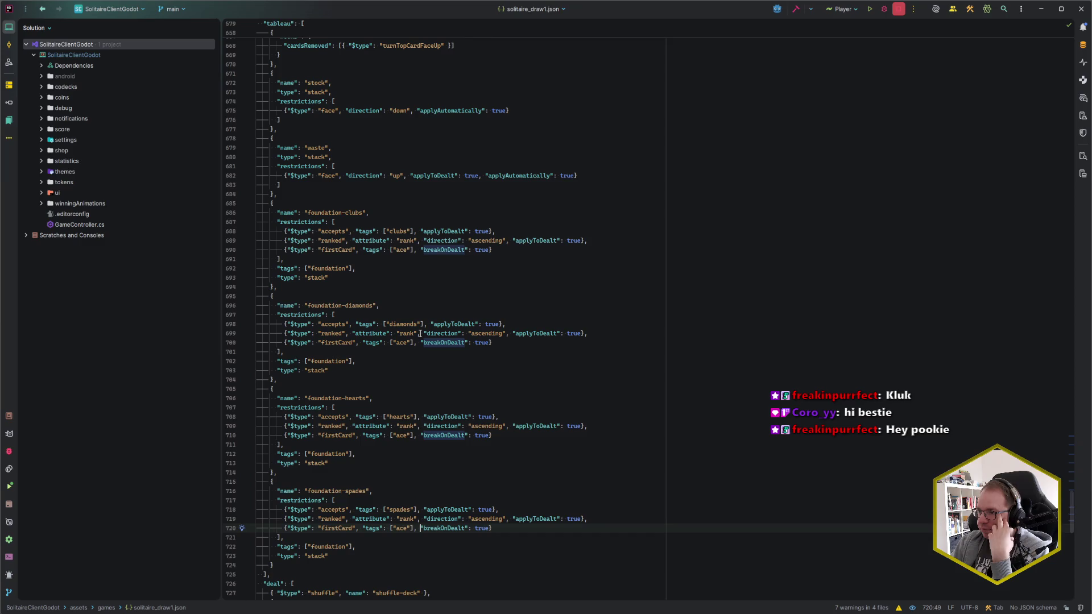
pyautogui.scroll(-2, 419, 334)
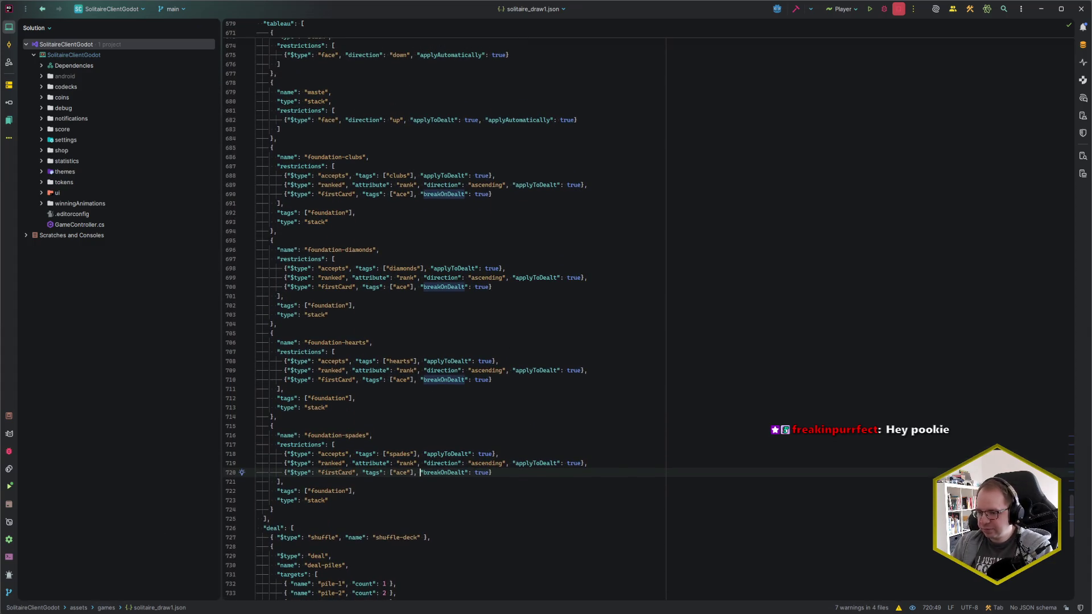
pyautogui.moveTo(57, 606)
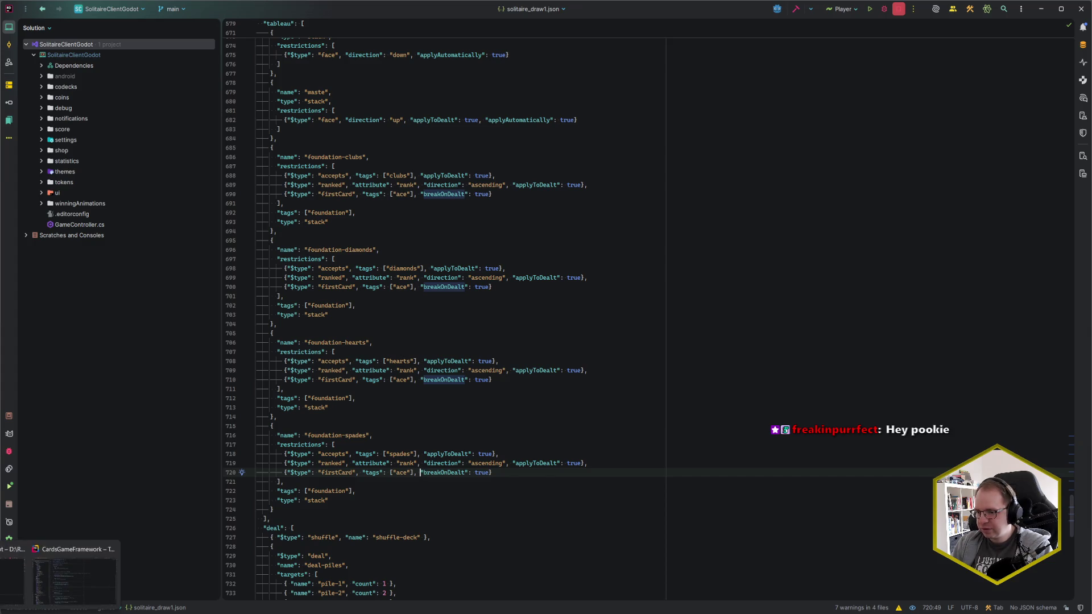
# Switch to the CardsGameFramework window and open the FirstCardRestriction class.
pyautogui.click(74, 577)
pyautogui.hotkey('ctrl', 't')
pyautogui.write('Stack')
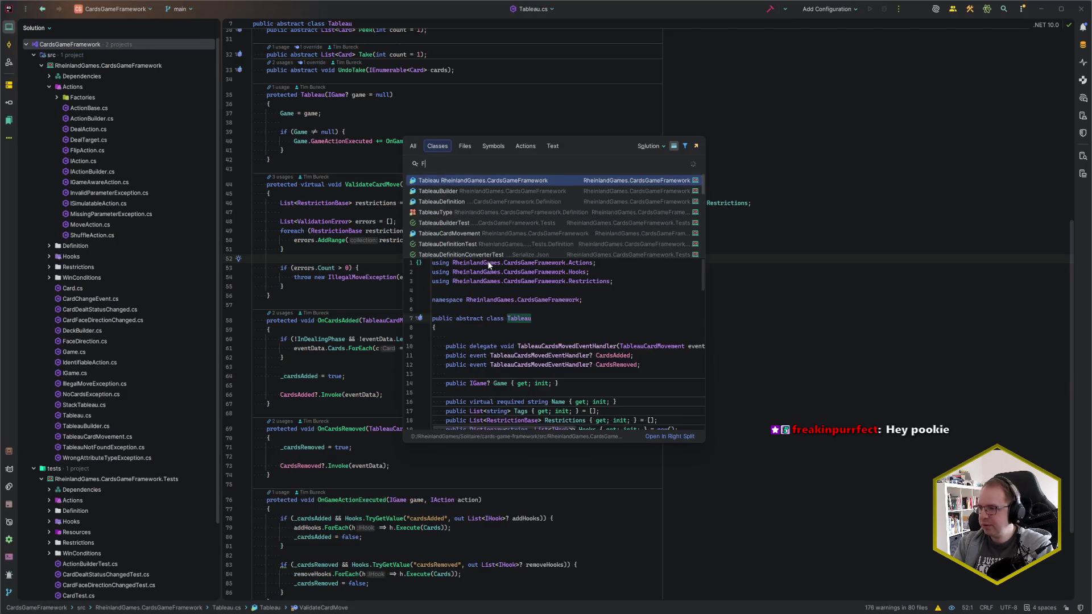
pyautogui.press('Return')
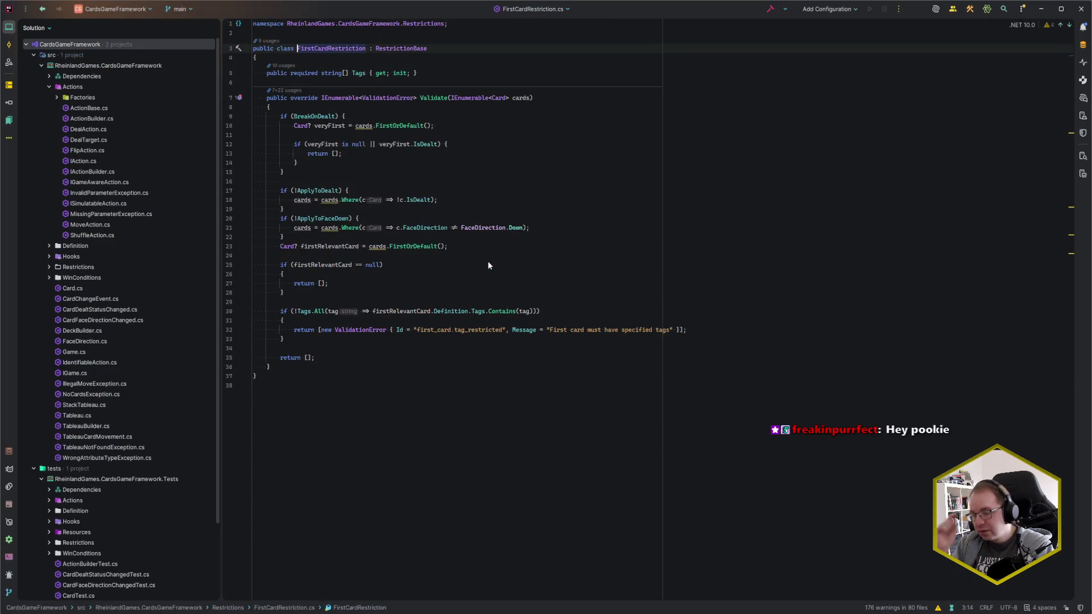
# Inspect Validate's BreakOnDealt check, cards.FirstOrDefault, null check and return, then switch to Godot.
pyautogui.click(444, 125)
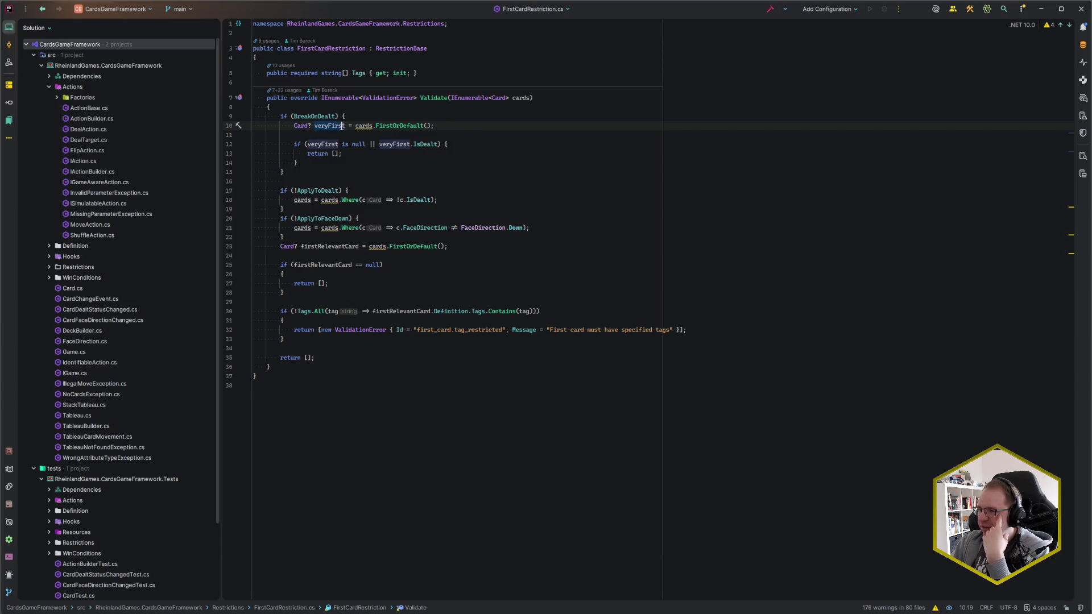
pyautogui.moveTo(355, 126); pyautogui.dragTo(422, 125)
pyautogui.click(434, 126)
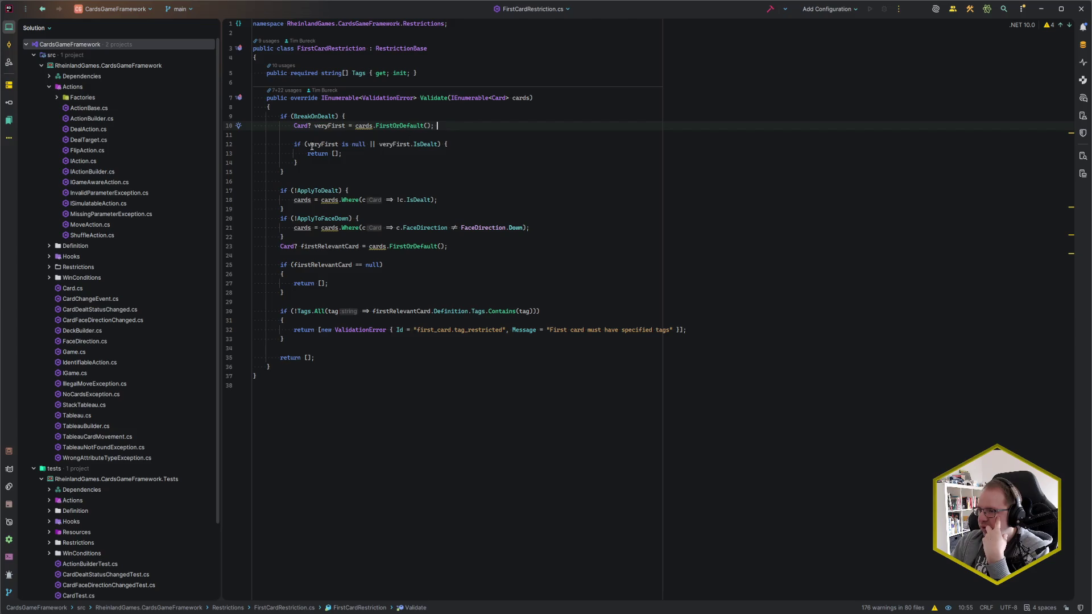
pyautogui.click(366, 144)
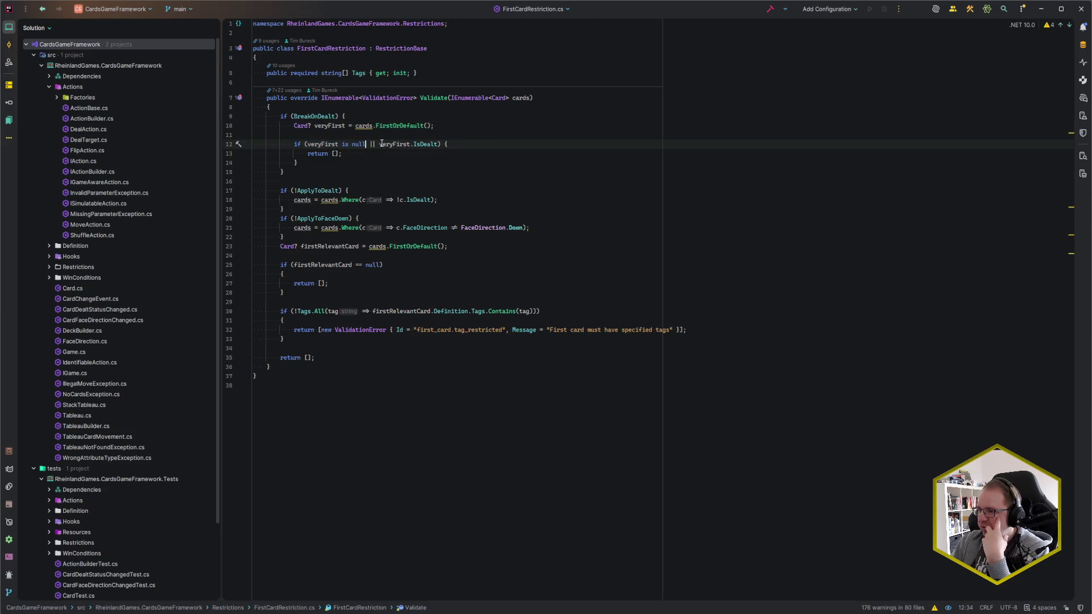
pyautogui.click(337, 153)
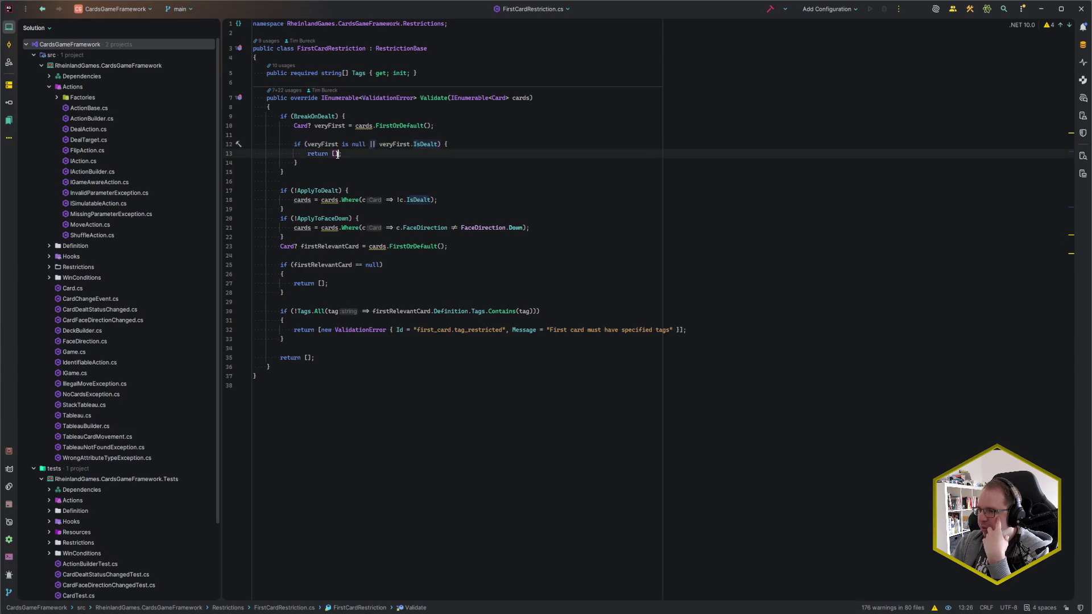
pyautogui.write('];')
pyautogui.click(352, 155)
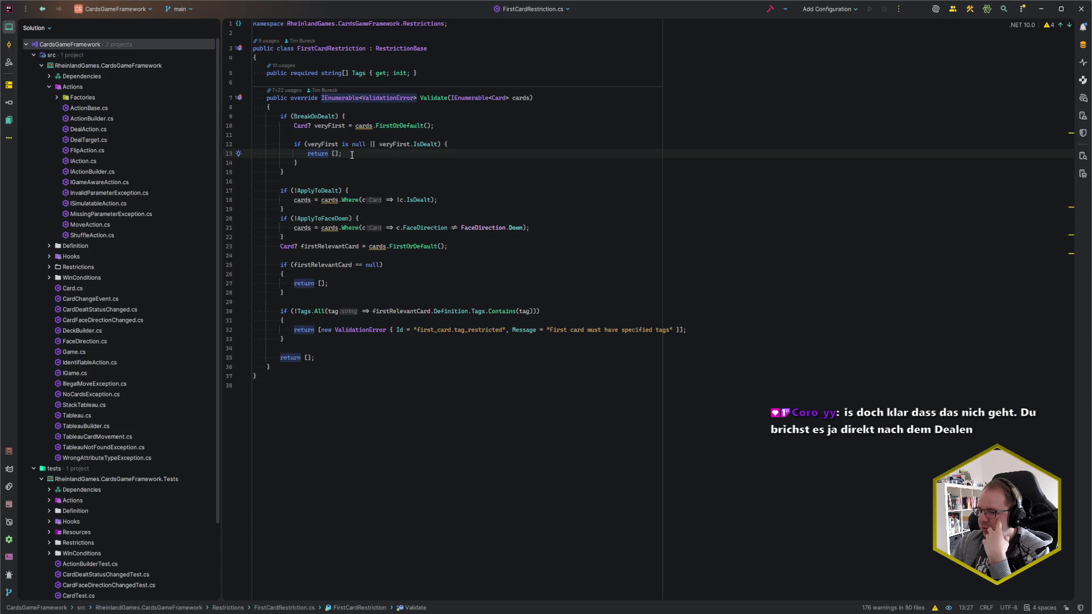
pyautogui.hotkey('alt', 'Tab')
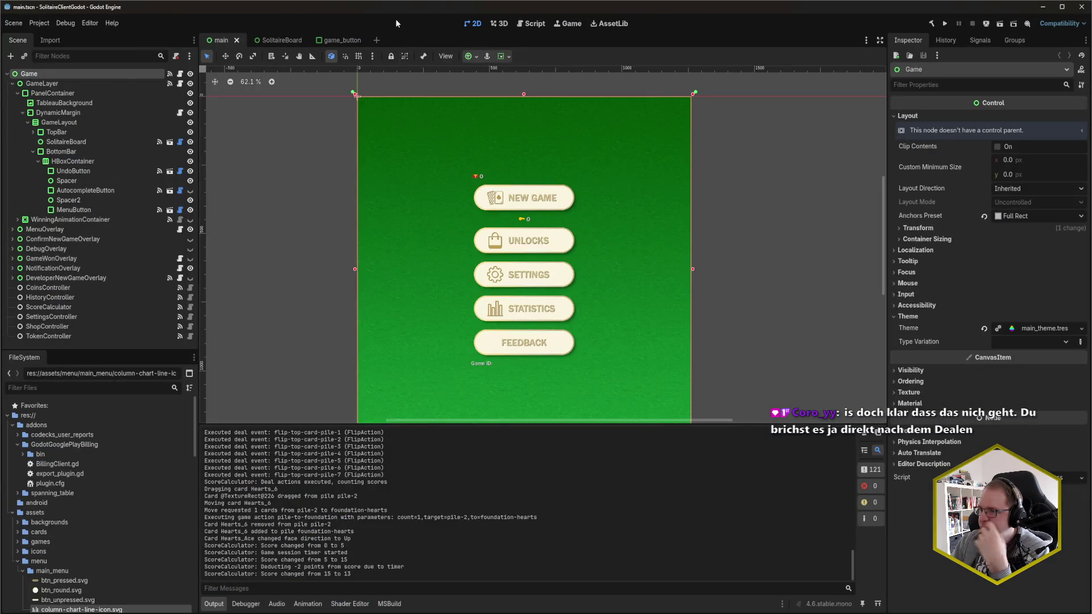
# Build and launch the game with F5, centre its window and start a new game.
pyautogui.press('F5')
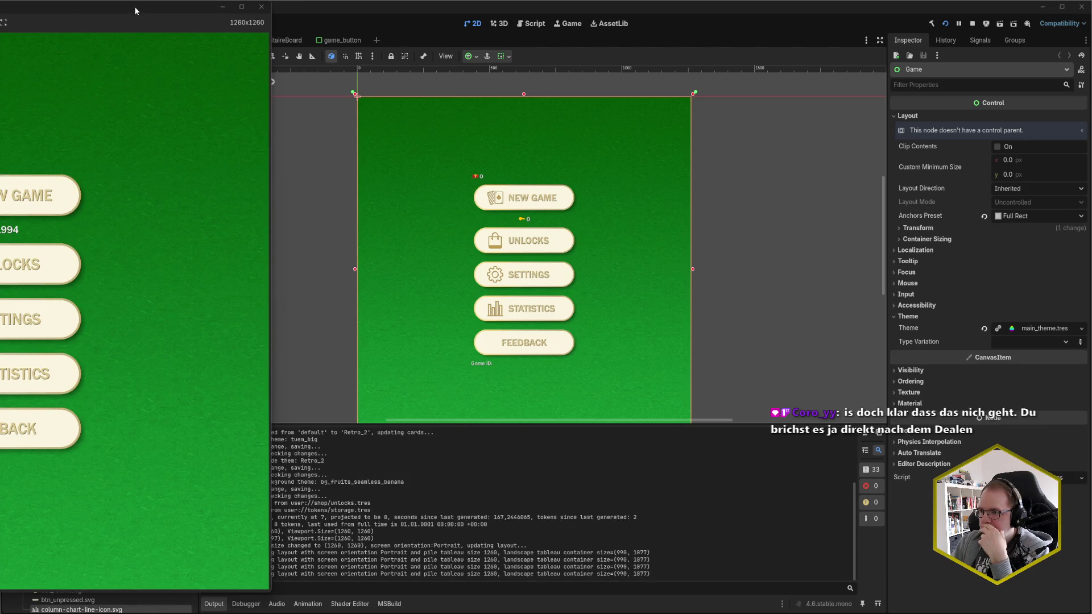
pyautogui.moveTo(135, 11)
pyautogui.mouseDown()
pyautogui.moveTo(599, 30)
pyautogui.moveTo(604, 21)
pyautogui.mouseUp()
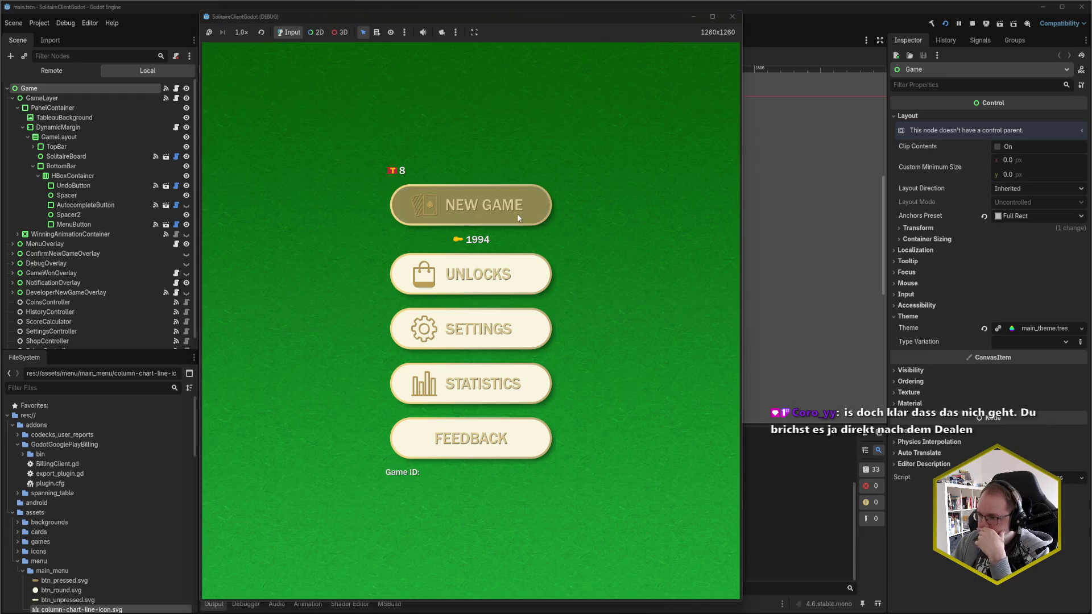
pyautogui.click(518, 218)
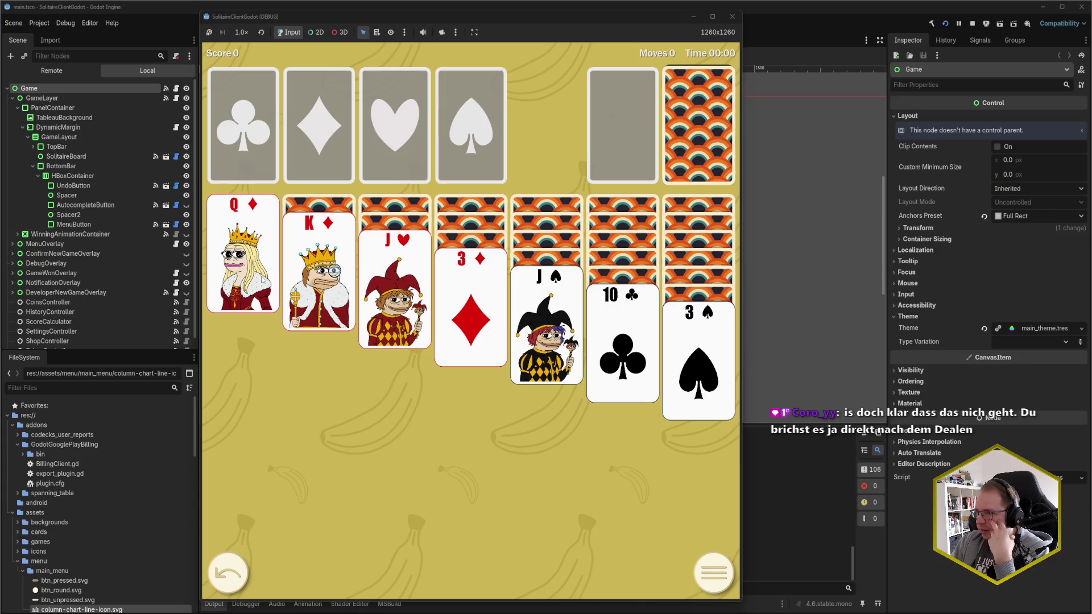
# Try moving the Queen and King of diamonds to the foundations, then show the debugger's errors.
pyautogui.click(242, 256)
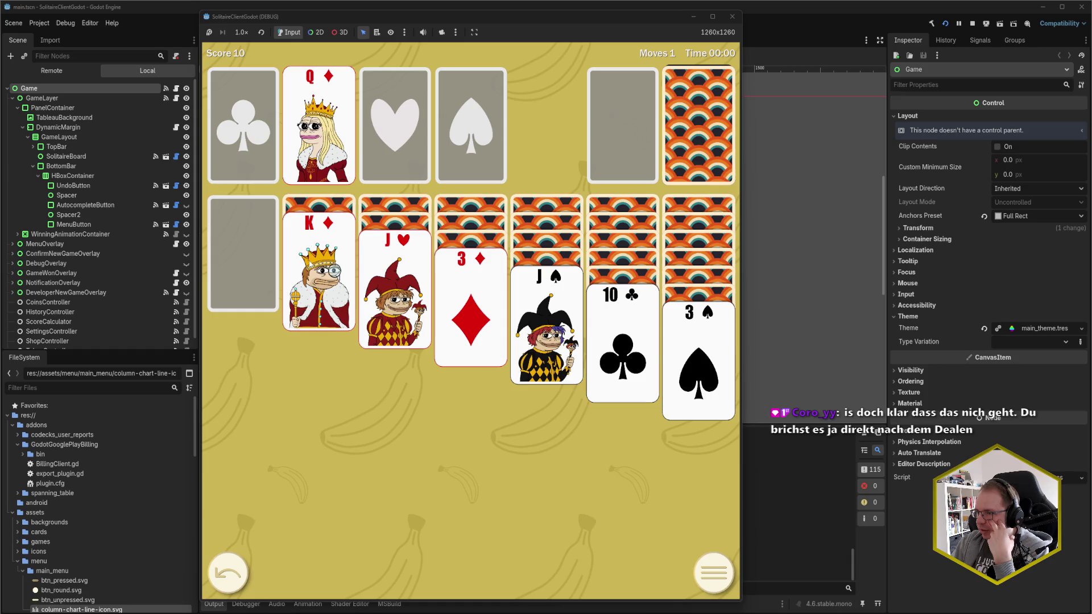
pyautogui.moveTo(318, 267); pyautogui.dragTo(298, 97)
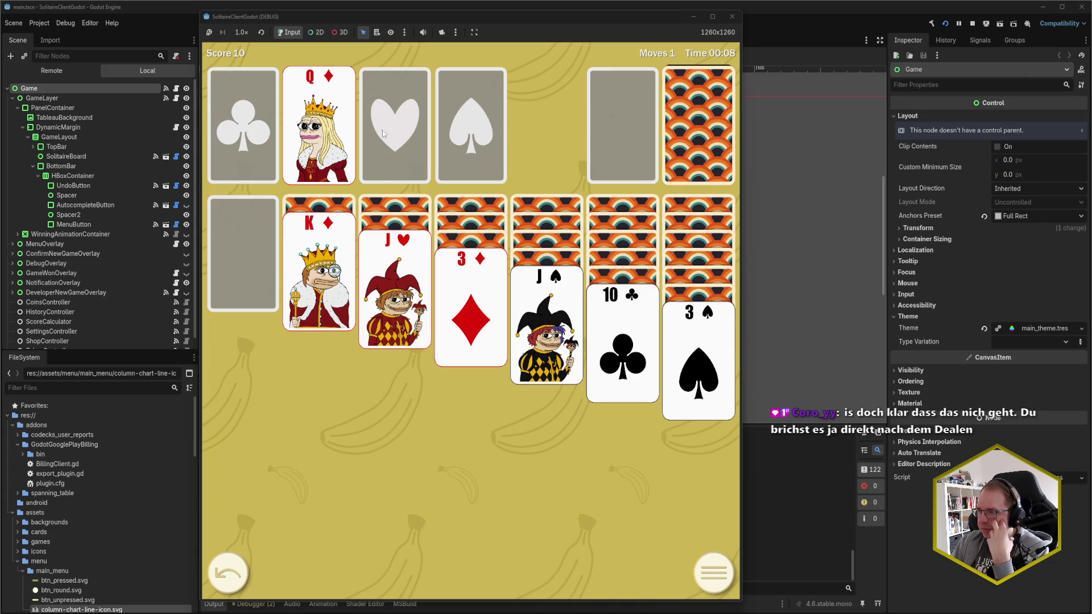
pyautogui.moveTo(472, 17); pyautogui.dragTo(807, 16)
pyautogui.click(246, 604)
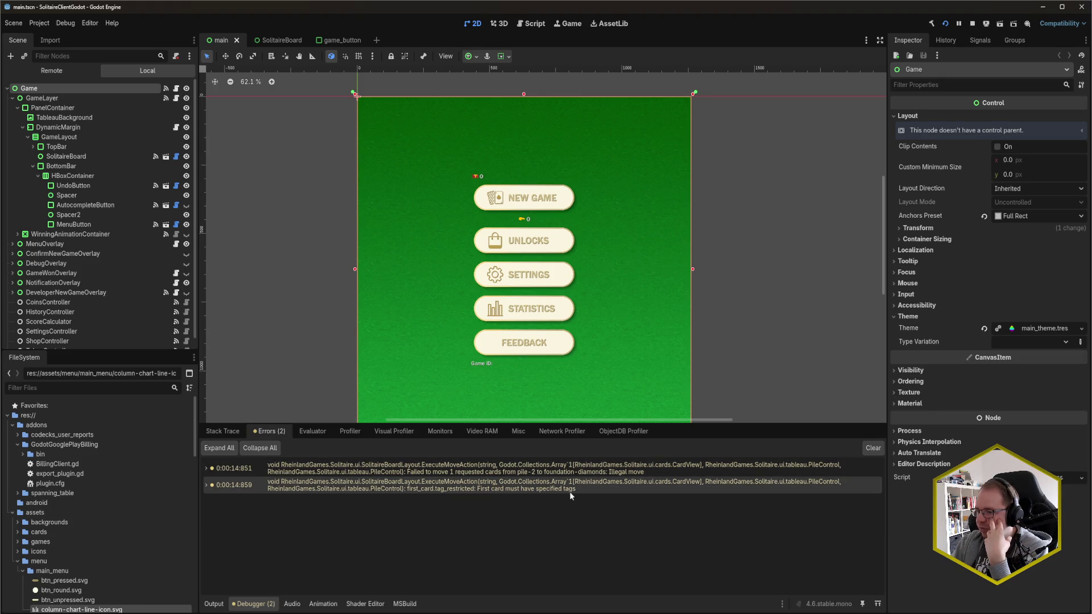
pyautogui.moveTo(572, 492)
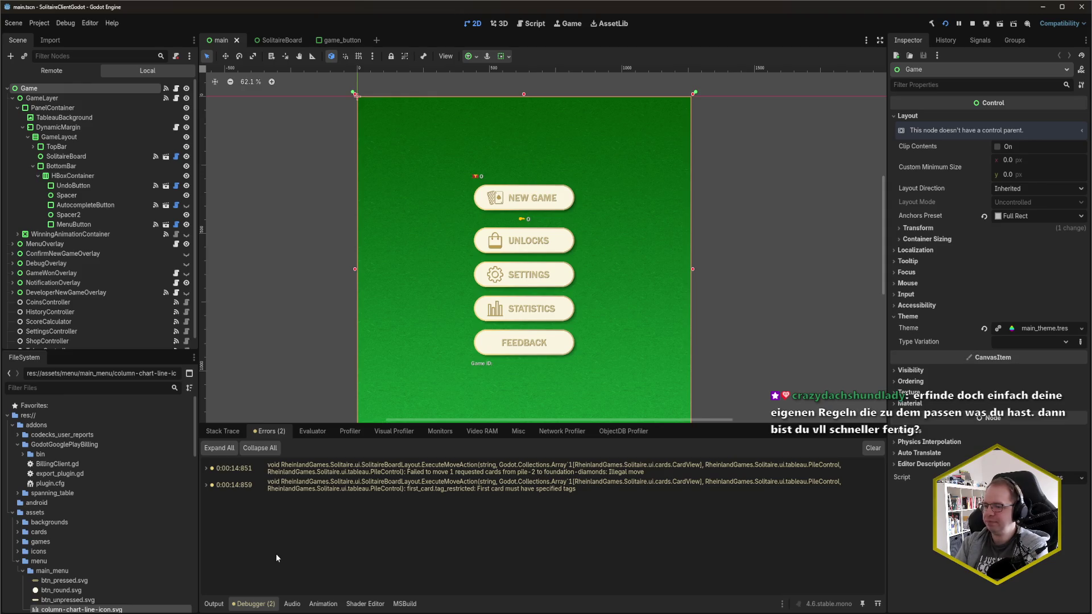
pyautogui.moveTo(74, 612)
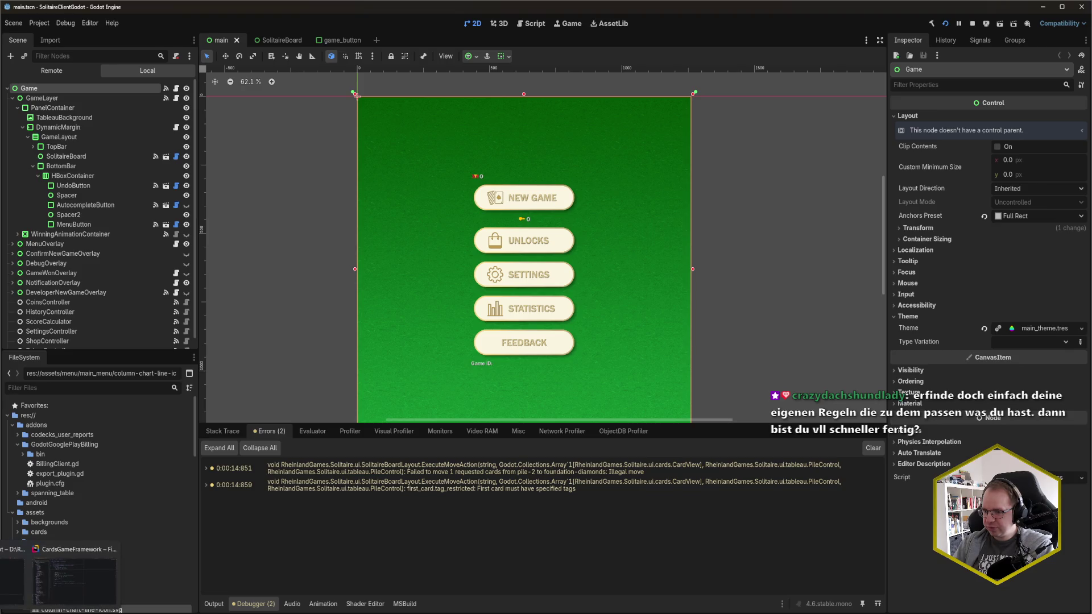
# Go to foundation-diamonds' firstCard breakOnDealt line in solitaire_draw1.json and scroll up through the piles.
pyautogui.click(23, 597)
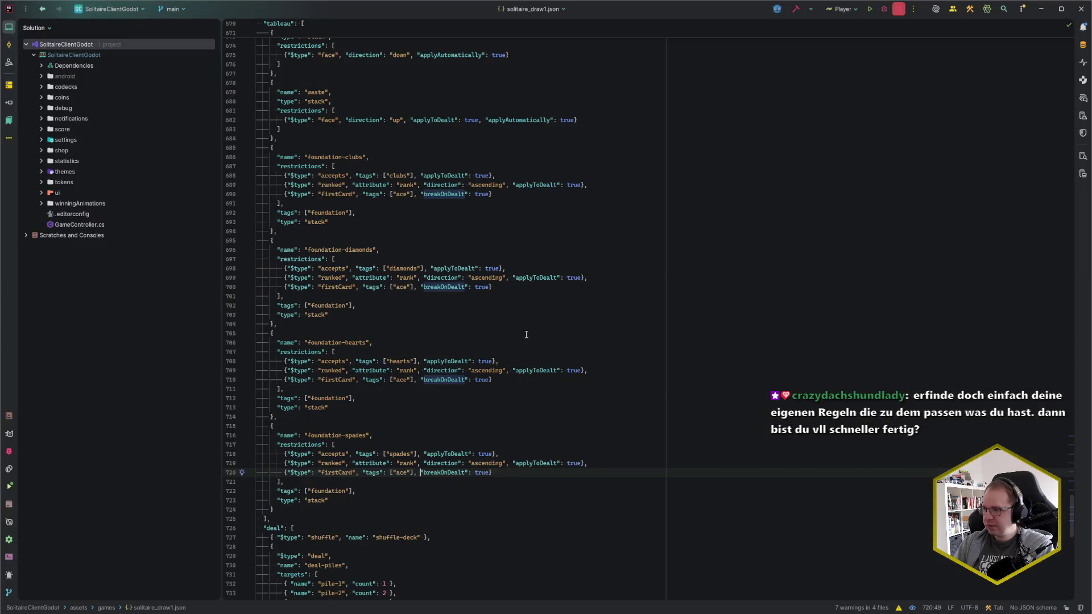
pyautogui.click(555, 290)
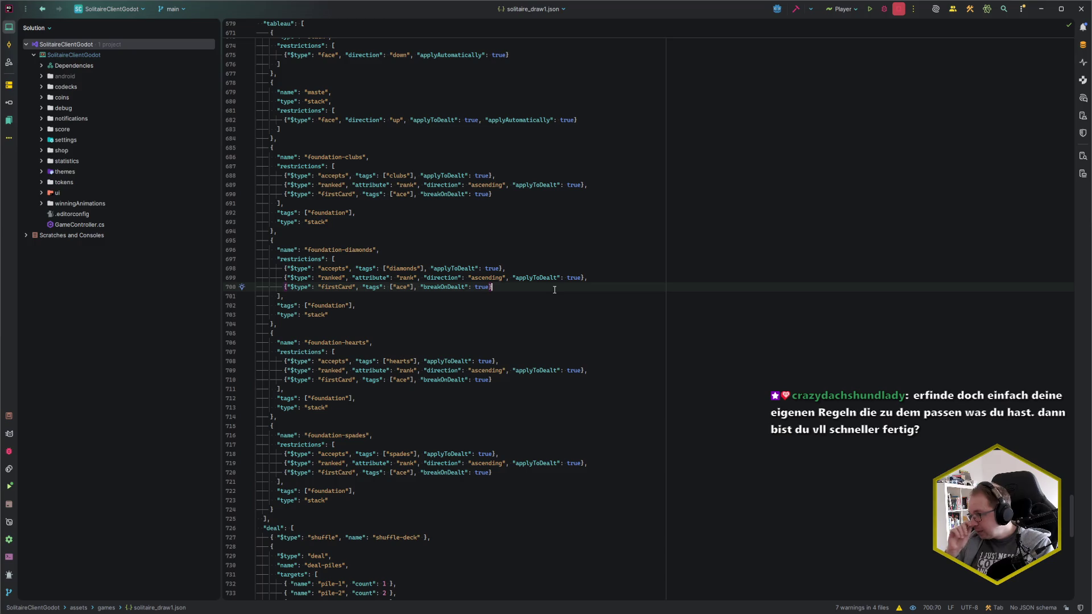
pyautogui.press('Left')
pyautogui.press('Left')
pyautogui.press('Left')
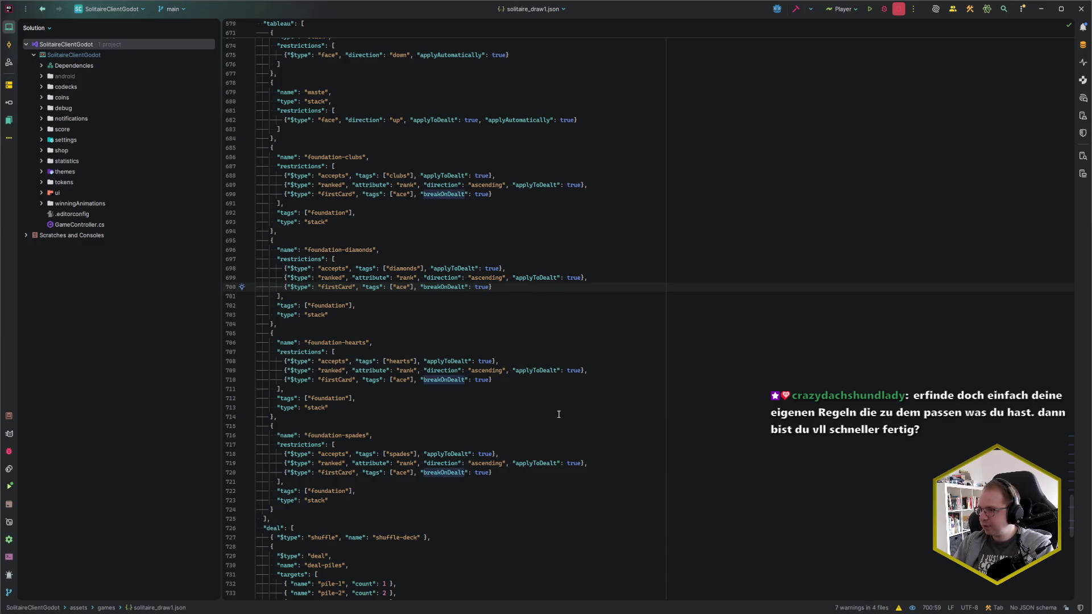
pyautogui.scroll(10, 584, 439)
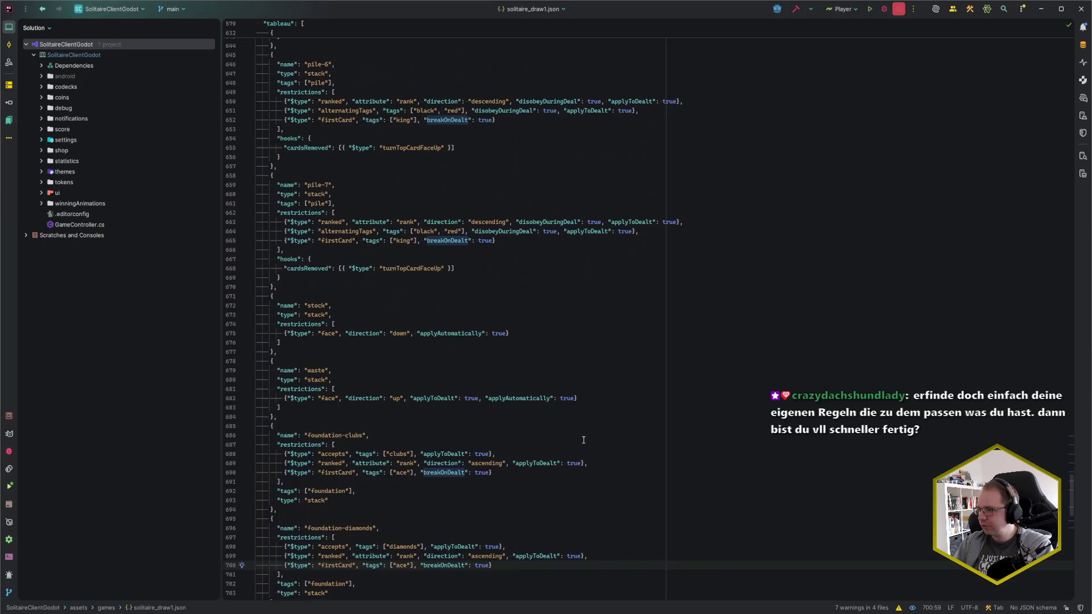
pyautogui.scroll(1, 471, 245)
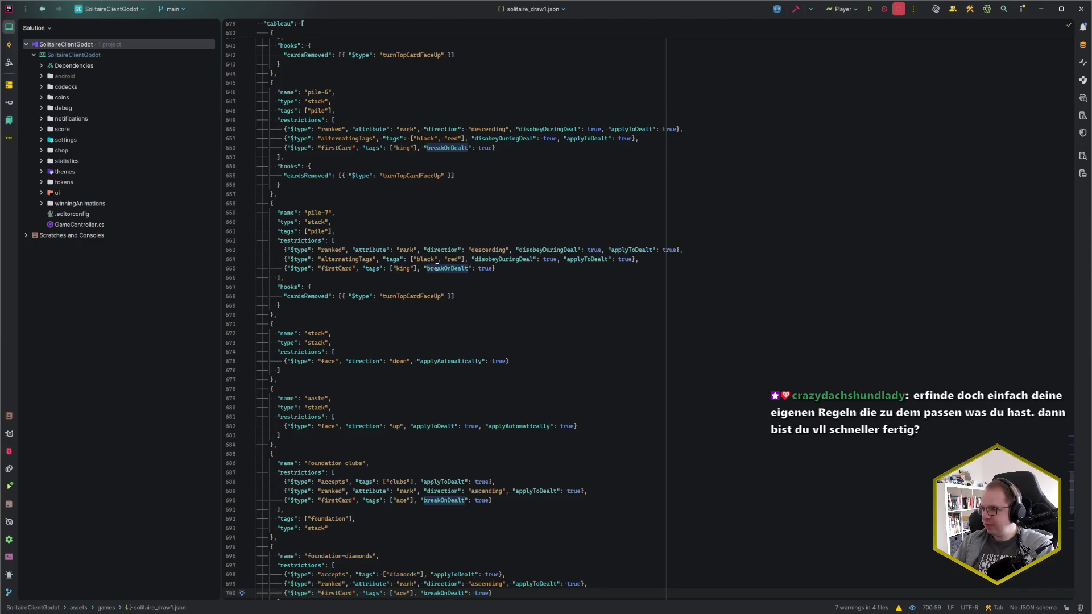
pyautogui.scroll(1, 450, 314)
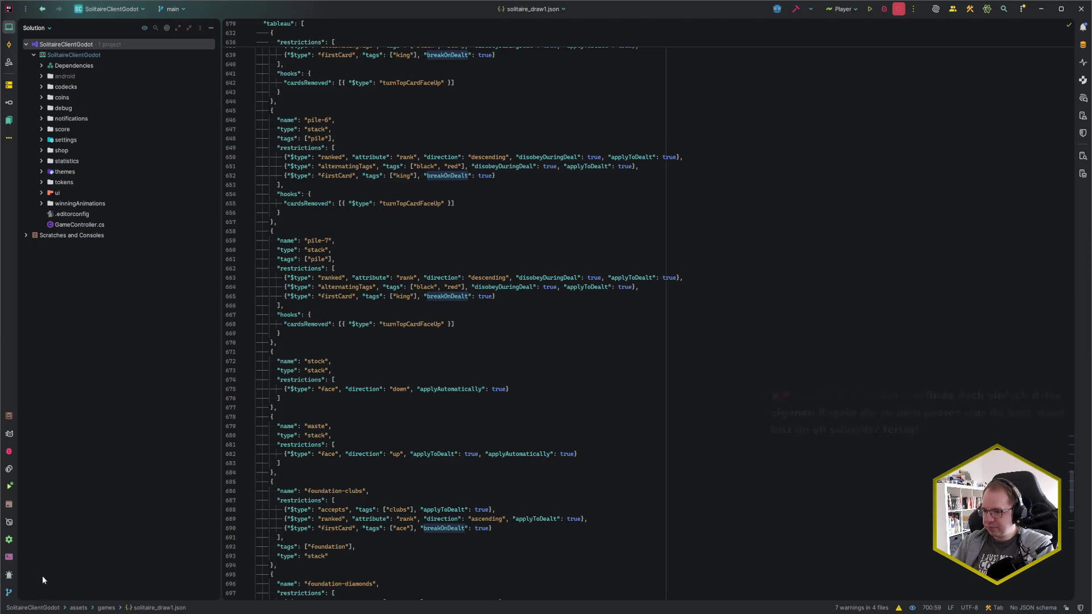
# Bring the running Solitaire game to the front and close it.
pyautogui.click(185, 592)
pyautogui.click(185, 592)
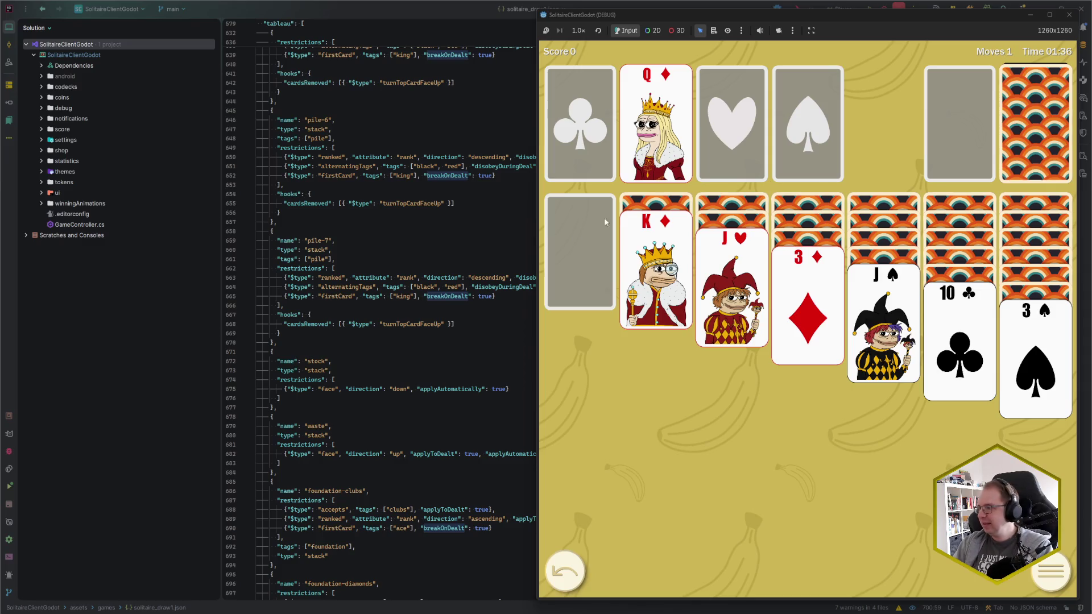
pyautogui.click(1069, 14)
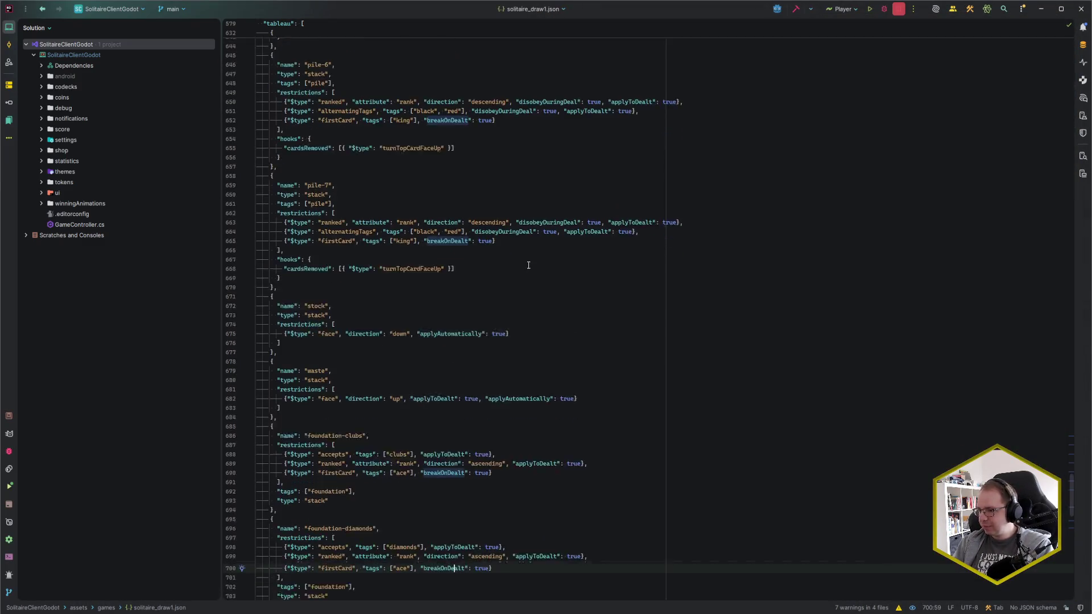
# Delete , "breakOnDealt": true from all four foundations' firstCard restrictions at once, then return to Godot.
pyautogui.scroll(-6, 529, 265)
pyautogui.moveTo(414, 306); pyautogui.dragTo(487, 306)
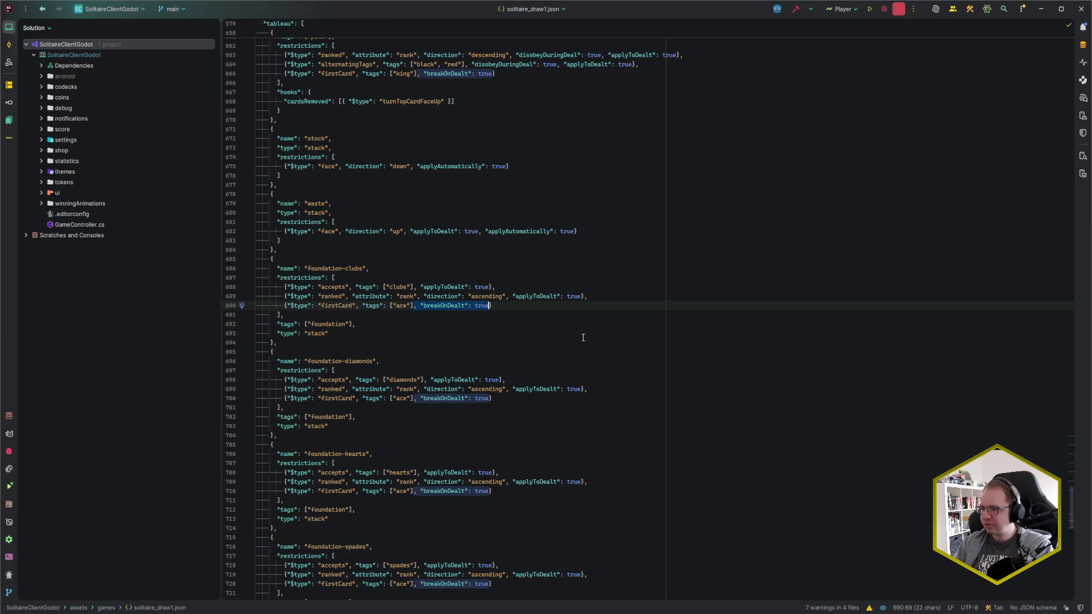
pyautogui.scroll(-4, 582, 338)
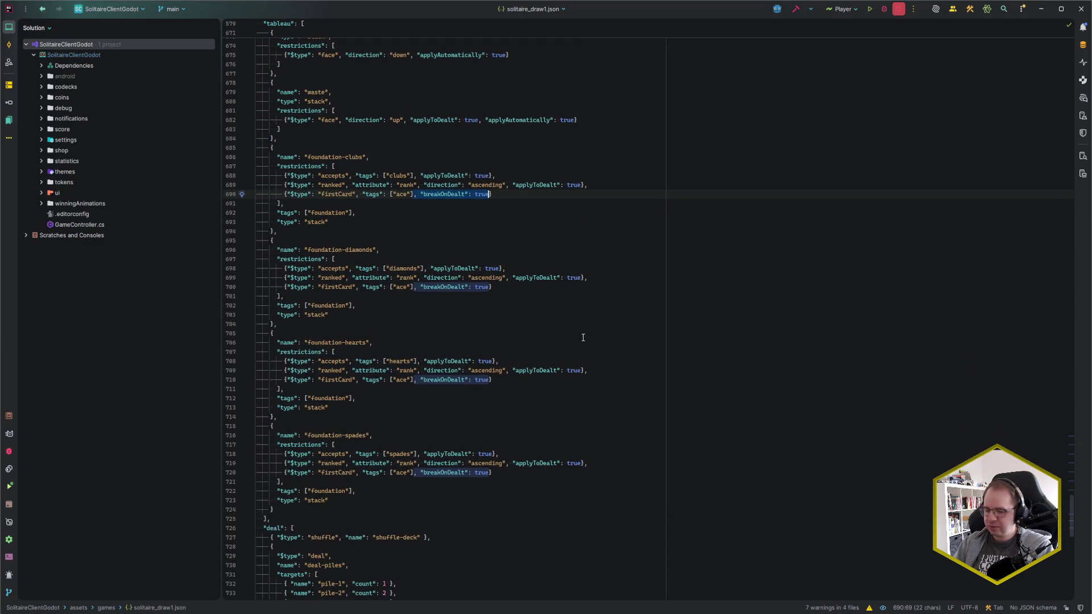
pyautogui.hotkey('alt', 'j')
pyautogui.hotkey('alt', 'j')
pyautogui.hotkey('alt', 'j')
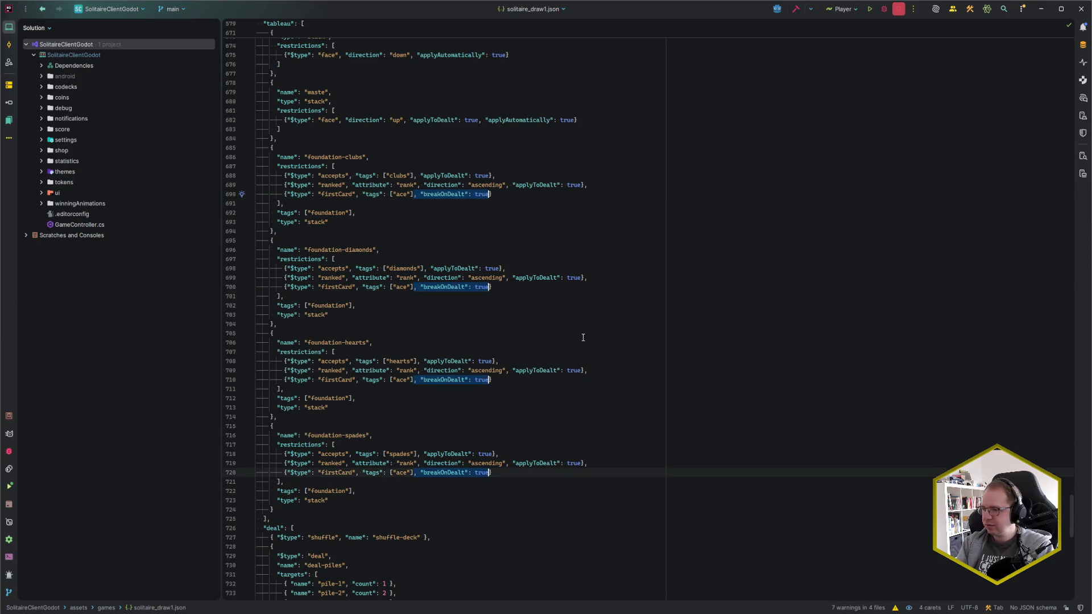
pyautogui.press('Delete')
pyautogui.press('Escape')
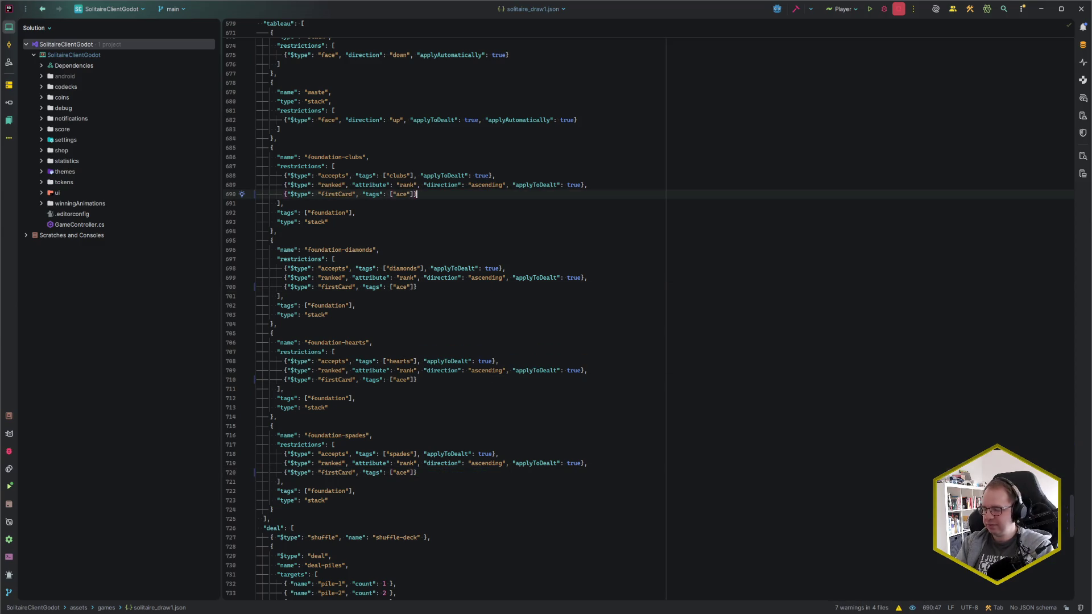
pyautogui.hotkey('alt', 'Tab')
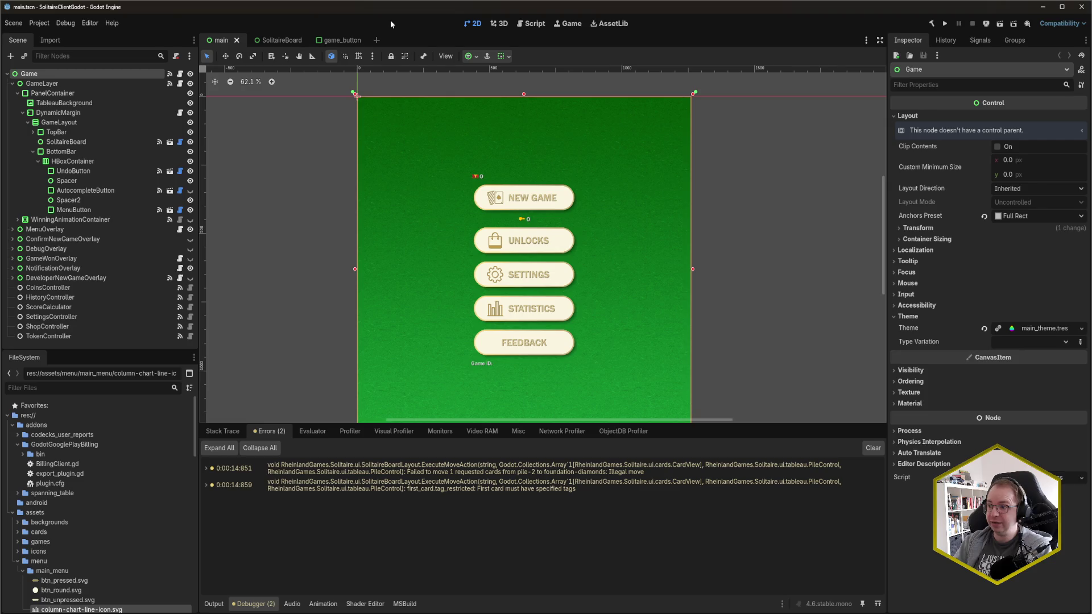
# Run the game with F5, start a new deal, move the 6♥ to the hearts foundation, and close it.
pyautogui.press('F5')
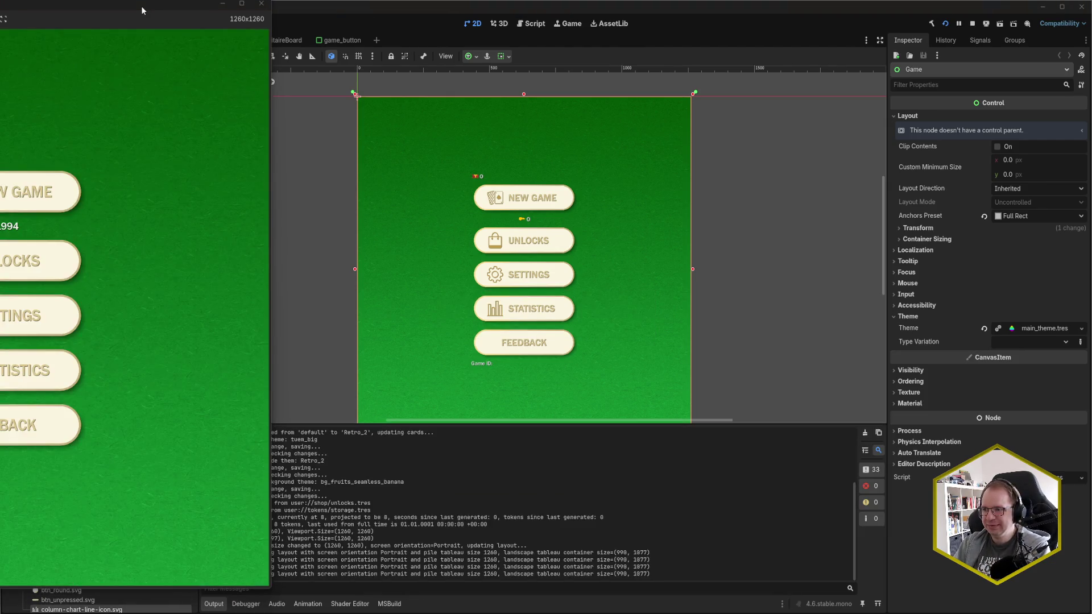
pyautogui.moveTo(135, 6)
pyautogui.mouseDown()
pyautogui.moveTo(674, 40)
pyautogui.moveTo(674, 24)
pyautogui.mouseUp()
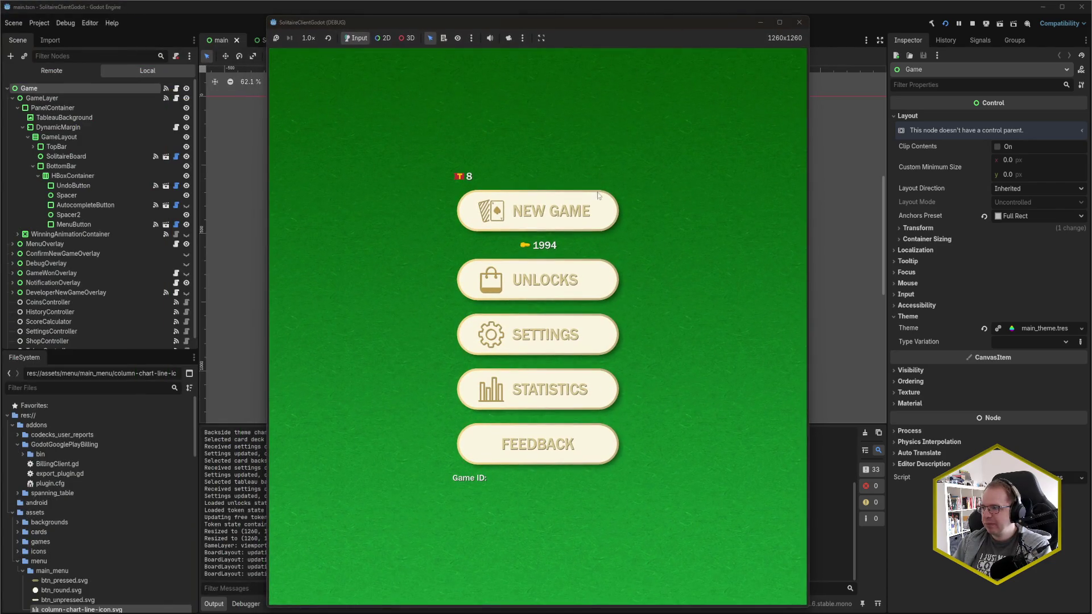
pyautogui.click(572, 217)
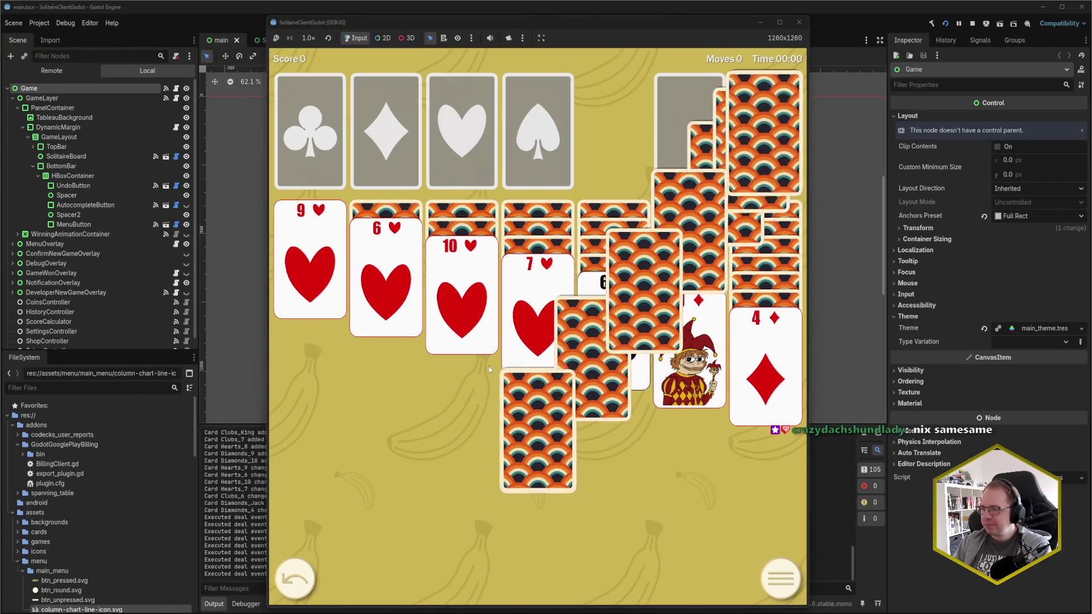
pyautogui.click(390, 286)
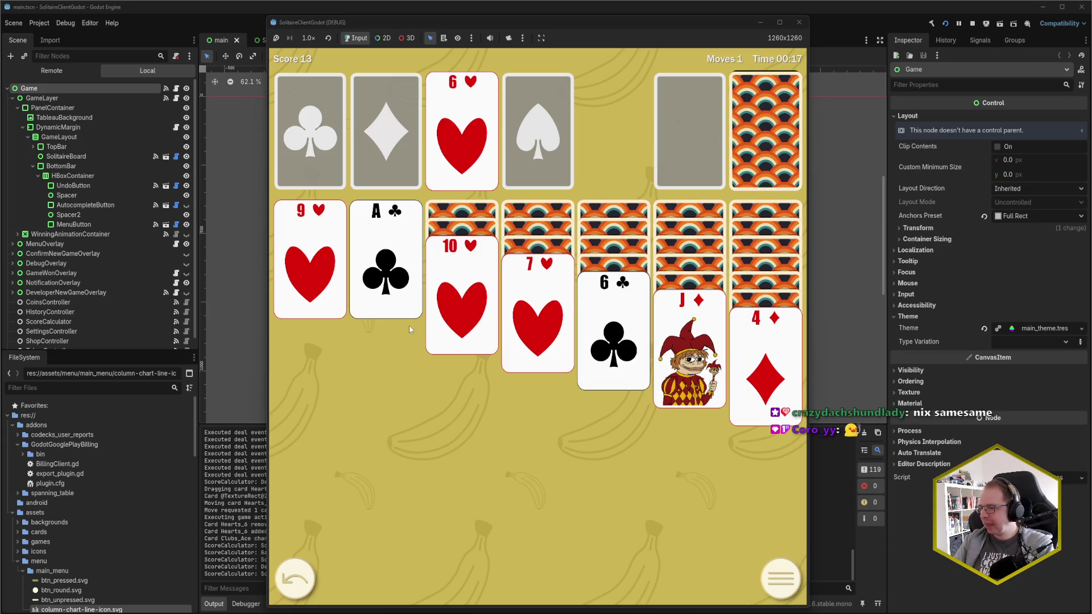
pyautogui.click(799, 24)
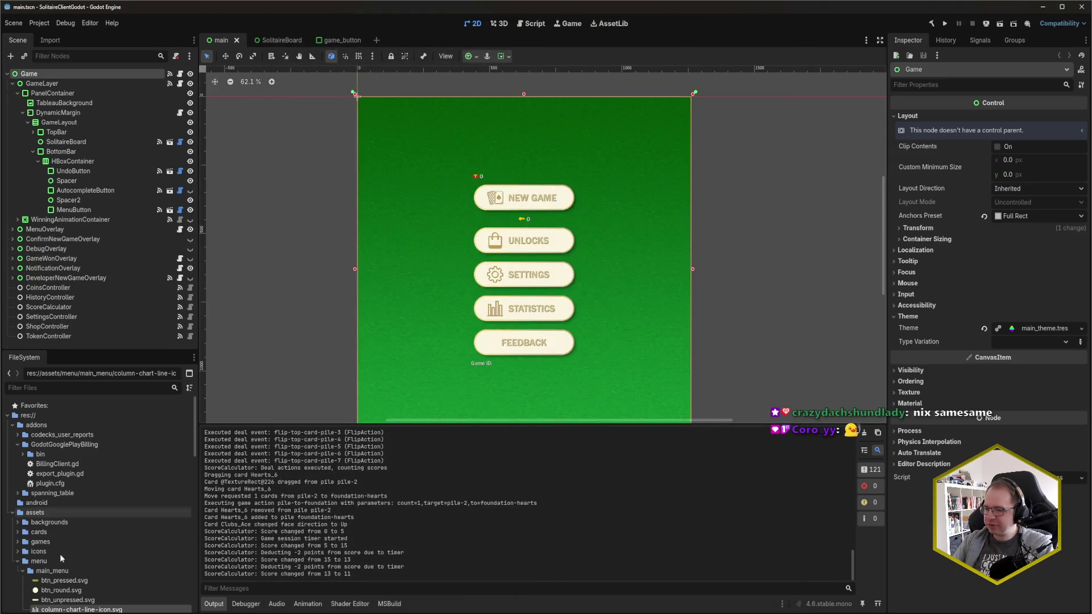
# Return to the solitaire config file and highlight the other uses of applyToDealt.
pyautogui.moveTo(74, 613)
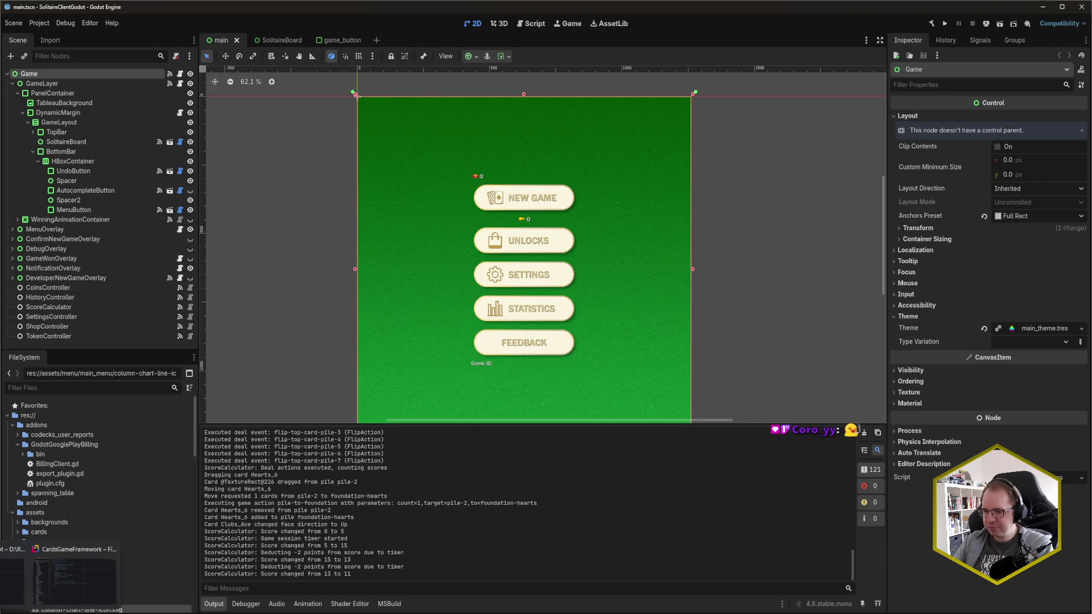
pyautogui.click(74, 580)
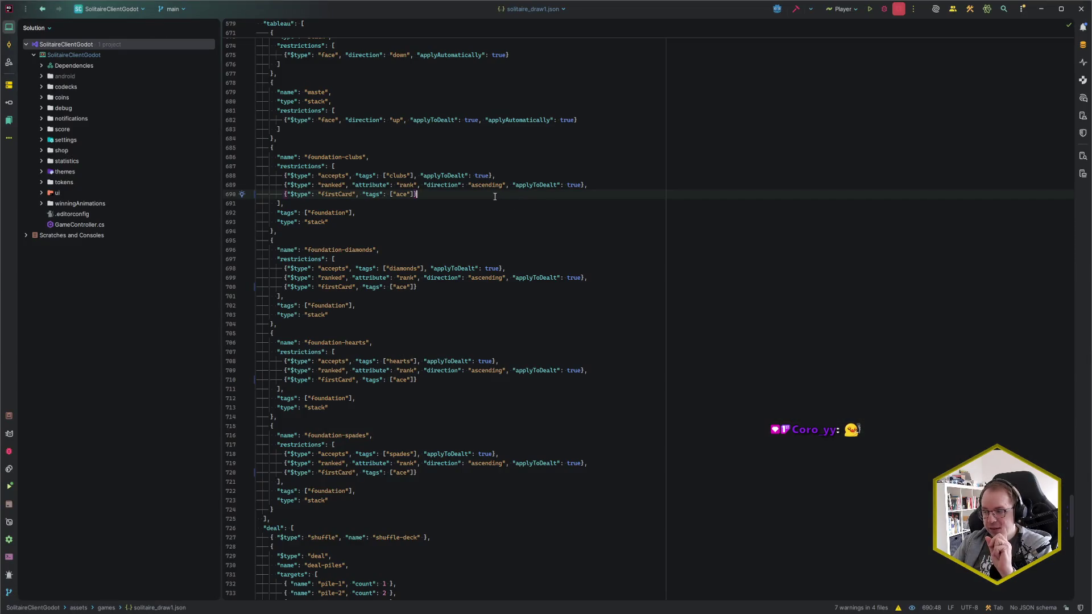
pyautogui.doubleClick(537, 185)
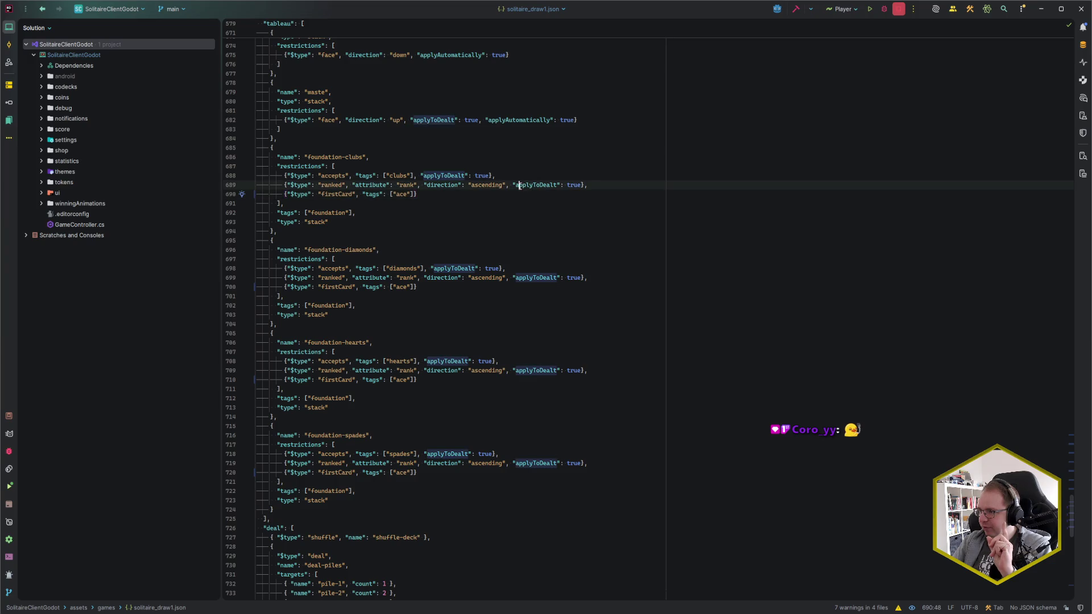
pyautogui.click(543, 185)
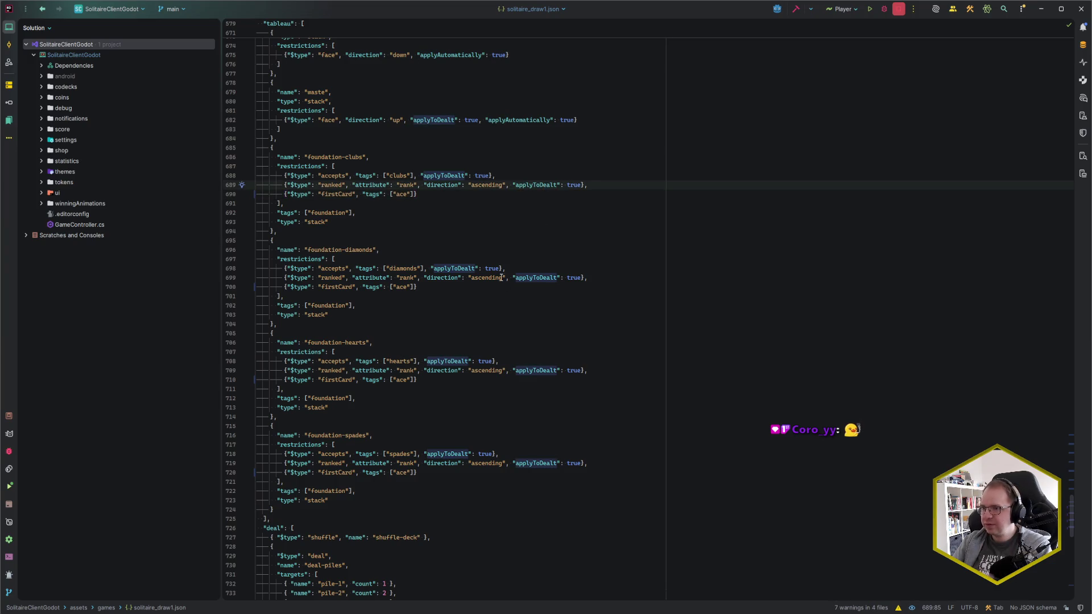
# In the CardsGameFramework project, open the ActionBaseDefinition class through class search.
pyautogui.hotkey('alt', 'Tab')
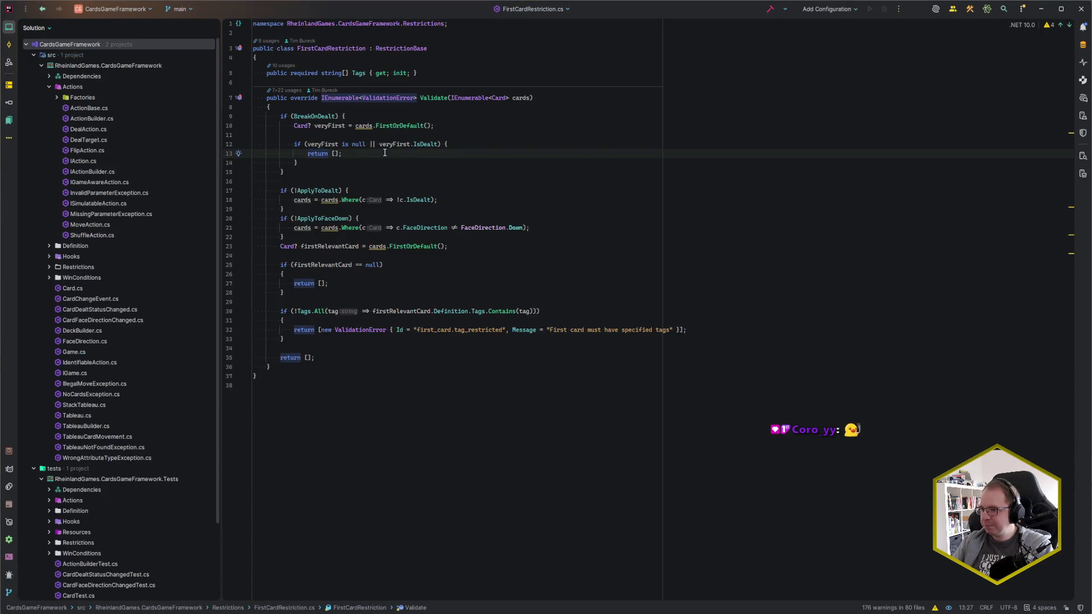
pyautogui.hotkey('ctrl', 'n')
pyautogui.write('FirsCard')
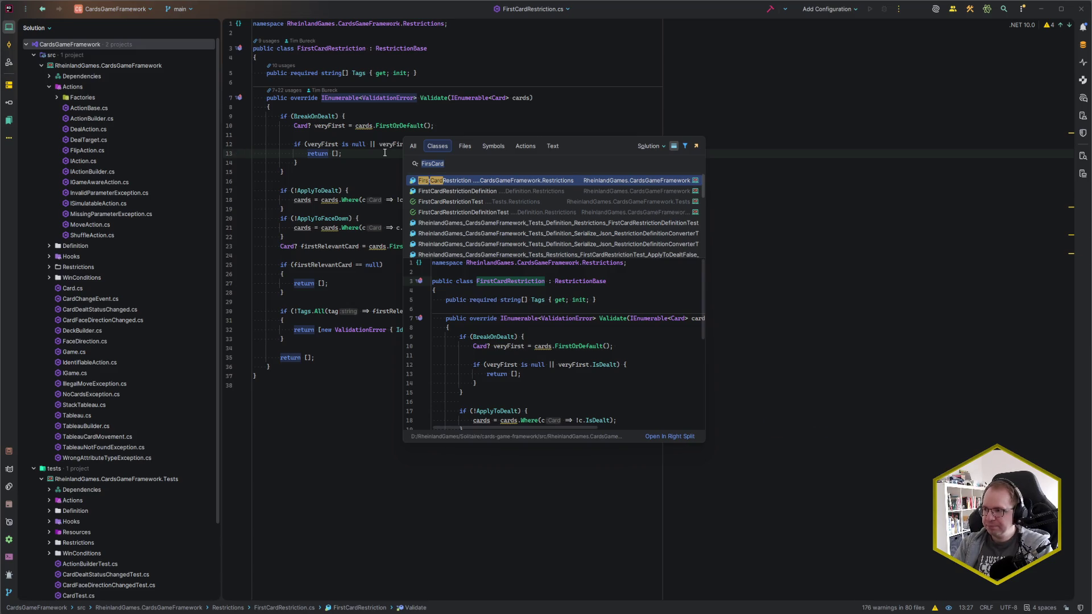
pyautogui.write('ActionBaseDef')
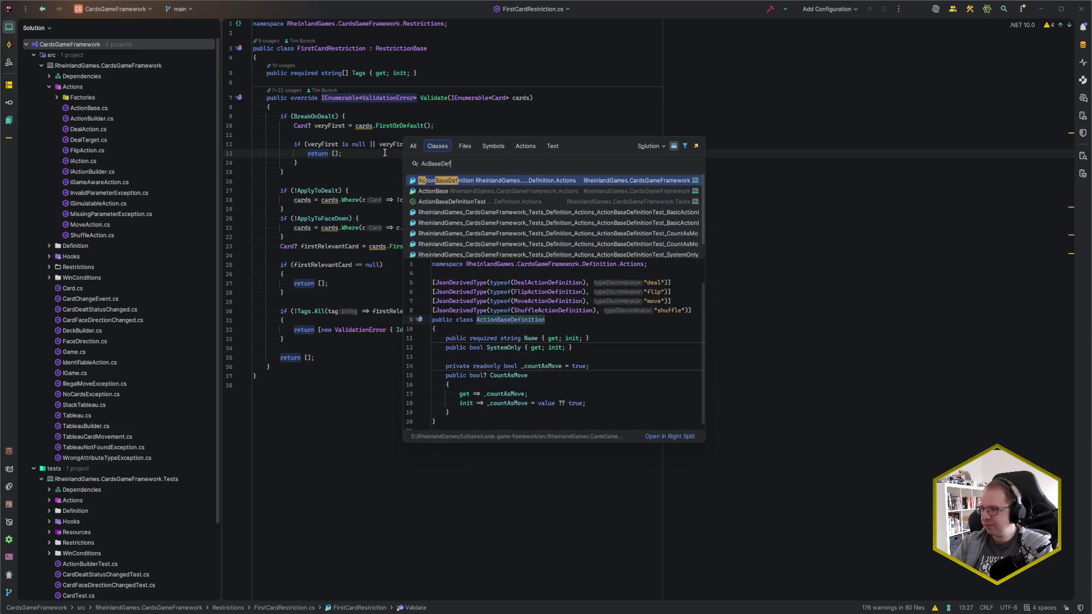
pyautogui.press('Return')
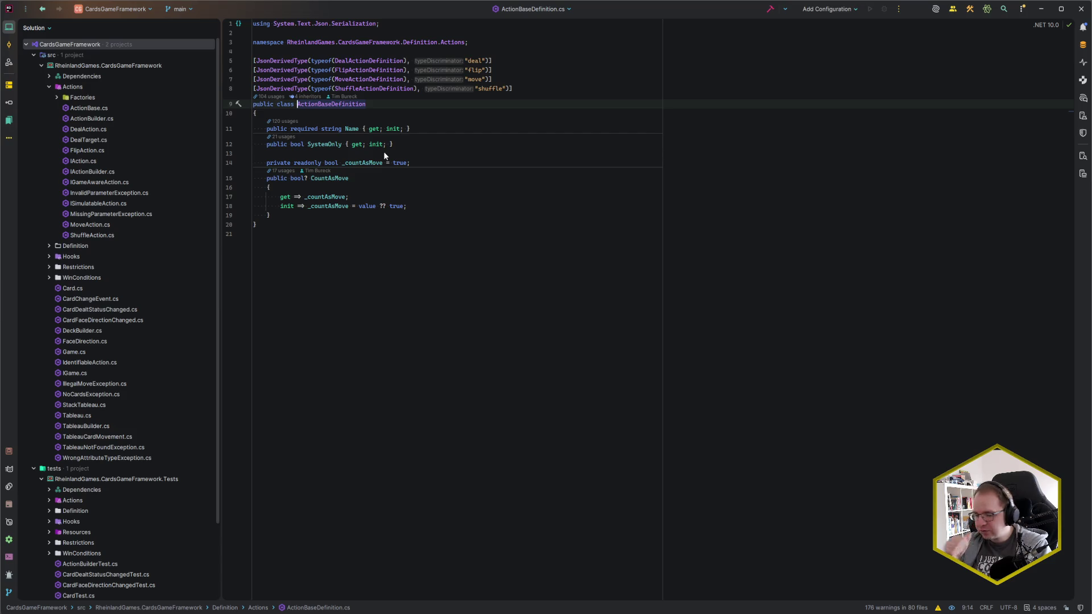
pyautogui.hotkey('ctrl', 'n')
# Open RestrictionBaseDefinition via the 'ResBase' class search and go to its ApplyToDealt property.
pyautogui.write('ResBase')
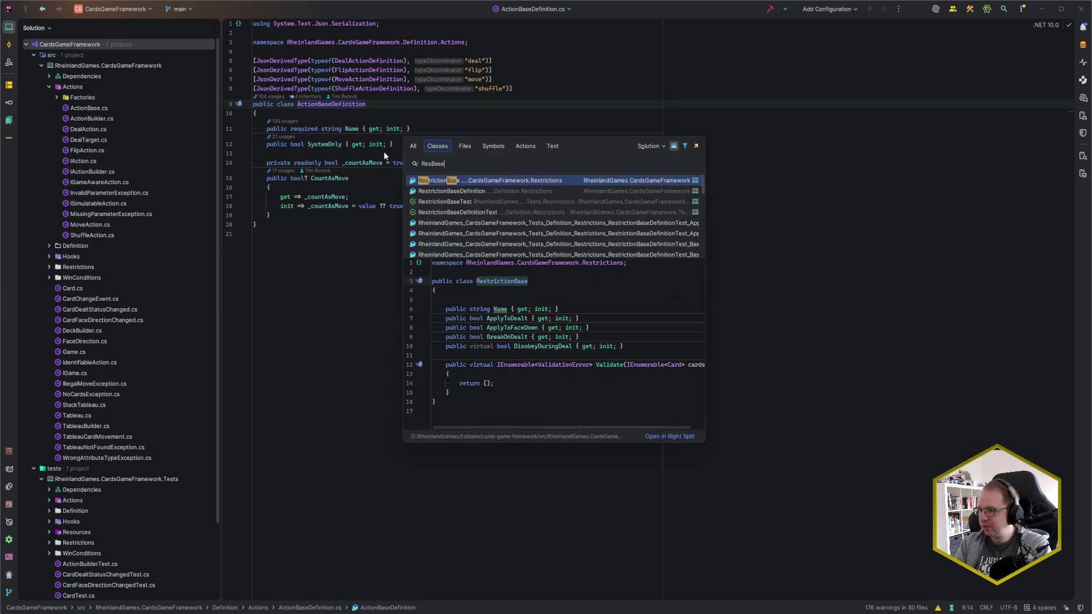
pyautogui.press('Down')
pyautogui.press('Return')
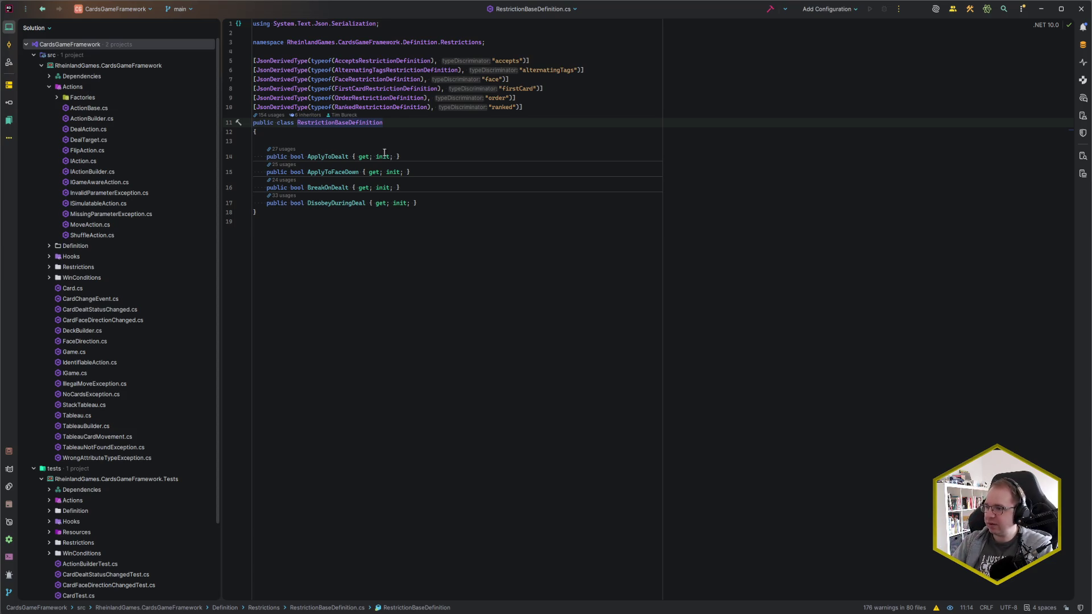
pyautogui.click(411, 157)
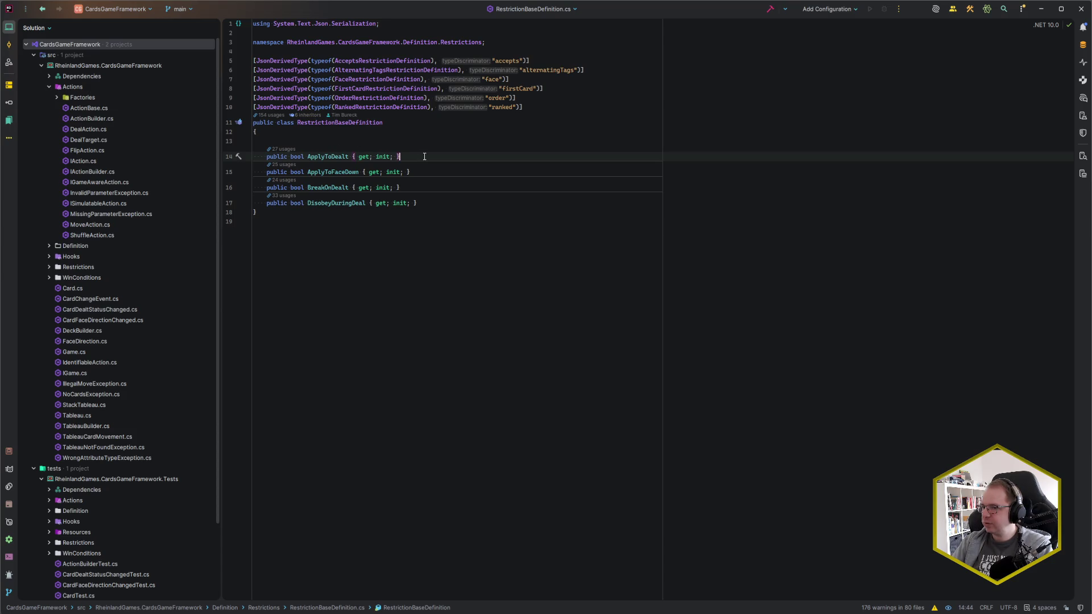
# Browse the Serialize, Definition Actions and Restrictions folders in the Solution tree.
pyautogui.click(167, 28)
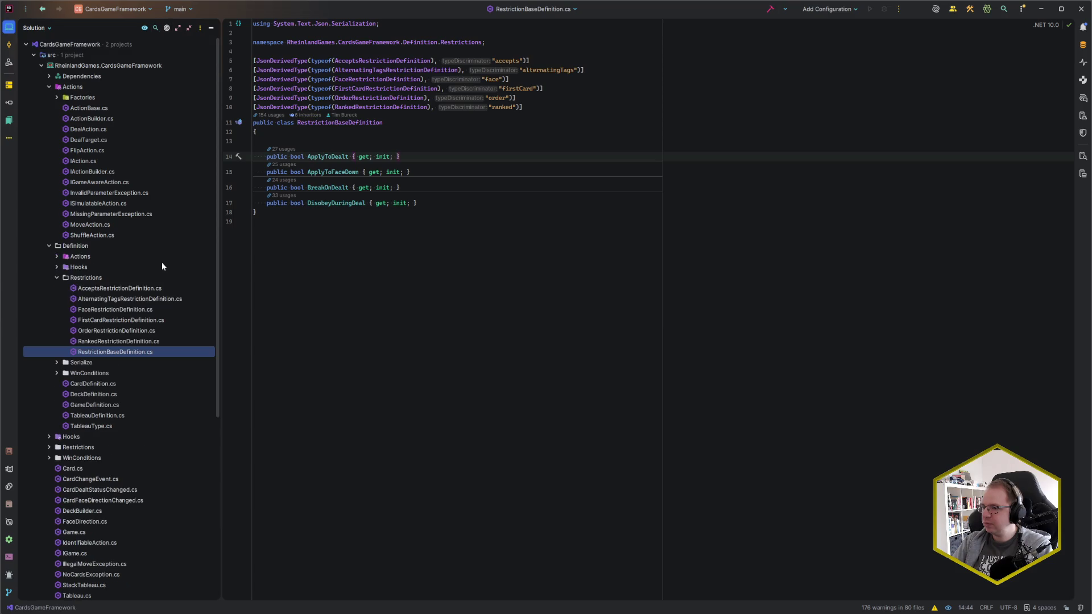
pyautogui.click(57, 363)
pyautogui.click(64, 372)
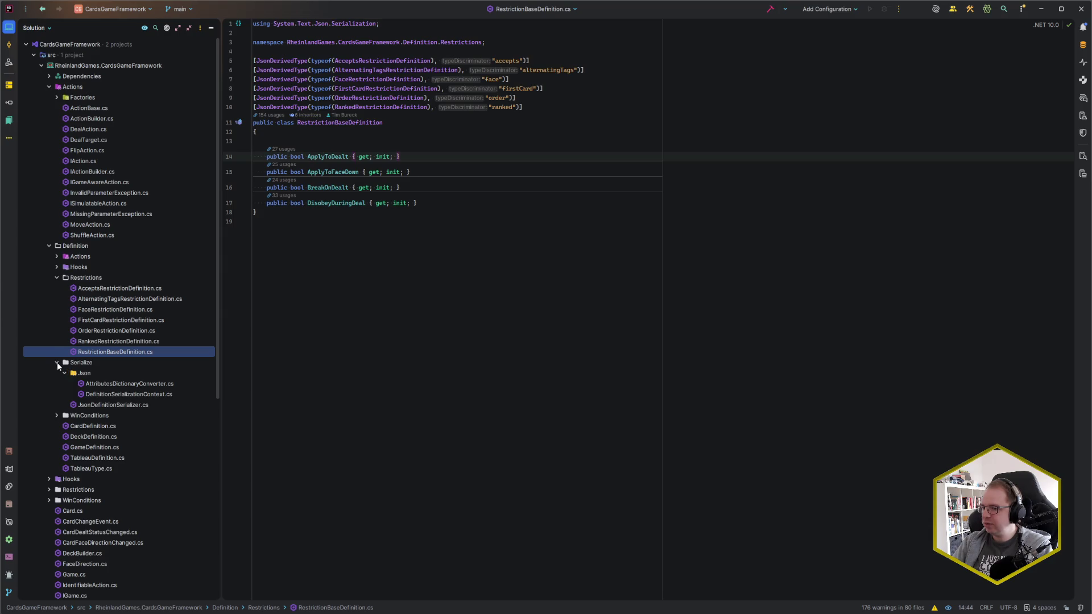
pyautogui.click(57, 363)
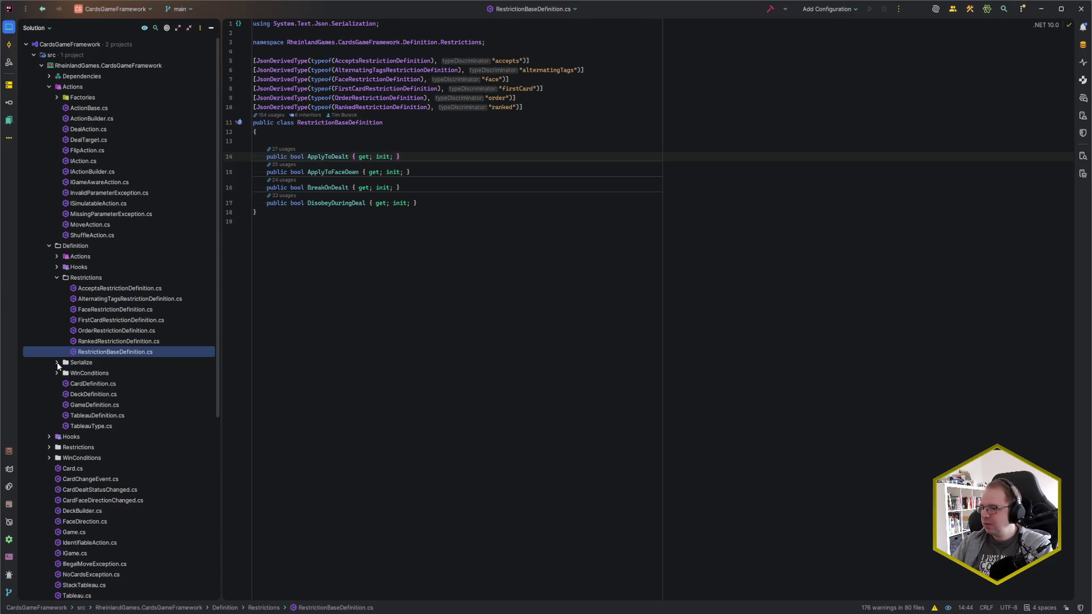
pyautogui.click(56, 257)
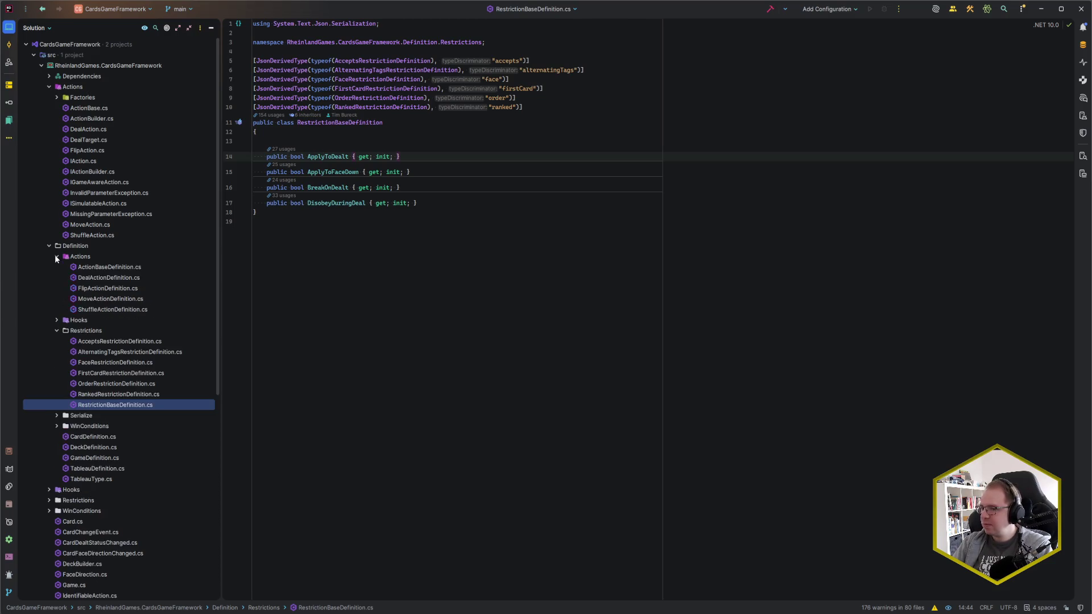
pyautogui.click(56, 257)
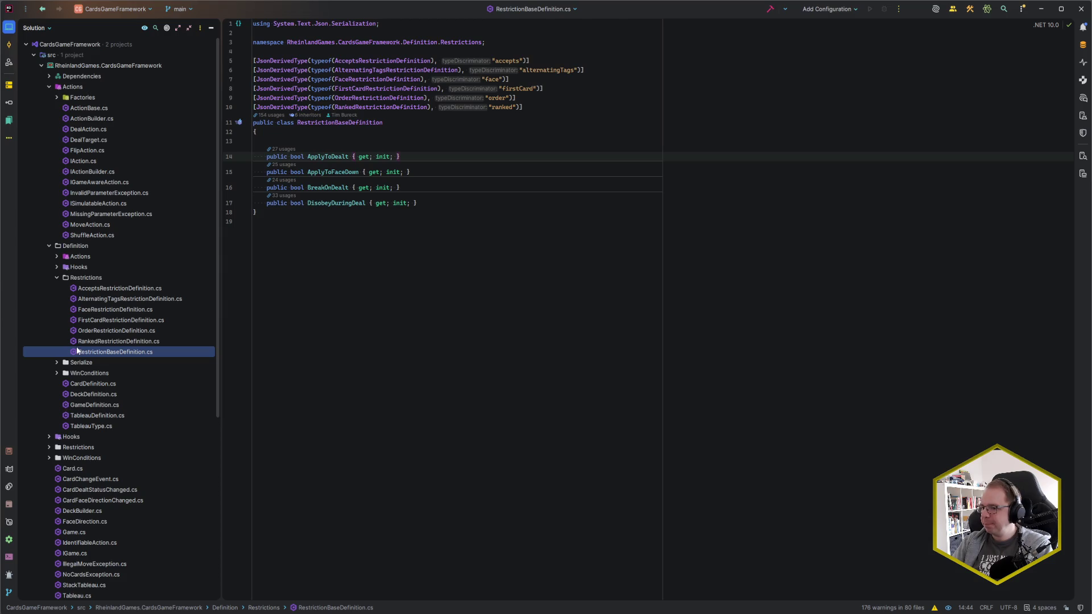
pyautogui.scroll(-2, 73, 350)
pyautogui.click(48, 381)
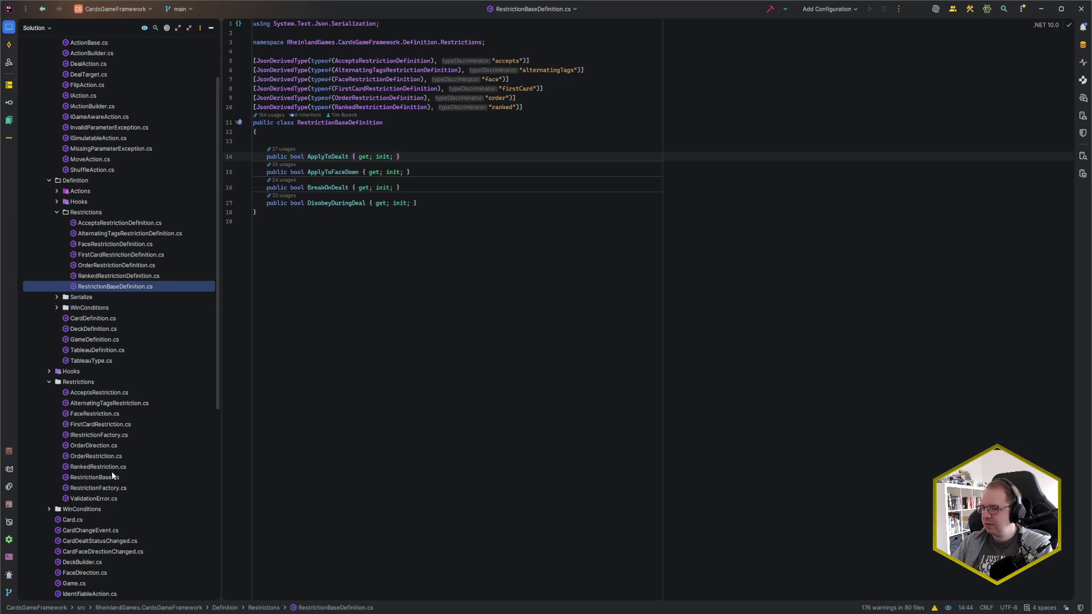
# Inspect the ApplyToFaceDown assignments in RestrictionFactory.cs, then bring up the client's solitaire_draw1.json.
pyautogui.doubleClick(113, 489)
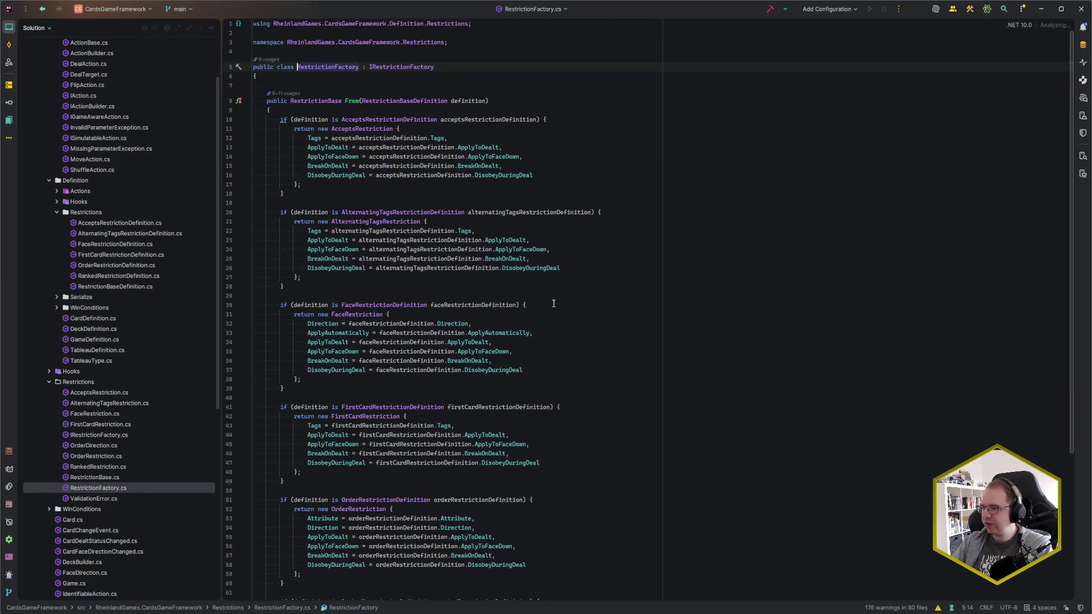
pyautogui.click(583, 286)
pyautogui.click(568, 277)
pyautogui.click(533, 249)
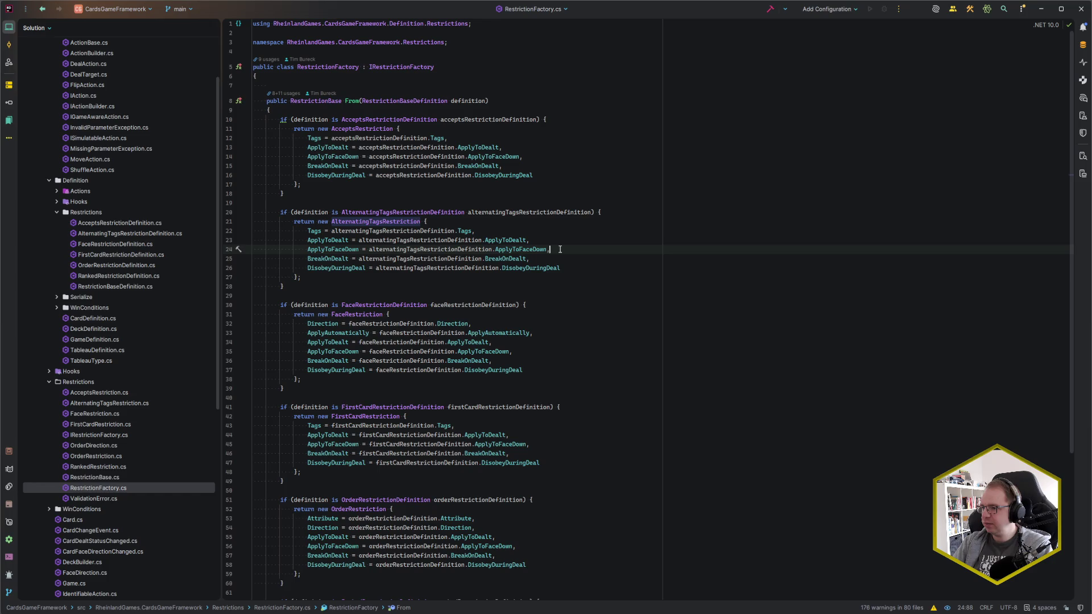
pyautogui.scroll(-5, 523, 405)
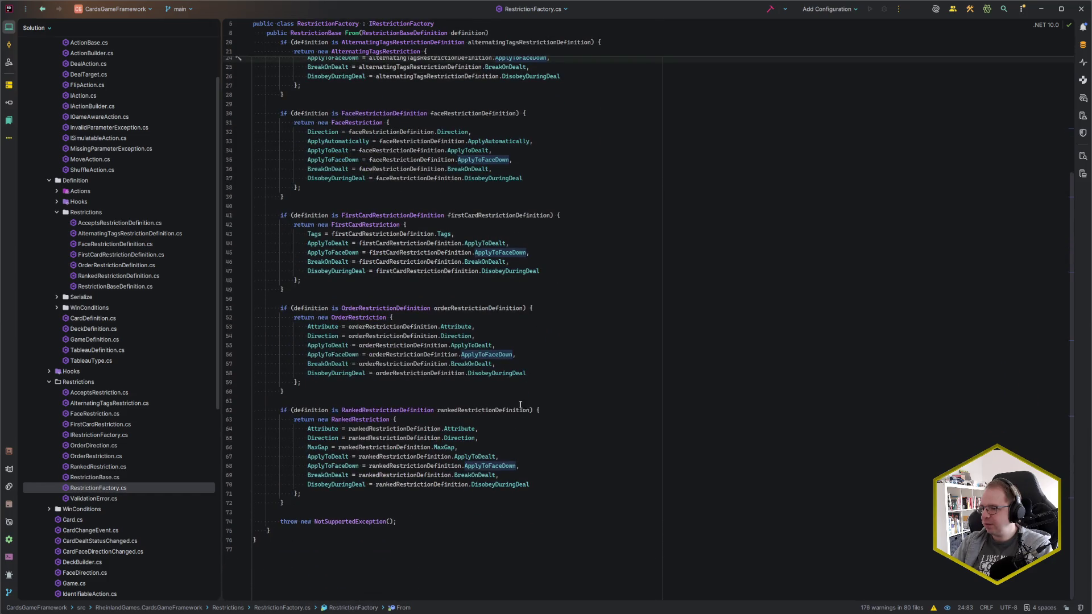
pyautogui.click(529, 470)
pyautogui.scroll(5, 466, 419)
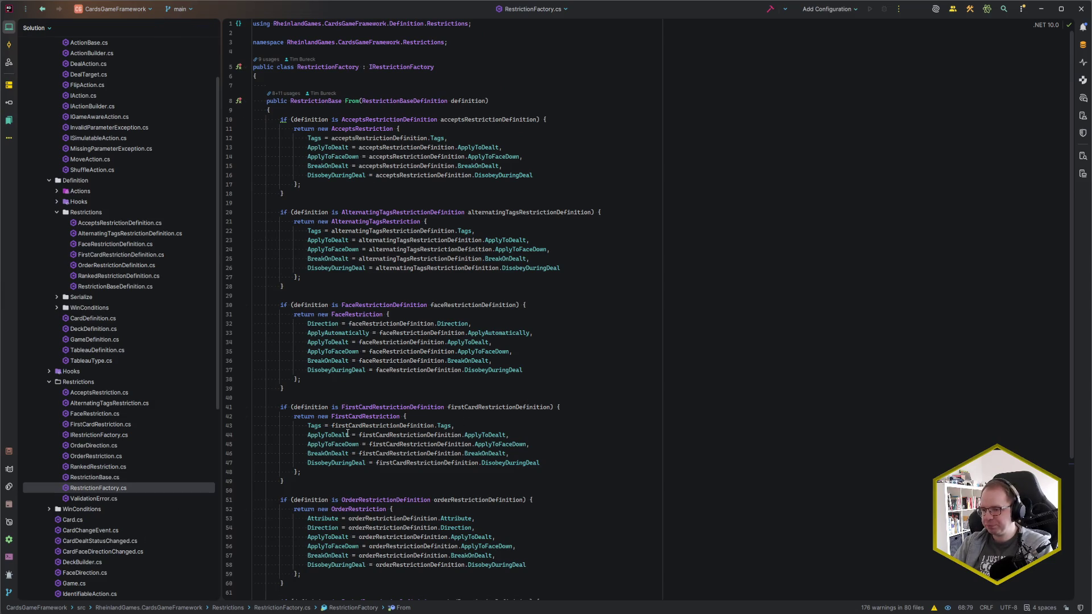
pyautogui.moveTo(57, 611)
pyautogui.click(12, 580)
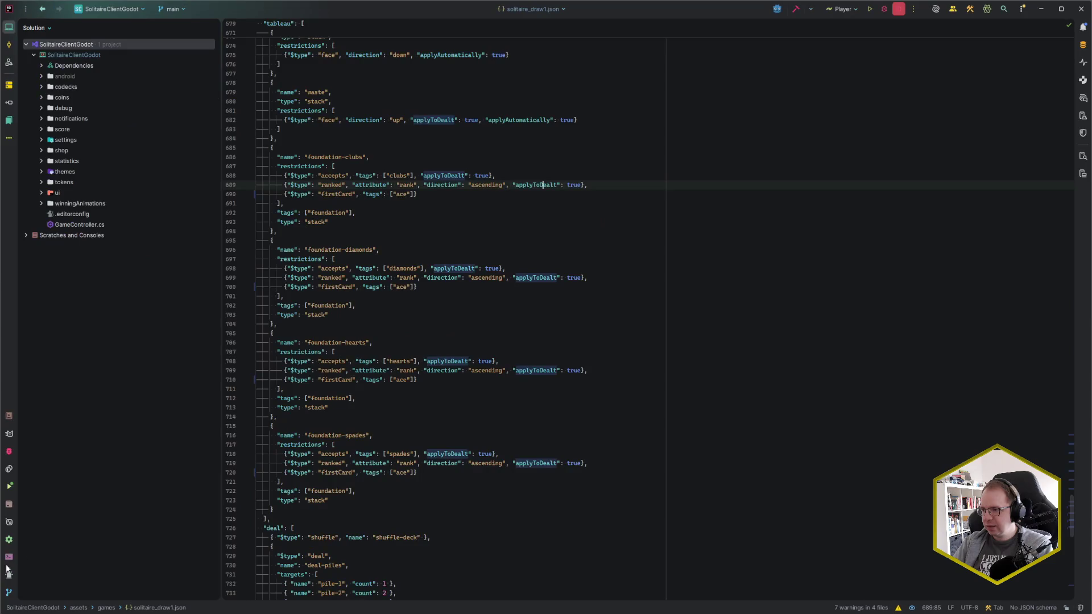
# Append "applyToDealt": true after the ace tags of the clubs, diamonds, hearts and spades firstCard restrictions.
pyautogui.click(415, 194)
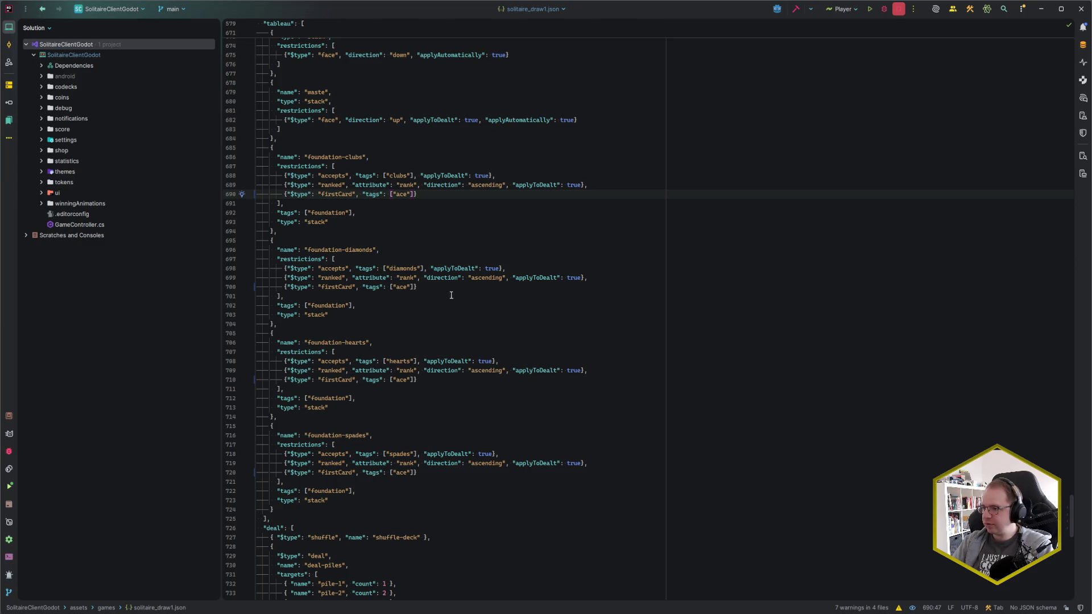
pyautogui.keyDown('alt'); pyautogui.keyDown('shift'); pyautogui.click(416, 287); pyautogui.keyUp('shift'); pyautogui.keyUp('alt')
pyautogui.keyDown('alt'); pyautogui.keyDown('shift'); pyautogui.click(415, 380); pyautogui.keyUp('shift'); pyautogui.keyUp('alt')
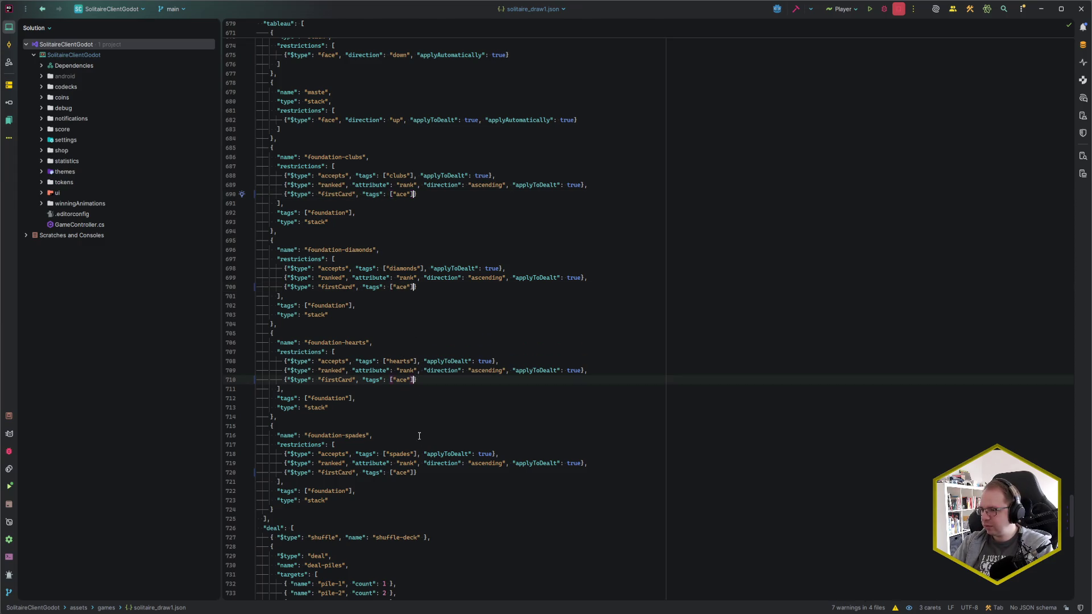
pyautogui.keyDown('alt'); pyautogui.keyDown('shift'); pyautogui.click(414, 473); pyautogui.keyUp('shift'); pyautogui.keyUp('alt')
pyautogui.write(', "applyToD')
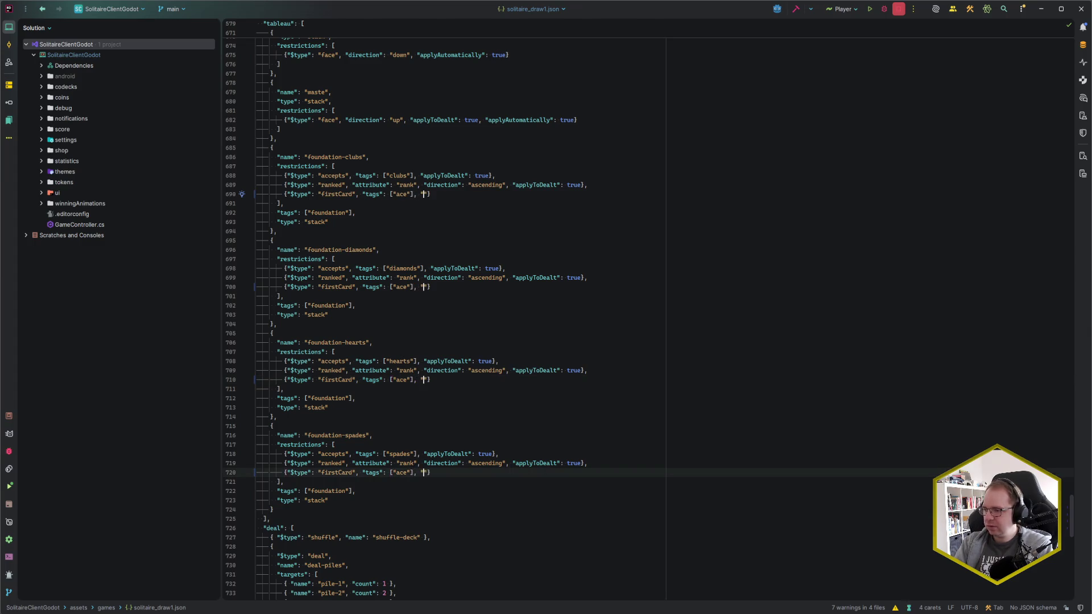
pyautogui.write('ealt": t')
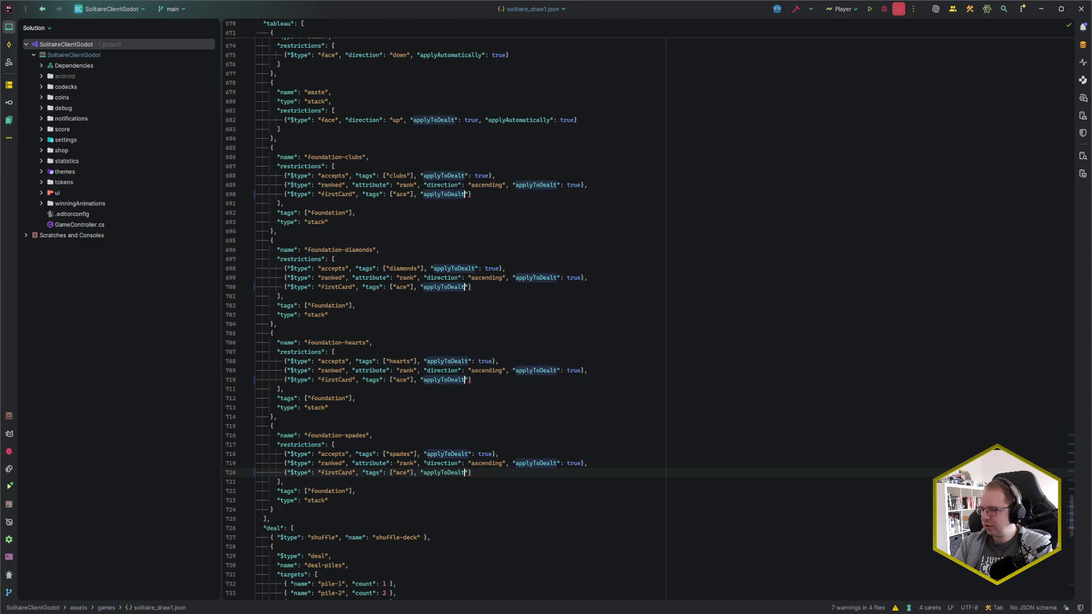
pyautogui.press('Return')
pyautogui.press('Escape')
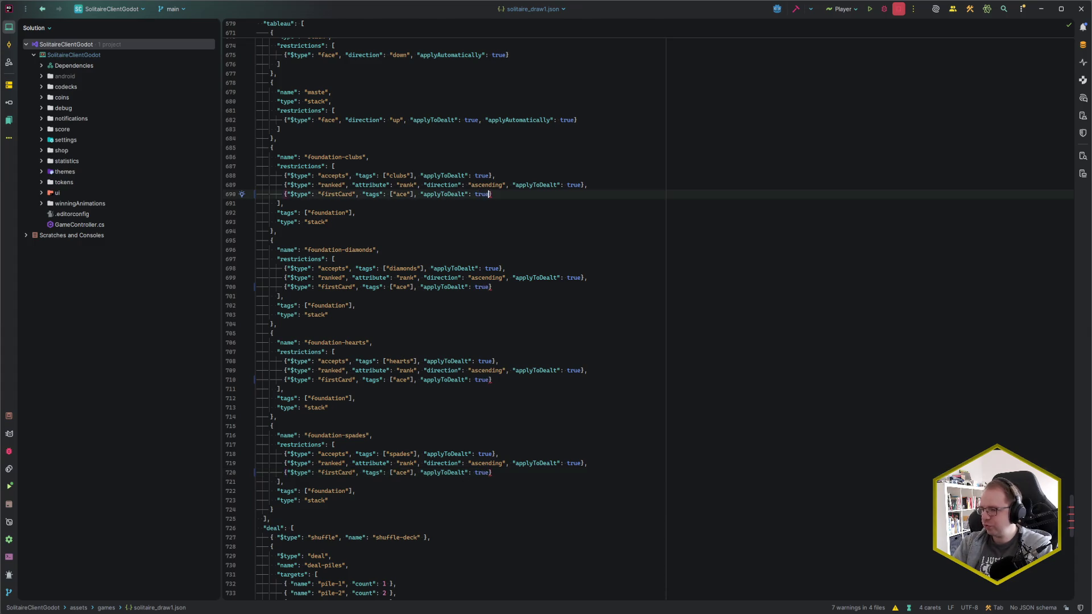
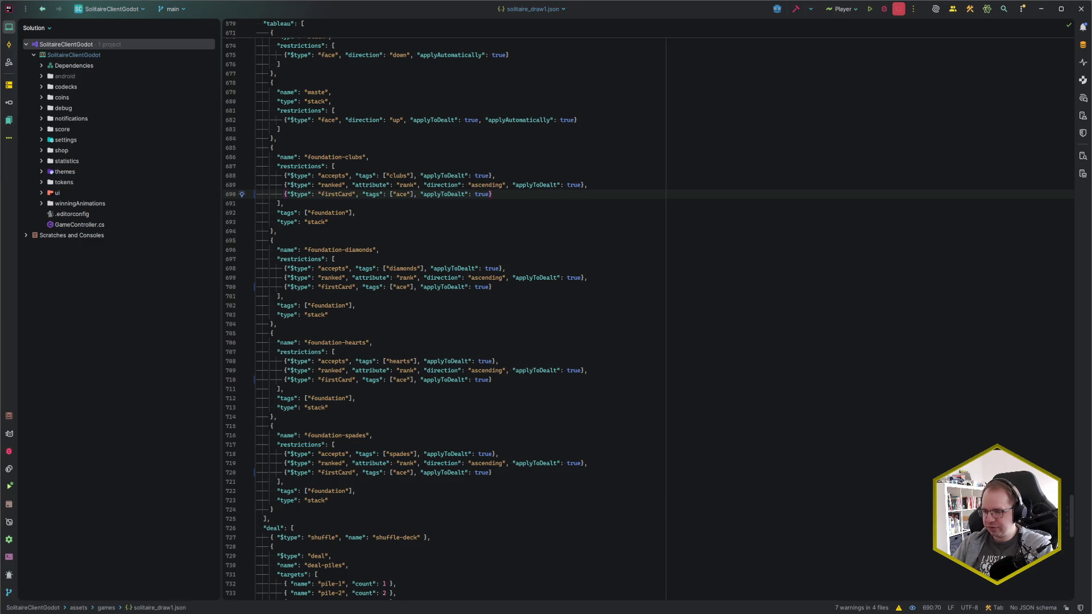
# Switch from Rider to the Godot editor showing the main scene.
pyautogui.click(172, 582)
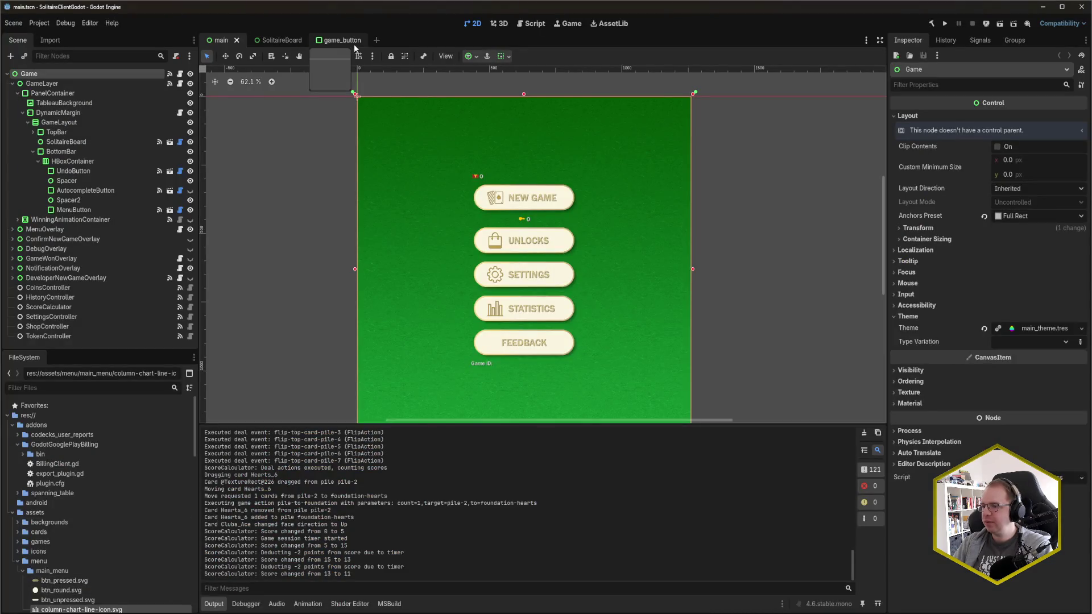
# Run the solitaire project, centre its window, and start a new game.
pyautogui.press('F5')
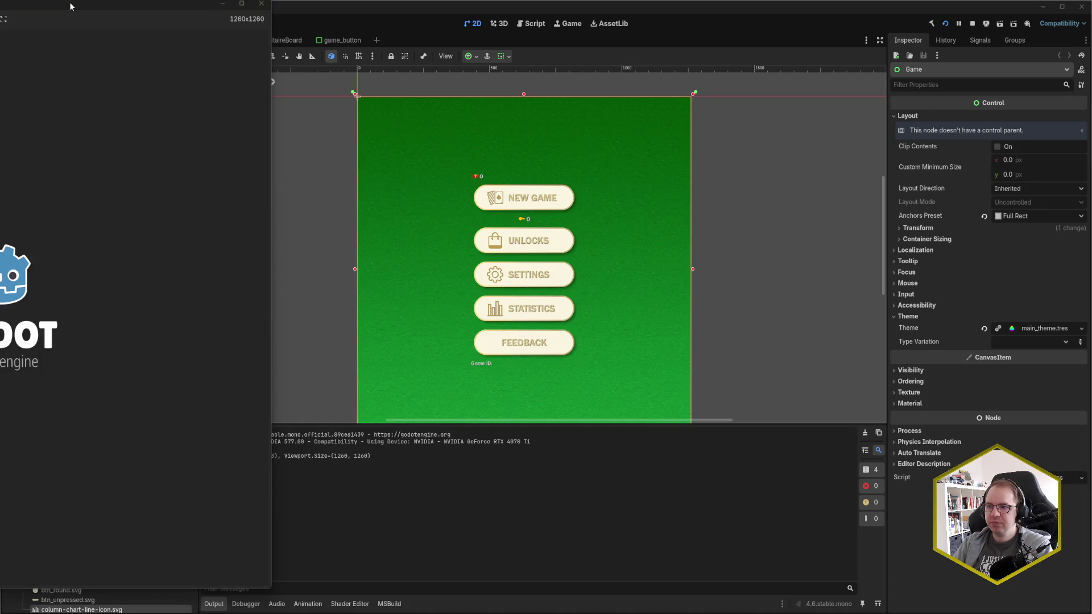
pyautogui.moveTo(71, 7)
pyautogui.mouseDown()
pyautogui.moveTo(553, 39)
pyautogui.moveTo(571, 25)
pyautogui.mouseUp()
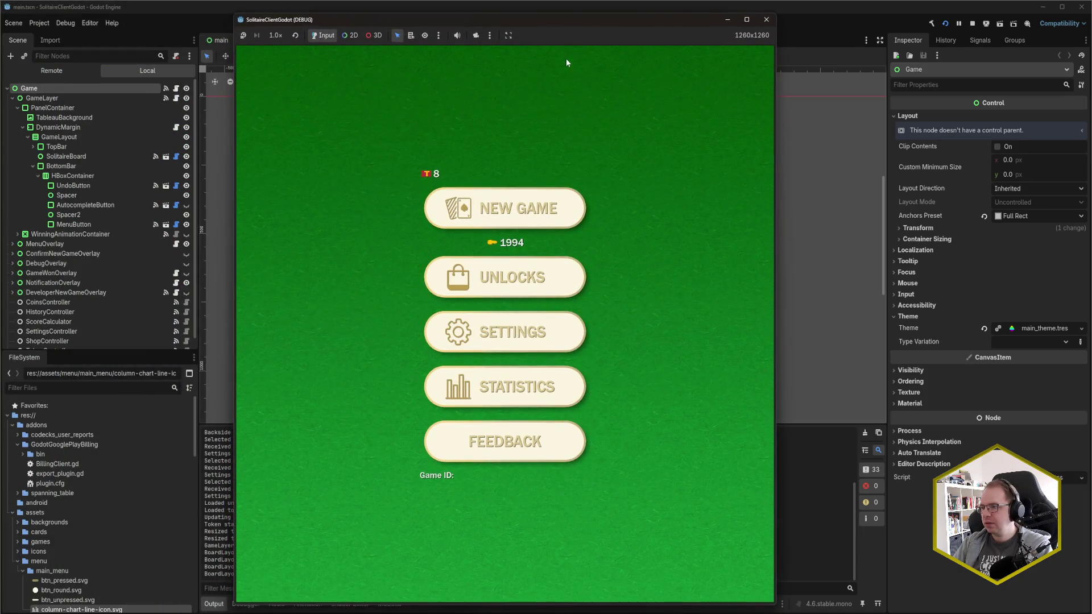
pyautogui.click(508, 219)
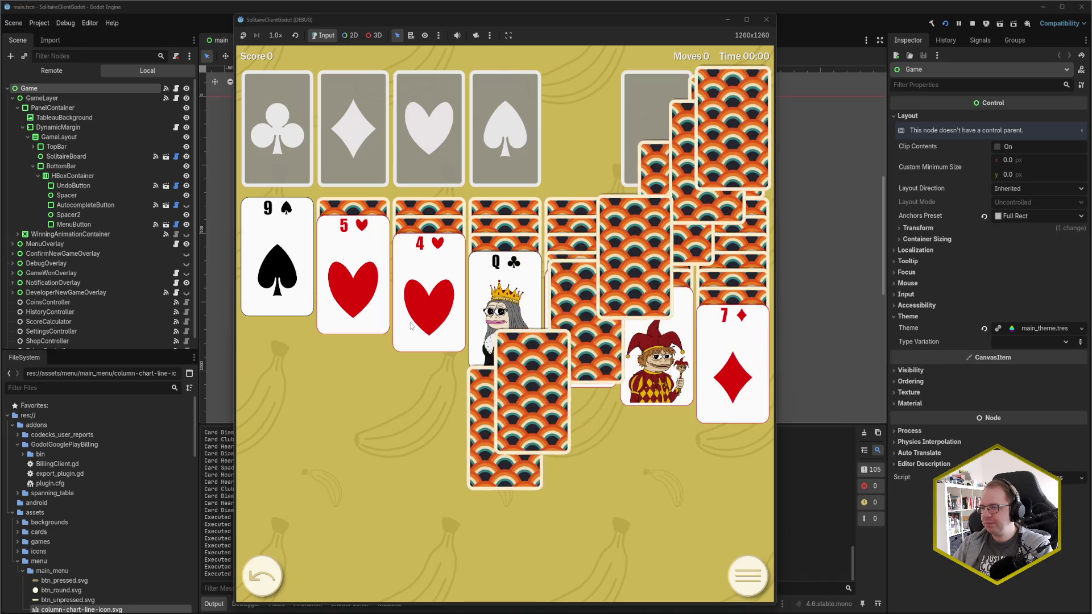
# Try the illegal 4♥-to-hearts-foundation move, check the logged errors, then play J♥ onto Q♣.
pyautogui.moveTo(421, 309)
pyautogui.mouseDown()
pyautogui.moveTo(430, 177)
pyautogui.moveTo(410, 108)
pyautogui.mouseUp()
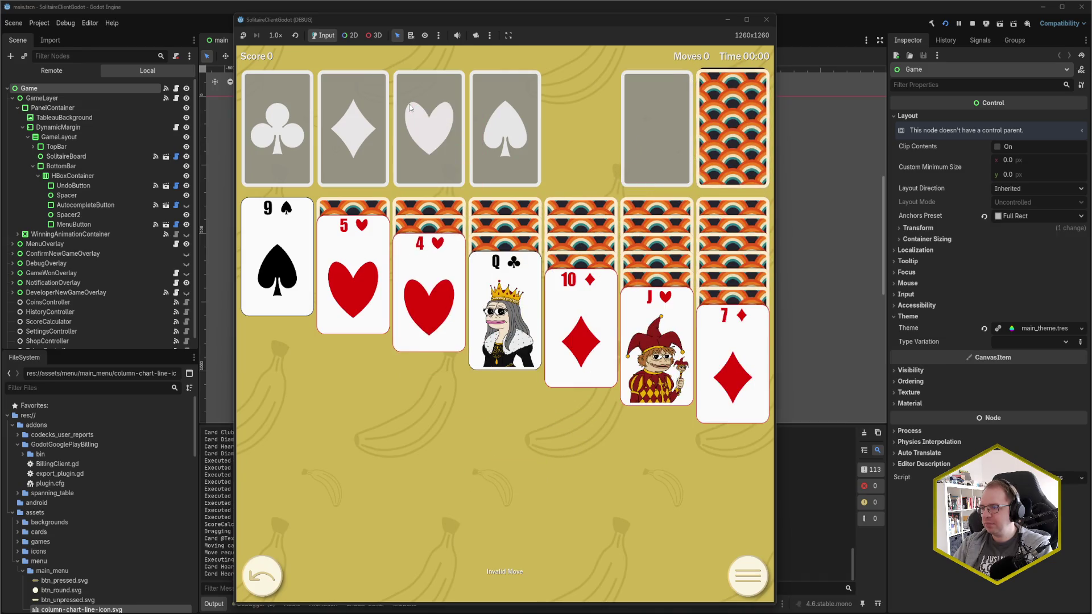
pyautogui.moveTo(480, 17); pyautogui.dragTo(794, 17)
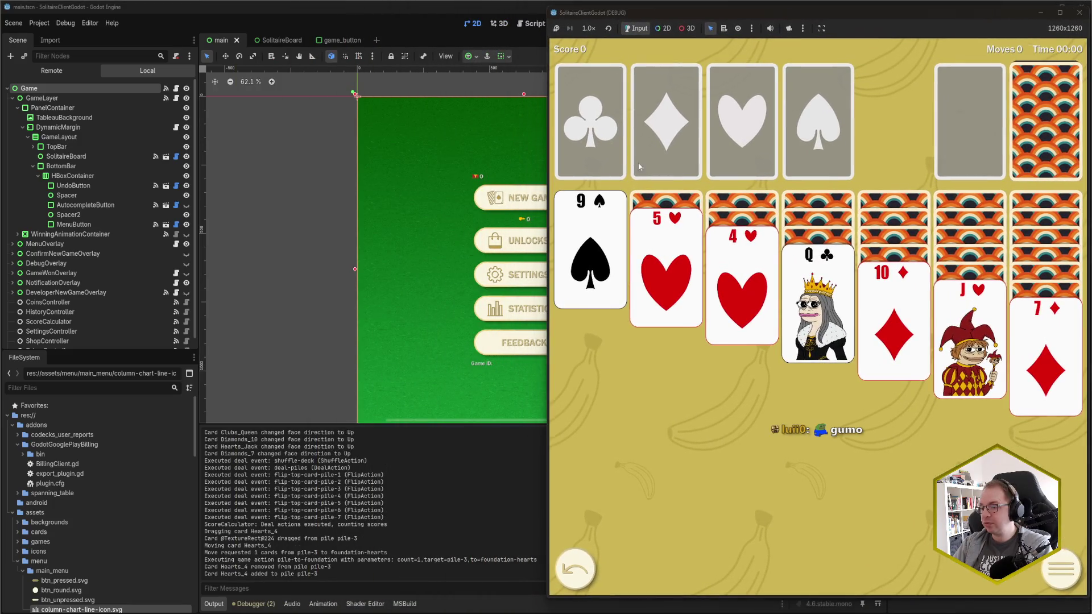
pyautogui.click(262, 604)
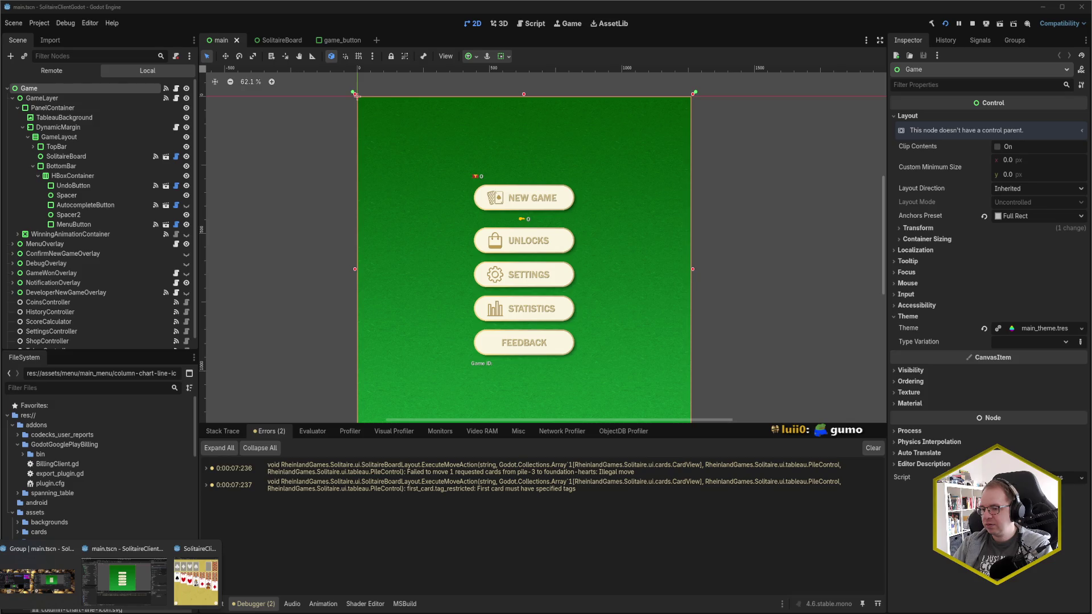
pyautogui.click(193, 585)
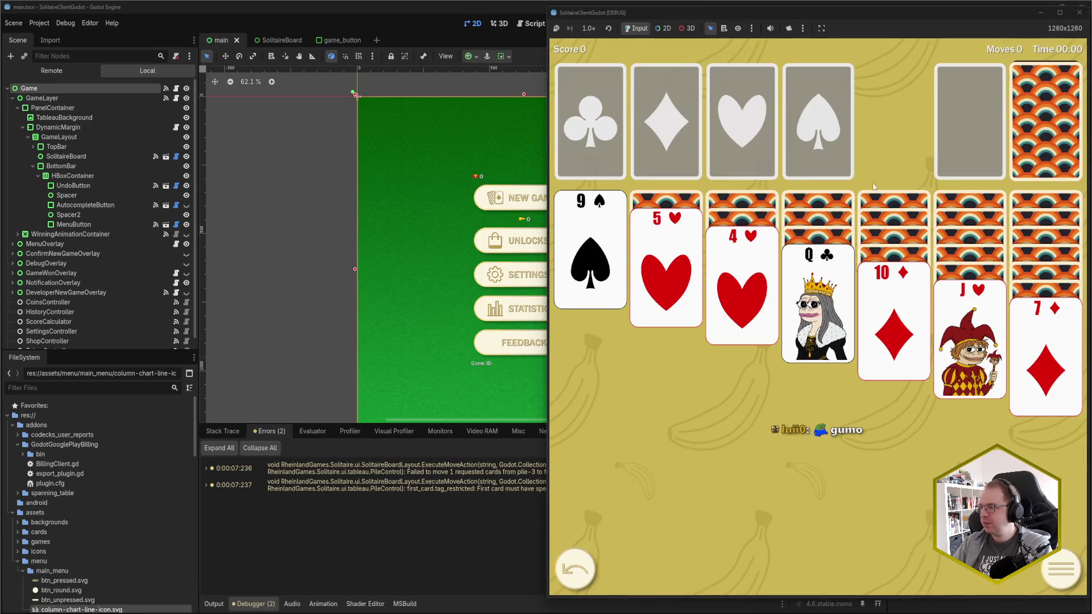
pyautogui.click(935, 321)
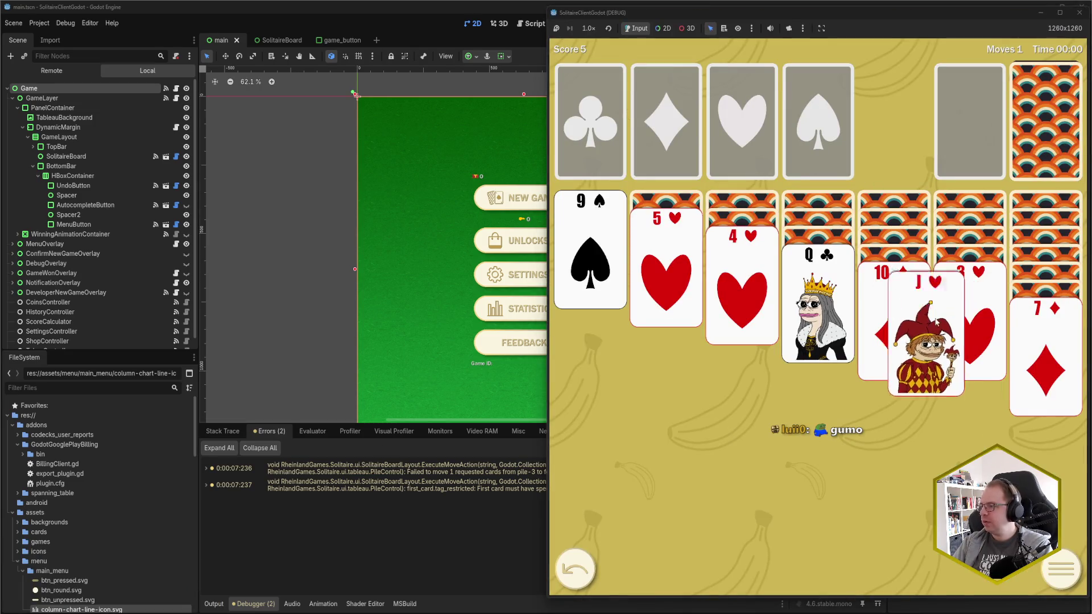
# Draw through the stock to send A♦ to its foundation and put 10♣ on J♥.
pyautogui.click(1030, 119)
pyautogui.click(1032, 121)
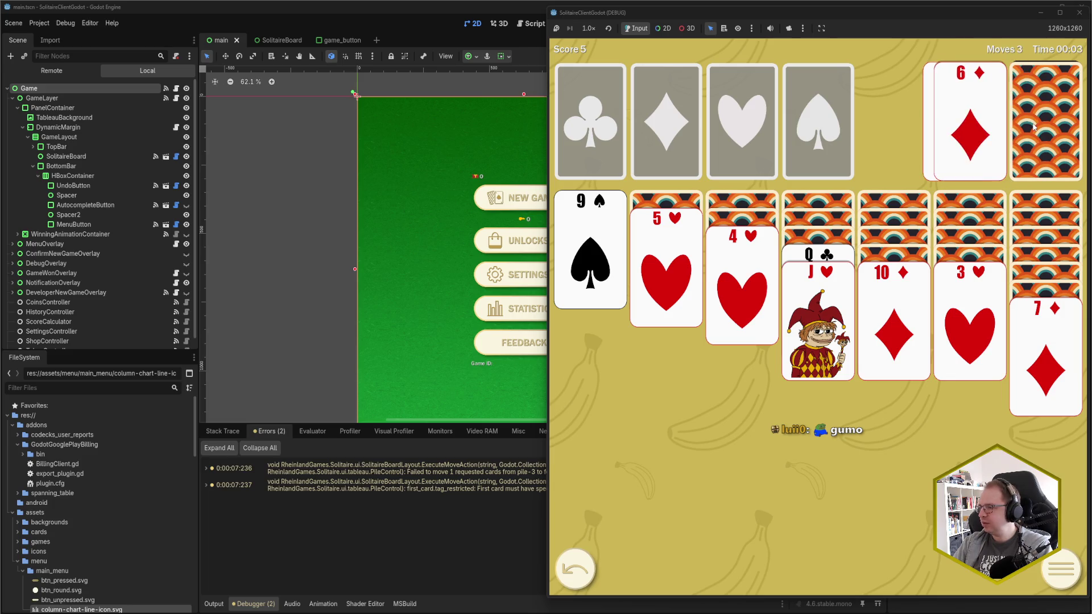
pyautogui.click(1032, 122)
pyautogui.click(1034, 128)
pyautogui.click(1033, 127)
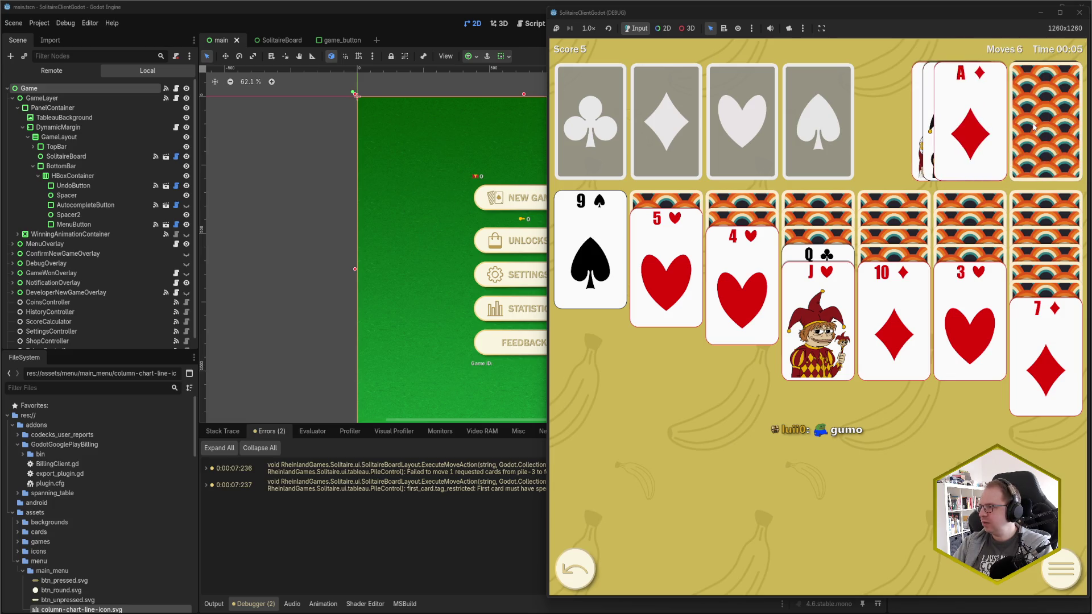
pyautogui.click(964, 131)
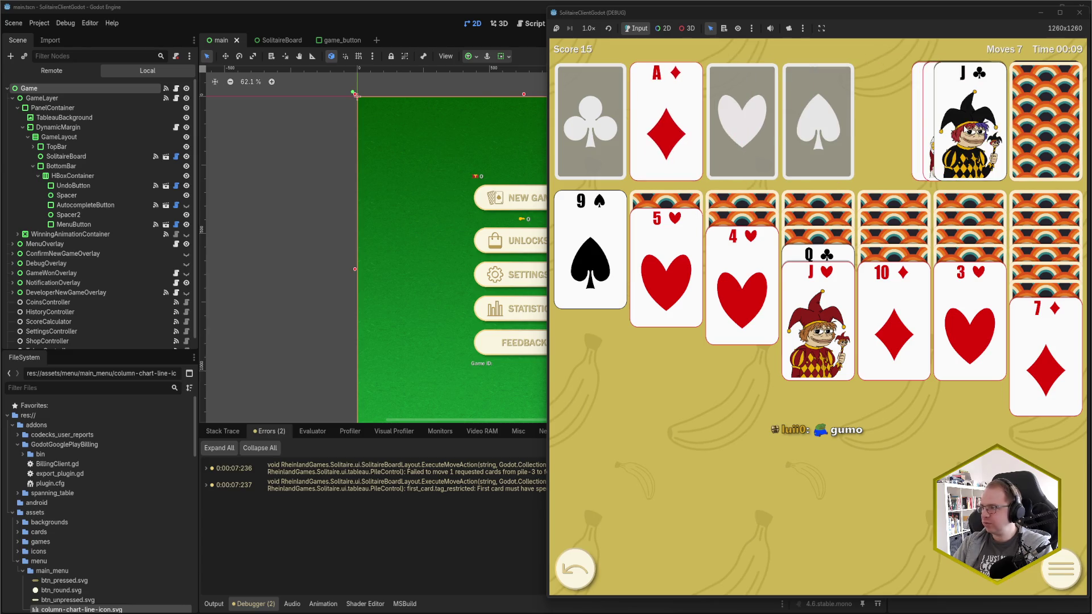
pyautogui.click(1039, 111)
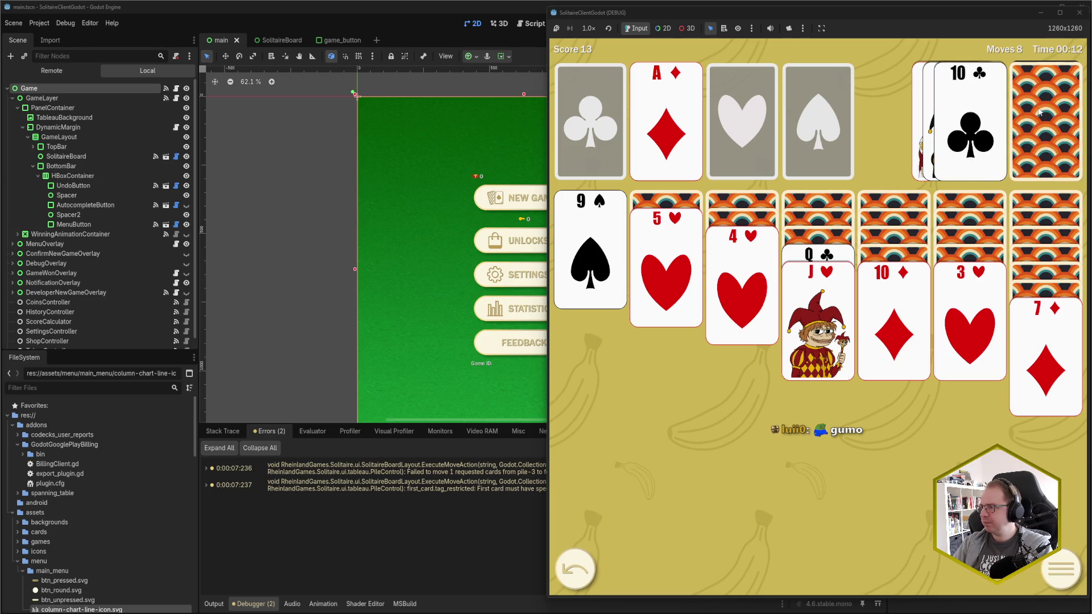
pyautogui.click(965, 130)
# Play 9♠ onto 10♦, 3♠ onto 4♥, K♦ to the empty column, and the Q♣ run onto it.
pyautogui.moveTo(593, 237); pyautogui.dragTo(788, 204)
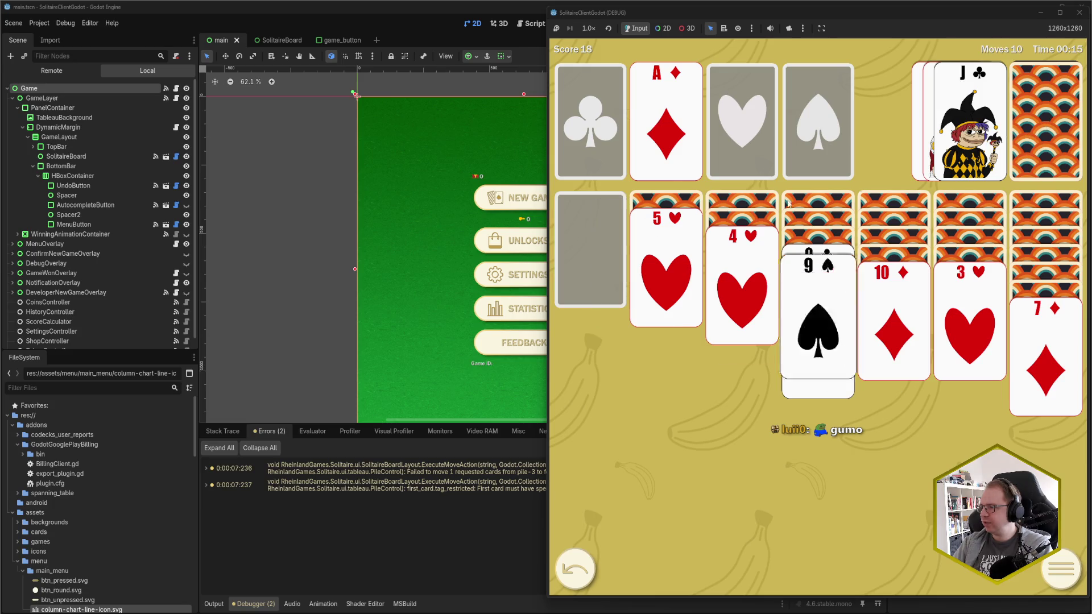
pyautogui.click(1048, 130)
pyautogui.click(980, 129)
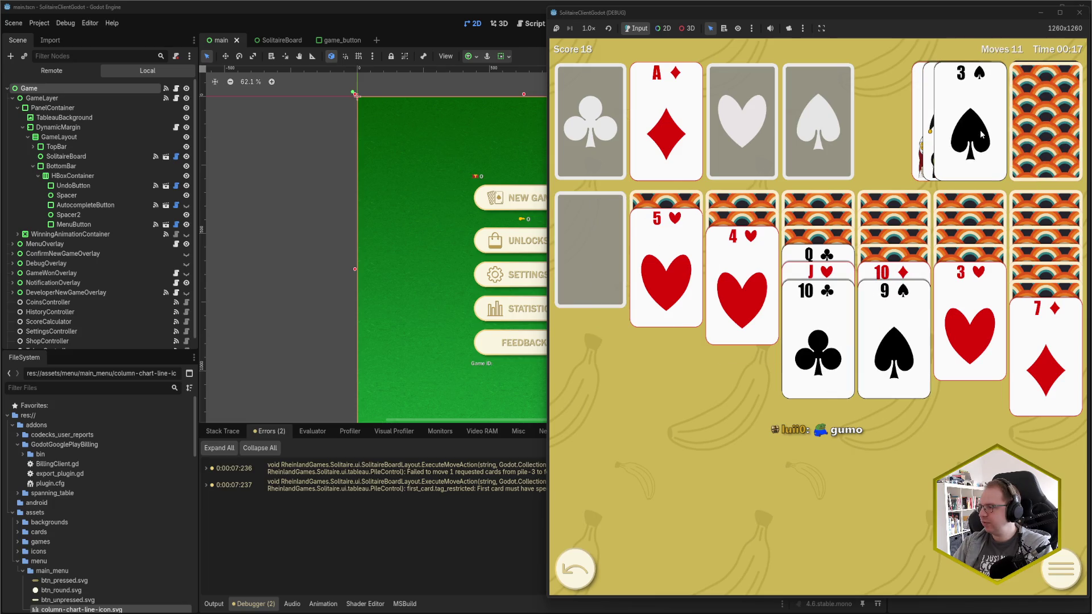
pyautogui.click(1023, 129)
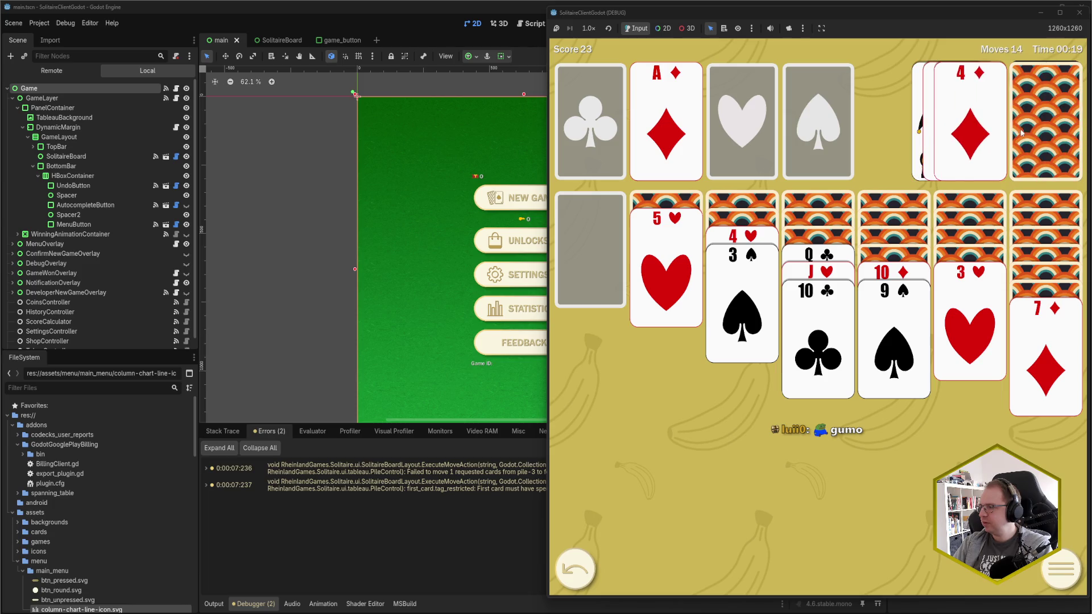
pyautogui.click(1024, 130)
pyautogui.click(989, 137)
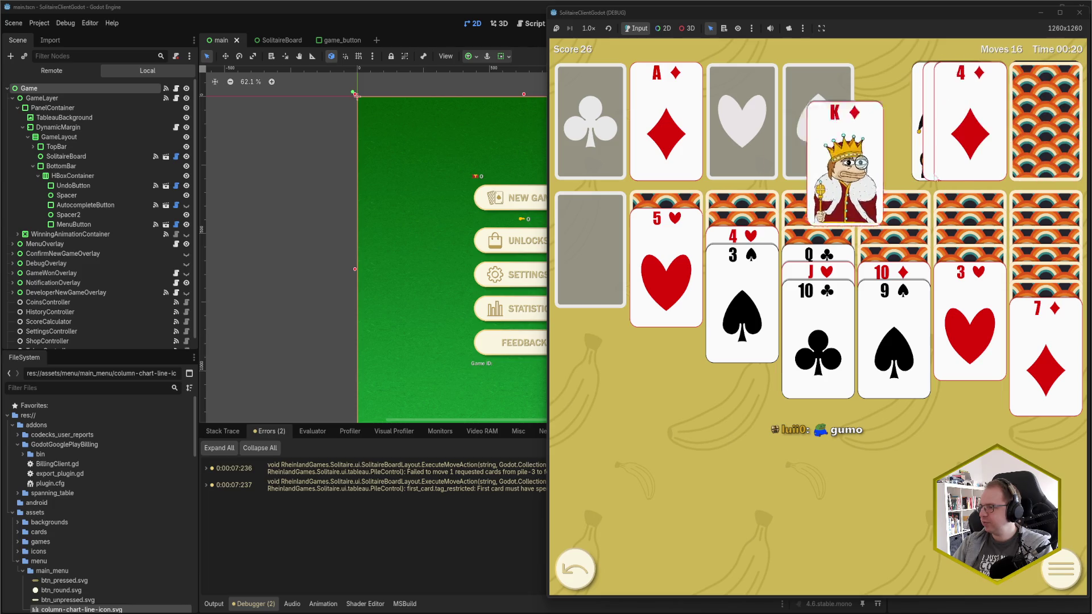
pyautogui.click(813, 254)
pyautogui.moveTo(817, 15)
pyautogui.mouseDown()
pyautogui.moveTo(500, 17)
pyautogui.moveTo(520, 20)
pyautogui.mouseUp()
# Draw through the stock, playing 9♥ onto 10♣ and A♣ to a foundation.
pyautogui.click(721, 106)
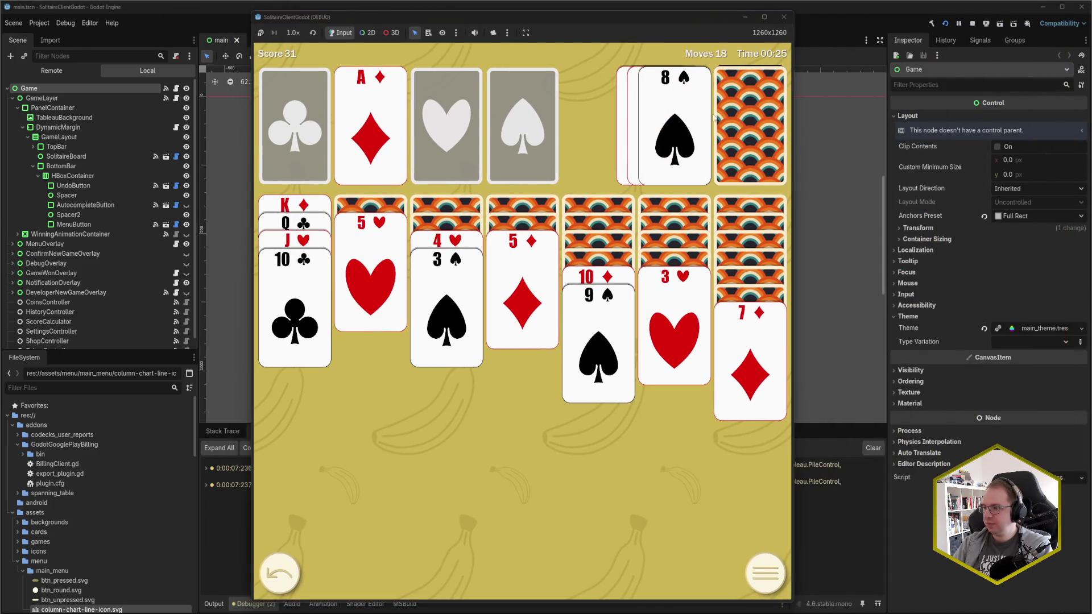
pyautogui.click(740, 122)
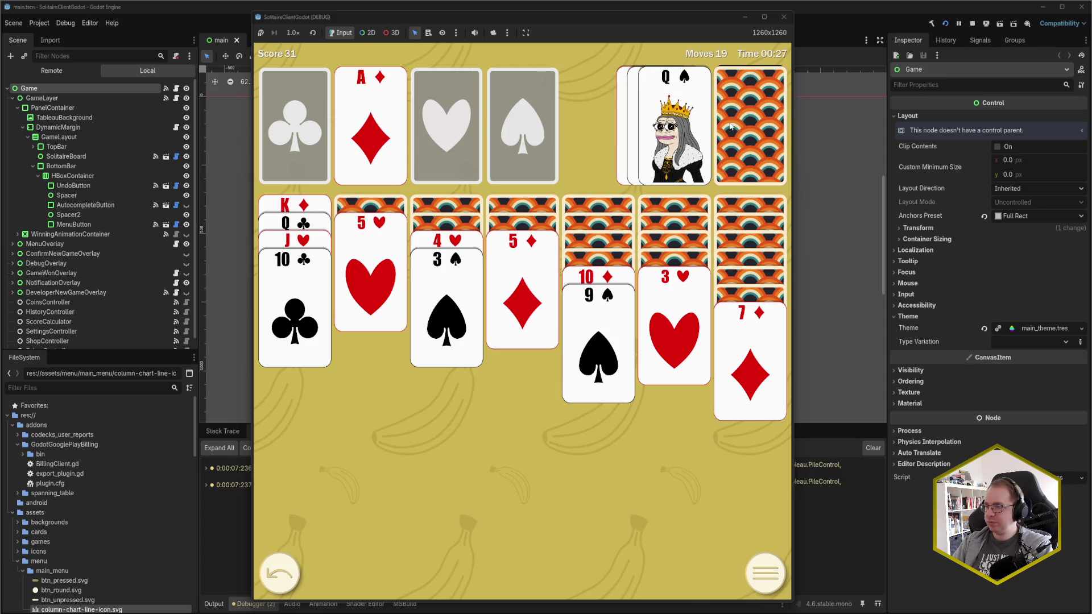
pyautogui.click(734, 125)
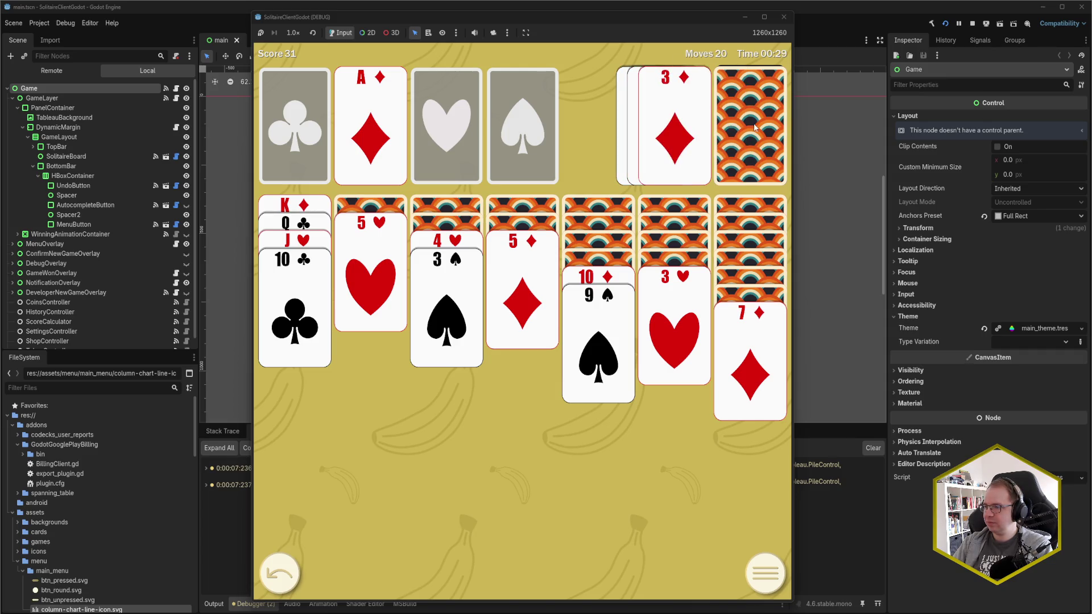
pyautogui.click(740, 128)
pyautogui.click(749, 129)
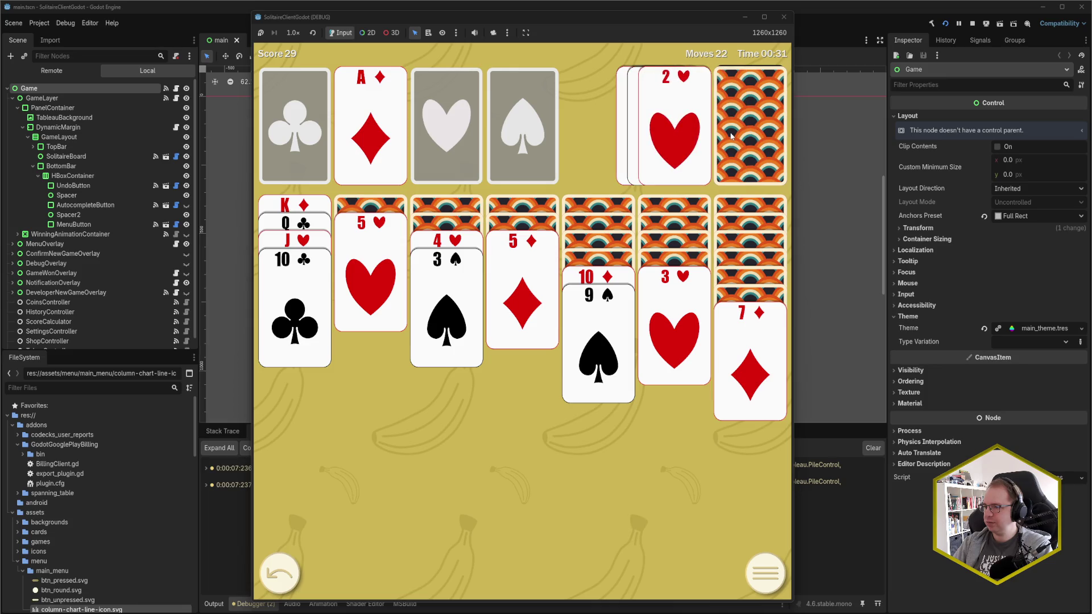
pyautogui.click(739, 130)
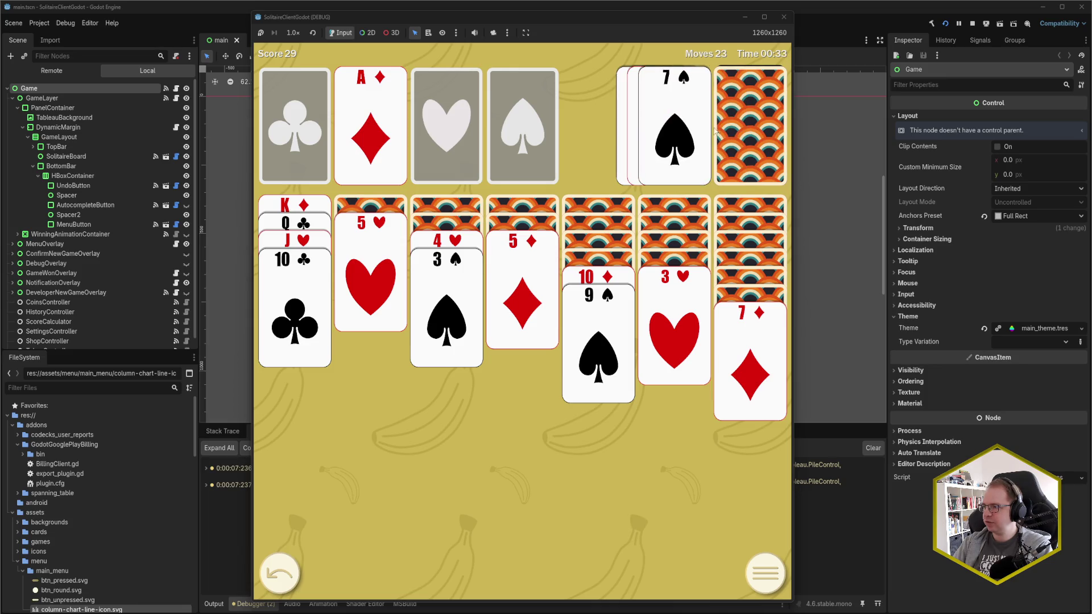
pyautogui.click(746, 129)
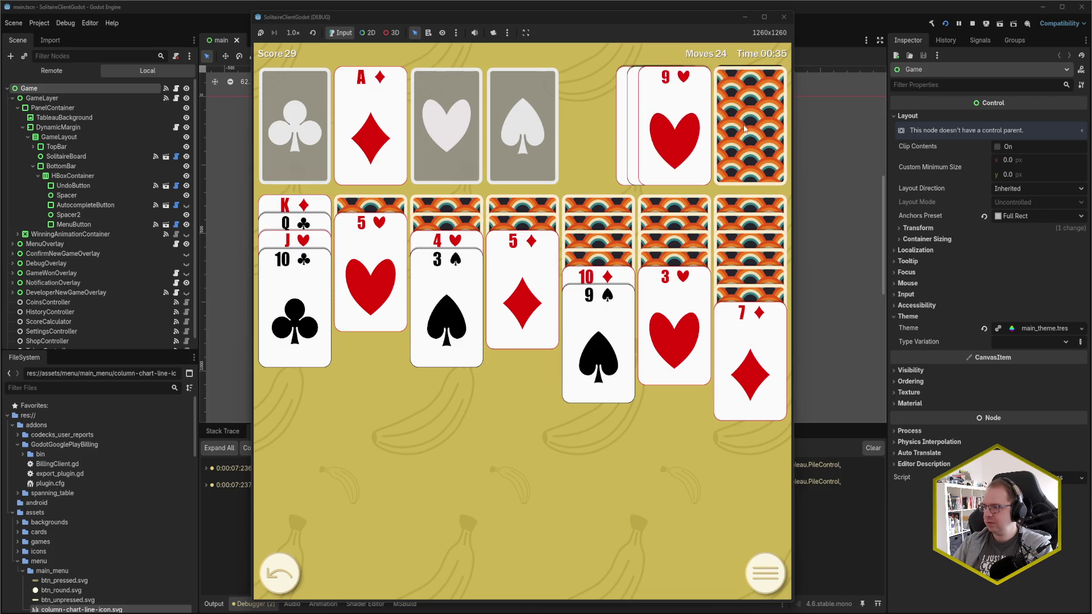
pyautogui.click(653, 123)
pyautogui.click(739, 128)
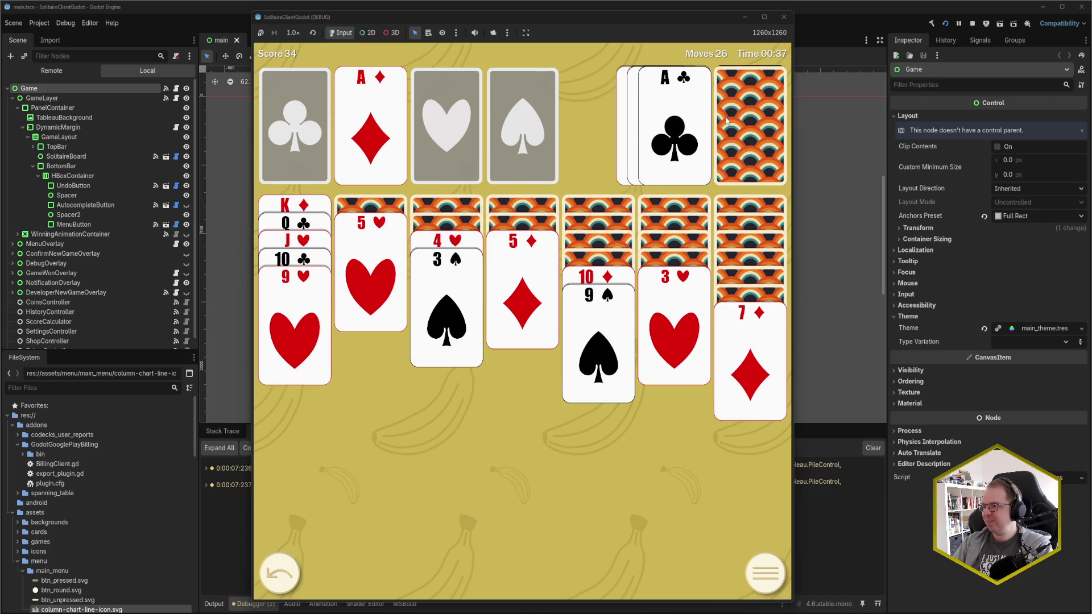
pyautogui.click(654, 120)
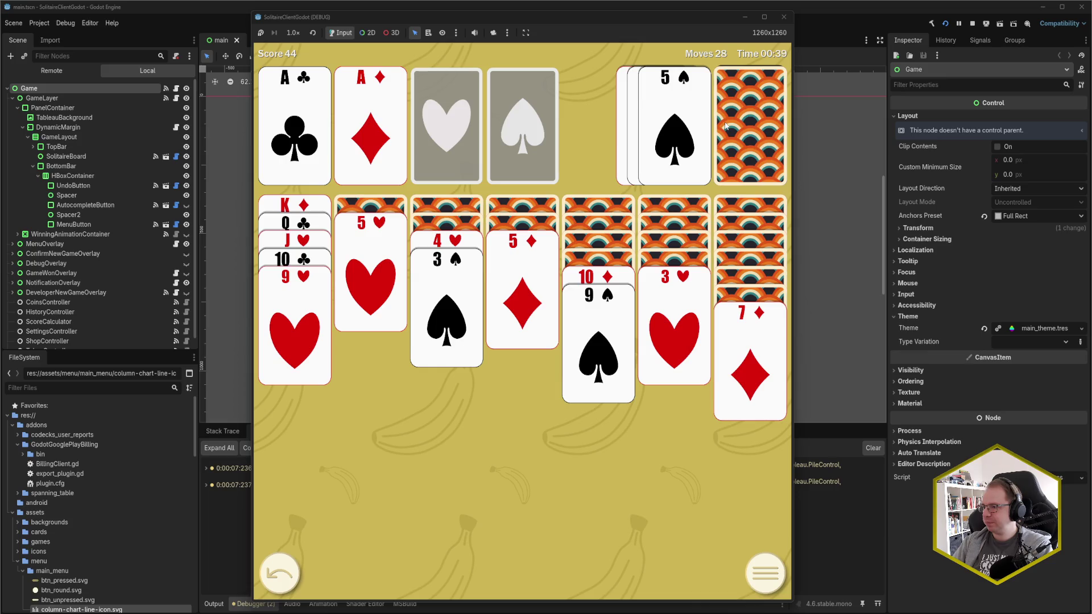
# Move 4♣ onto 5♥, 3♥ onto 4♣, 6♣ onto 7♦, and try playing 6♠.
pyautogui.click(726, 126)
pyautogui.click(687, 126)
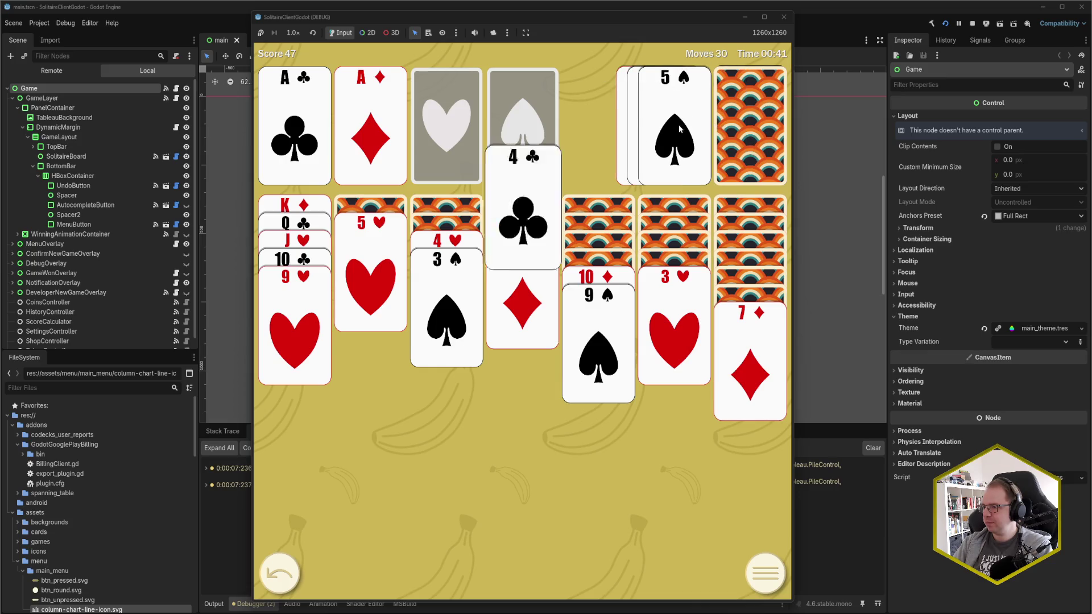
pyautogui.click(673, 332)
pyautogui.click(674, 325)
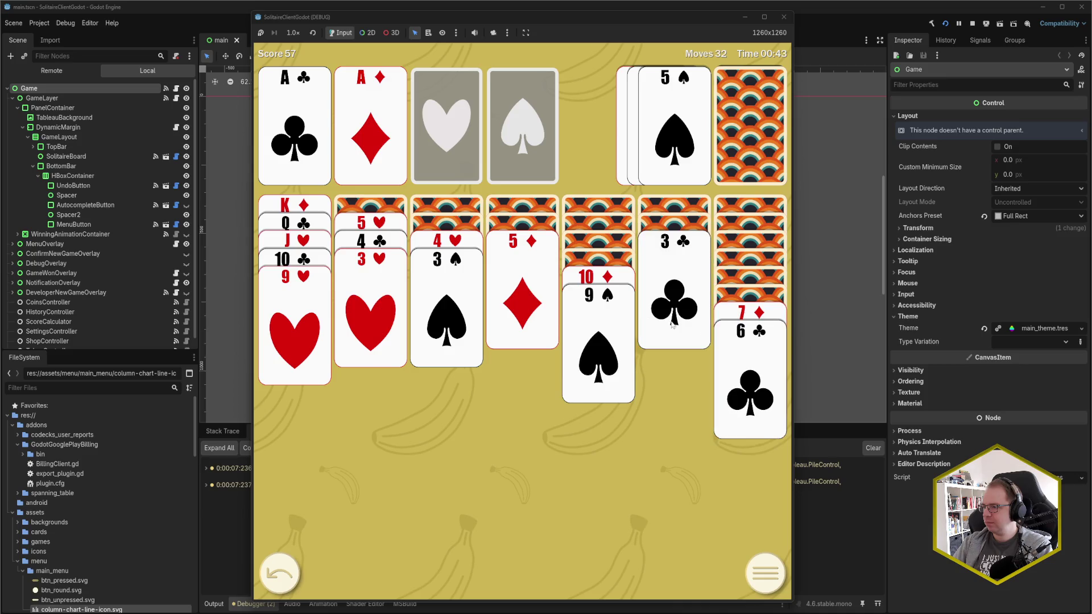
pyautogui.click(745, 117)
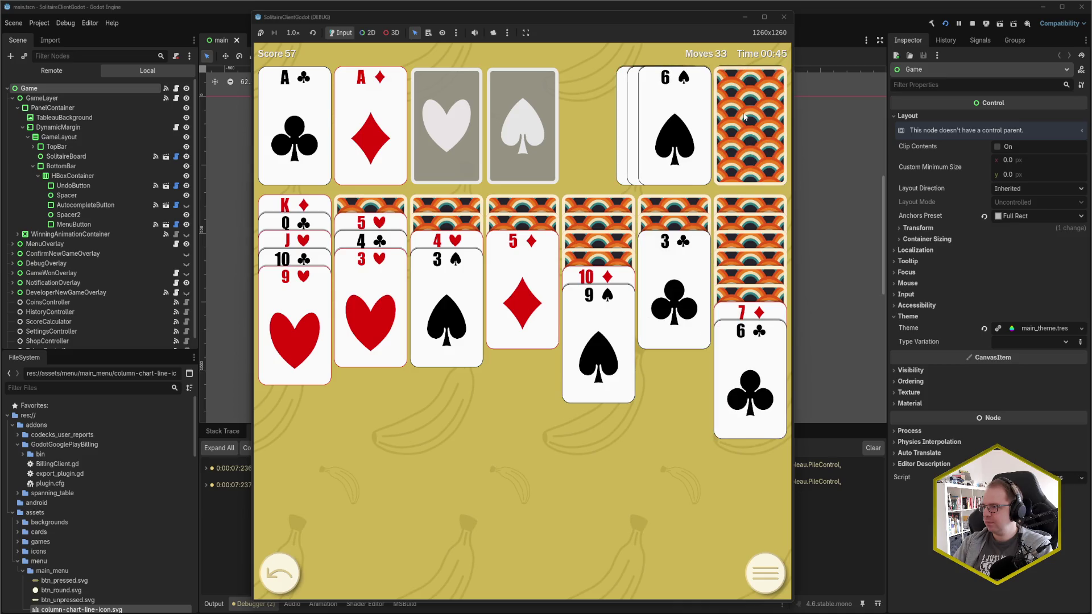
pyautogui.click(676, 127)
# Play 8♦ onto 9♠ and 7♣ onto 8♦, recycle the waste, then put 6♦ on 7♣.
pyautogui.click(724, 133)
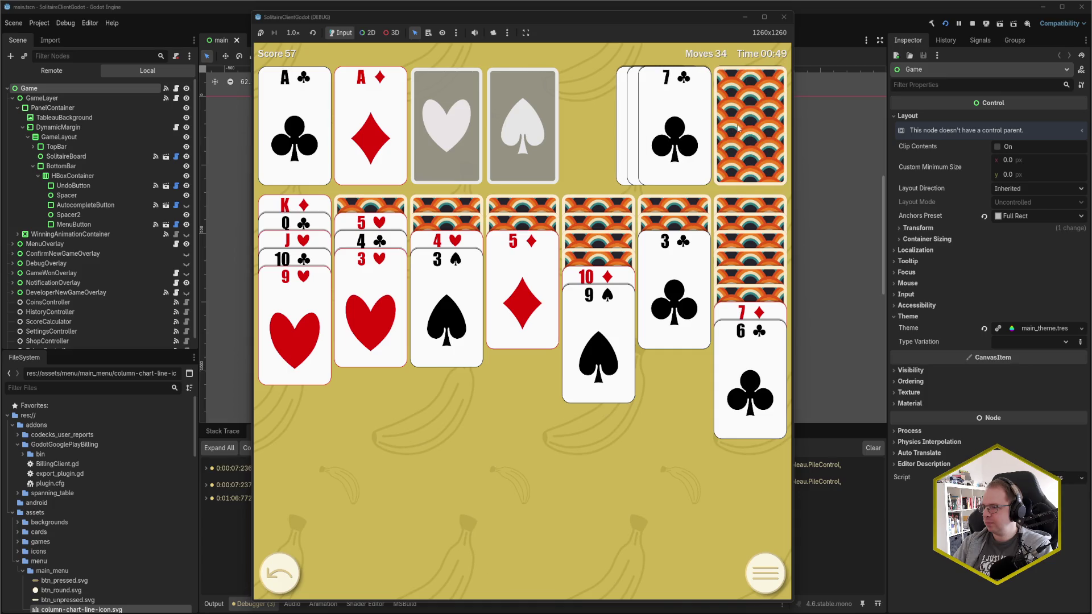
pyautogui.click(738, 129)
pyautogui.click(687, 136)
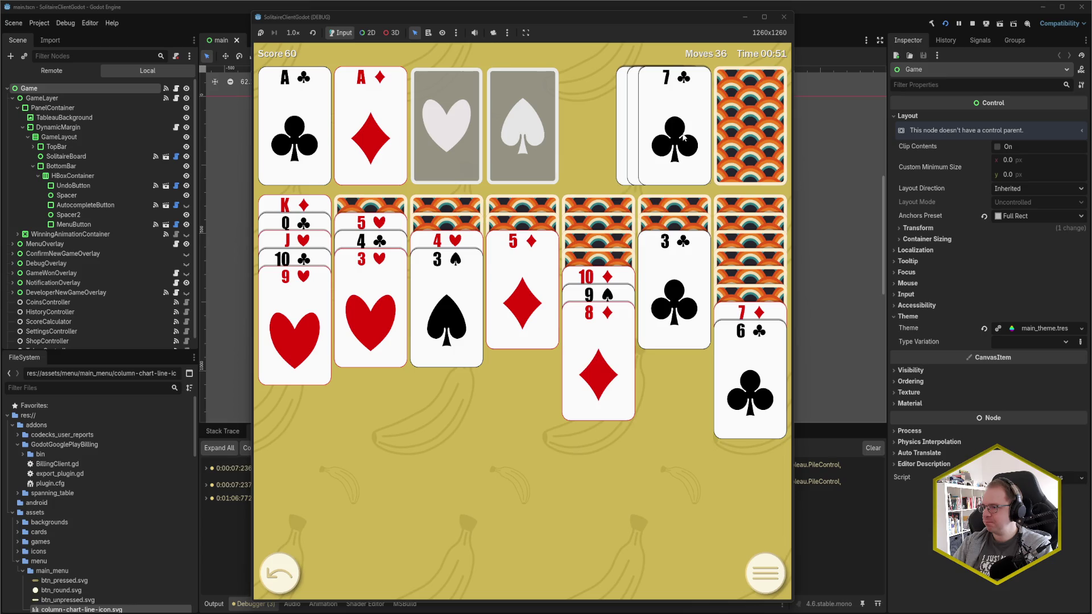
pyautogui.click(684, 137)
pyautogui.click(746, 146)
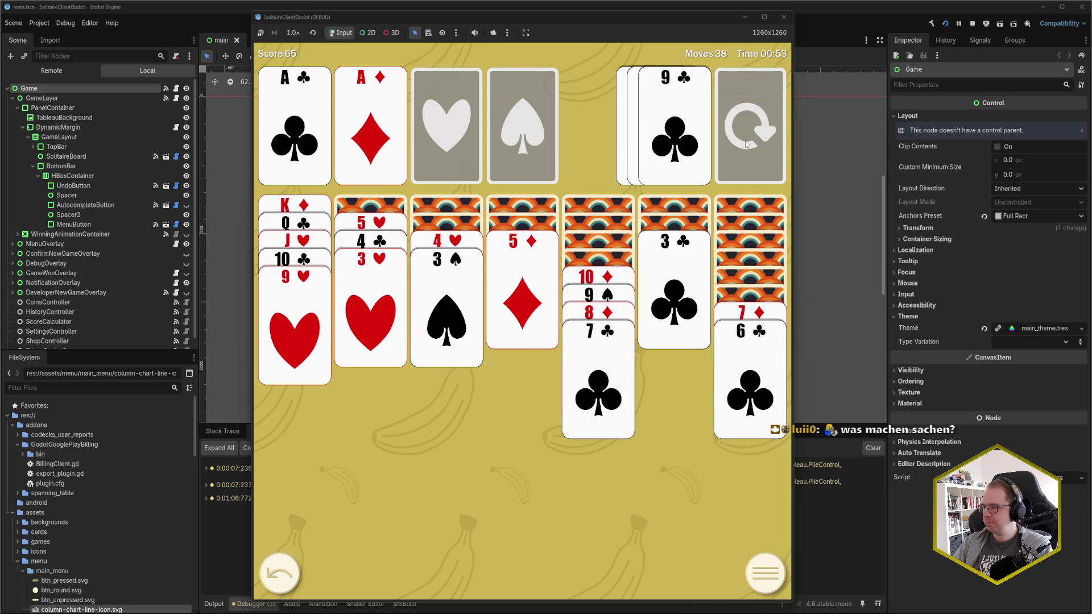
pyautogui.click(736, 136)
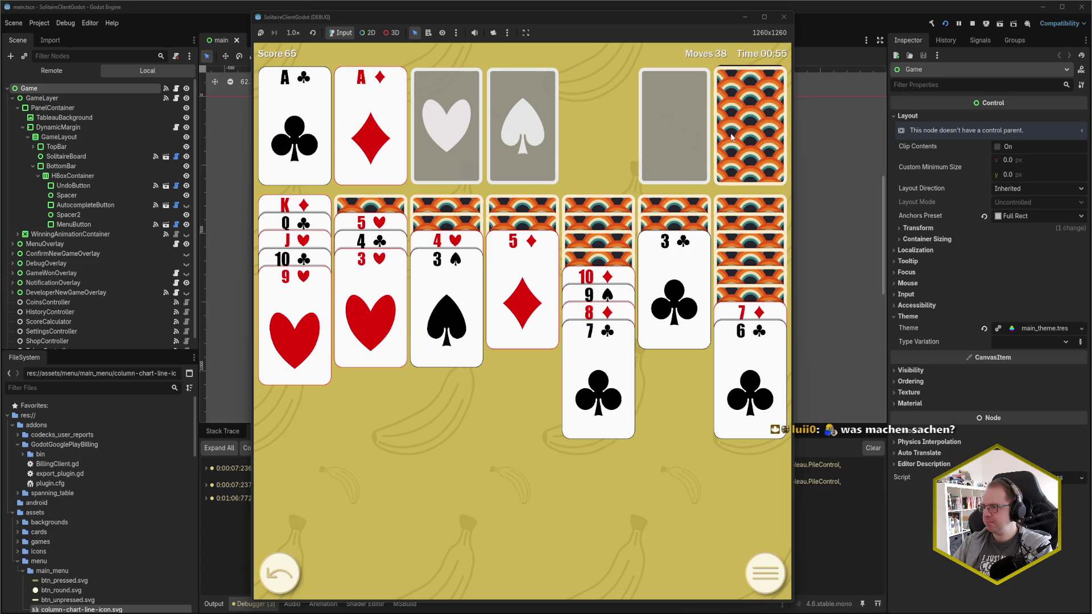
pyautogui.click(732, 136)
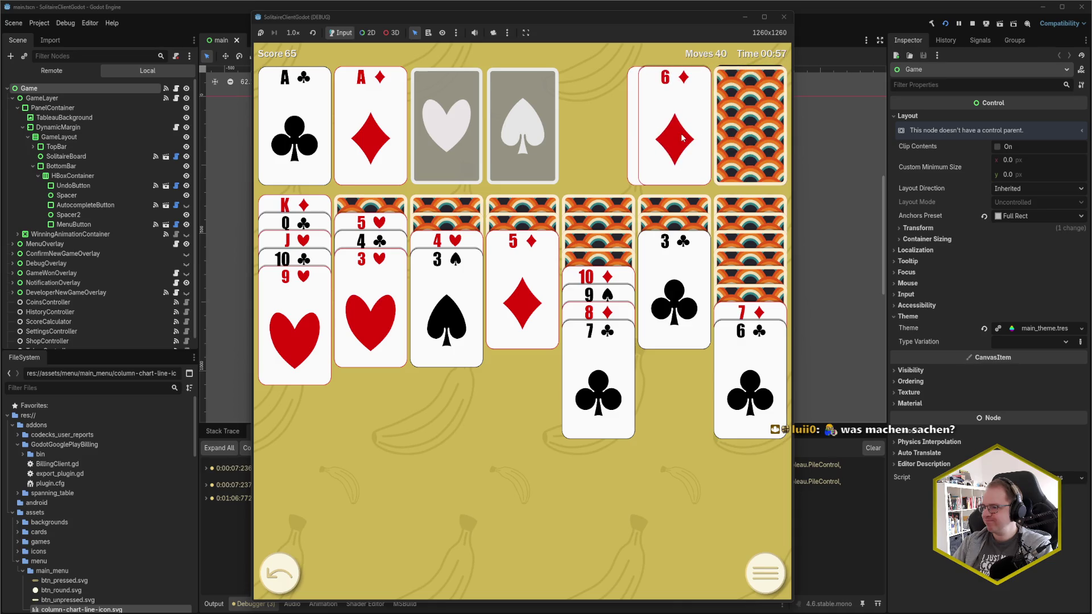
pyautogui.click(682, 138)
# Play 8♠ onto 9♥, the 7♦–6♣ pair onto 8♠, and 4♠ onto 5♦.
pyautogui.click(762, 116)
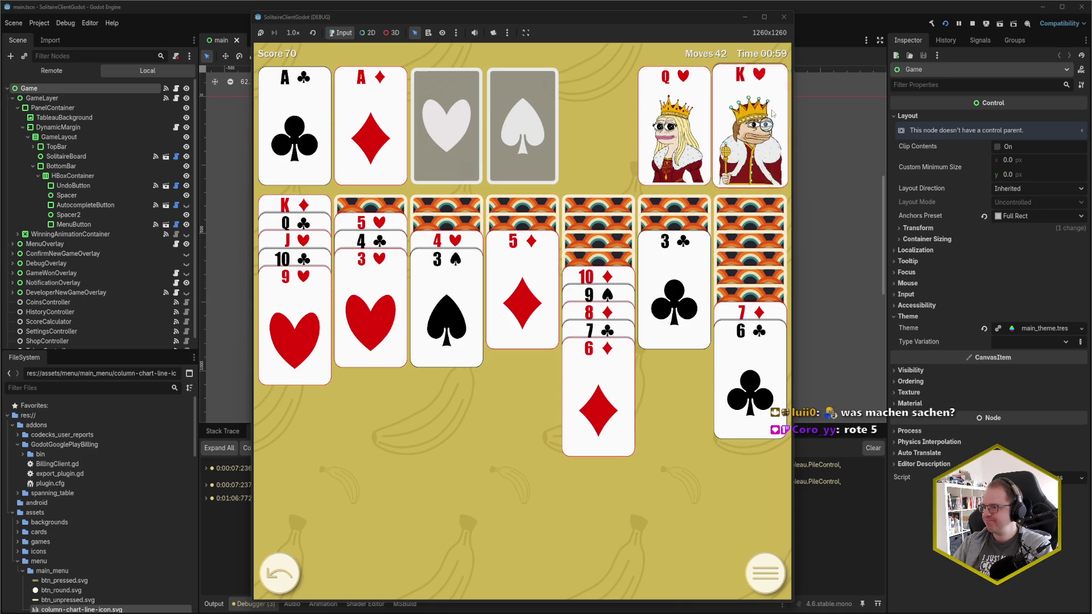
pyautogui.click(747, 121)
pyautogui.click(746, 122)
pyautogui.click(739, 124)
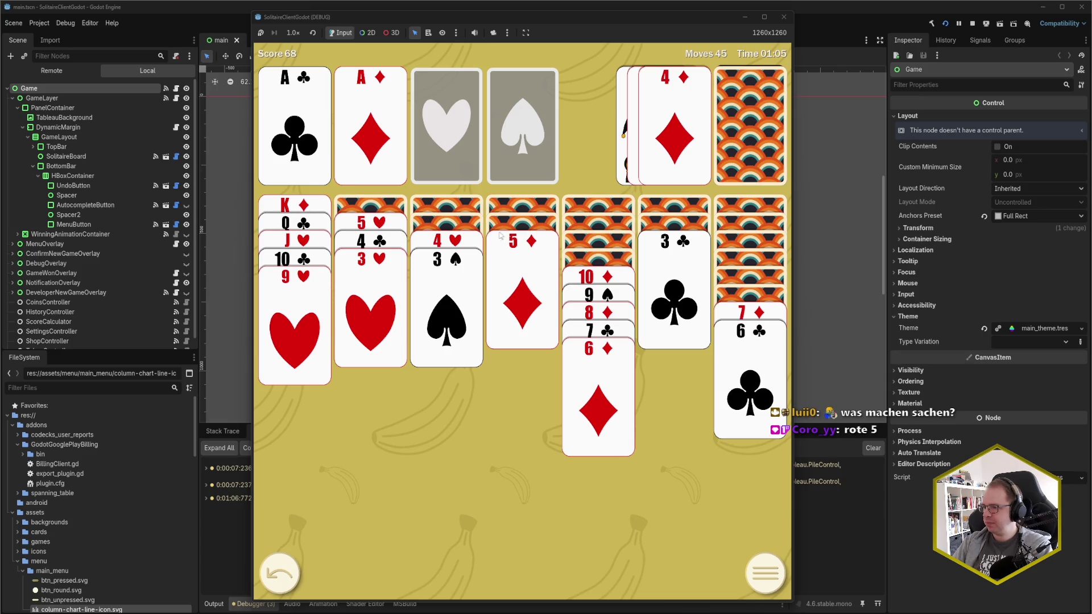
pyautogui.click(754, 120)
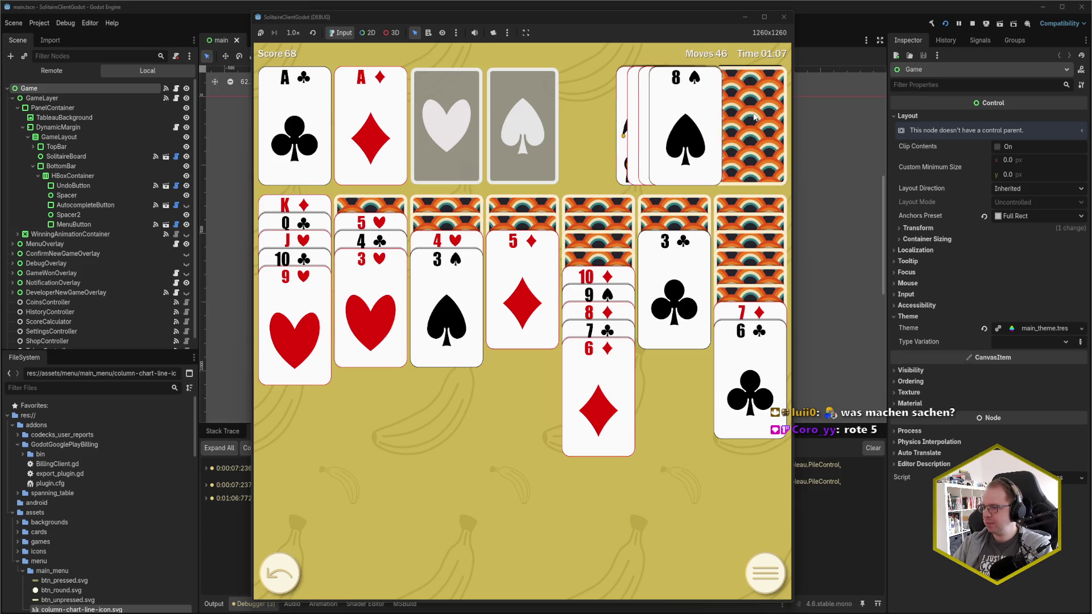
pyautogui.click(691, 134)
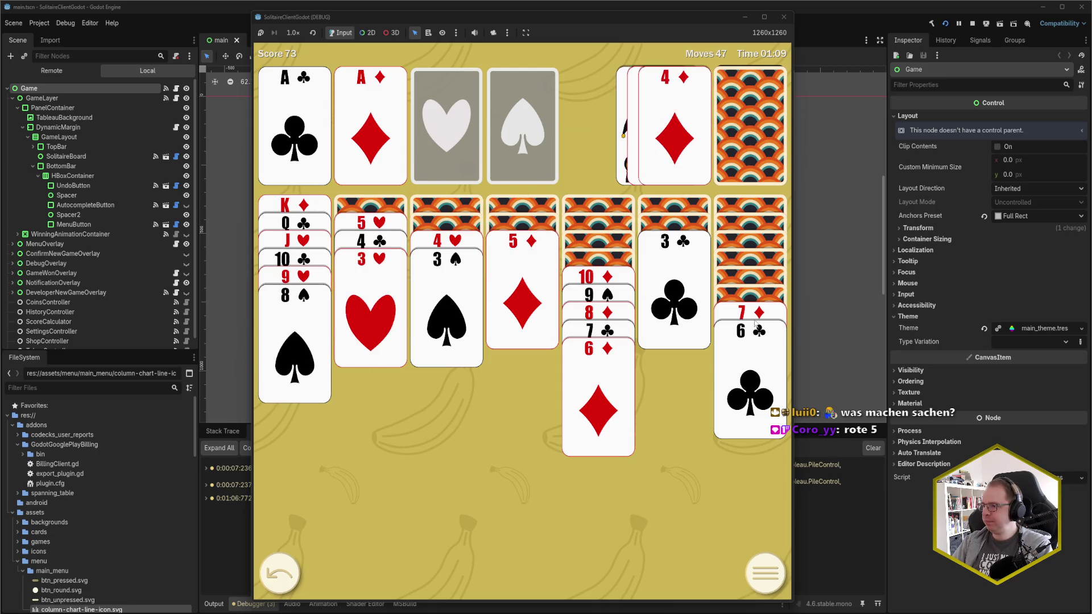
pyautogui.click(758, 321)
pyautogui.click(757, 330)
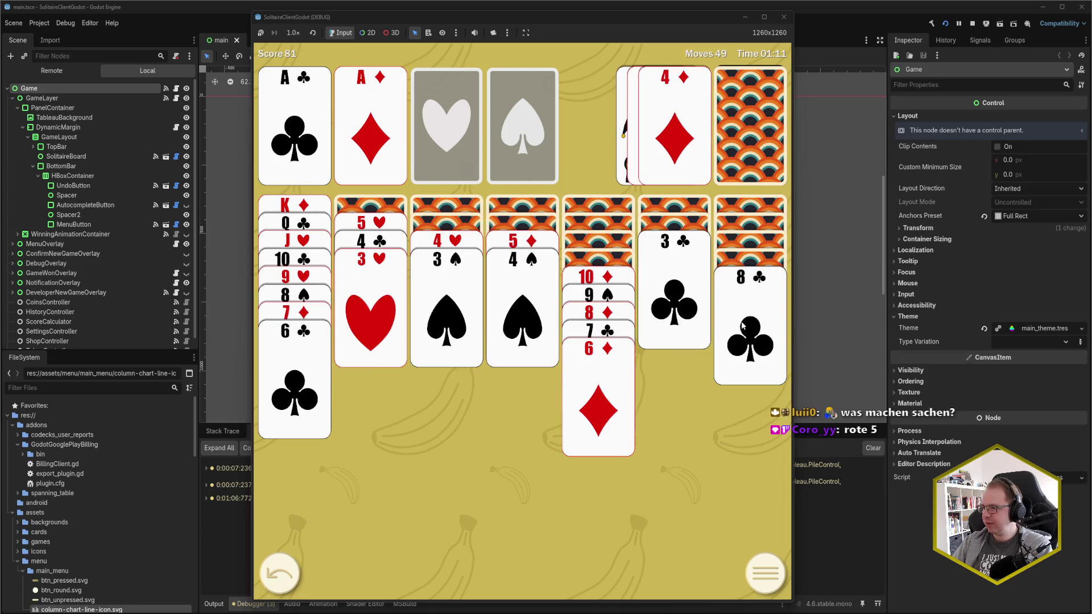
# Draw more stock cards and move 5♦ and 4♠ onto 6♣ in column 1.
pyautogui.click(765, 153)
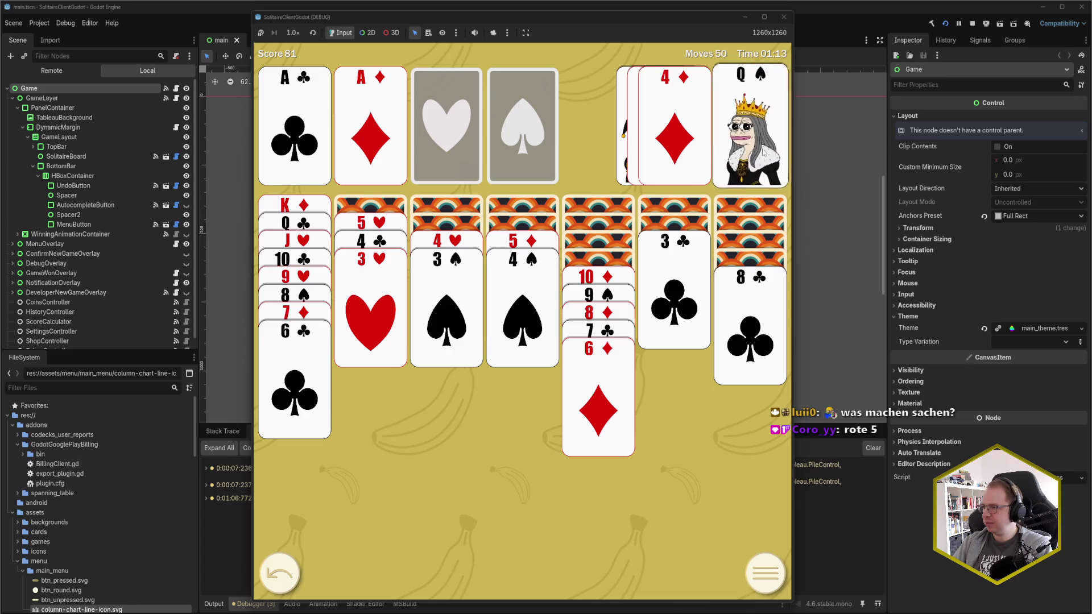
pyautogui.click(738, 130)
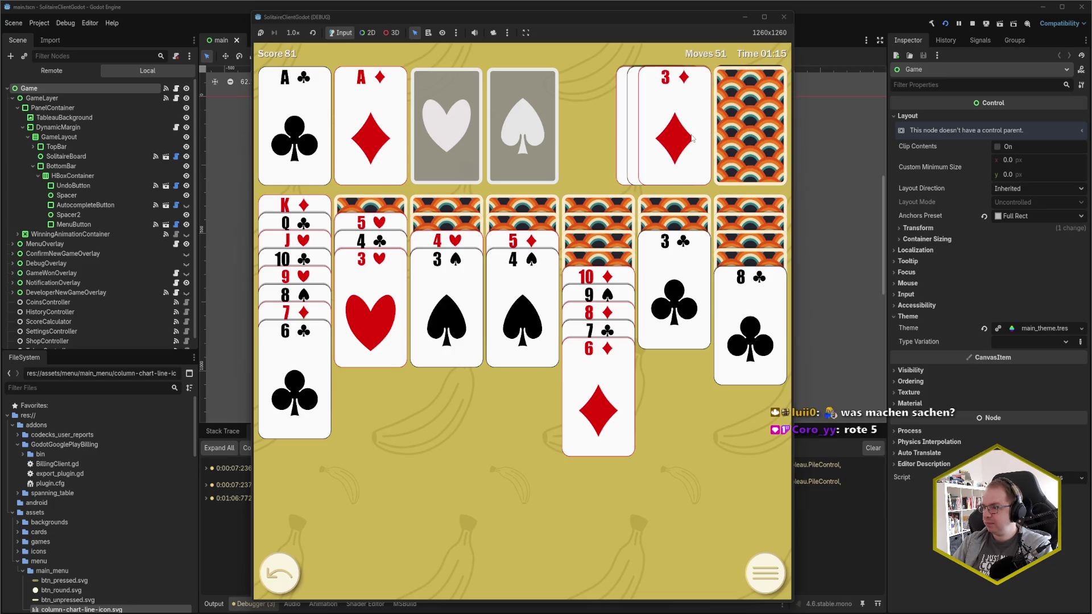
pyautogui.click(733, 133)
pyautogui.click(733, 134)
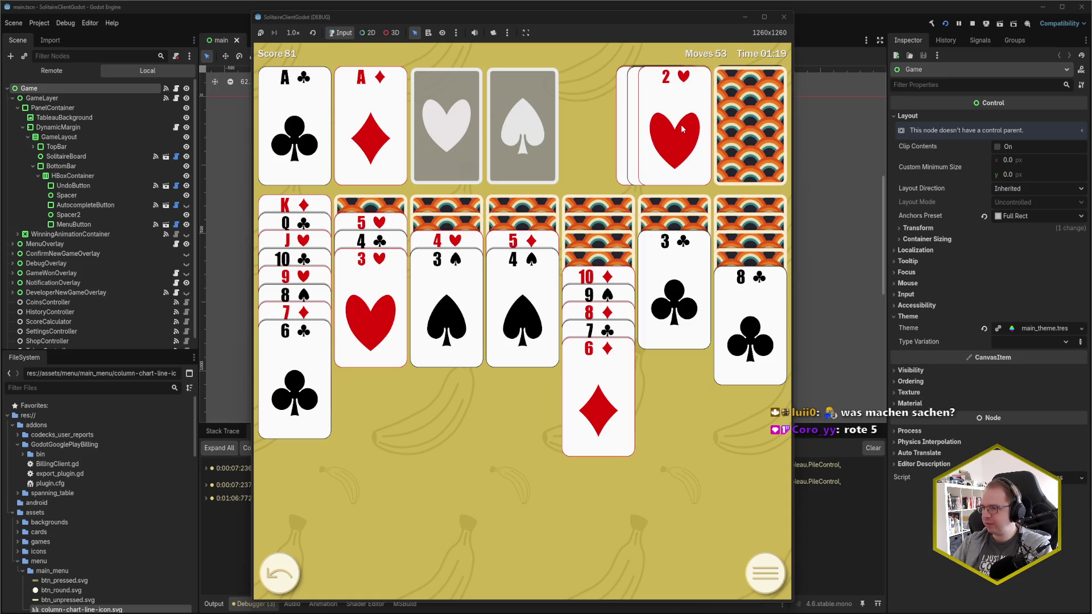
pyautogui.click(723, 125)
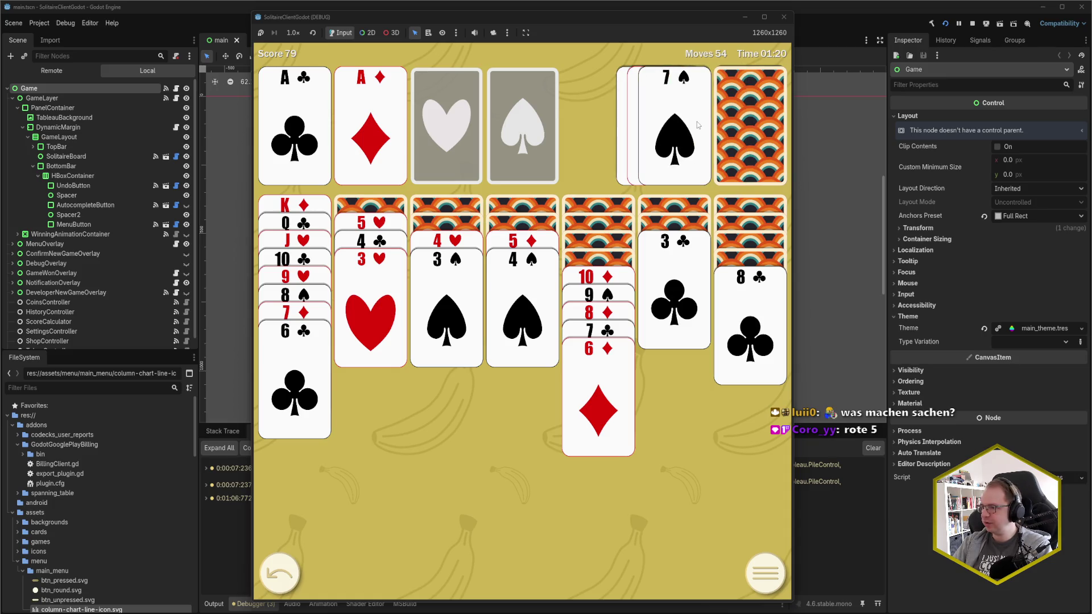
pyautogui.click(733, 126)
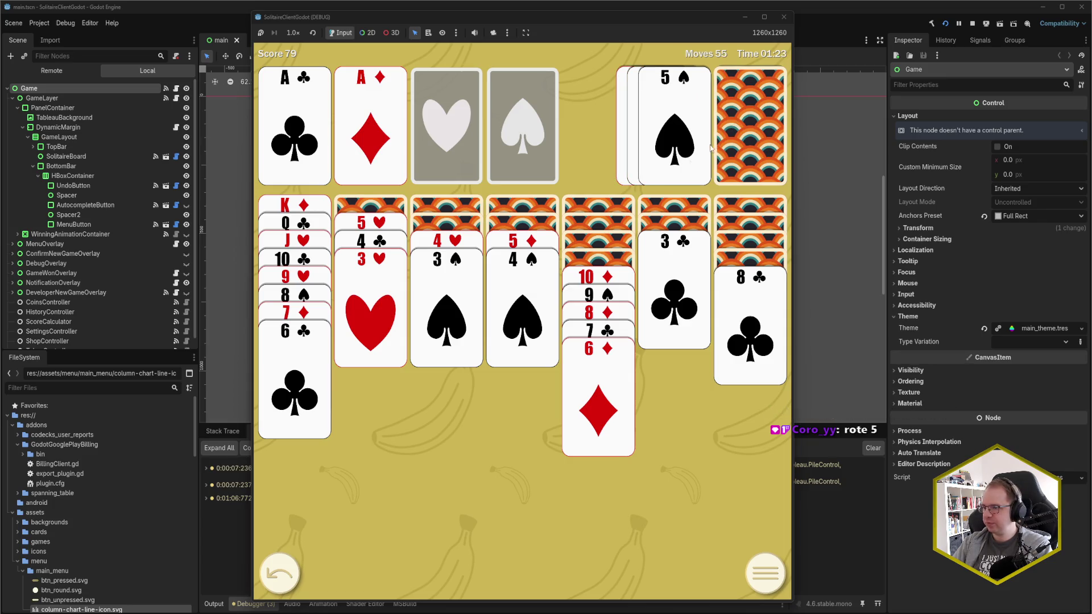
pyautogui.click(522, 241)
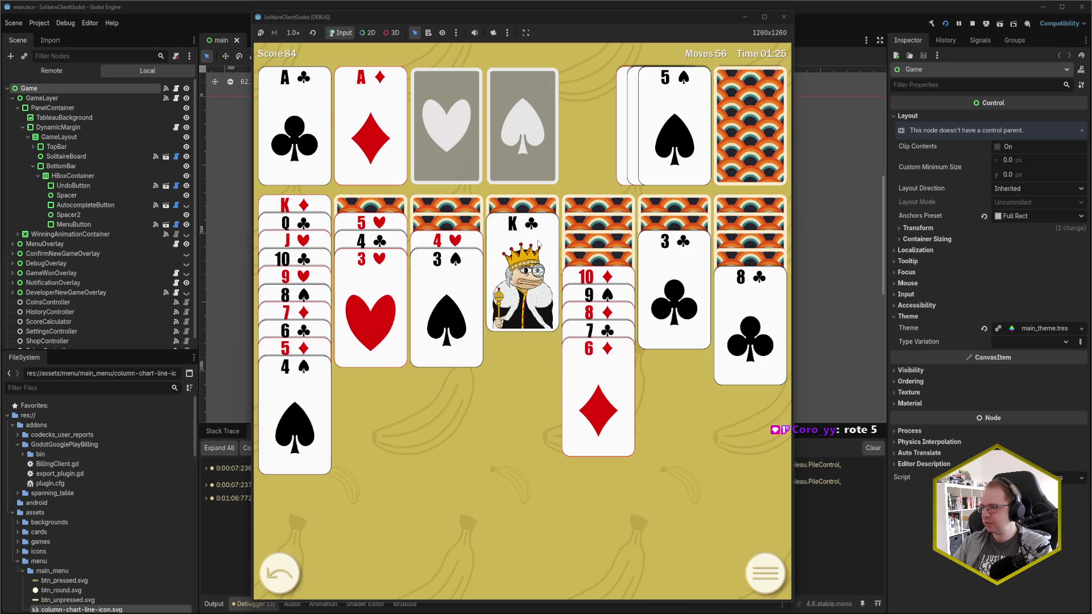
# Recycle the stock, build Q♥ on K♣, J♣ on Q♥, the 10♦–6♦ run on J♣, and send A♥ home.
pyautogui.click(731, 125)
pyautogui.click(723, 125)
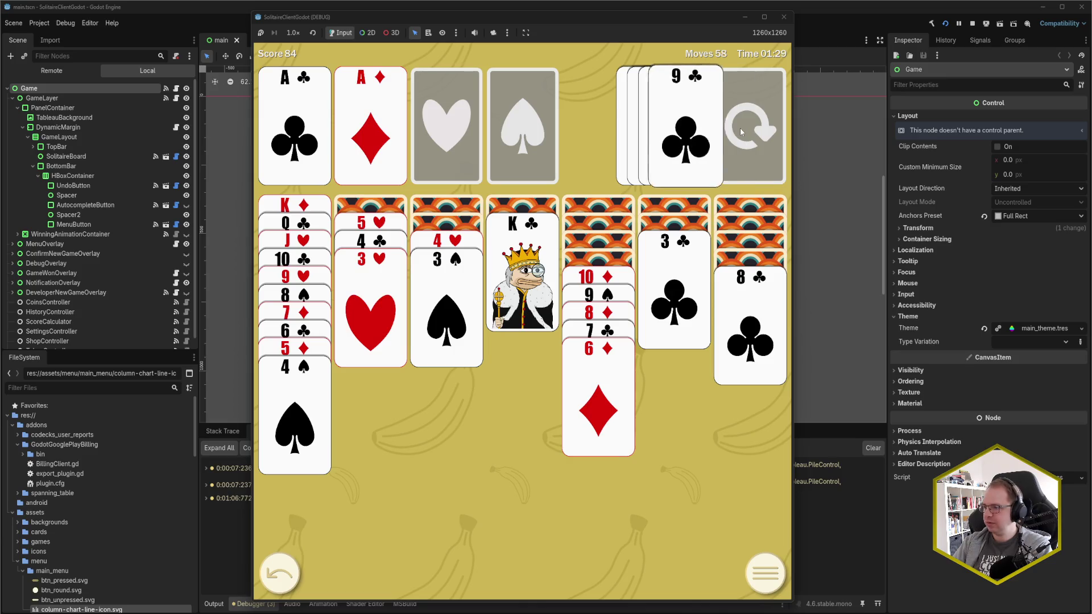
pyautogui.click(722, 137)
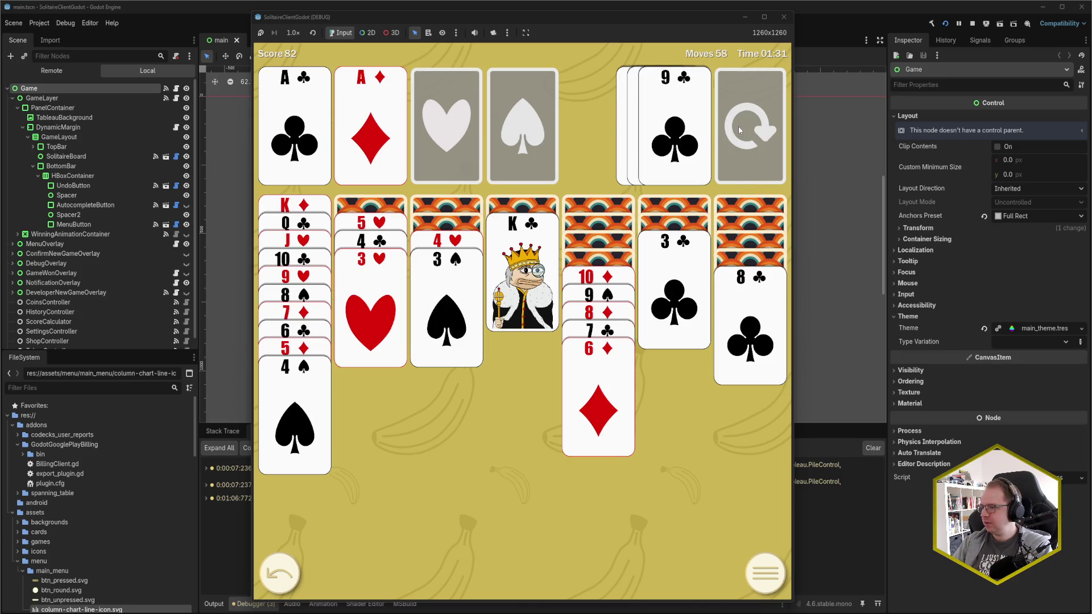
pyautogui.click(717, 137)
pyautogui.click(709, 136)
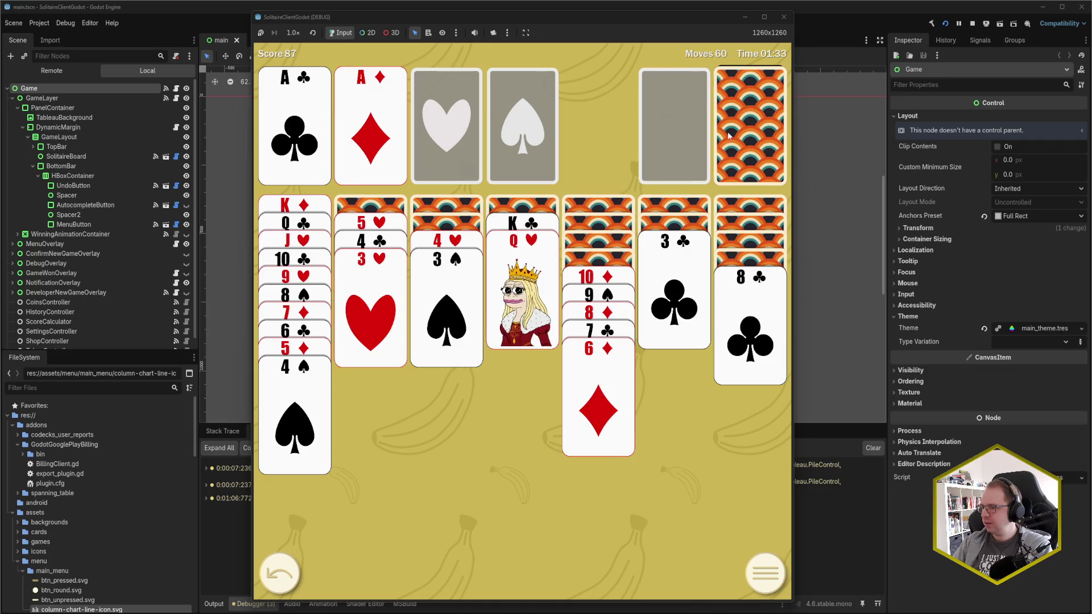
pyautogui.click(731, 136)
pyautogui.click(731, 140)
pyautogui.click(674, 131)
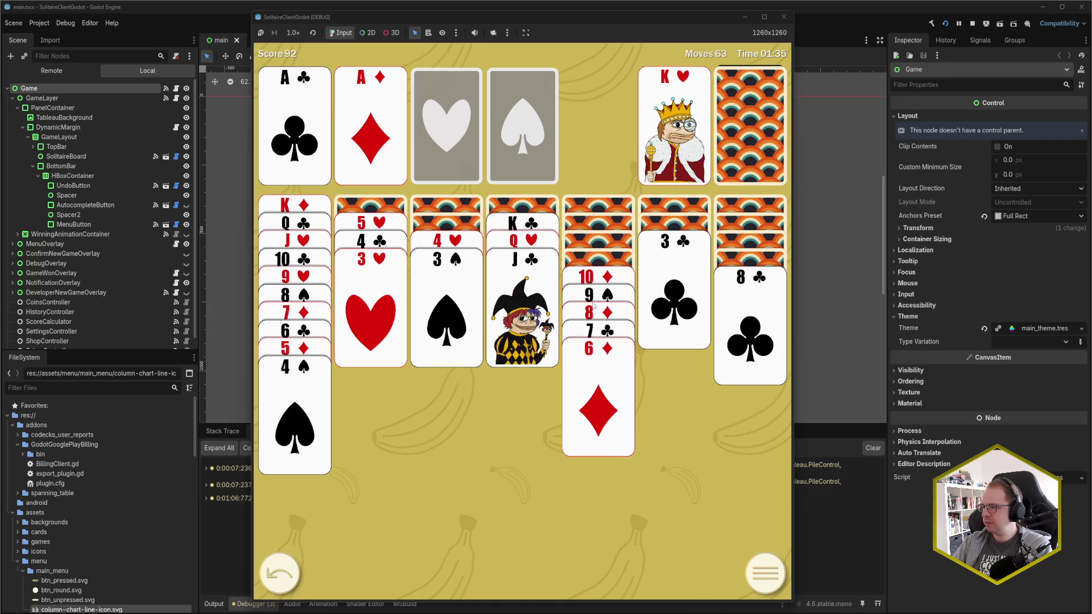
pyautogui.click(595, 306)
pyautogui.click(597, 300)
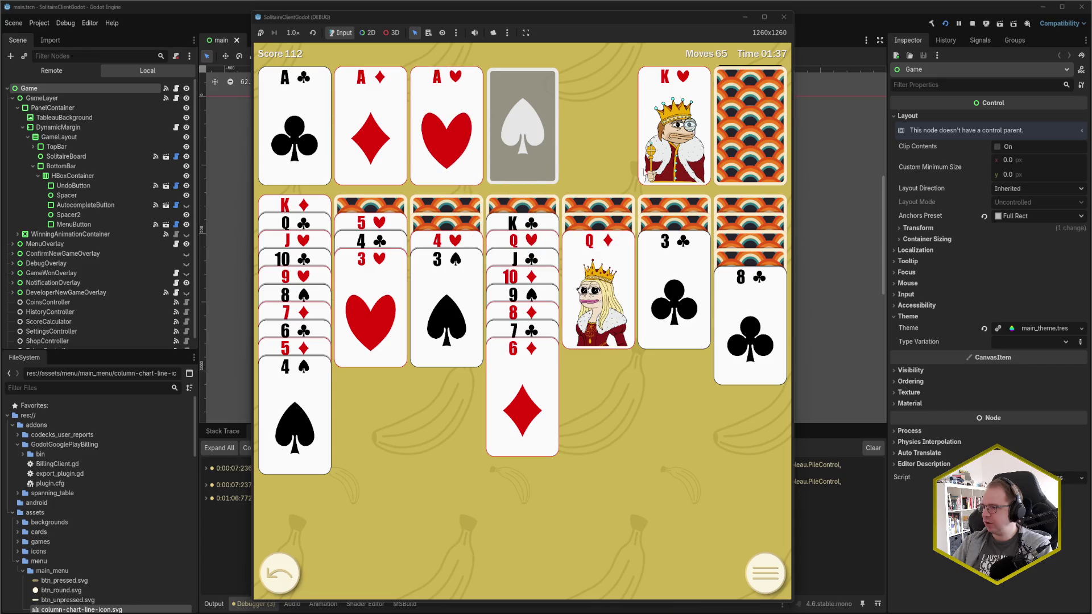
# Draw 9♦, 4♦ and a few more stock cards, then stop the running game.
pyautogui.click(726, 130)
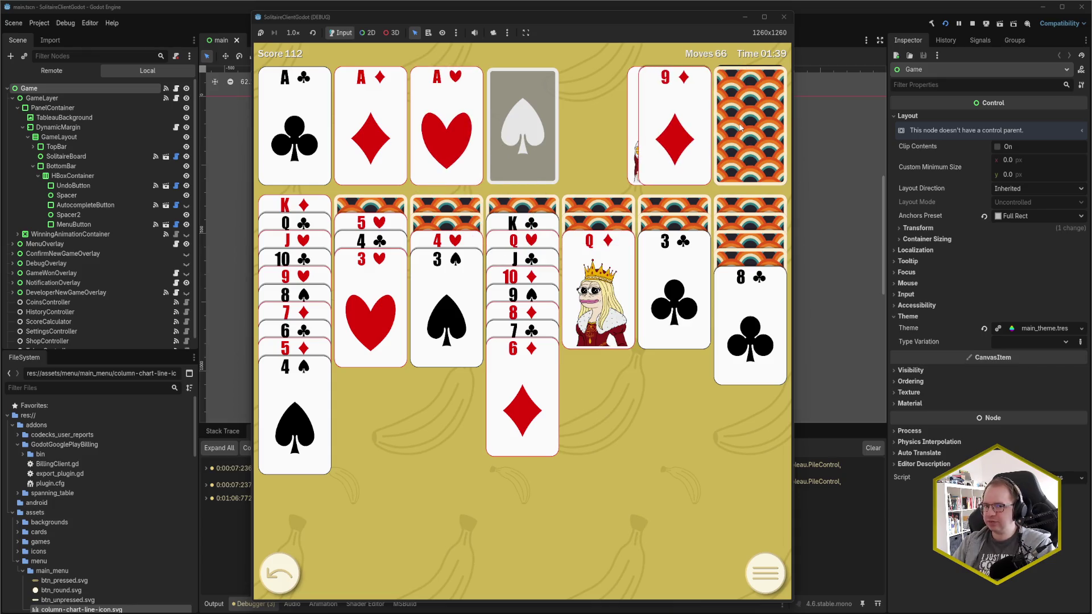
pyautogui.click(739, 127)
pyautogui.click(739, 128)
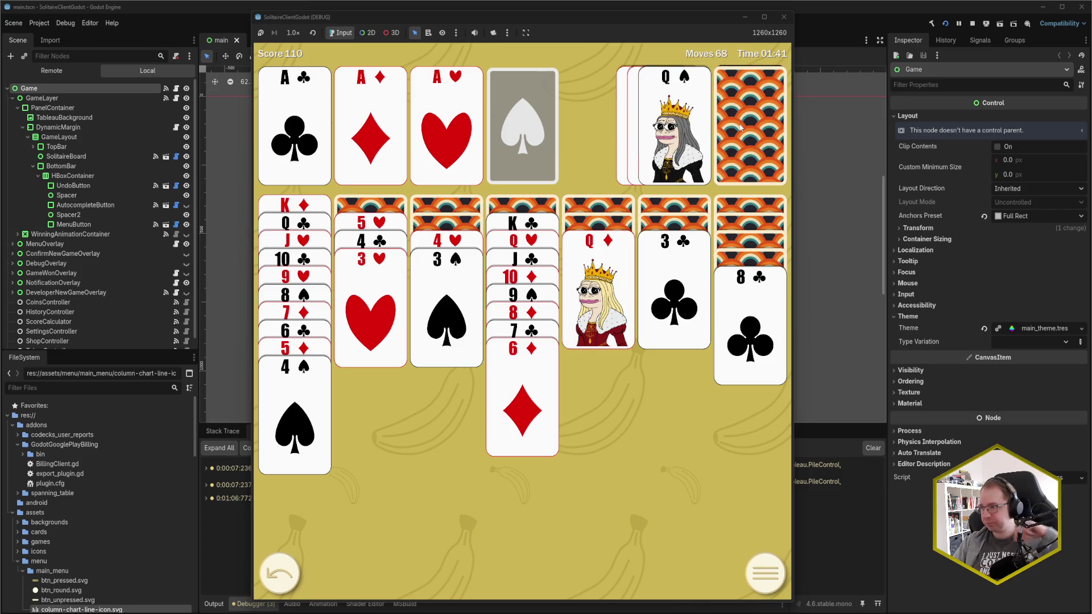
pyautogui.click(740, 127)
pyautogui.click(740, 127)
pyautogui.press('F8')
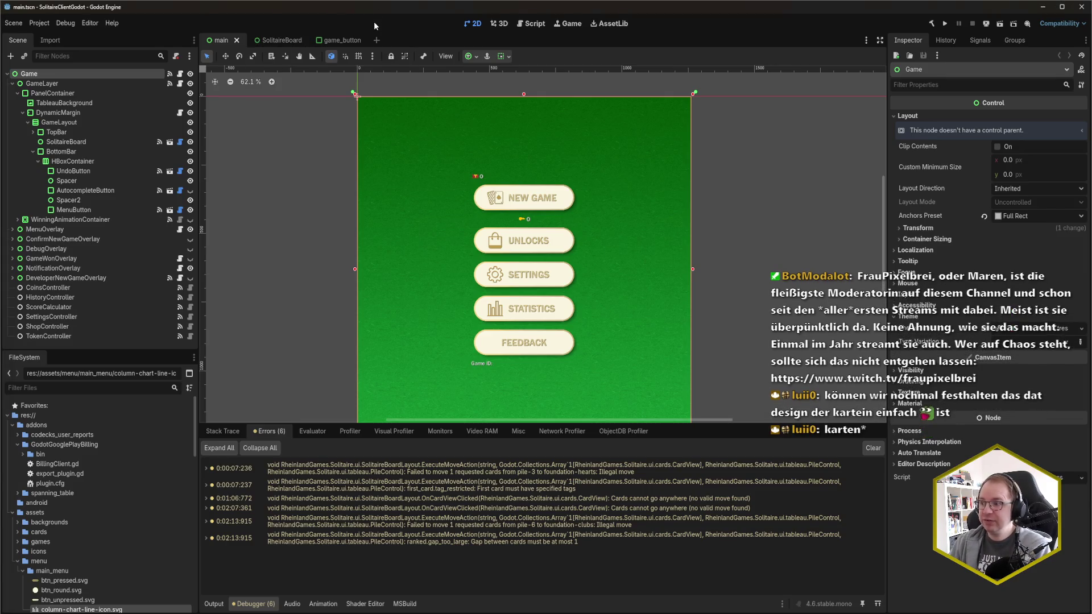
# After reviewing the six rejected-move errors, build and run the project again.
pyautogui.press('F5')
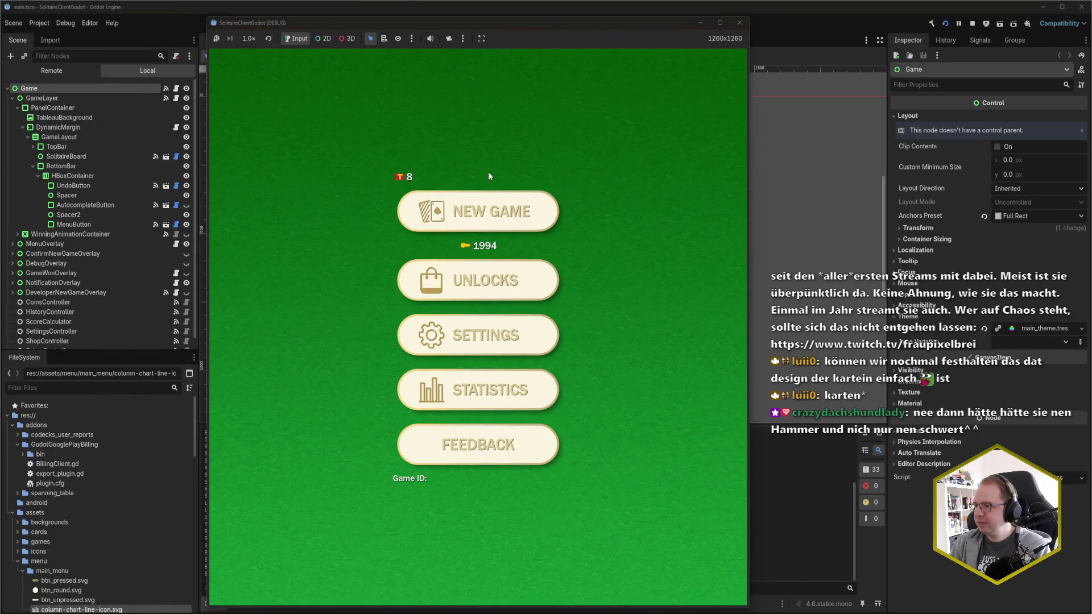
# Start a new game, reposition its window, and draw stock cards including Q♣, 4♥ and 9♦.
pyautogui.click(510, 209)
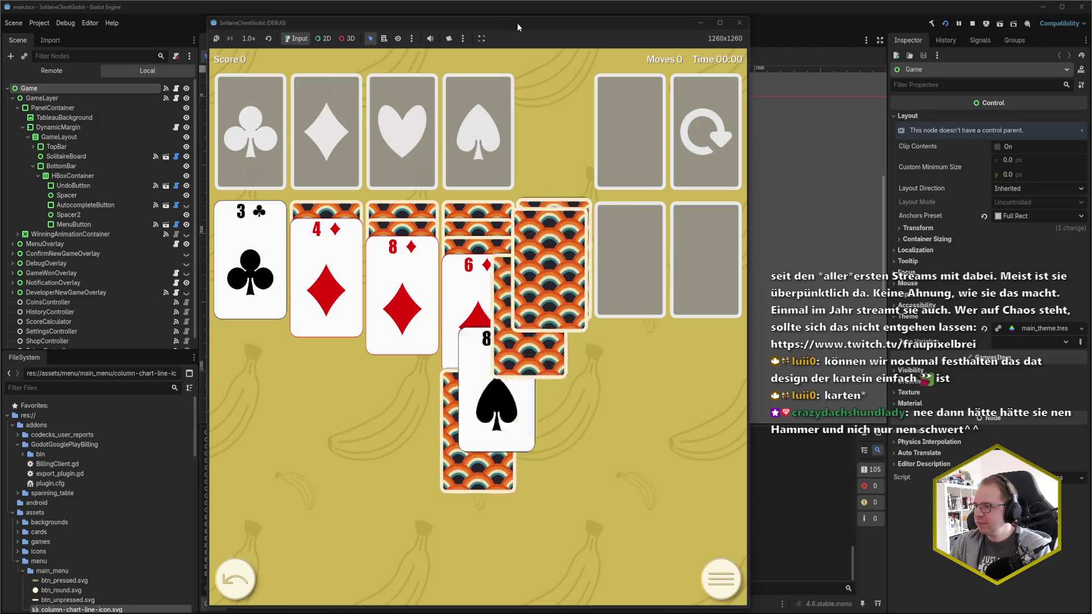
pyautogui.moveTo(521, 26); pyautogui.dragTo(525, 12)
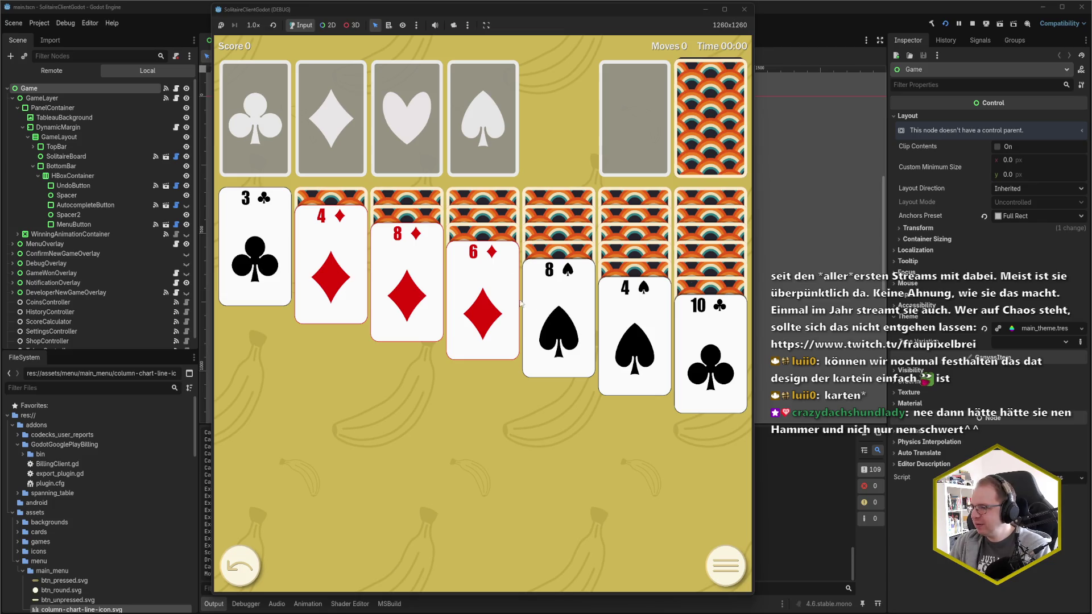
pyautogui.click(696, 155)
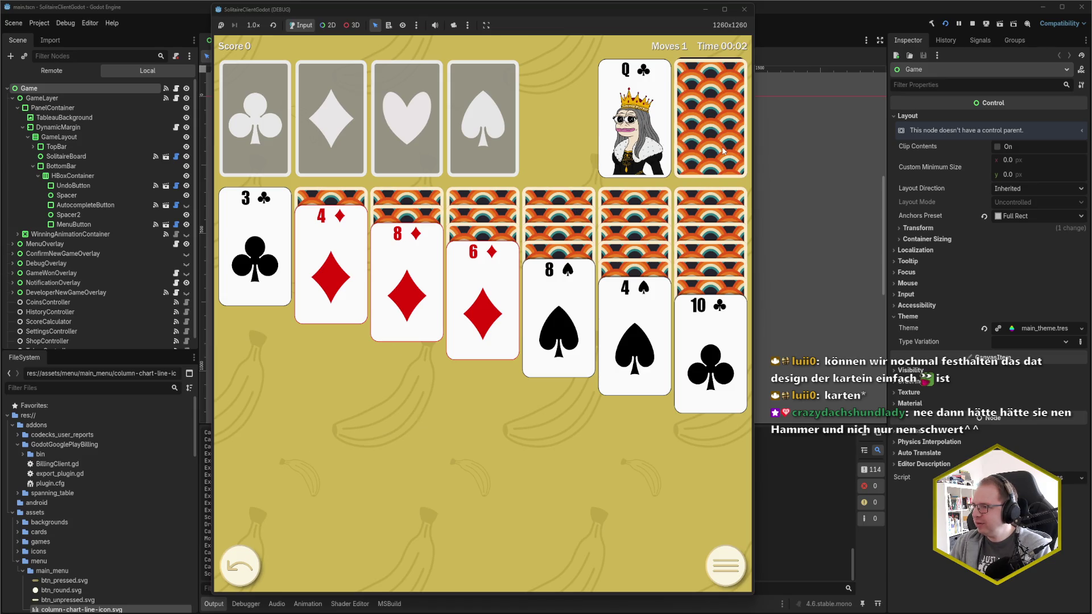
pyautogui.click(724, 151)
pyautogui.click(724, 151)
pyautogui.click(724, 151)
pyautogui.click(724, 151)
pyautogui.click(724, 151)
pyautogui.click(724, 151)
pyautogui.click(724, 151)
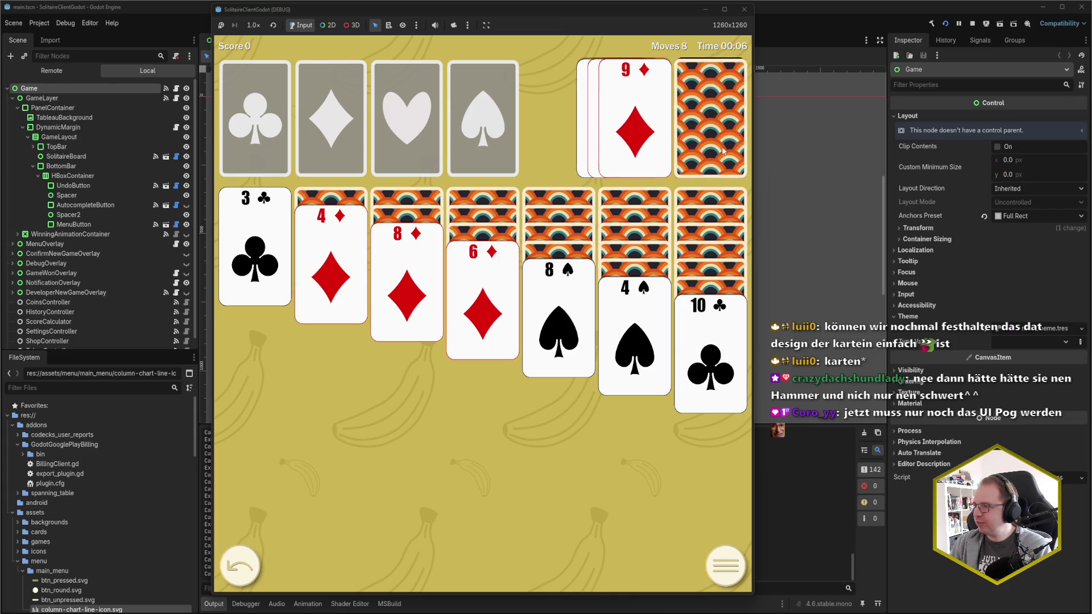
# Keep drawing stock cards (K♥, 5♦, K♣, J♣), then close the game window.
pyautogui.click(724, 151)
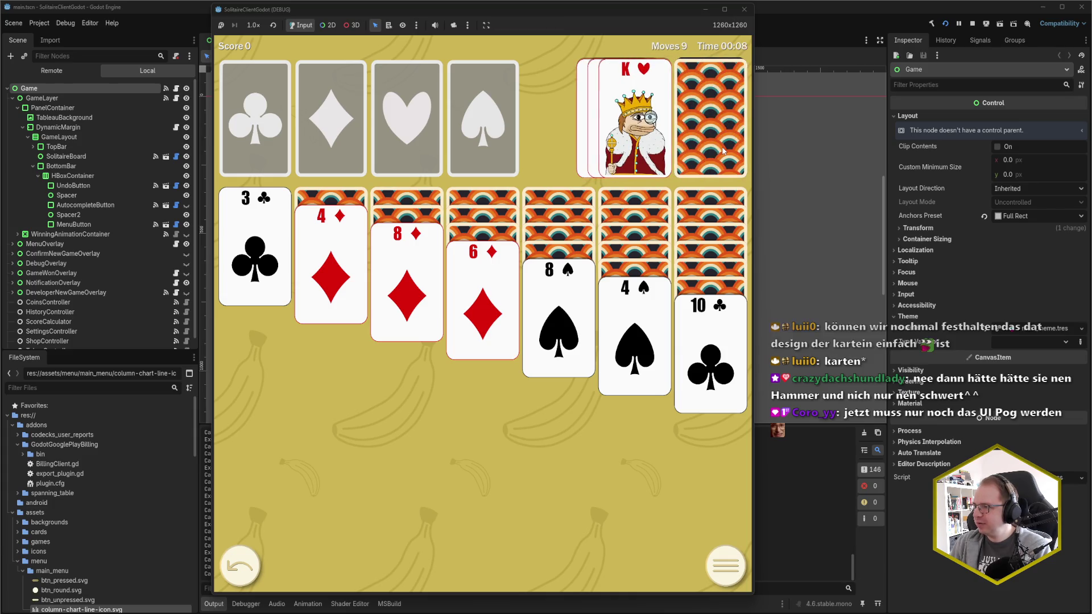
pyautogui.click(724, 150)
pyautogui.click(724, 150)
pyautogui.click(724, 151)
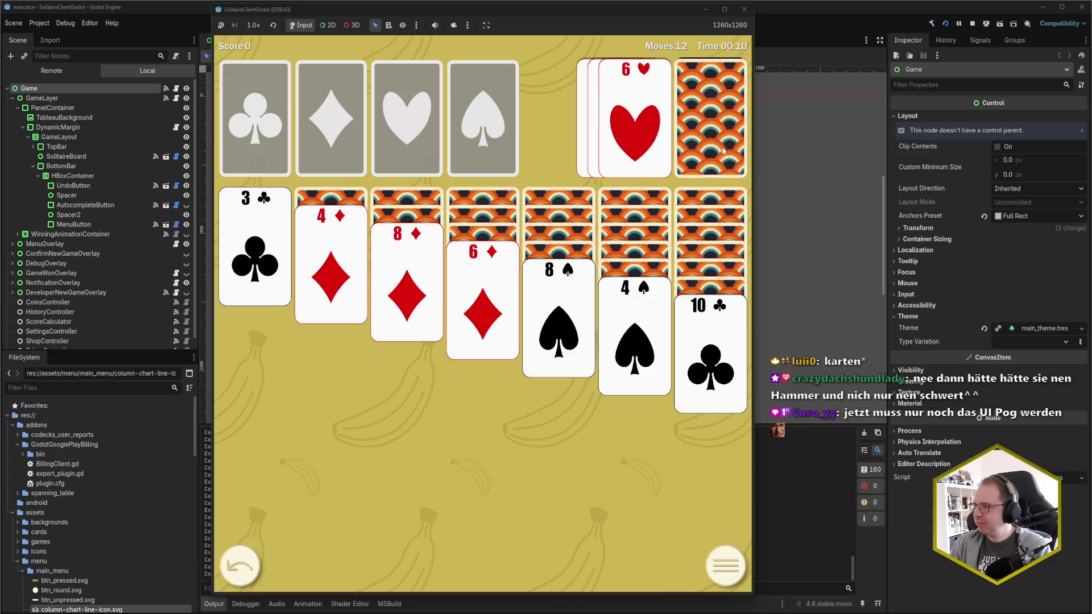
pyautogui.click(724, 150)
pyautogui.click(724, 150)
pyautogui.click(724, 150)
pyautogui.click(724, 150)
pyautogui.click(724, 150)
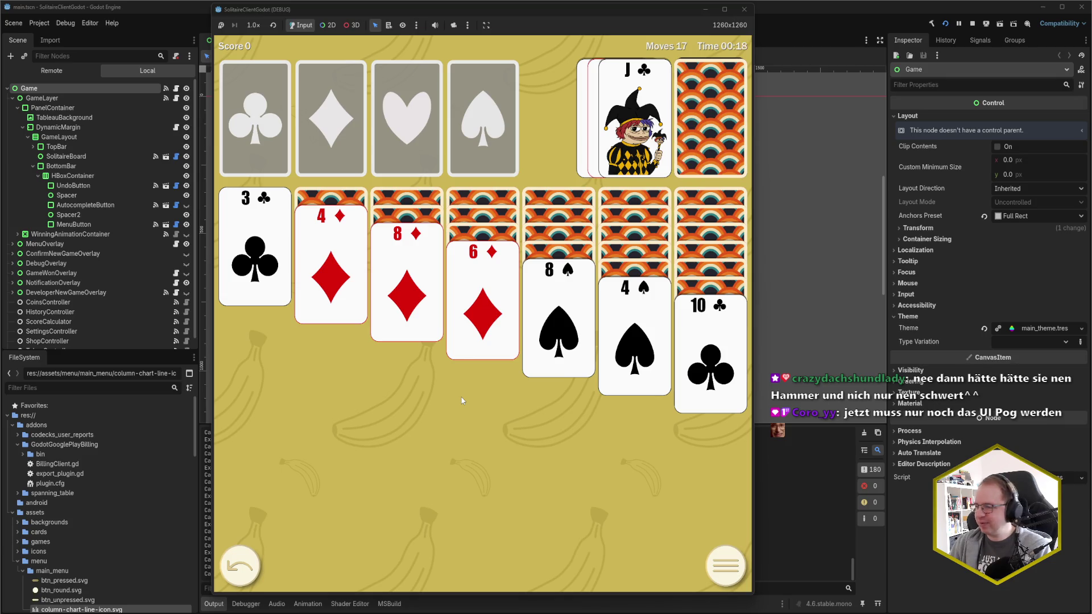
pyautogui.click(744, 10)
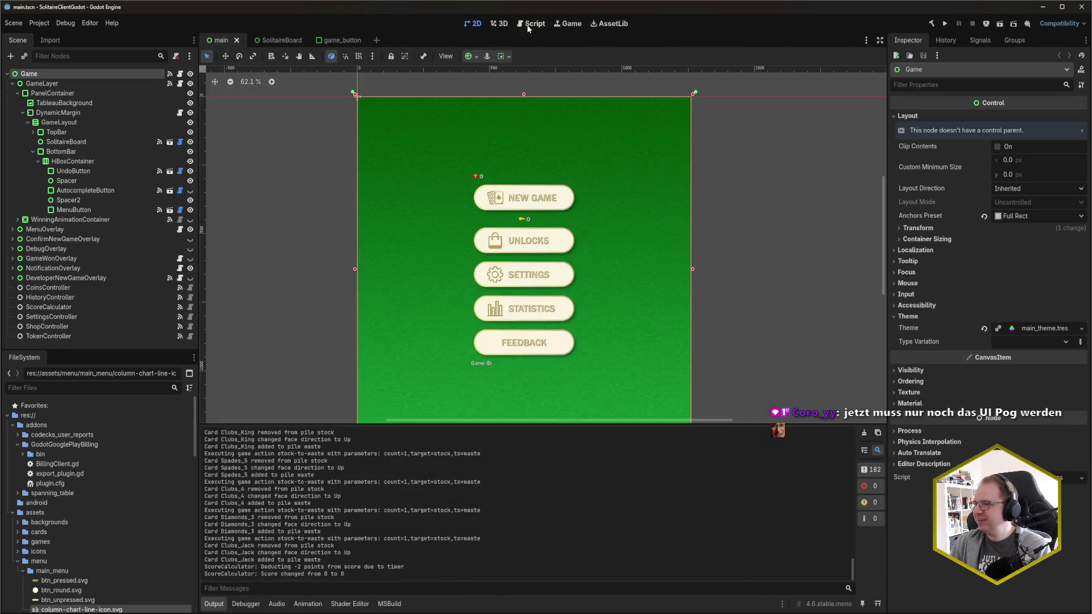
# Deselect the Game node and pan the menu scene back to the middle of the view.
pyautogui.click(272, 281)
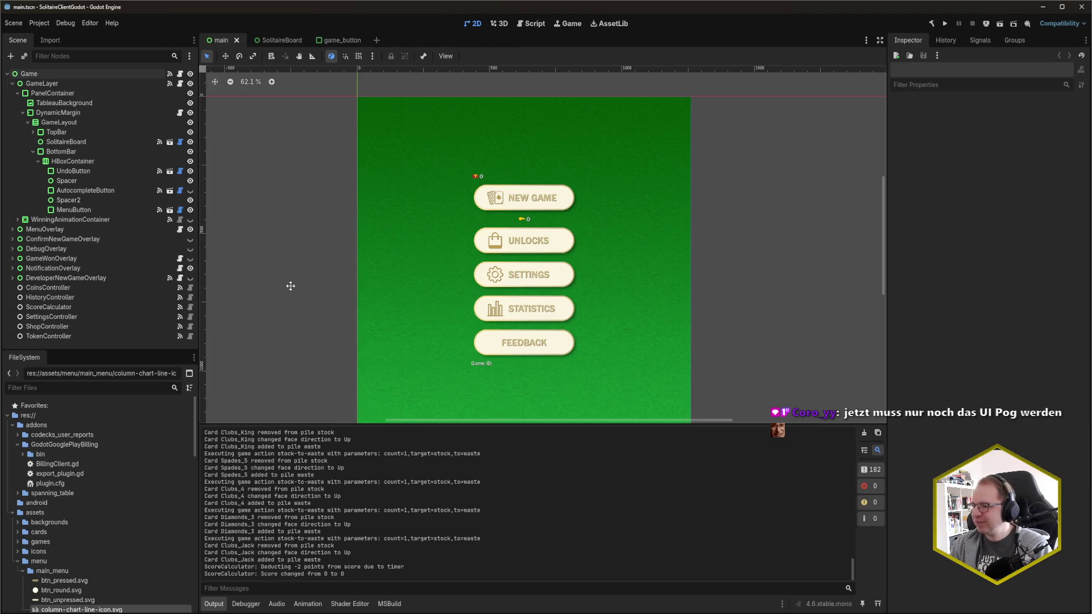
pyautogui.scroll(-1, 292, 278)
pyautogui.moveTo(305, 285); pyautogui.dragTo(353, 274)
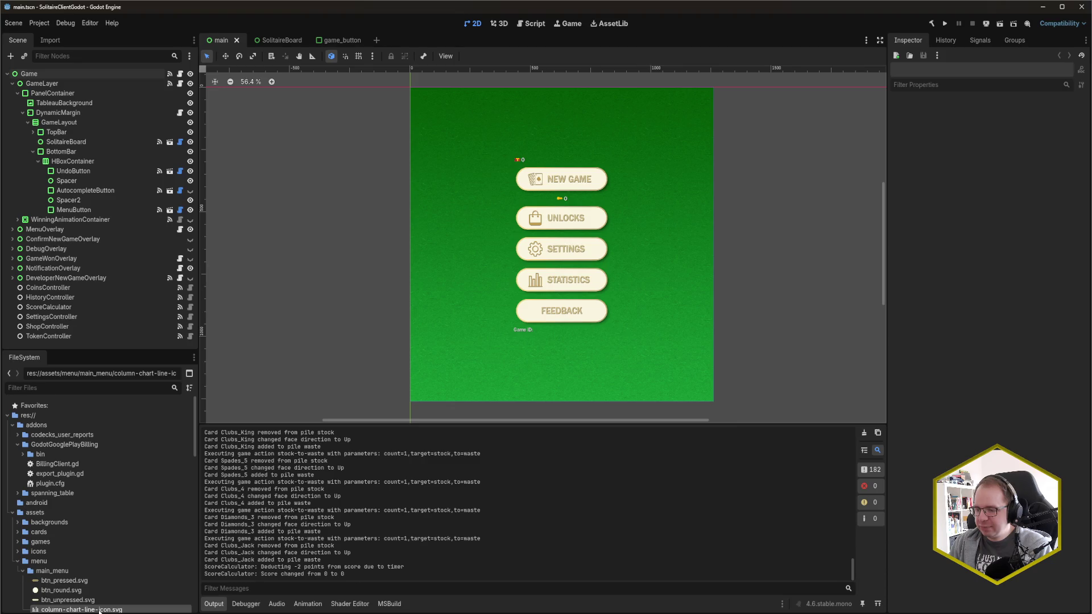
# In Rider, open the pause scratch file from the recent files list.
pyautogui.moveTo(57, 612)
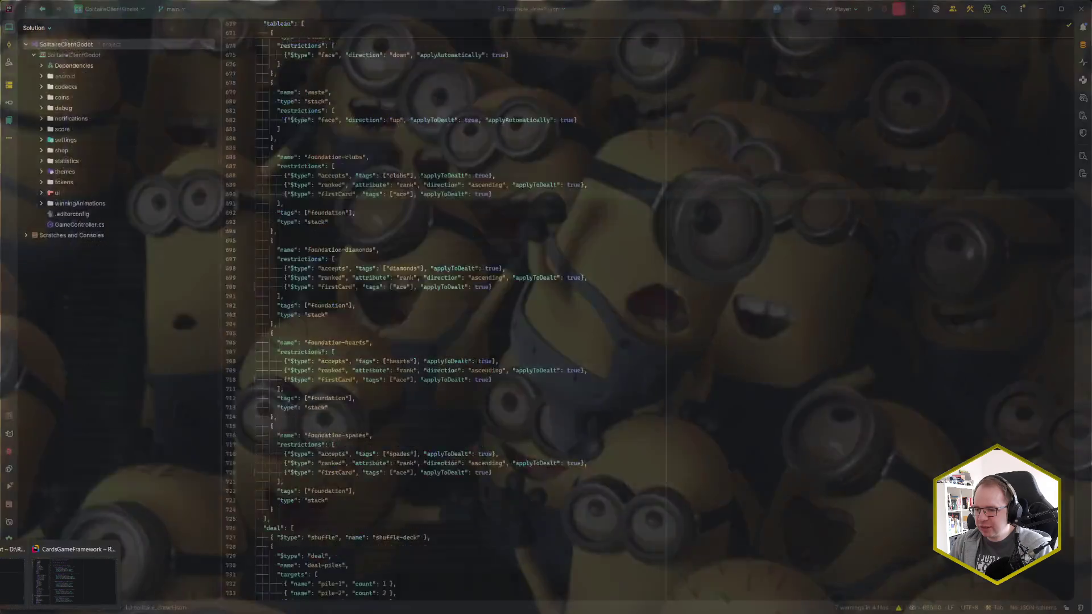
pyautogui.click(39, 579)
pyautogui.click(424, 236)
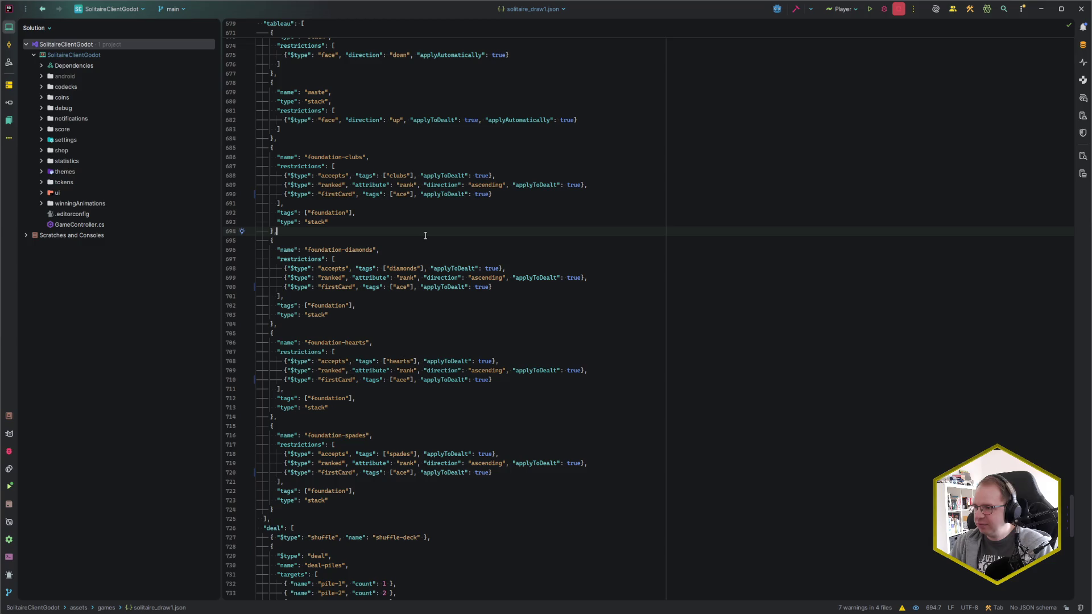
pyautogui.hotkey('ctrl', 'e')
pyautogui.write('scratch')
pyautogui.press('Return')
# Select the saved game ID on line 3, then return to Godot and build and run.
pyautogui.hotkey('shift', 'Home')
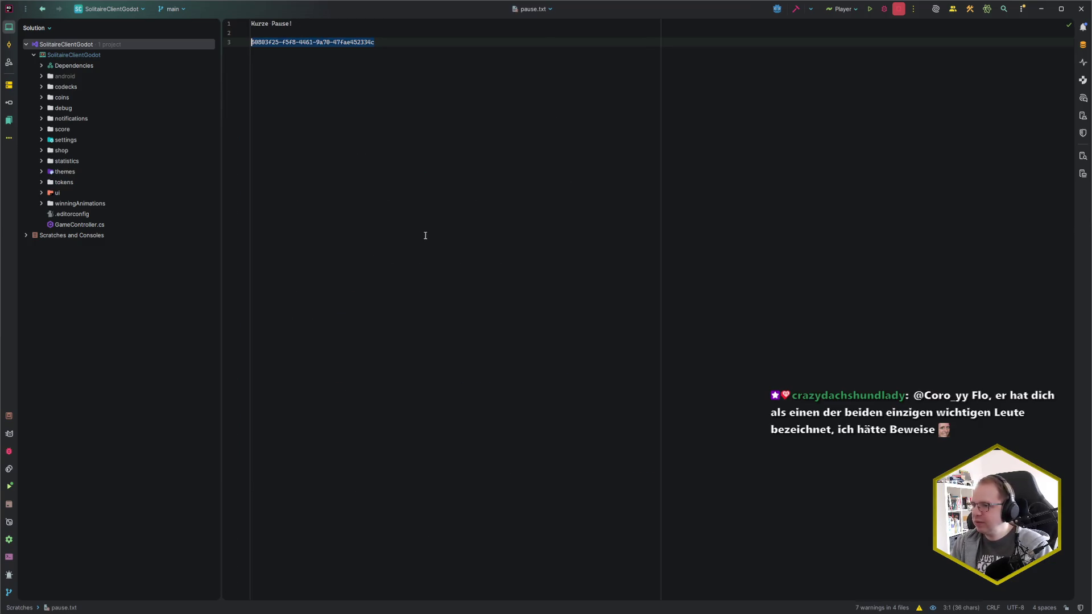
pyautogui.hotkey('alt', 'Tab')
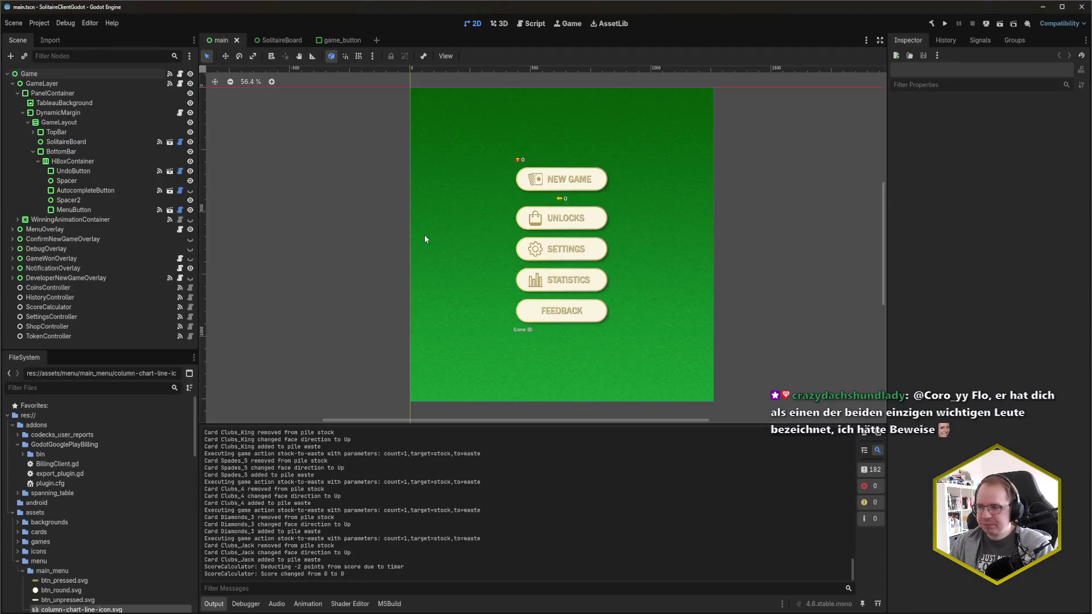
pyautogui.press('F5')
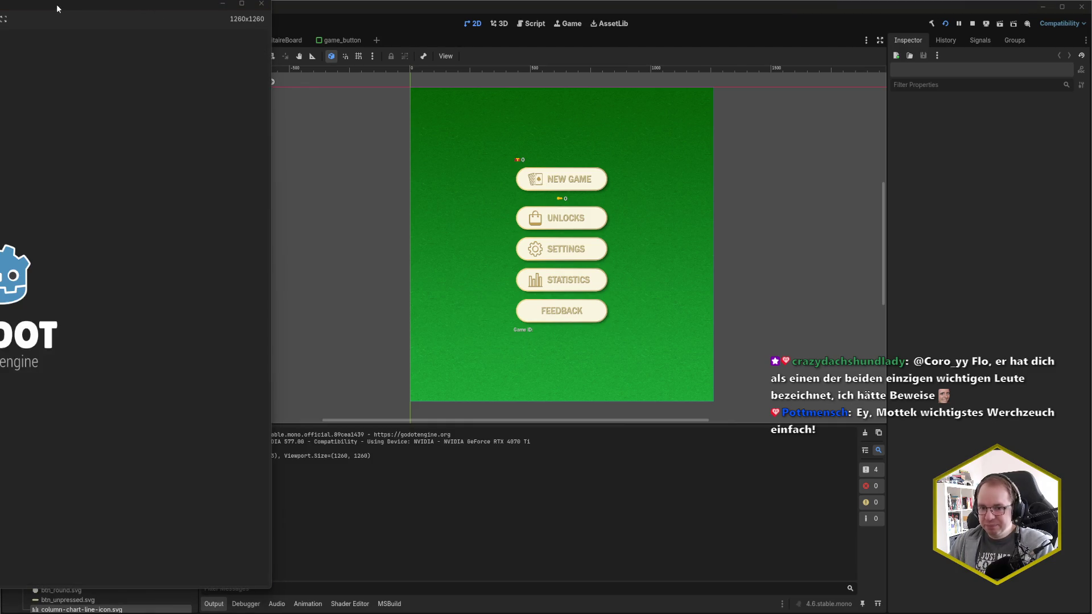
# Centre the game window, paste the saved game ID into the developer panel, and start that game.
pyautogui.moveTo(56, 5)
pyautogui.mouseDown()
pyautogui.moveTo(522, 7)
pyautogui.moveTo(570, 19)
pyautogui.mouseUp()
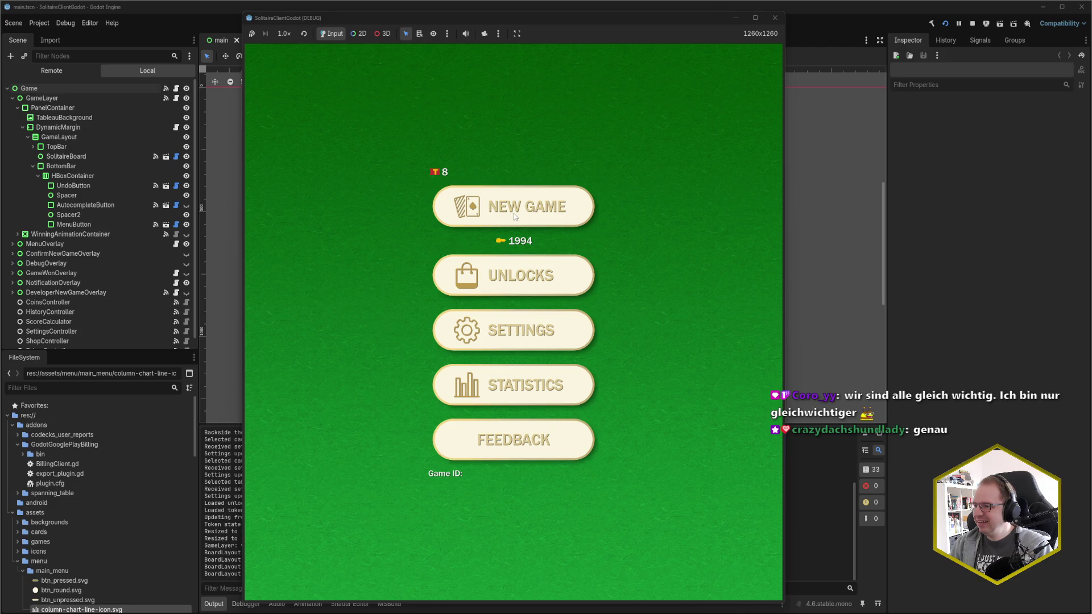
pyautogui.hotkey('ctrl', 'v')
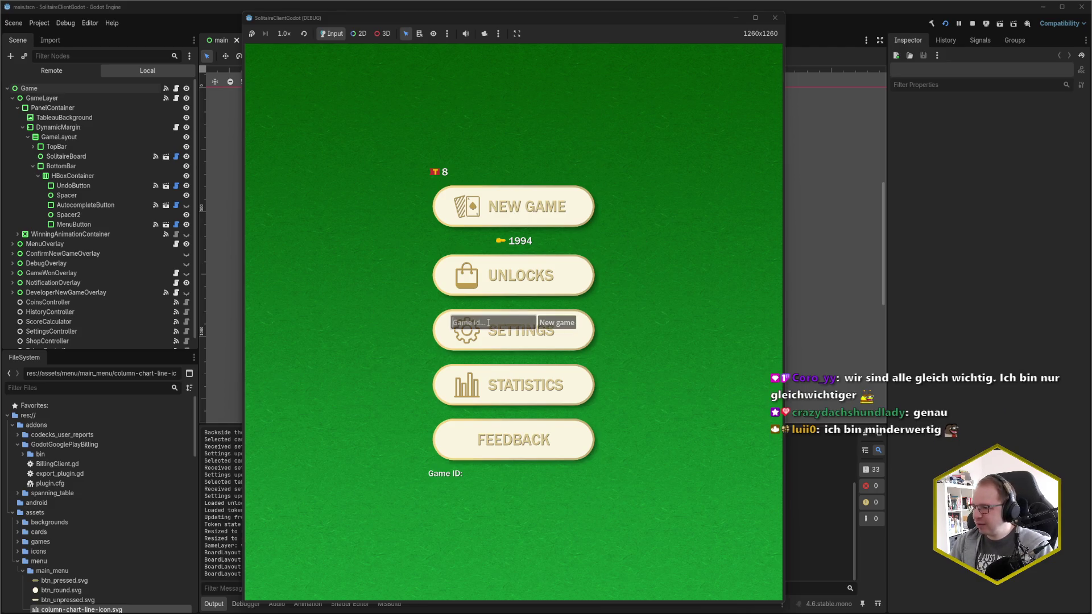
pyautogui.click(560, 324)
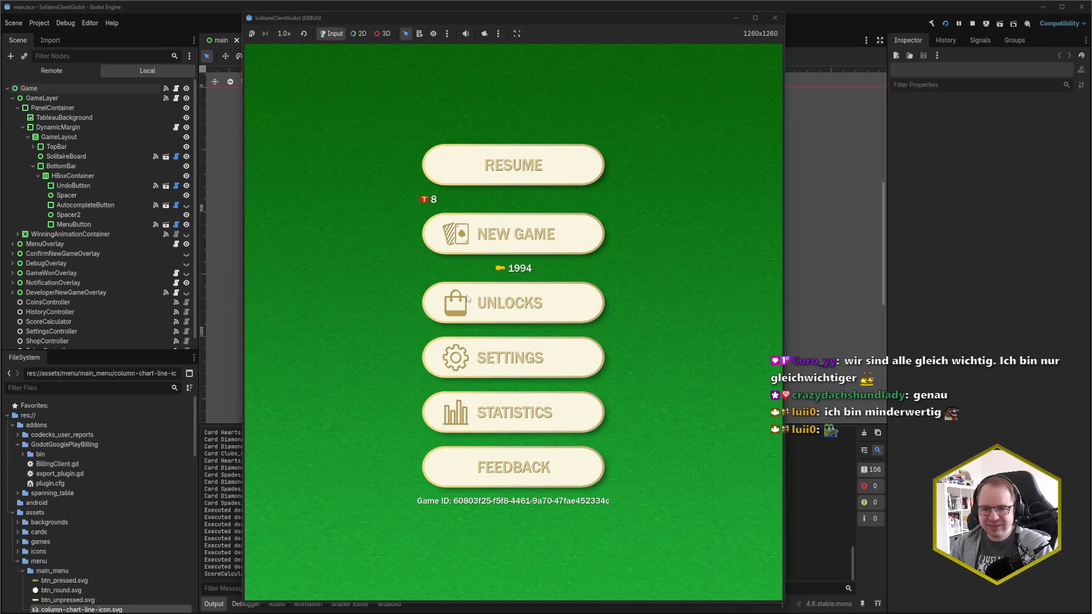
# Play tableau moves: 9♠ onto 10♦, 4♦ onto 5♠, 5♦ onto 6♠, A♥ to foundation, J♥ onto Q♠.
pyautogui.click(465, 179)
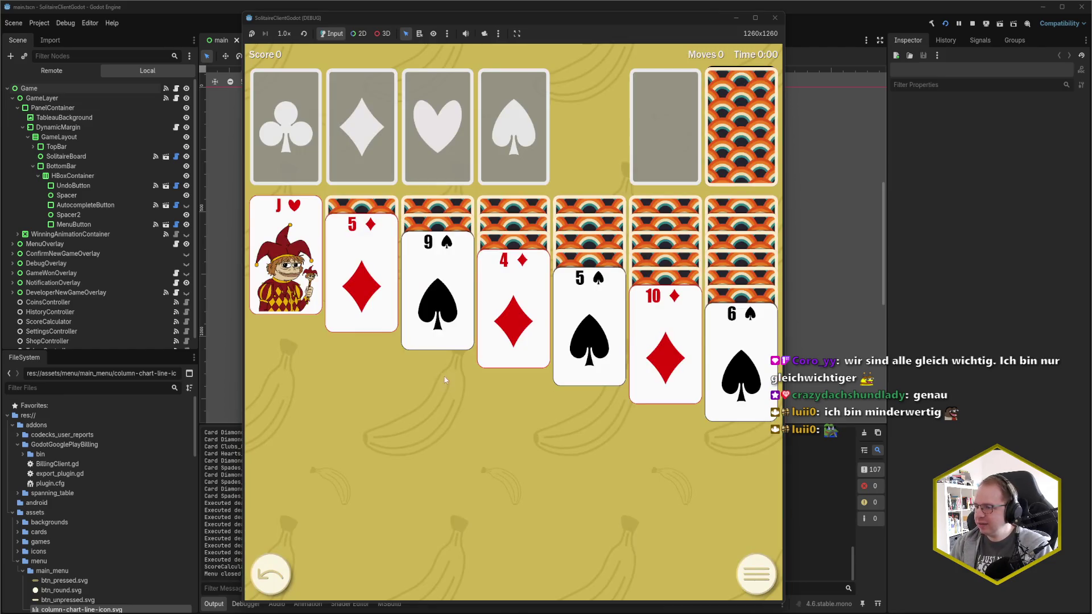
pyautogui.click(439, 309)
pyautogui.click(512, 307)
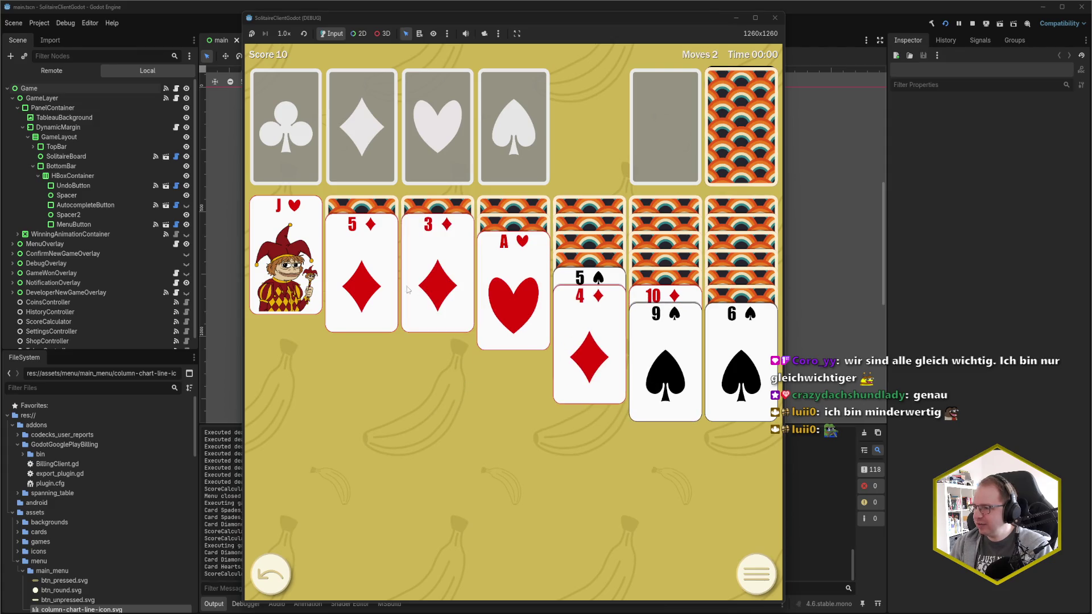
pyautogui.click(379, 285)
pyautogui.click(512, 285)
pyautogui.click(284, 261)
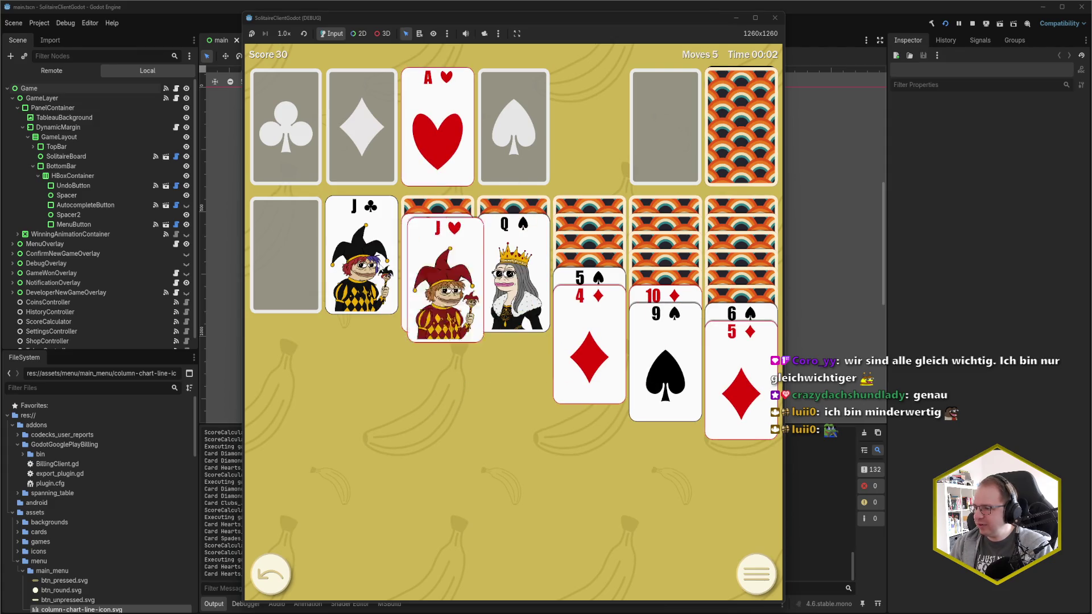
pyautogui.click(663, 292)
# Draw from the stock and build the diamonds foundation from A♦ up to 4♦.
pyautogui.click(716, 149)
pyautogui.click(716, 149)
pyautogui.click(665, 131)
pyautogui.click(716, 149)
pyautogui.click(665, 131)
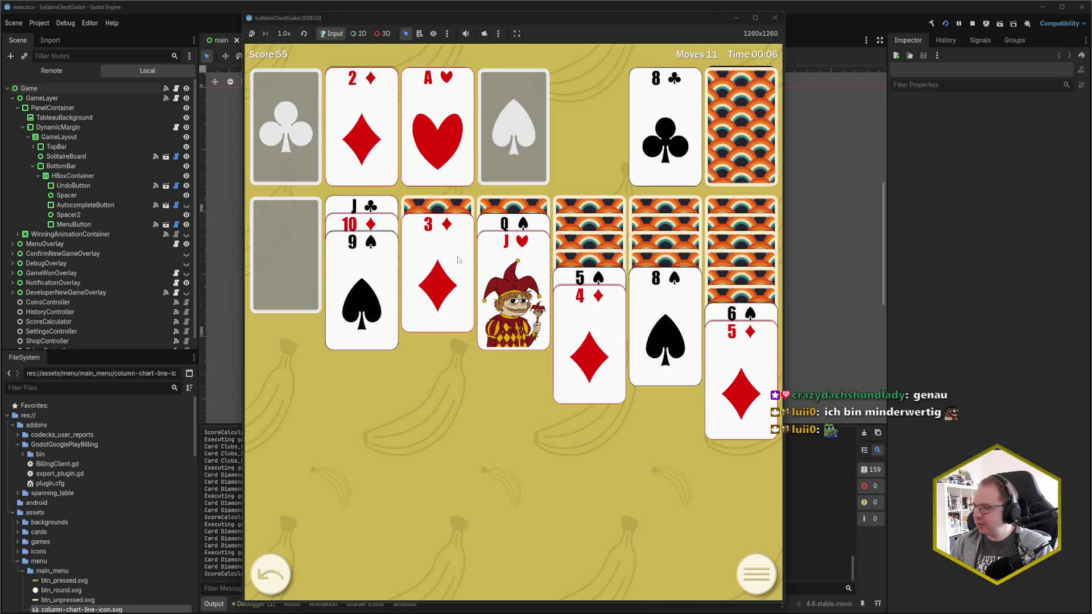
pyautogui.click(438, 273)
pyautogui.click(587, 348)
# Send 2♥ to its foundation, K♠ to the empty first column, and the J♣ stack onto Q♥.
pyautogui.click(731, 136)
pyautogui.click(666, 130)
pyautogui.click(730, 136)
pyautogui.click(731, 136)
pyautogui.click(665, 131)
pyautogui.click(665, 130)
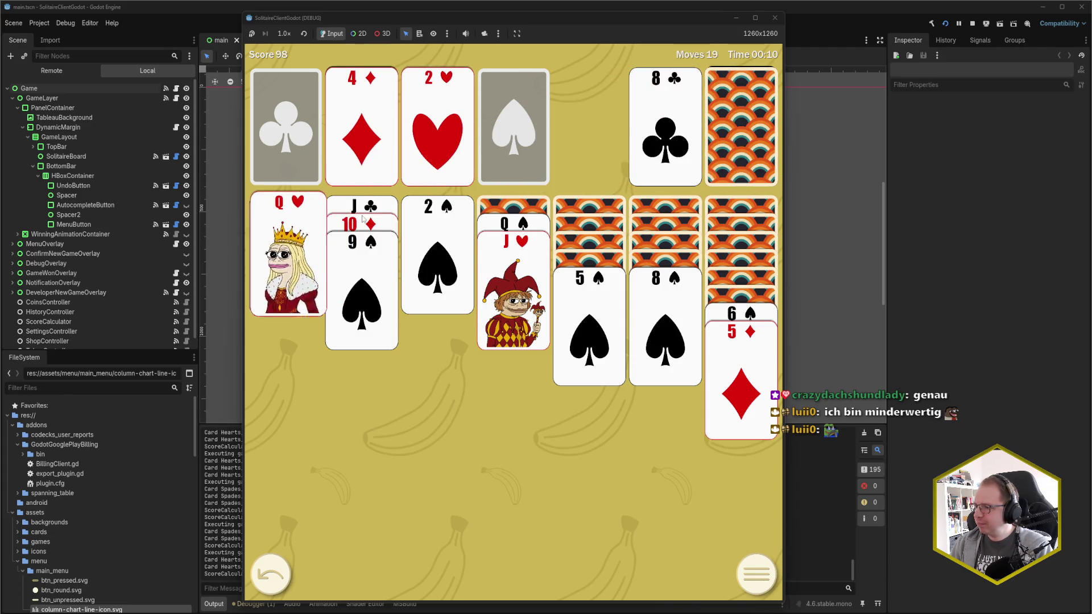
pyautogui.click(396, 208)
# Draw from the stock and move the 10♣ onto the J♥.
pyautogui.click(742, 135)
pyautogui.click(742, 135)
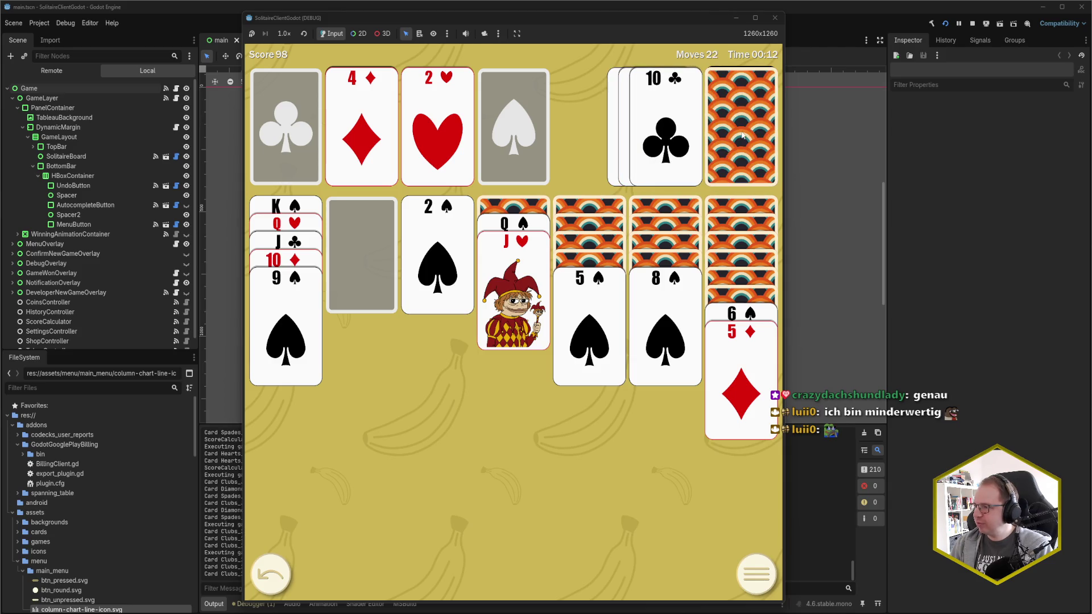
pyautogui.click(677, 138)
pyautogui.click(732, 133)
pyautogui.click(732, 134)
pyautogui.click(732, 134)
# Put the K♥ (not the K♣) into the empty second column and move 8♦ onto 9♠.
pyautogui.click(731, 134)
pyautogui.click(666, 131)
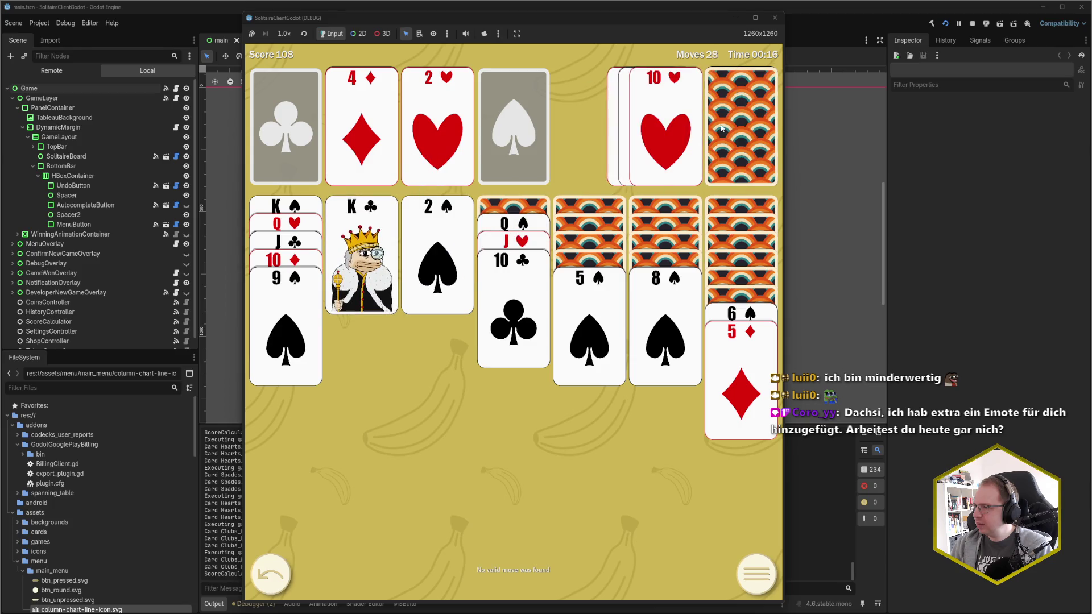
pyautogui.hotkey('ctrl', 'z')
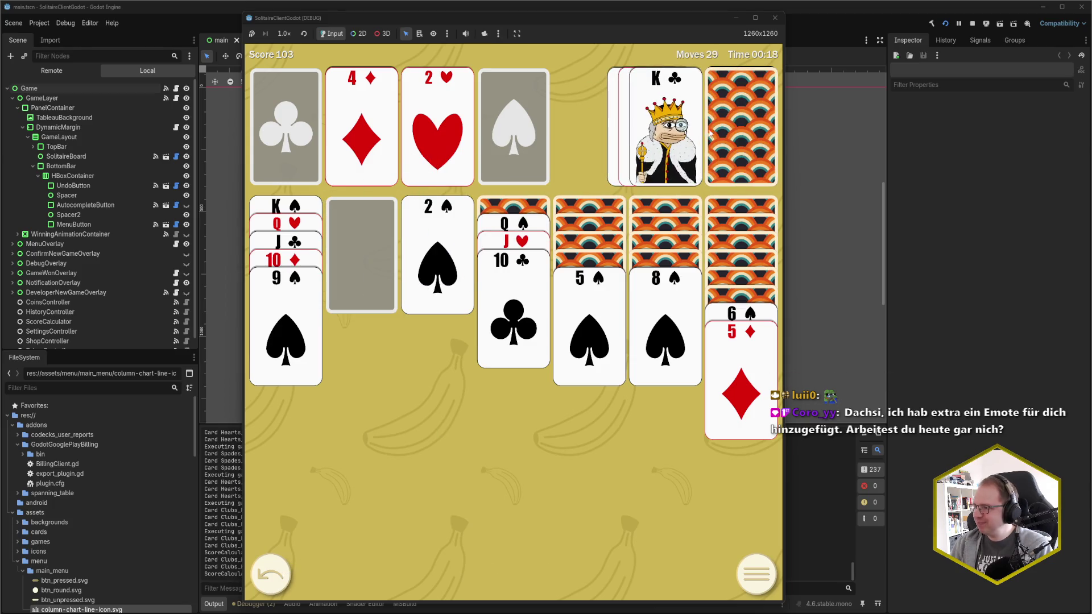
pyautogui.click(694, 122)
pyautogui.click(733, 124)
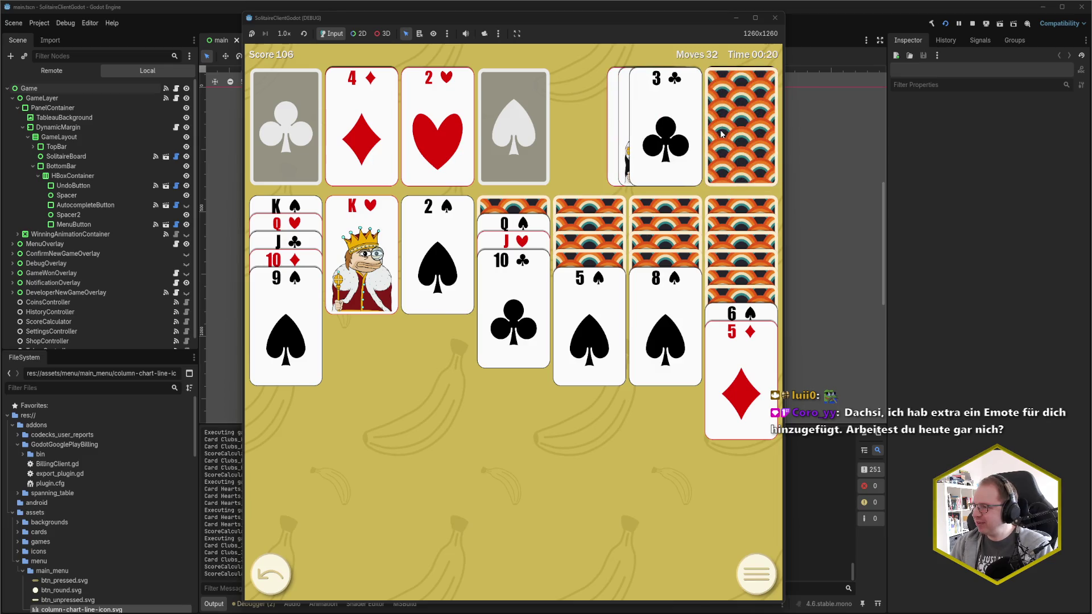
pyautogui.click(722, 134)
pyautogui.click(721, 133)
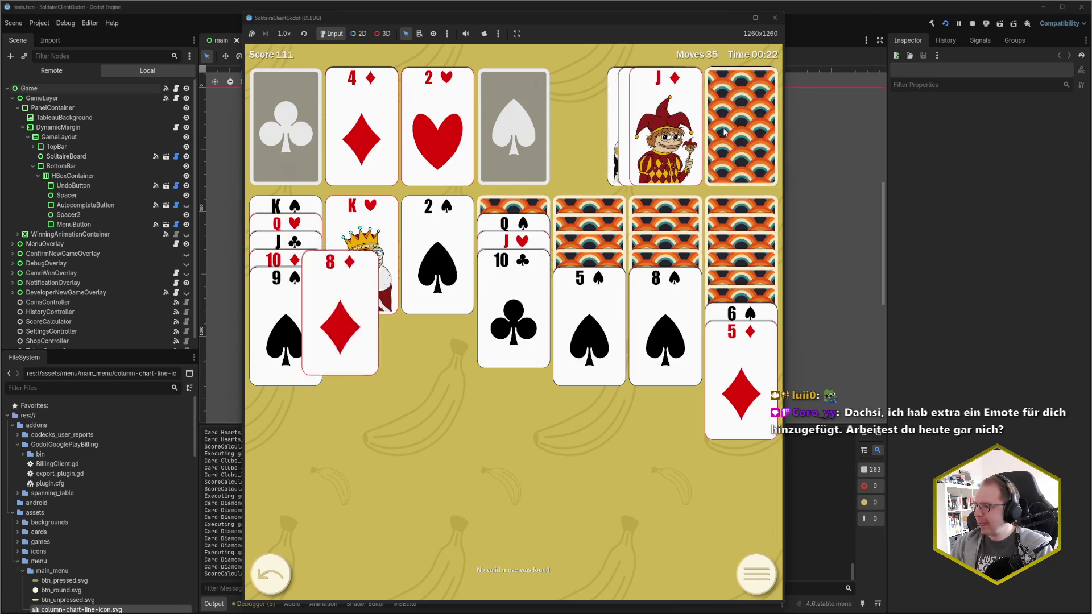
# Move the Q♠-J♥-10♣ stack onto K♥, 7♦ onto 8♠, 6♠-5♦ onto 7♦, then undo five moves.
pyautogui.click(722, 132)
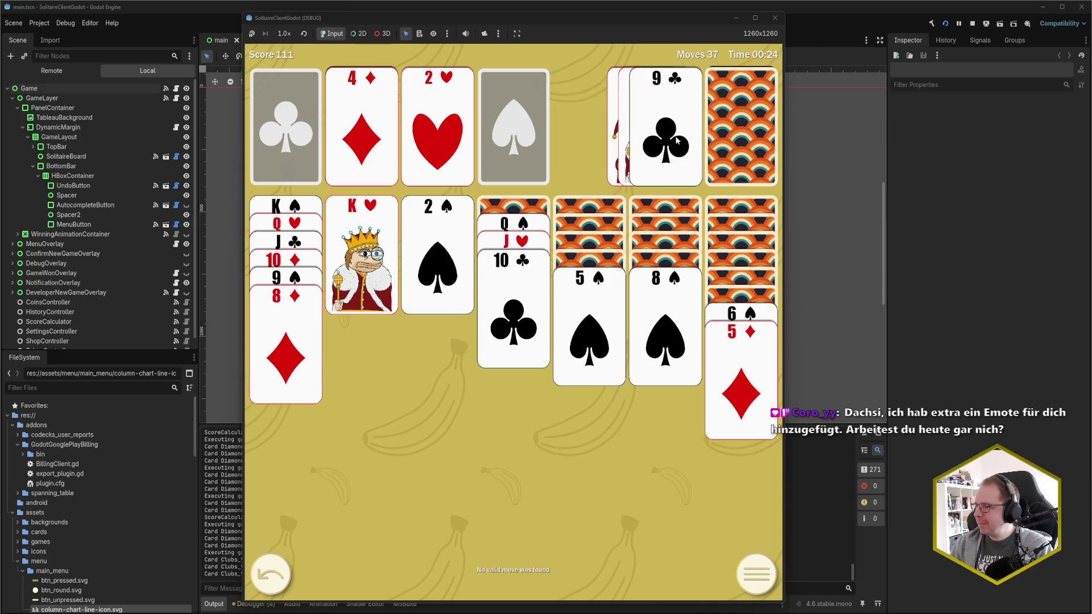
pyautogui.click(718, 130)
pyautogui.click(716, 129)
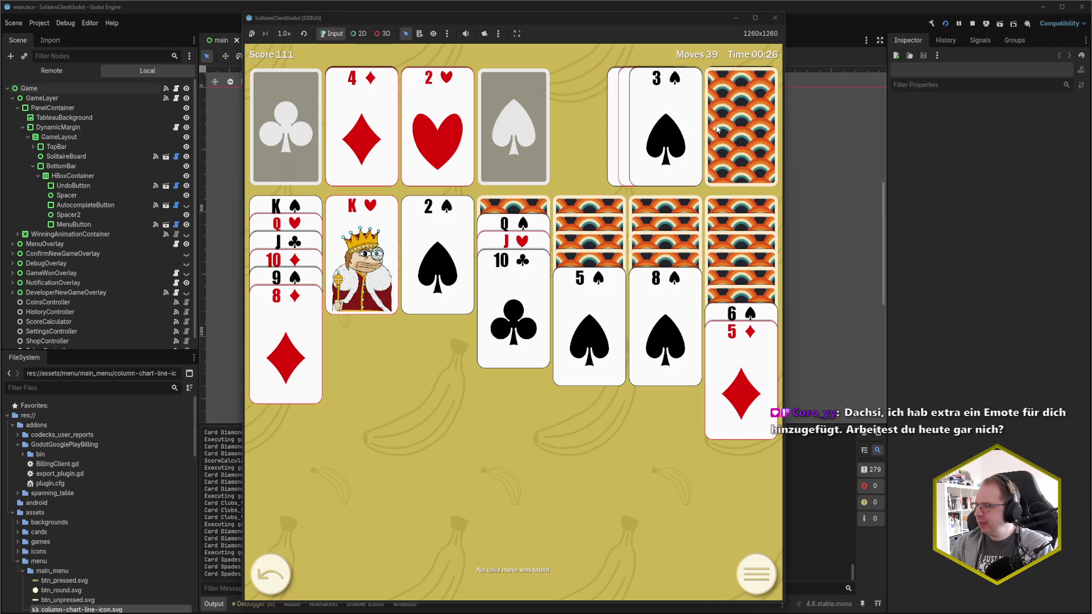
pyautogui.click(499, 226)
pyautogui.click(515, 243)
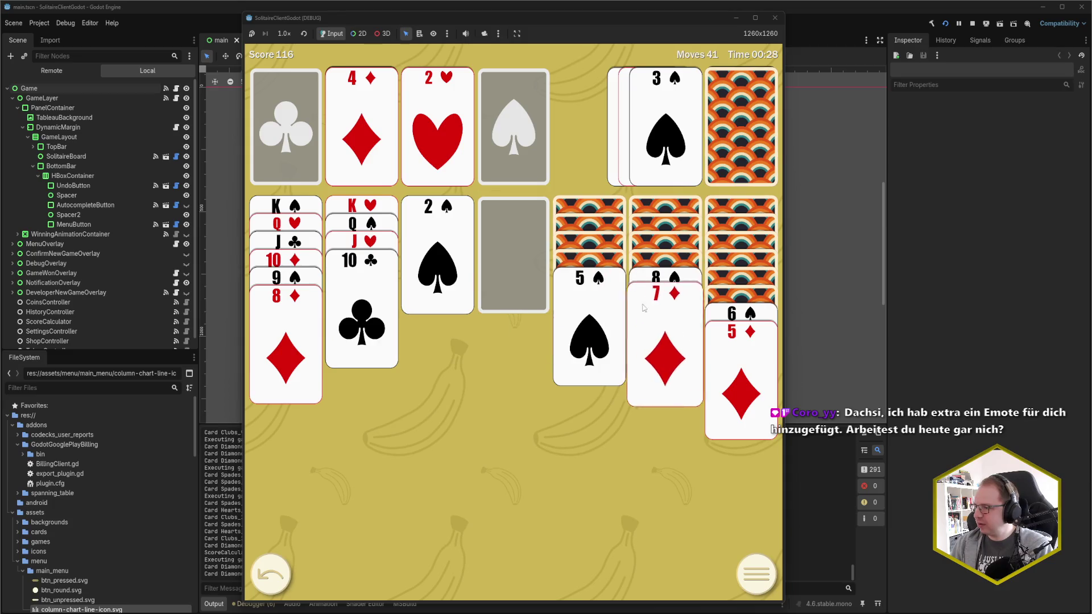
pyautogui.click(729, 314)
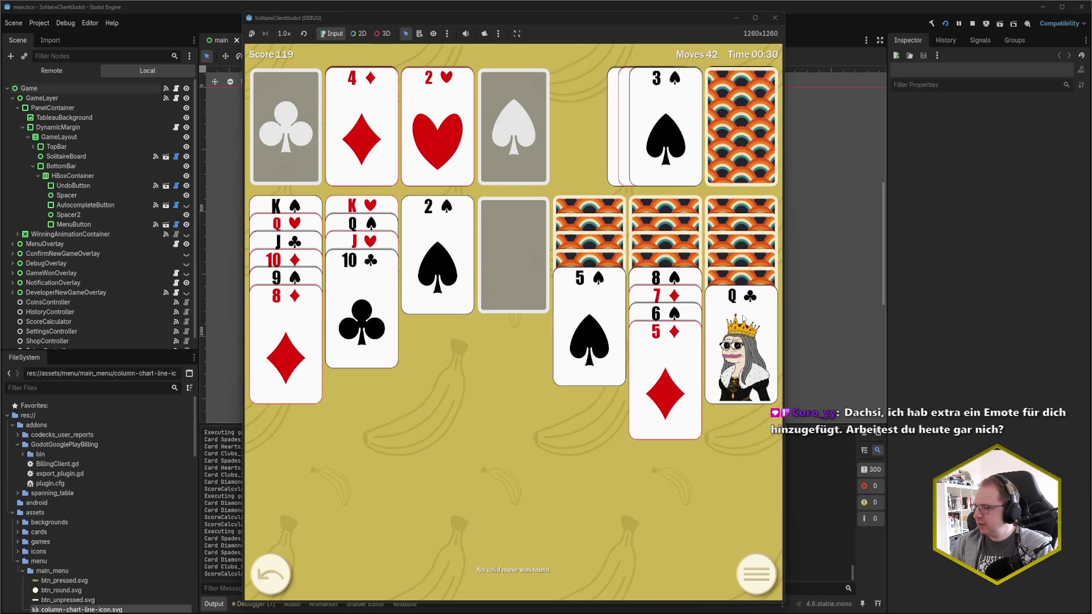
pyautogui.click(285, 579)
pyautogui.click(284, 579)
pyautogui.click(284, 579)
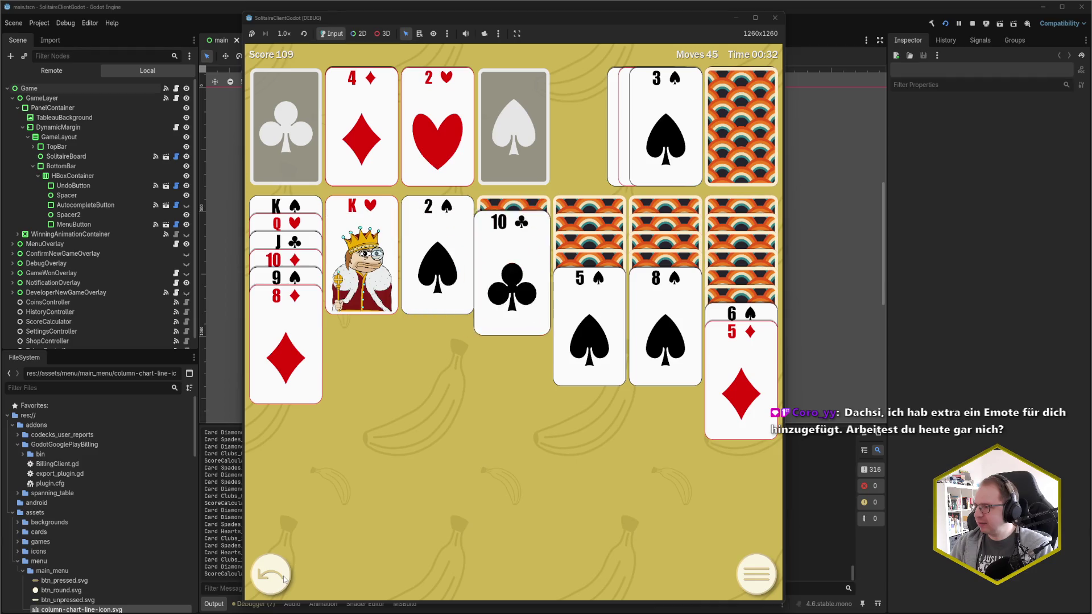
pyautogui.click(284, 579)
pyautogui.click(284, 579)
pyautogui.click(284, 579)
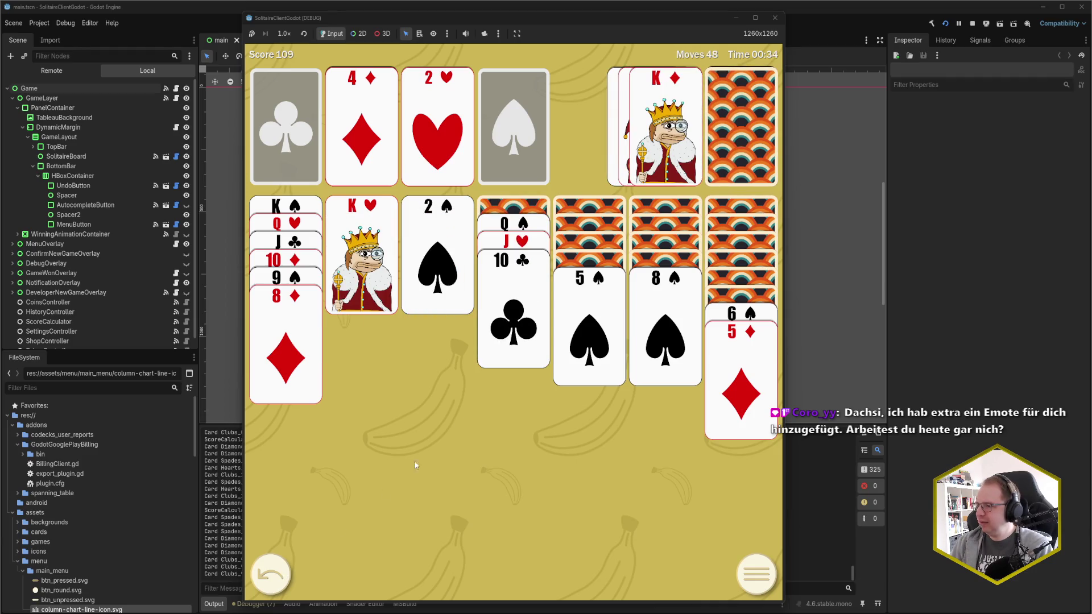
# Redo the Q♠ stack, 7♦ and 6♠-5♦ moves, then take back a stock draw.
pyautogui.click(534, 226)
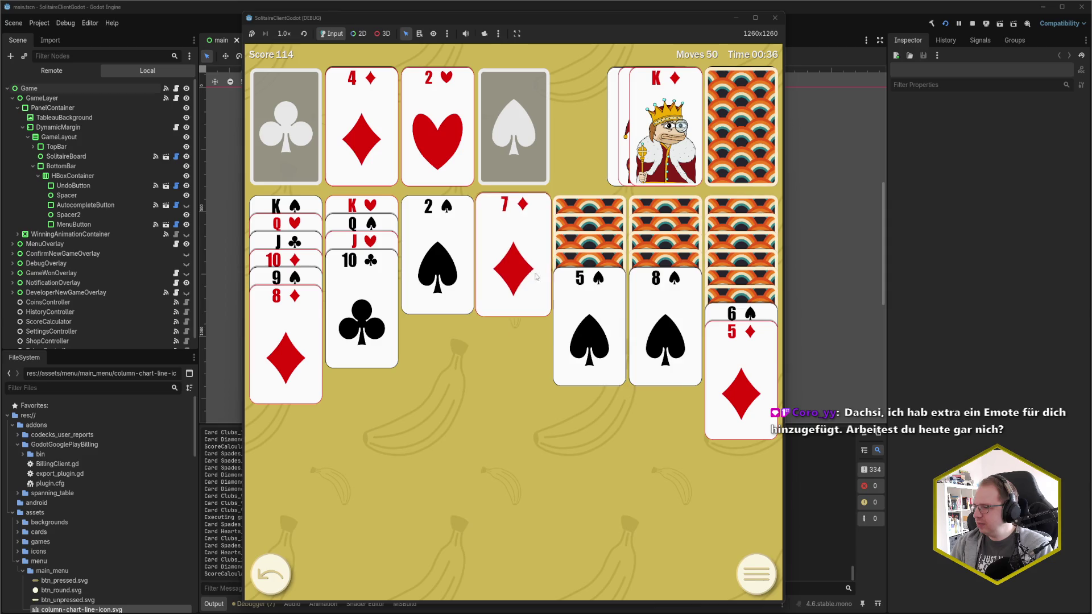
pyautogui.click(513, 245)
pyautogui.click(718, 311)
pyautogui.click(734, 128)
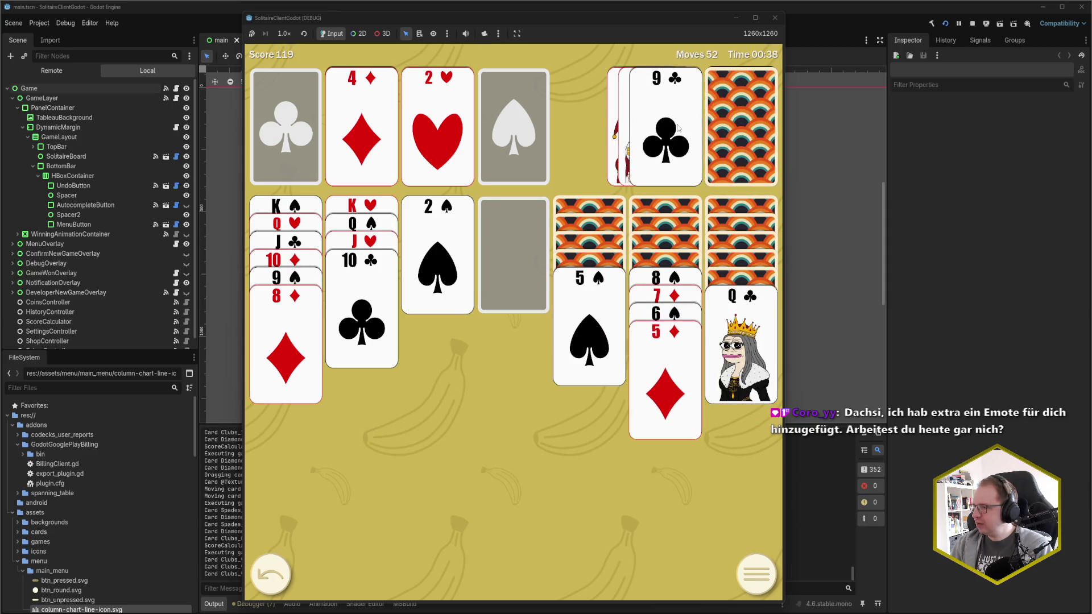
pyautogui.click(277, 580)
pyautogui.click(663, 131)
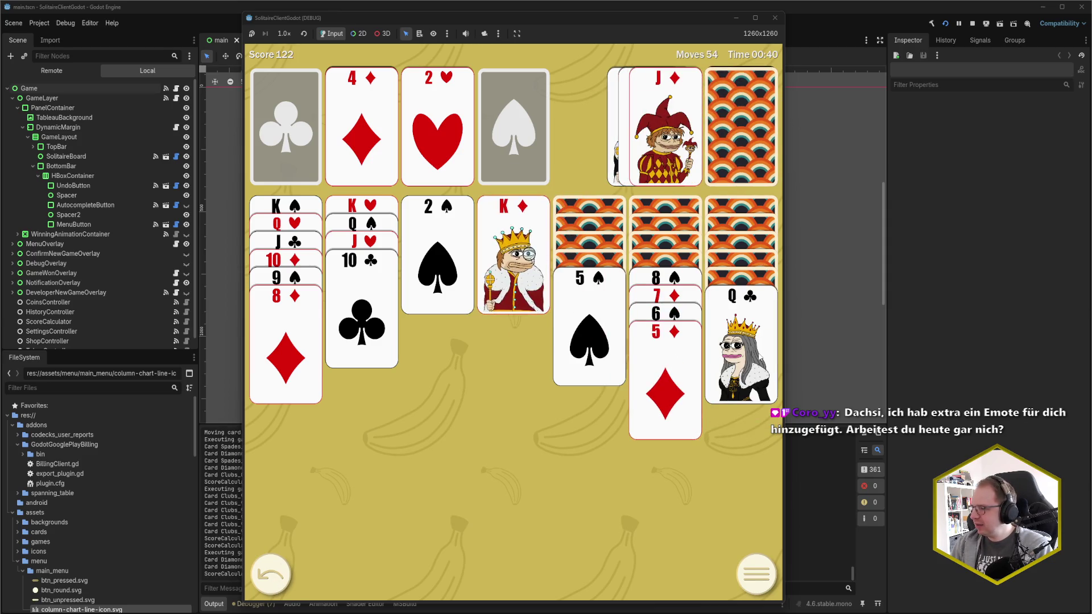
# Place K♦ in the empty column, send A♠ and 2♠ to foundation, and consolidate the runs onto 10♣.
pyautogui.click(751, 339)
pyautogui.click(750, 339)
pyautogui.click(465, 264)
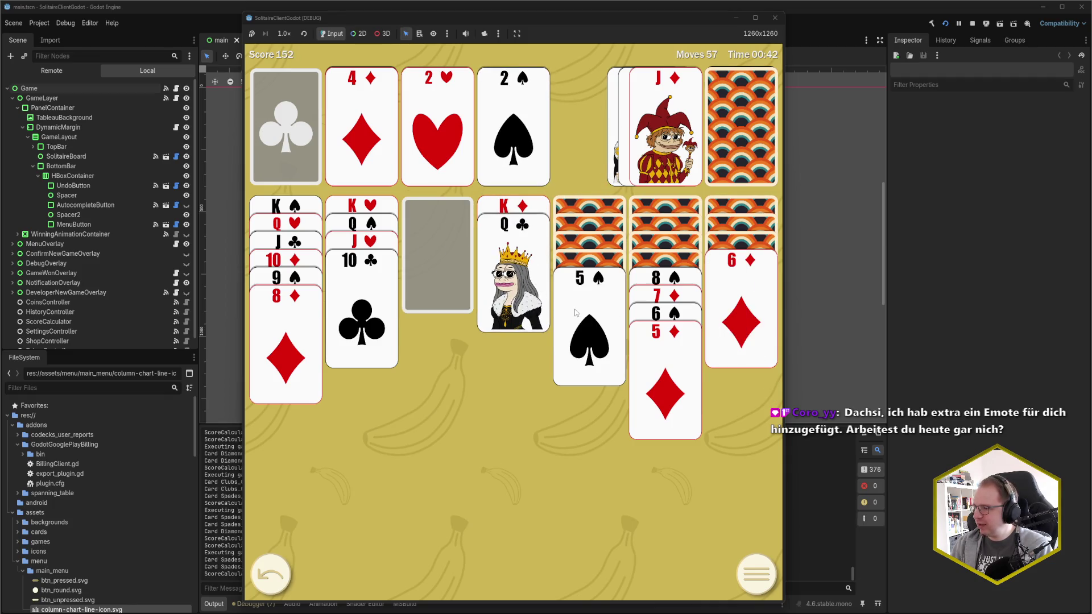
pyautogui.click(597, 306)
pyautogui.click(657, 282)
pyautogui.click(588, 262)
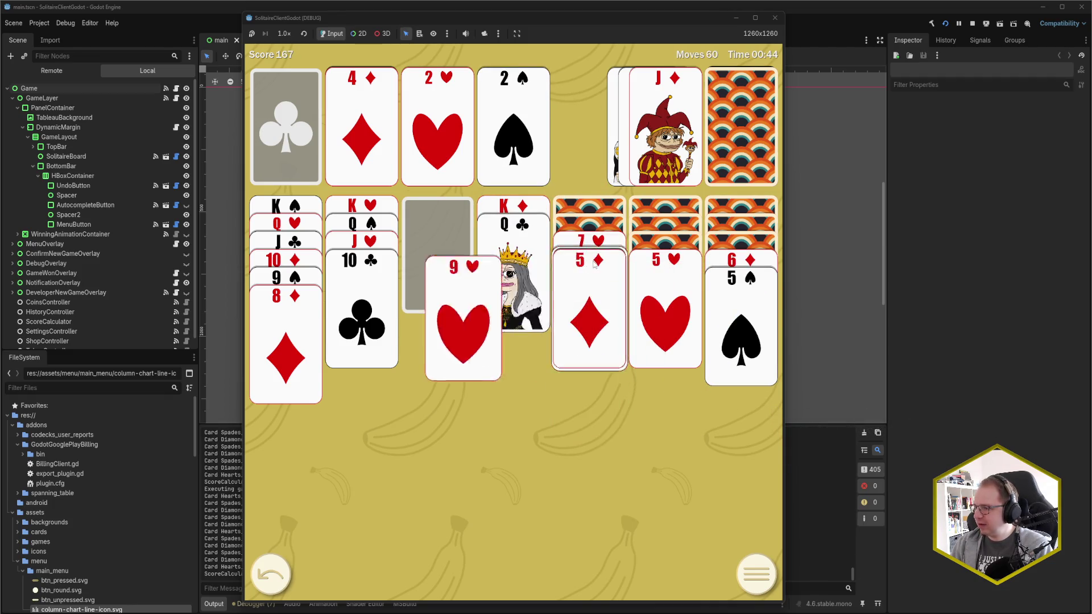
# Draw cards, send 3♠ and 3♥ to foundations, move 7♠ onto 8♦ and 6♦-5♠ onto 7♠.
pyautogui.click(708, 164)
pyautogui.click(708, 164)
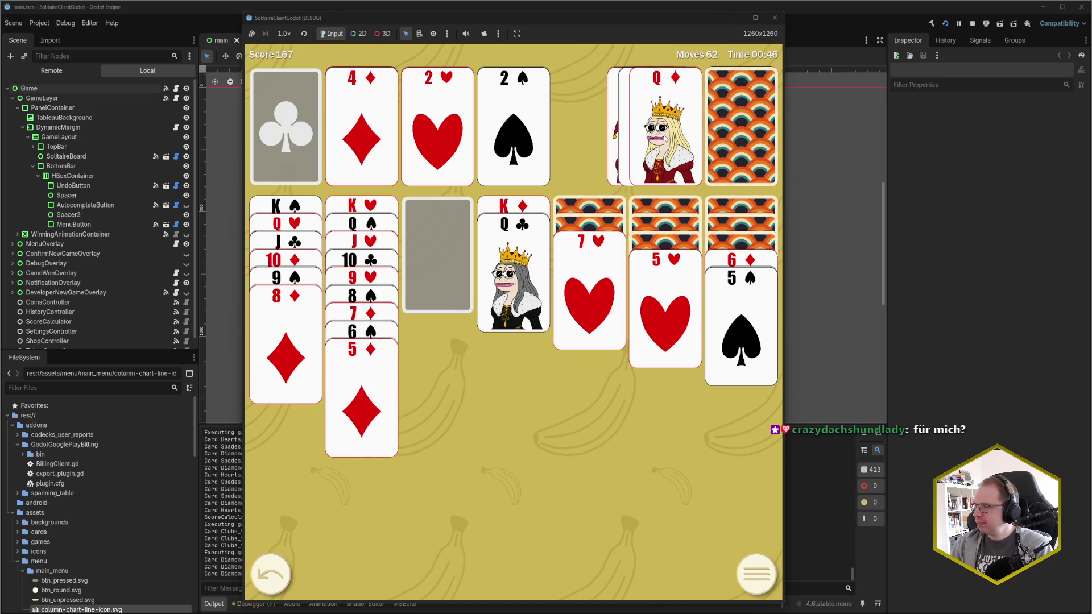
pyautogui.click(708, 164)
pyautogui.click(678, 135)
pyautogui.click(678, 134)
pyautogui.click(684, 139)
pyautogui.click(684, 139)
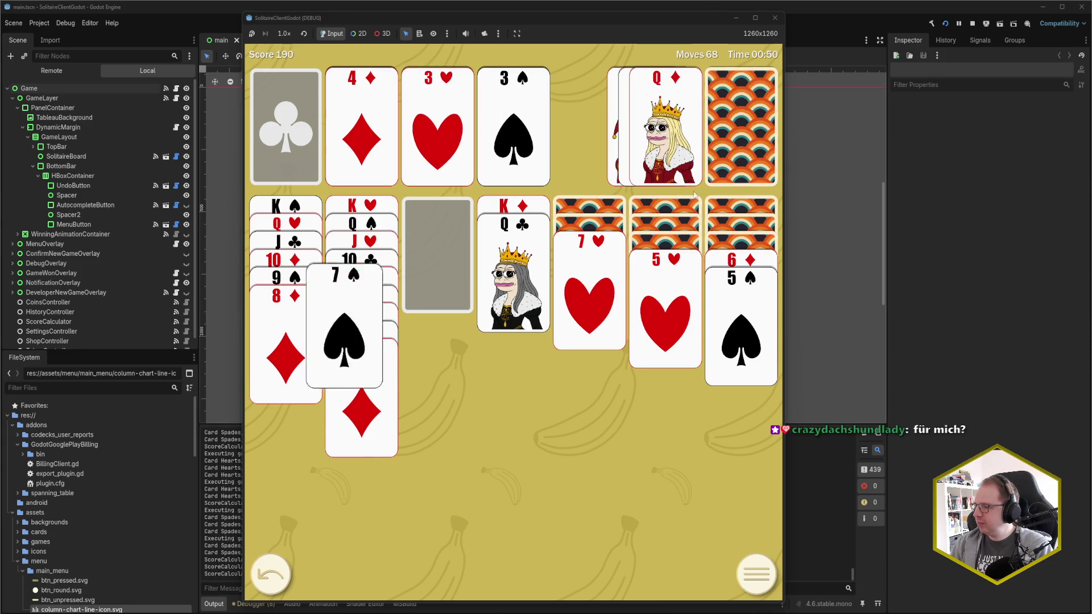
pyautogui.click(751, 268)
# Build runs: 6♣ onto 7♥, 5♥ onto 6♣, 4♣ onto 5♦, 8♣ onto 9♦, 9♦ stack onto 10♠.
pyautogui.click(723, 158)
pyautogui.click(724, 158)
pyautogui.click(655, 292)
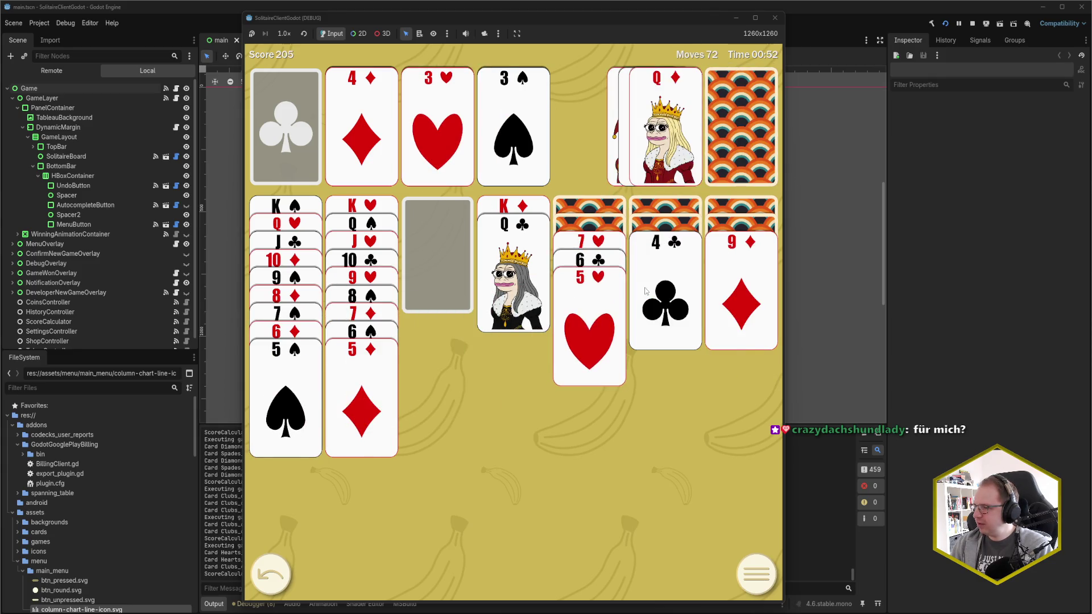
pyautogui.click(663, 259)
pyautogui.click(723, 125)
pyautogui.click(723, 125)
pyautogui.click(670, 151)
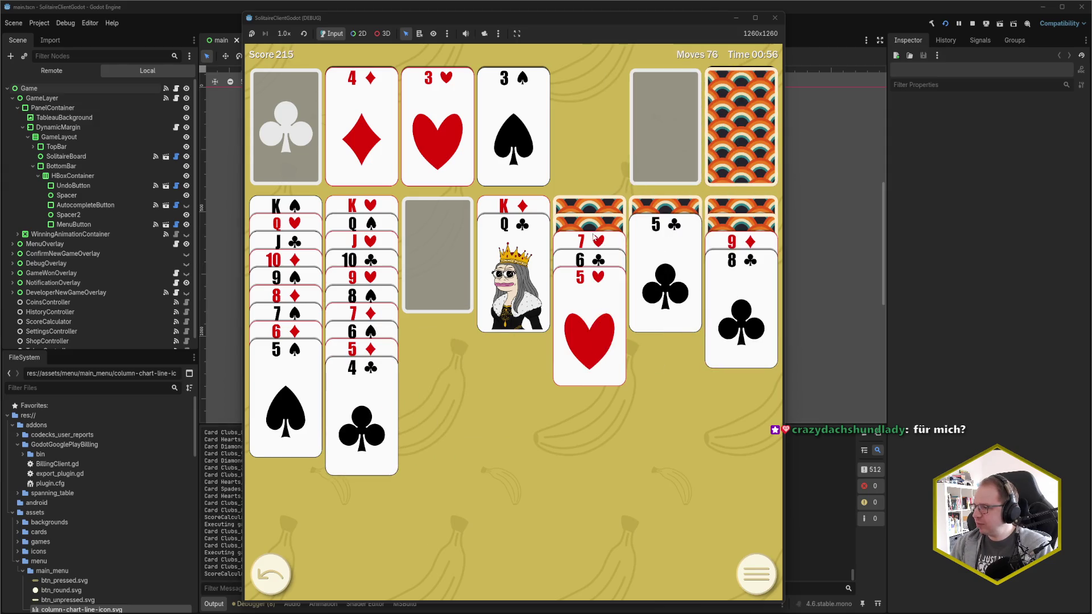
pyautogui.click(589, 242)
pyautogui.click(739, 241)
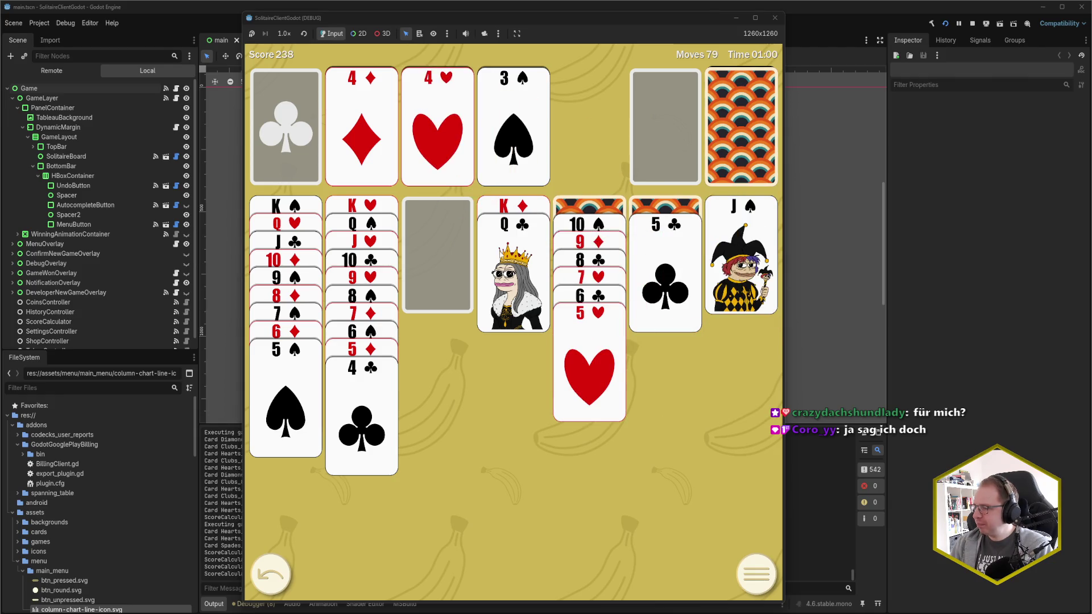
# Deal through the stock, move J♦ onto Q♣ and the 10♠-5♥ run onto it, send A♣ to foundation.
pyautogui.click(742, 131)
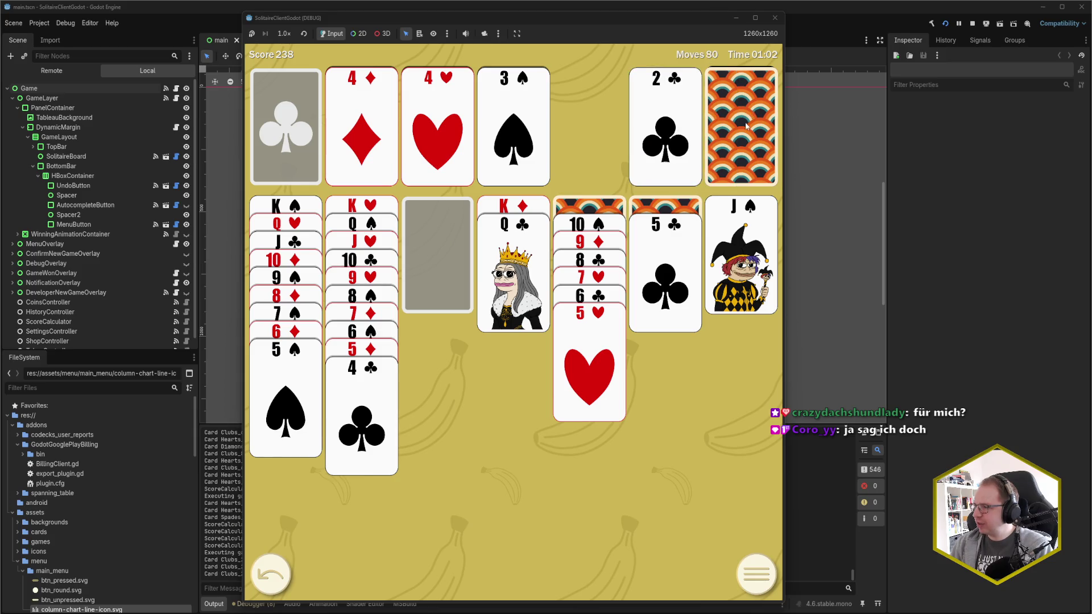
pyautogui.click(742, 131)
pyautogui.click(742, 132)
pyautogui.click(742, 131)
pyautogui.click(742, 130)
pyautogui.click(743, 131)
pyautogui.click(743, 130)
pyautogui.click(695, 139)
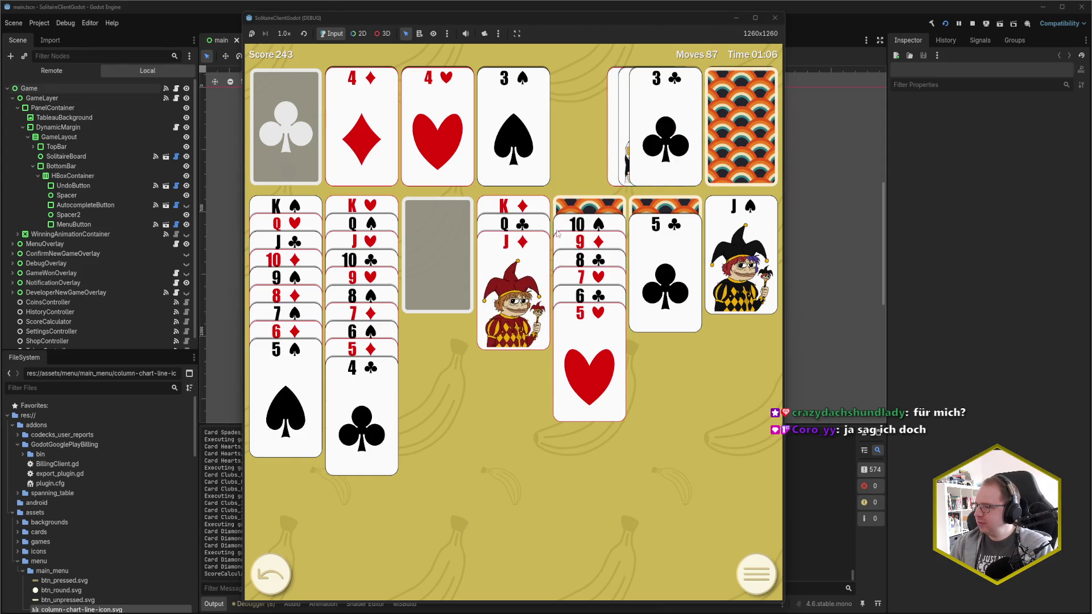
pyautogui.click(591, 226)
pyautogui.click(596, 263)
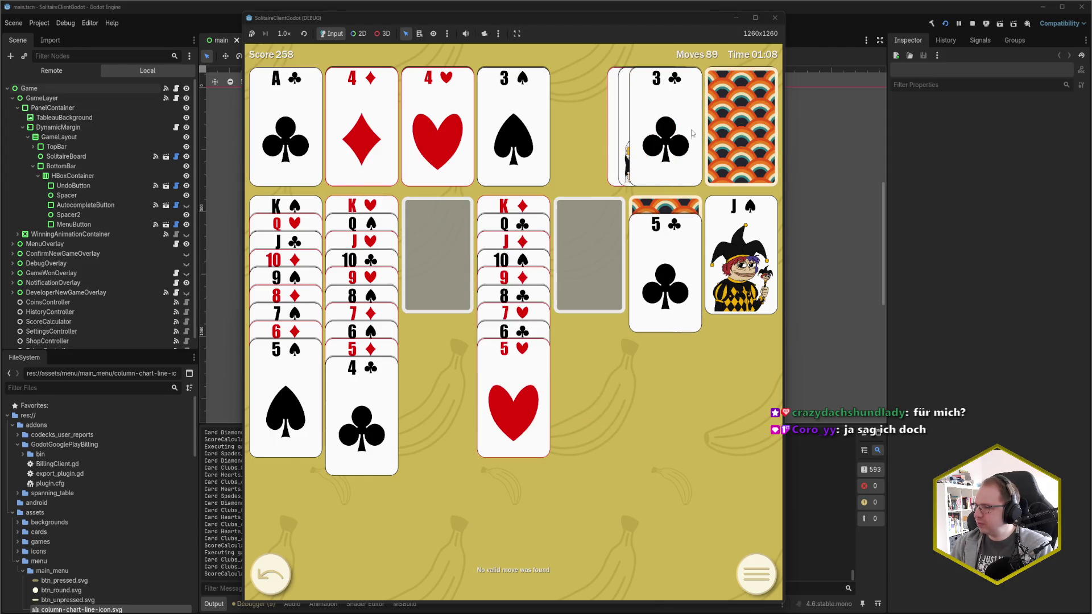
# Send 2♣, 4♠ and 5♠ to foundations, move 5♣ onto 6♦, then start Autocomplete.
pyautogui.click(724, 122)
pyautogui.click(724, 122)
pyautogui.click(723, 123)
pyautogui.click(723, 125)
pyautogui.click(660, 133)
pyautogui.click(738, 135)
pyautogui.click(738, 135)
pyautogui.click(678, 138)
pyautogui.click(286, 398)
pyautogui.click(665, 267)
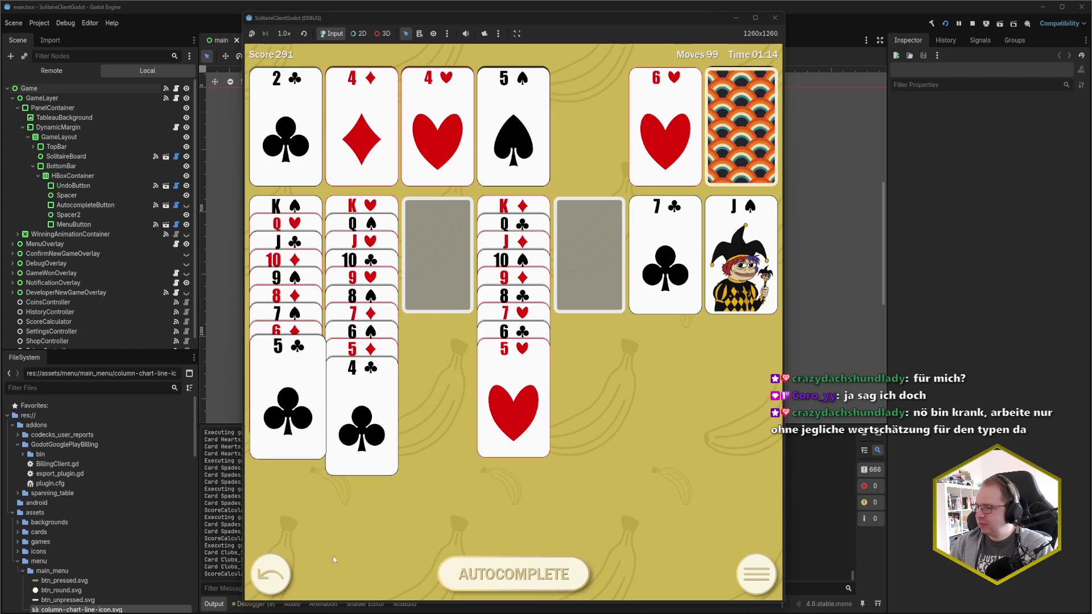
pyautogui.click(477, 581)
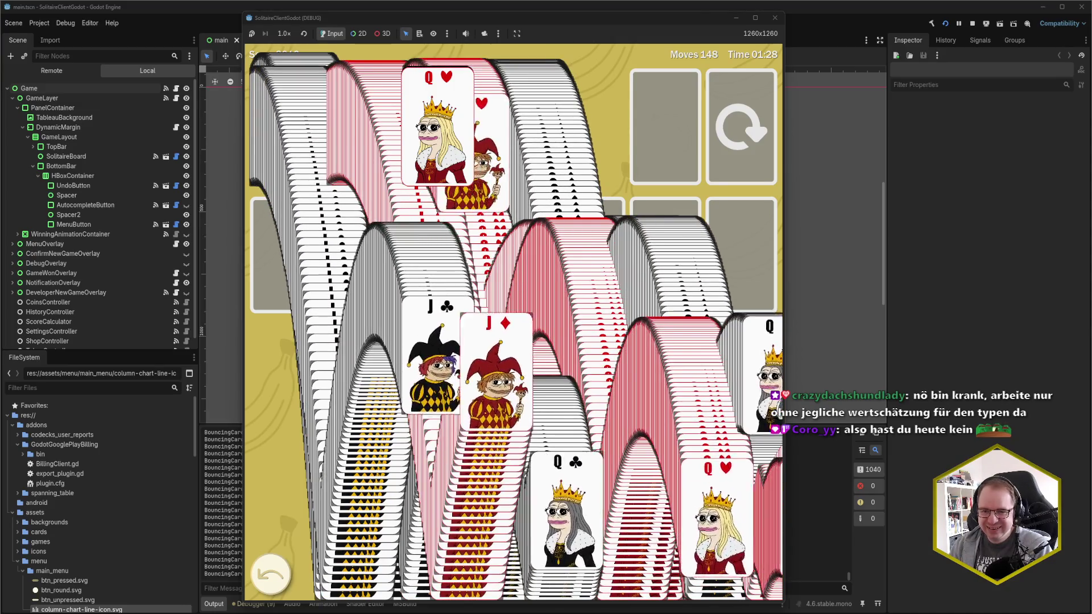
# Skip the win celebration to the results screen and close the running game window.
pyautogui.click(534, 342)
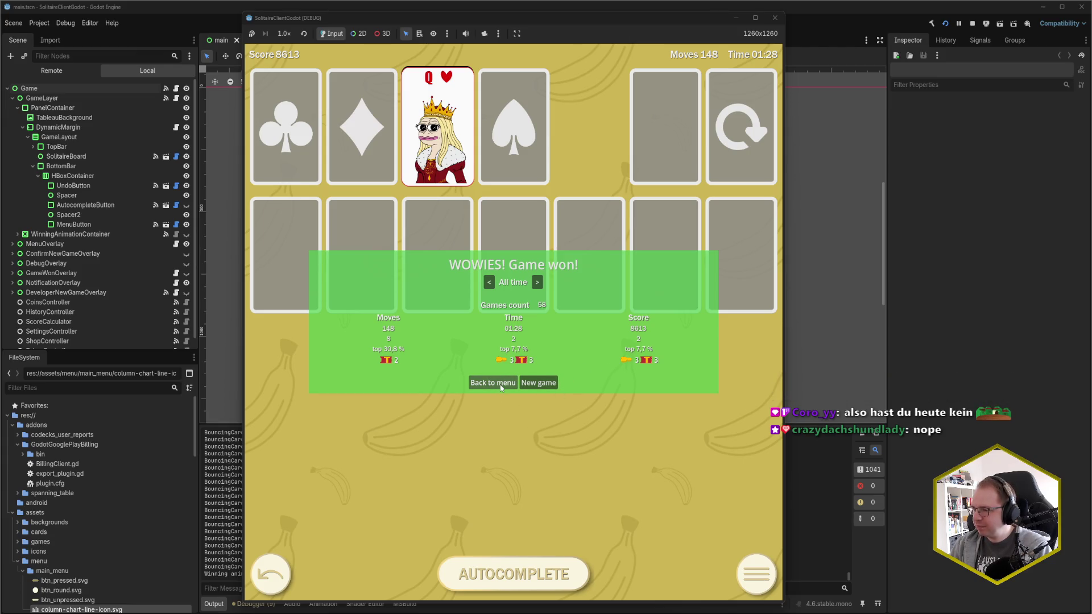
pyautogui.click(774, 17)
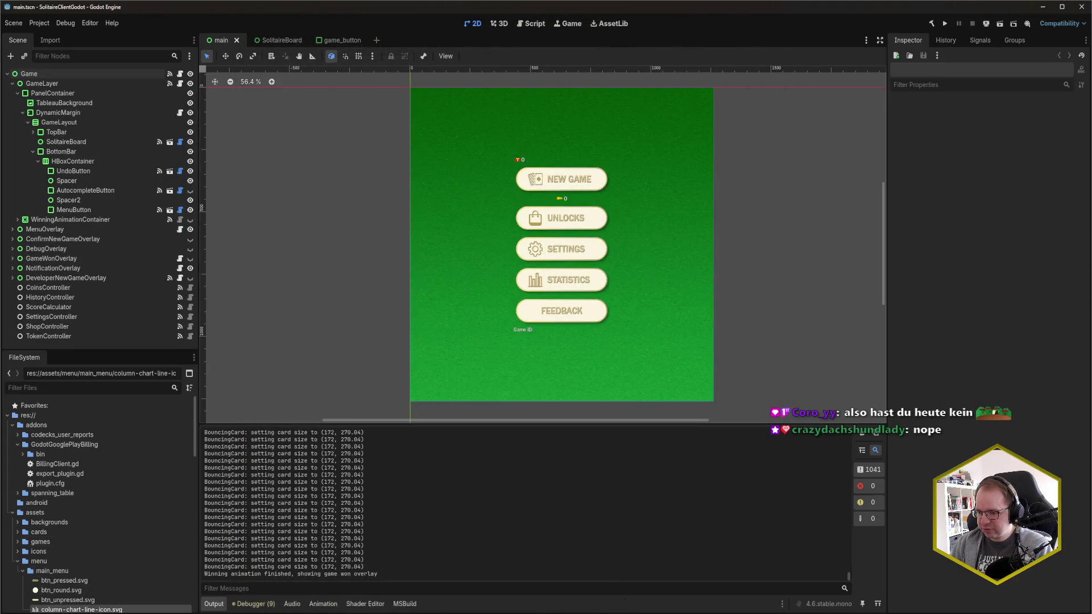
# In Rider, open solitaire_draw1.json from recent files and bring up the pending commit changes.
pyautogui.click(15, 592)
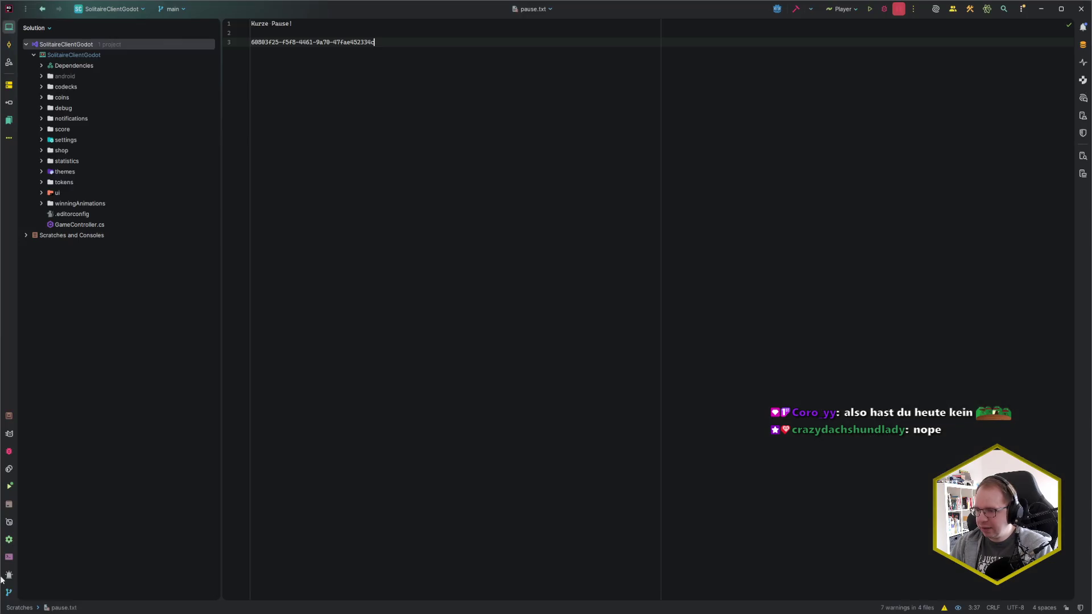
pyautogui.hotkey('ctrl', 'e')
pyautogui.press('Return')
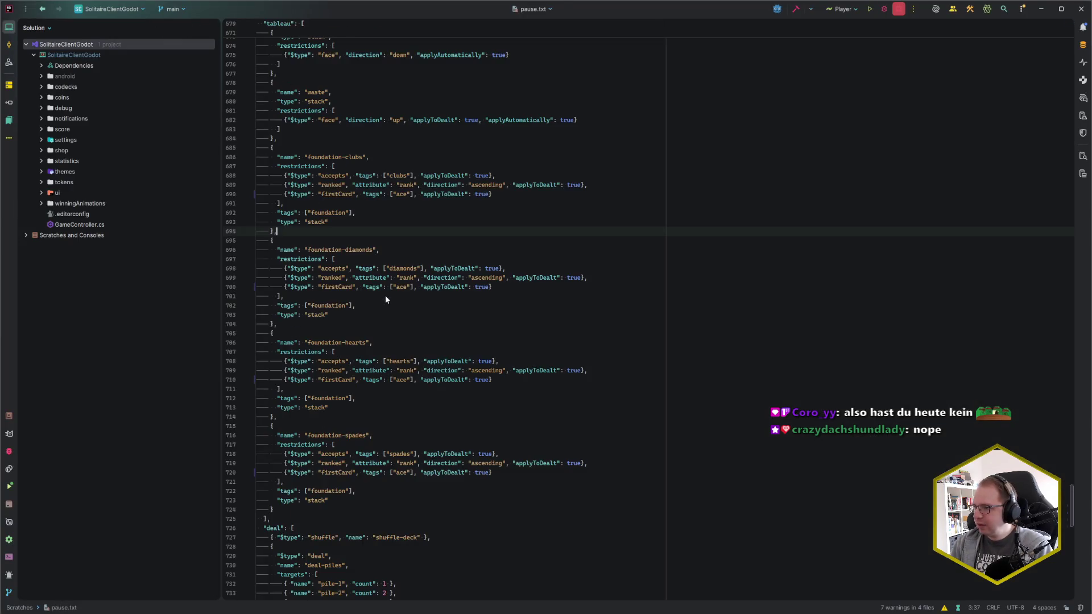
pyautogui.hotkey('ctrl', 'k')
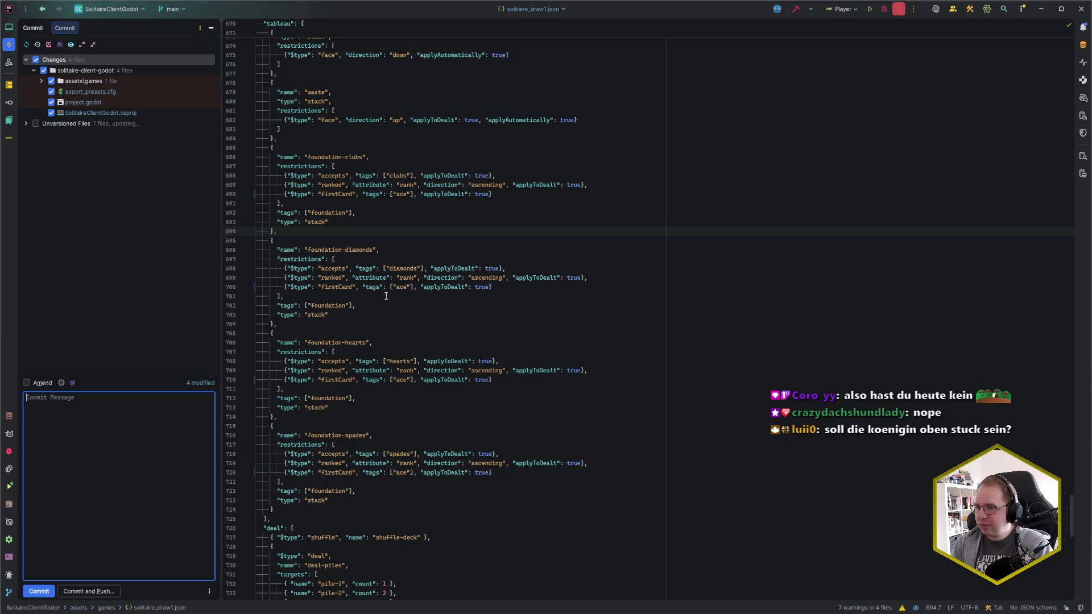
# Review the diffs of SolitaireClientGodot.csproj, project.godot, export_presets.cfg and solitaire_draw1.json.
pyautogui.click(26, 123)
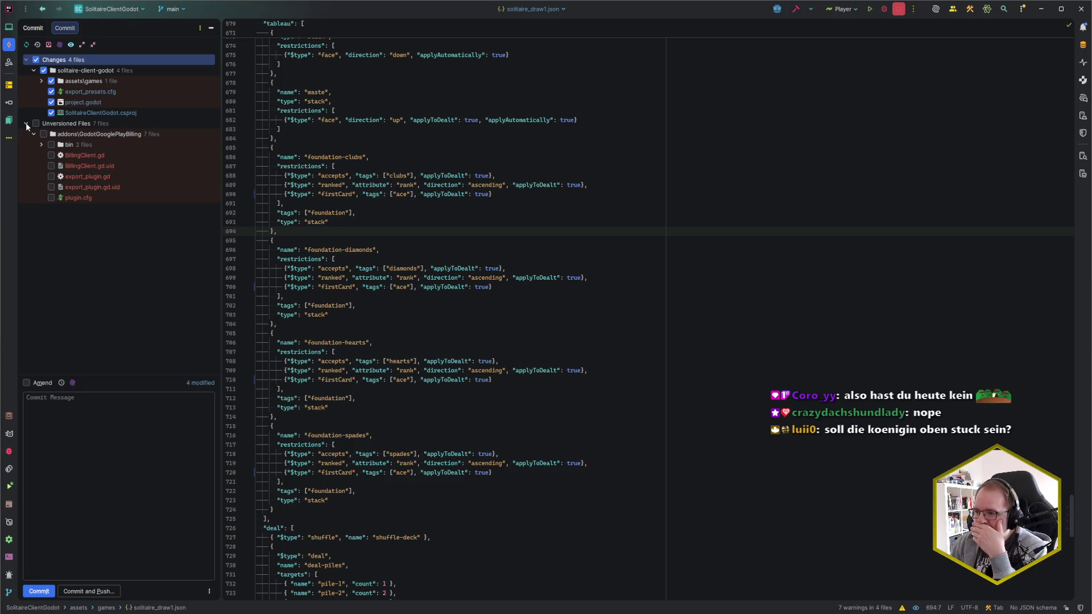
pyautogui.doubleClick(95, 111)
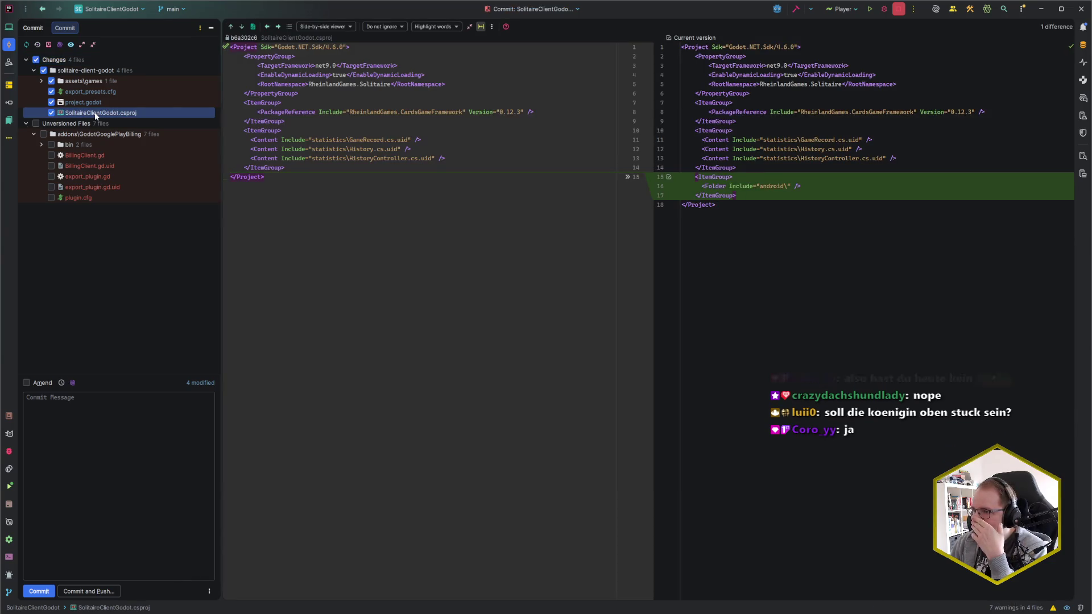
pyautogui.click(96, 104)
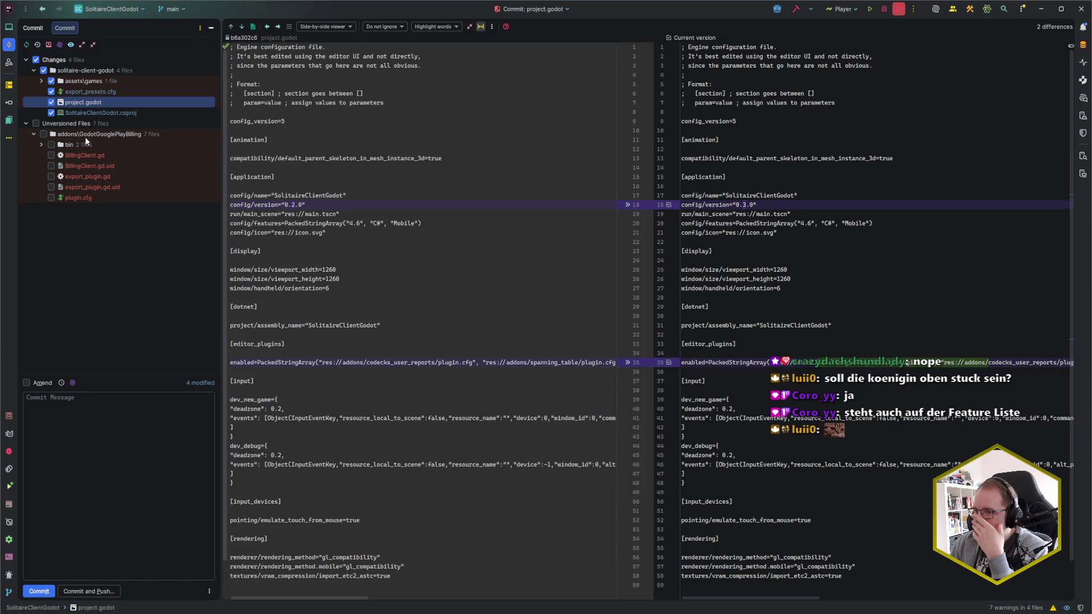
pyautogui.click(87, 91)
pyautogui.click(74, 82)
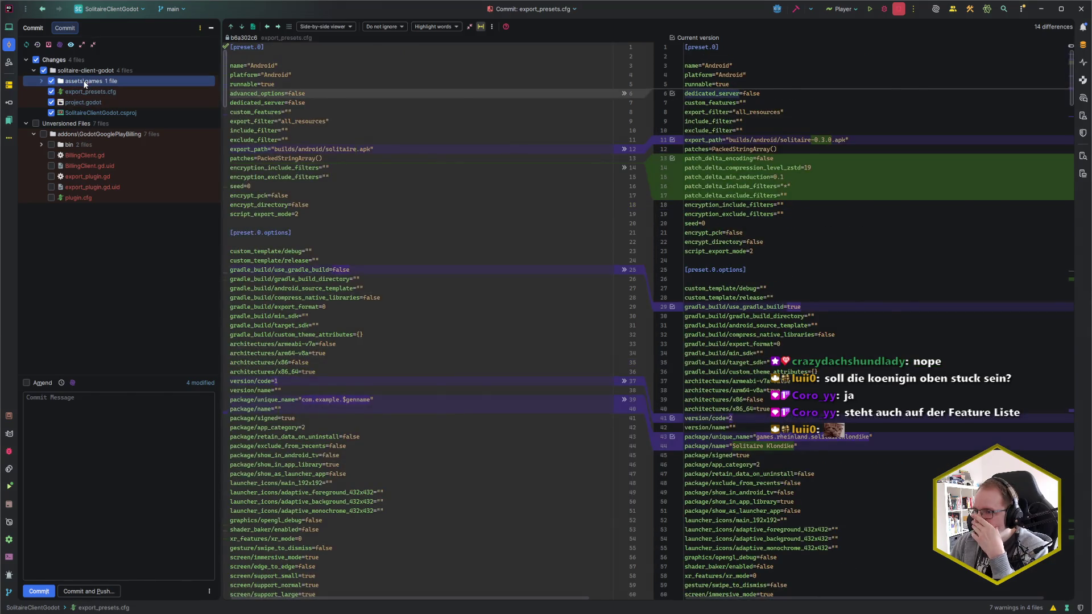
pyautogui.click(40, 81)
pyautogui.click(40, 82)
pyautogui.click(41, 81)
pyautogui.click(102, 91)
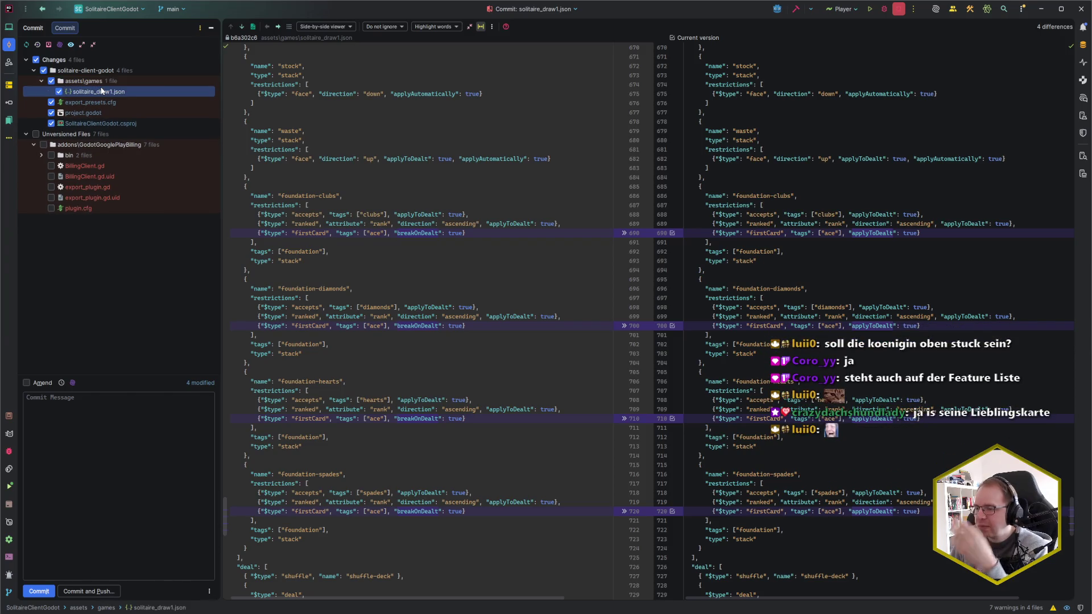
# Uncheck solitaire_draw1.json, move the billing addon folder into Changes, and re-check the diffs.
pyautogui.click(59, 91)
pyautogui.moveTo(86, 145); pyautogui.dragTo(106, 104)
pyautogui.click(102, 112)
pyautogui.click(97, 122)
pyautogui.click(97, 134)
pyautogui.click(95, 123)
pyautogui.click(94, 113)
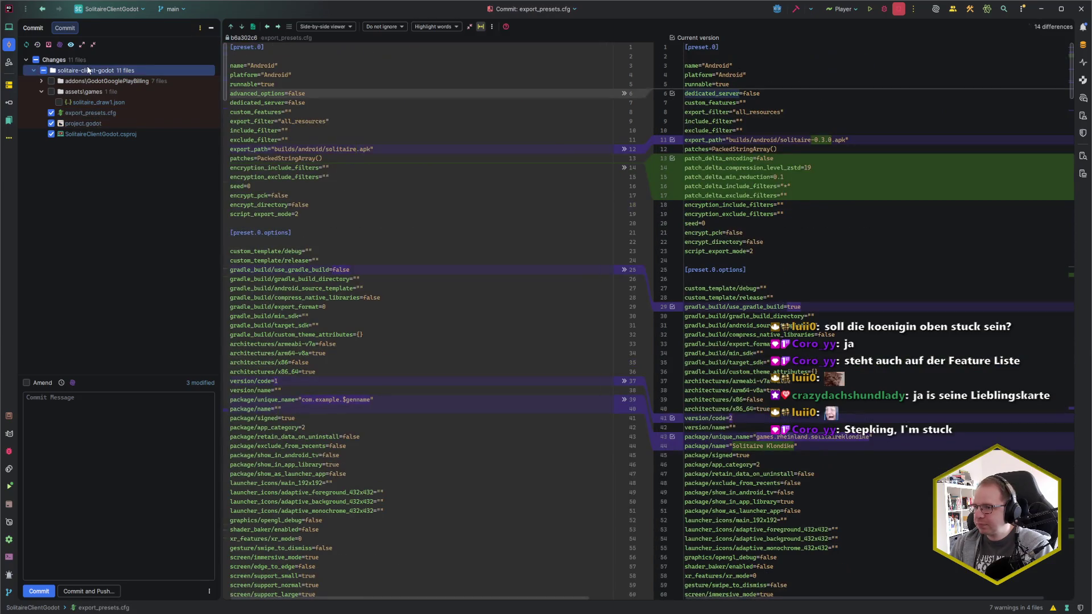
# Commit all changes with the message 'add google play billing' and a 'Refs:' line.
pyautogui.click(83, 60)
pyautogui.click(144, 415)
pyautogui.write('chore:')
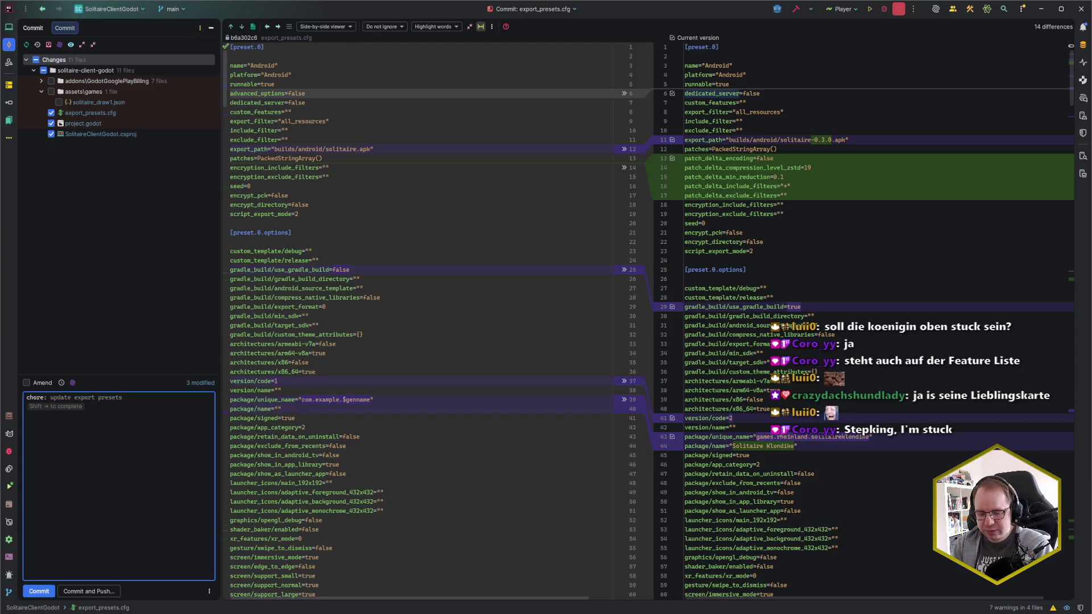
pyautogui.write('add google play b')
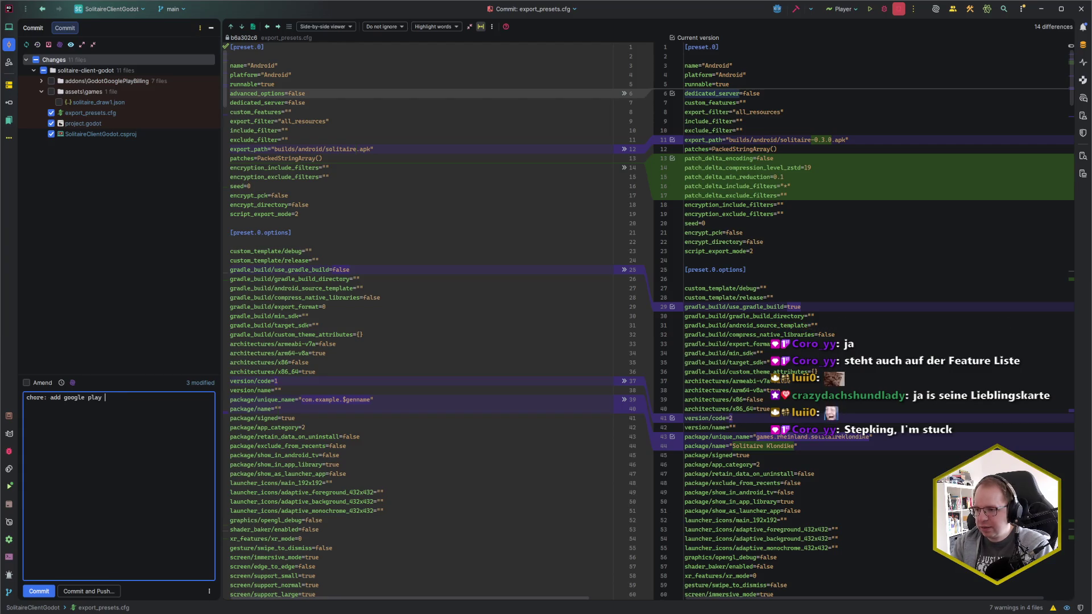
pyautogui.write('illing library')
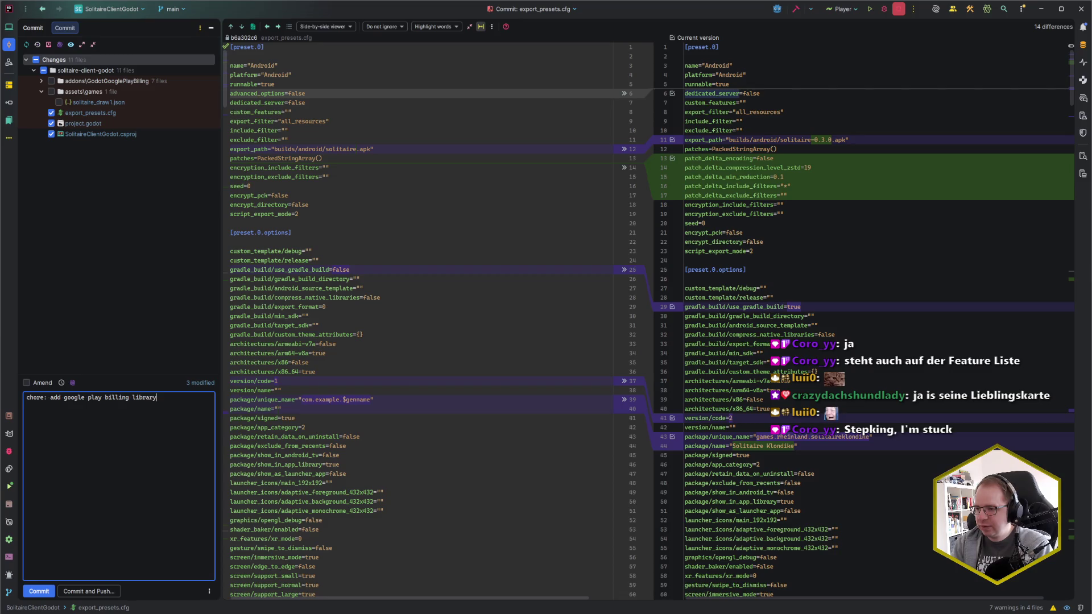
pyautogui.press('Return')
pyautogui.write('Refs:')
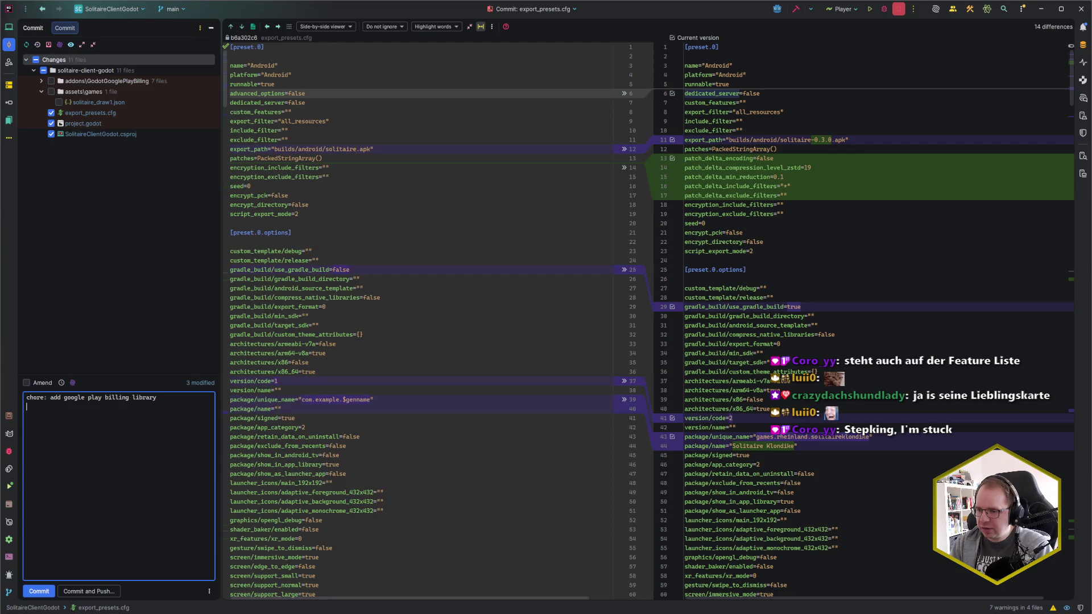
pyautogui.hotkey('ctrl', 'Return')
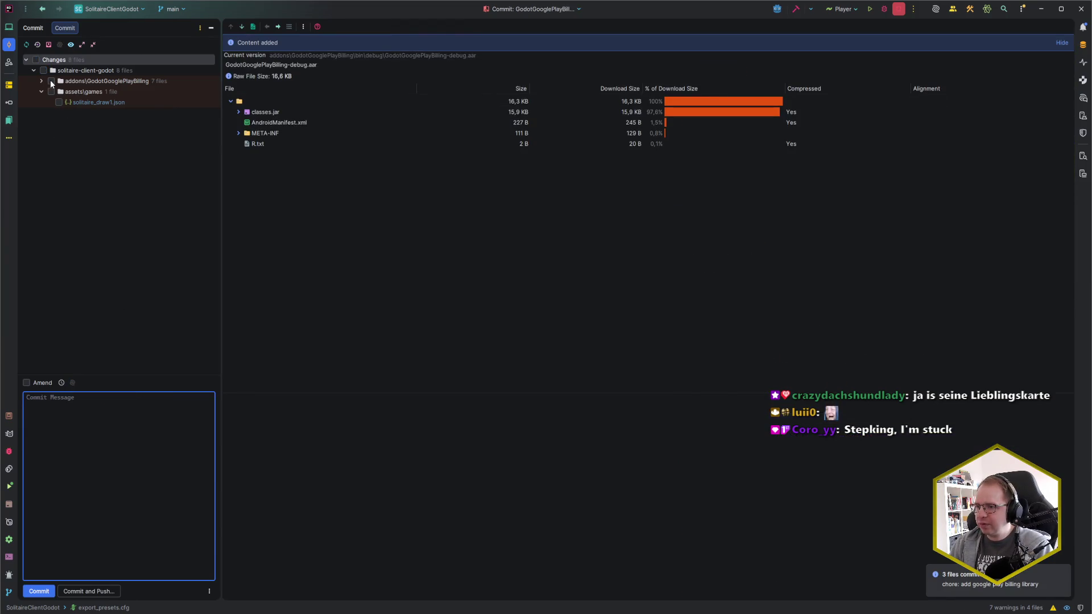
# Amend the last commit with the billing addon folder, then tick solitaire_draw1.json.
pyautogui.click(51, 81)
pyautogui.click(48, 384)
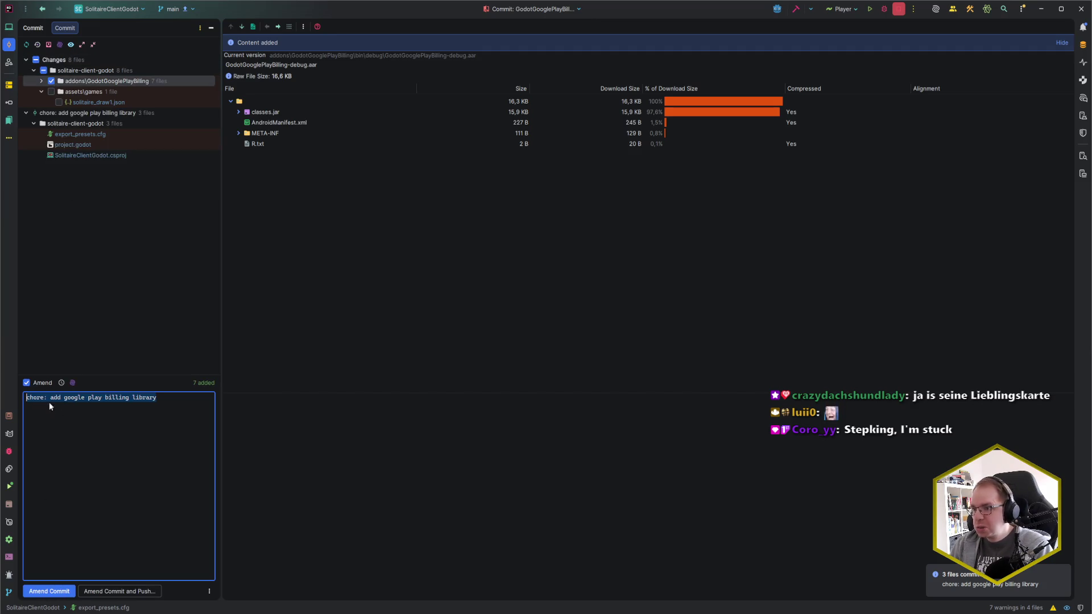
pyautogui.click(48, 591)
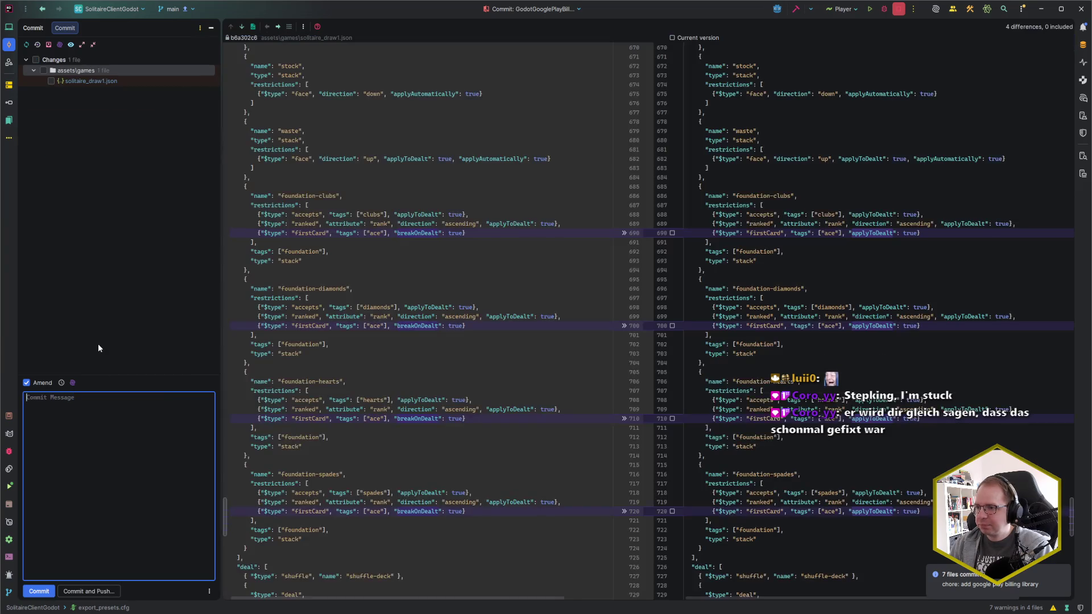
pyautogui.click(51, 80)
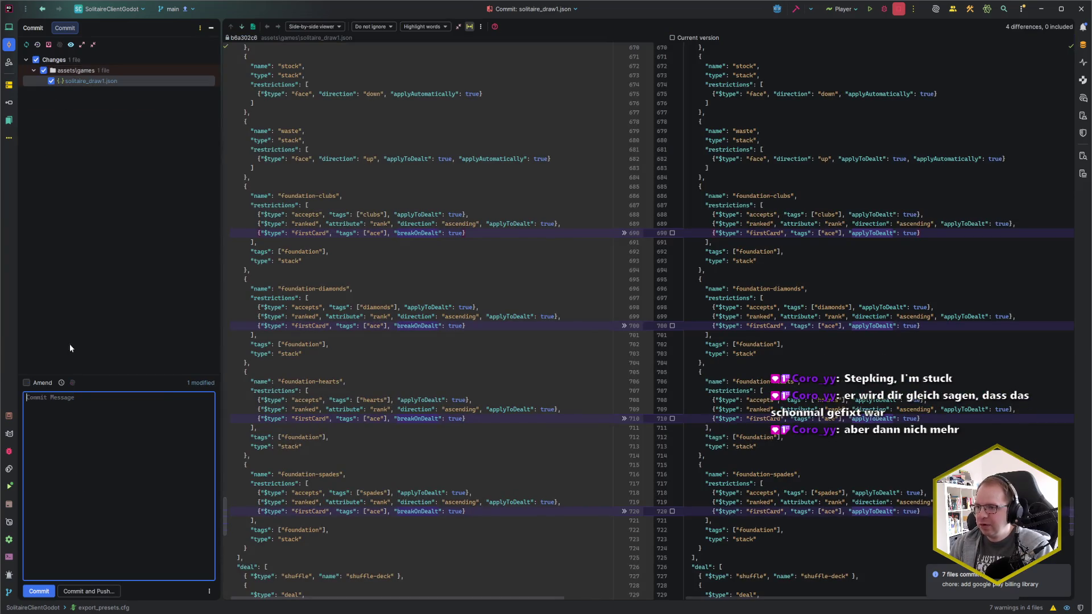
# Type 'fix:' as the commit message start and open the Codecks bug card in the browser.
pyautogui.write('fix:')
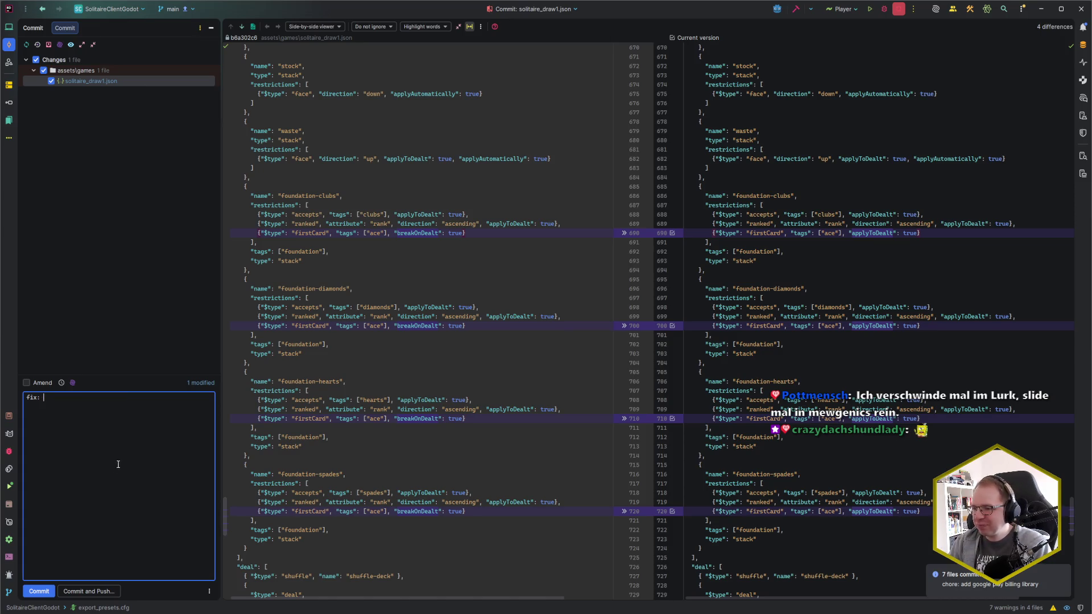
pyautogui.click(33, 526)
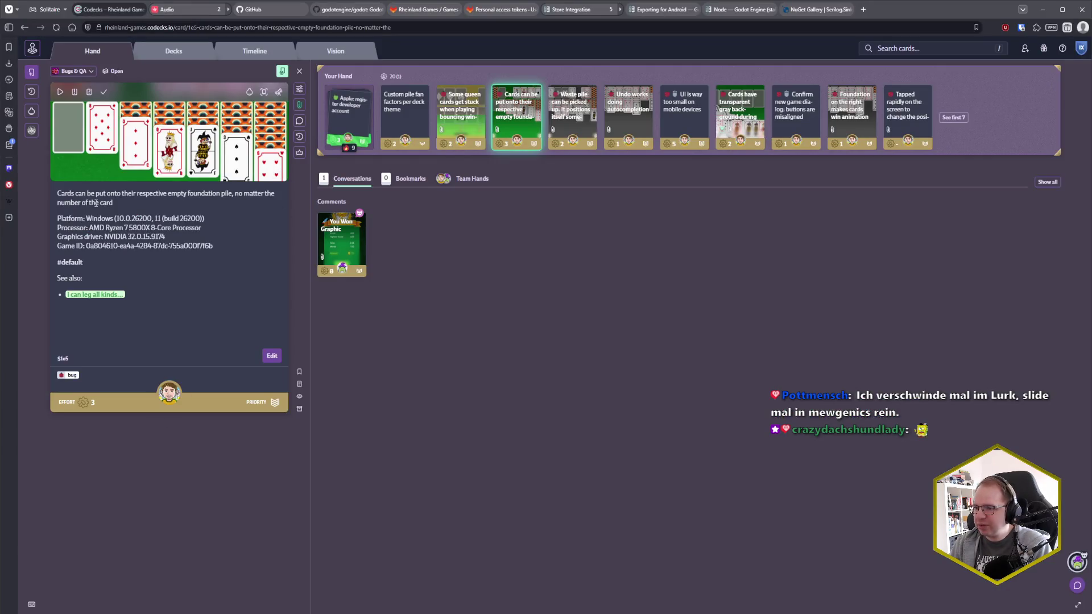
# Copy the bug summary line from the Codecks card's description and close the editor.
pyautogui.click(200, 195)
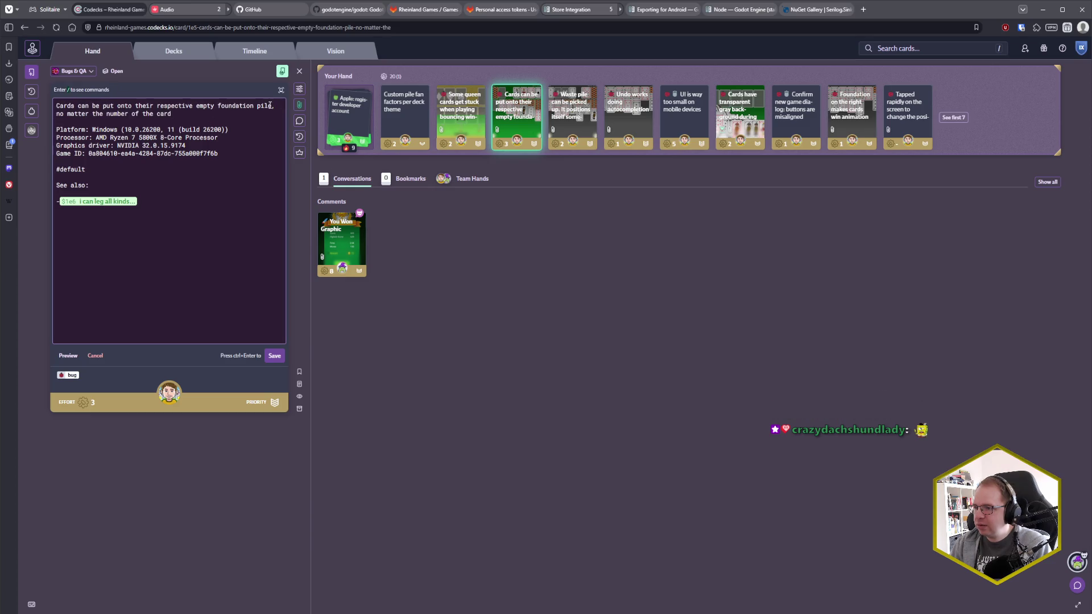
pyautogui.moveTo(271, 106); pyautogui.dragTo(36, 100)
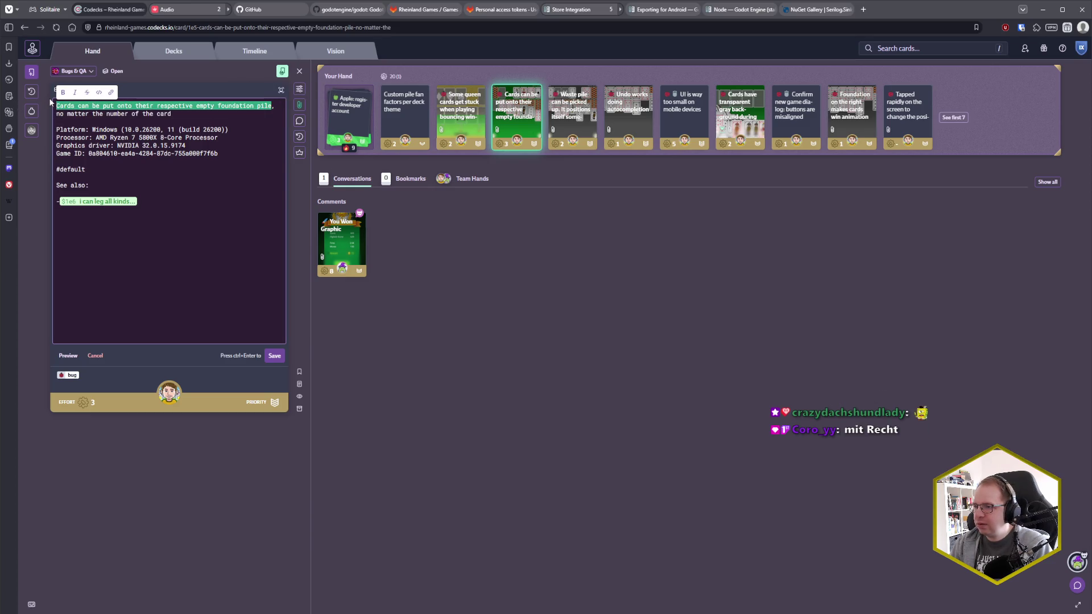
pyautogui.click(118, 107)
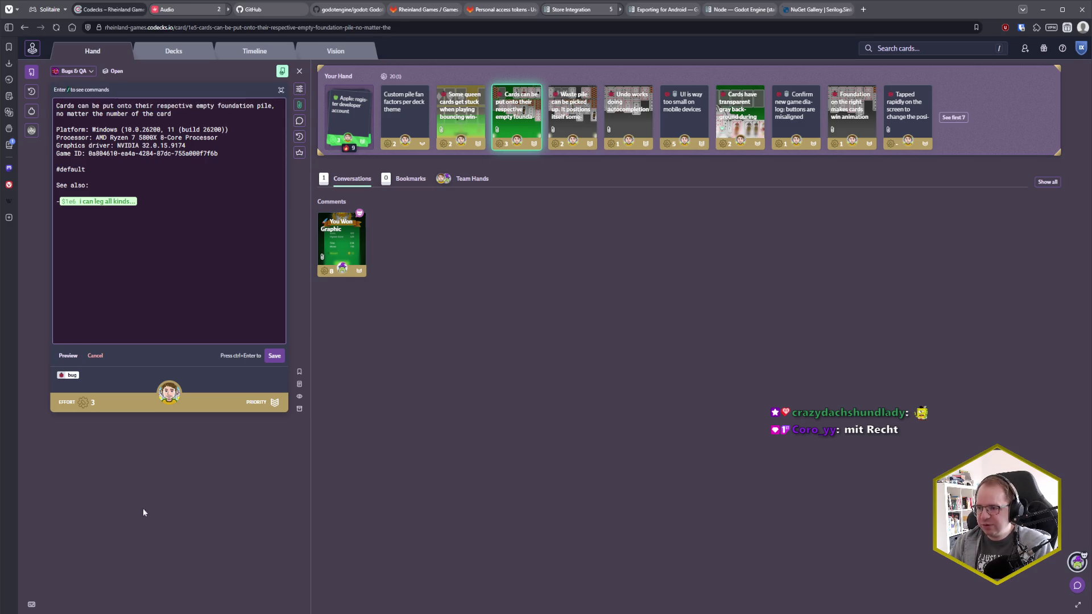
pyautogui.hotkey('ctrl', 'Return')
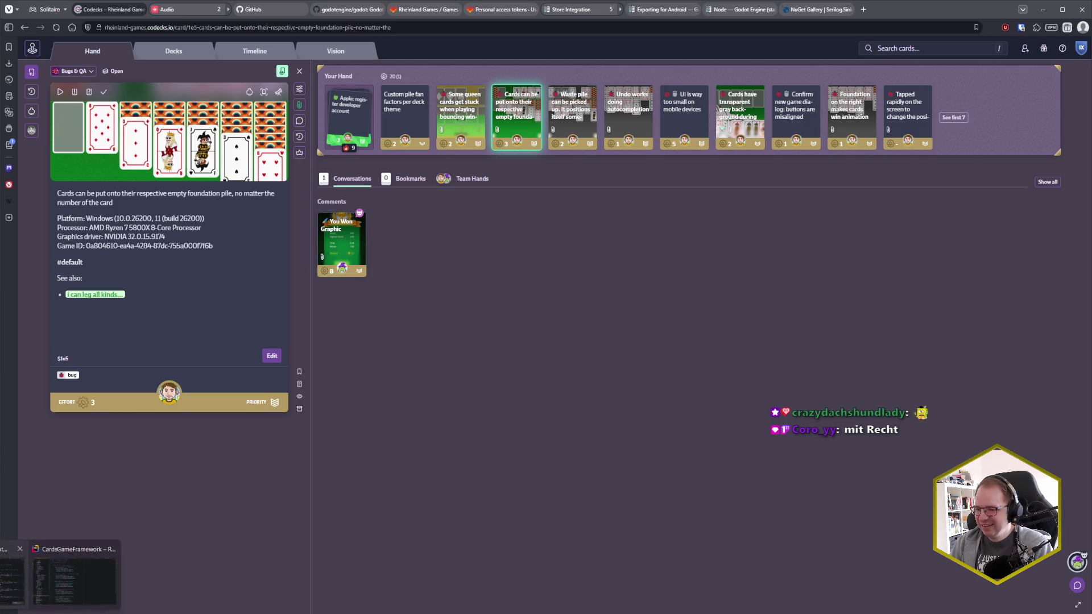
# Complete the commit message with 'cards can be put onto their respective empty foundation pile' and 'Refs: $1e5'.
pyautogui.hotkey('alt', 'Tab')
pyautogui.write('cards can be put onto their respective empty foundation pile')
pyautogui.press('Return')
pyautogui.press('Return')
pyautogui.write('Refs:')
pyautogui.hotkey('alt', 'Tab')
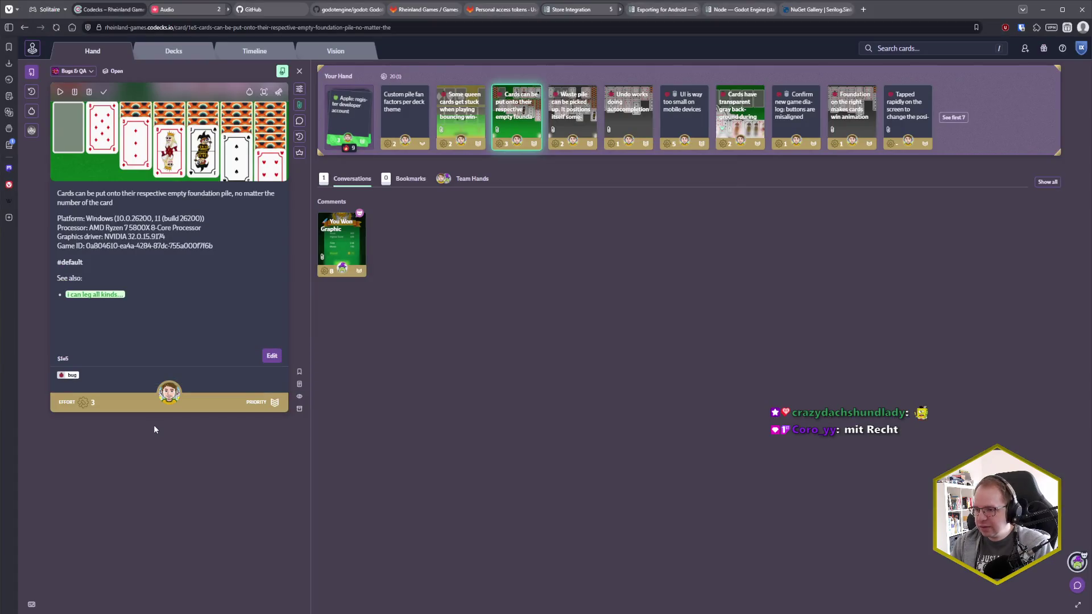
pyautogui.hotkey('alt', 'Tab')
pyautogui.write('$1e5')
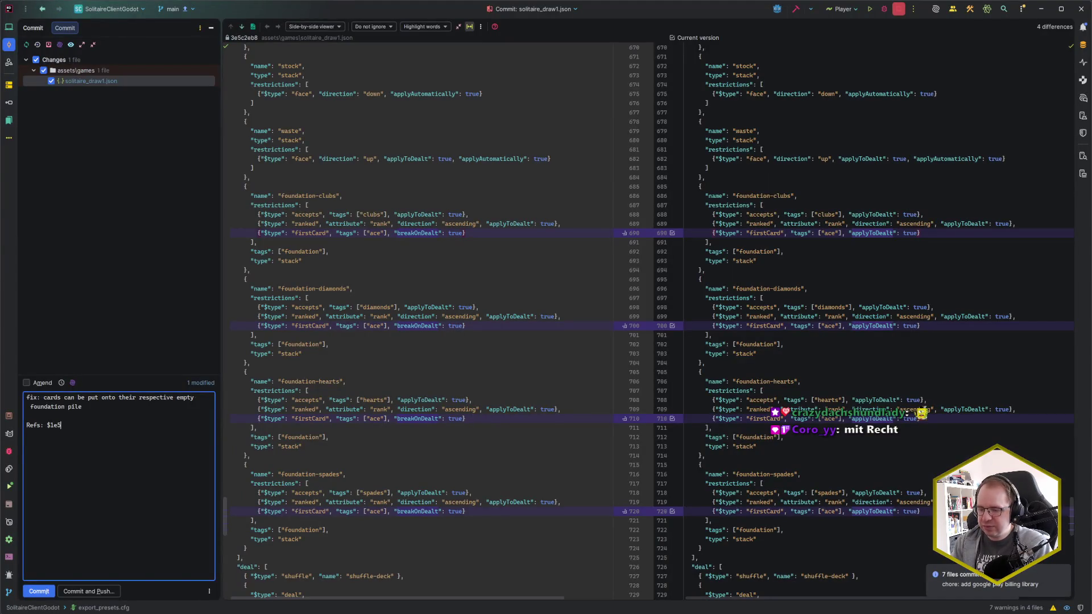
# Commit and push the foundation-pile fix, dismiss the notification, and switch back to the browser.
pyautogui.hotkey('ctrl', 'alt', 'k')
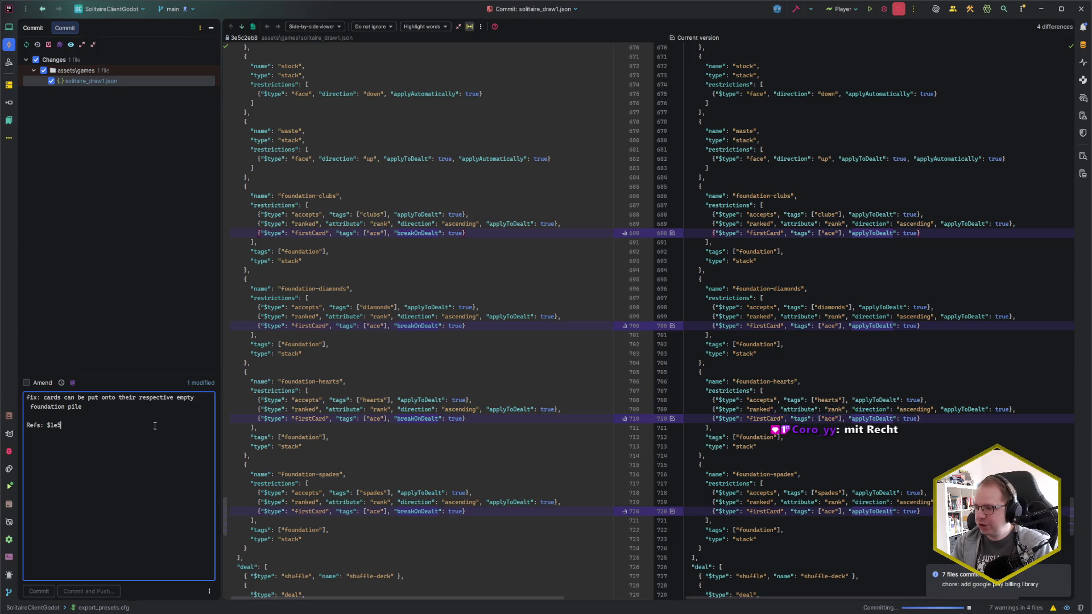
pyautogui.press('Return')
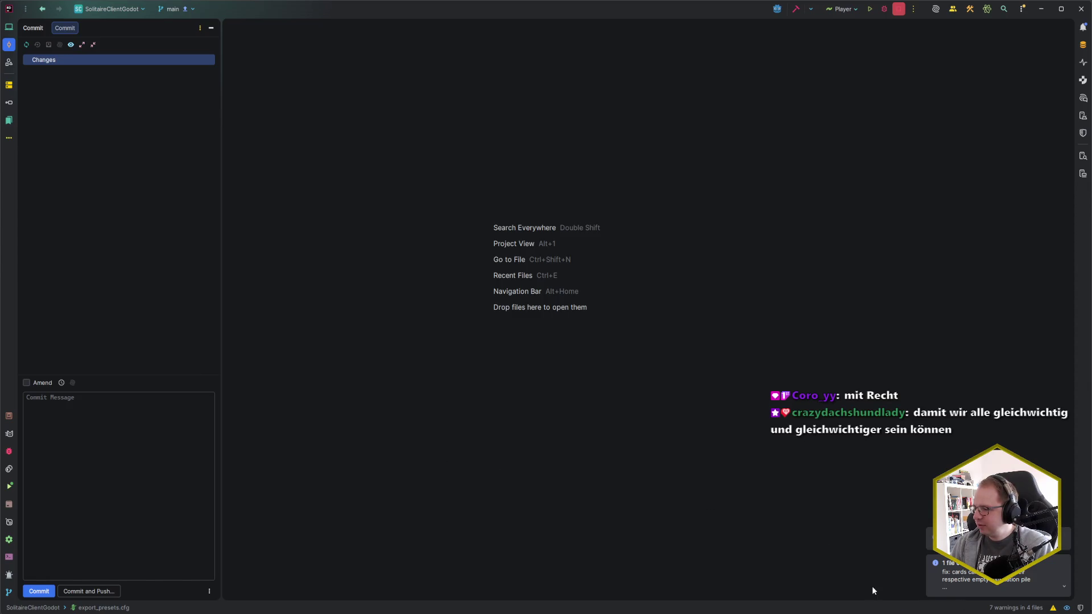
pyautogui.click(1064, 563)
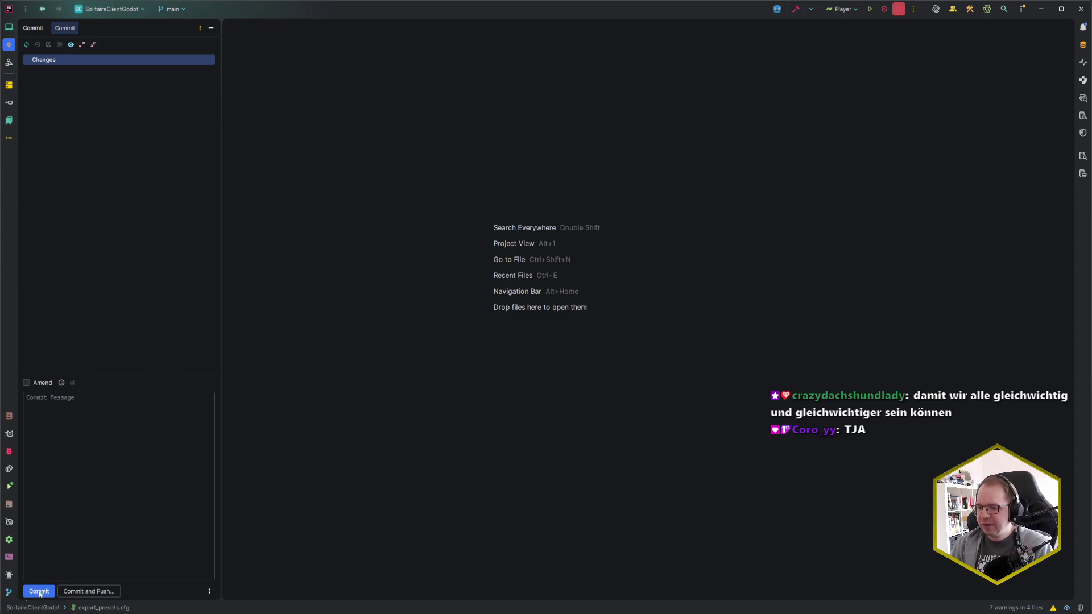
pyautogui.hotkey('alt', 'Tab')
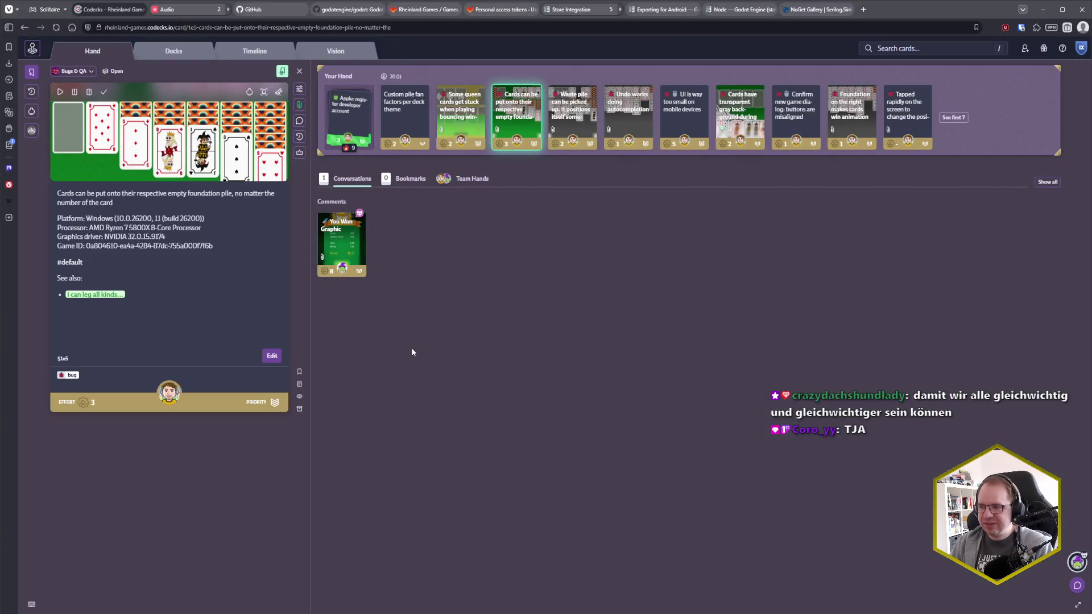
# Mark the empty-foundation-pile bug done and open the 'Waste pile can be picked up' card.
pyautogui.click(103, 91)
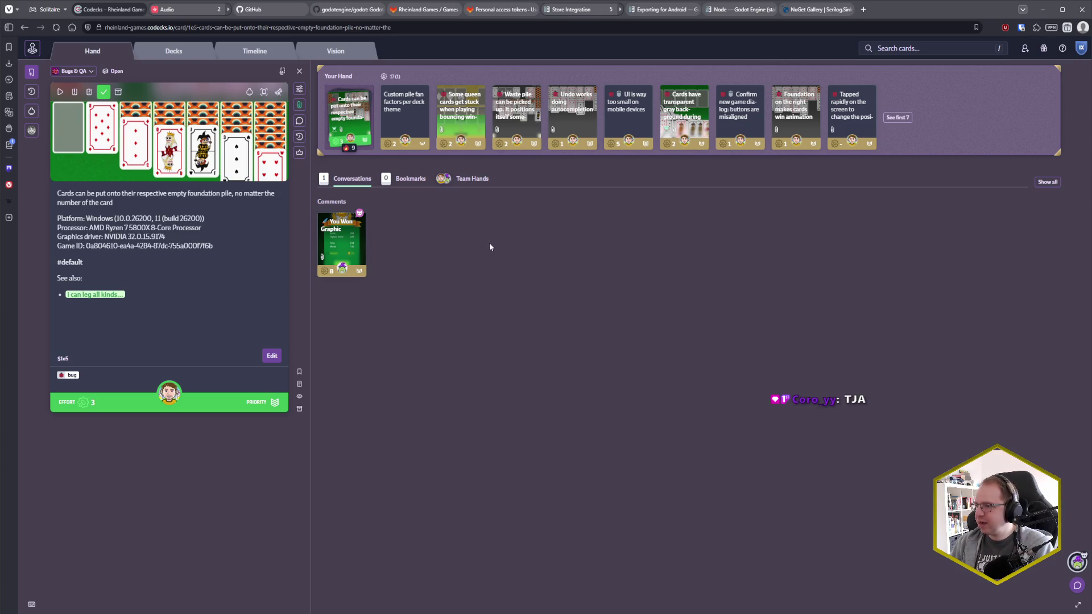
pyautogui.click(524, 118)
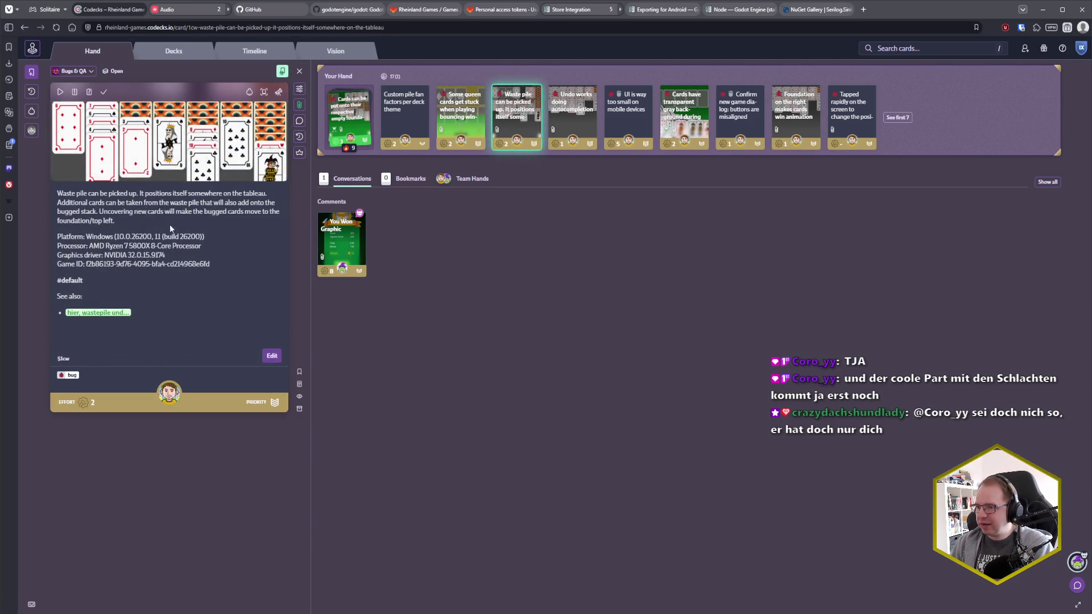
# Start work on the 'Waste pile can be picked up' card, then switch to the Godot editor.
pyautogui.press('s')
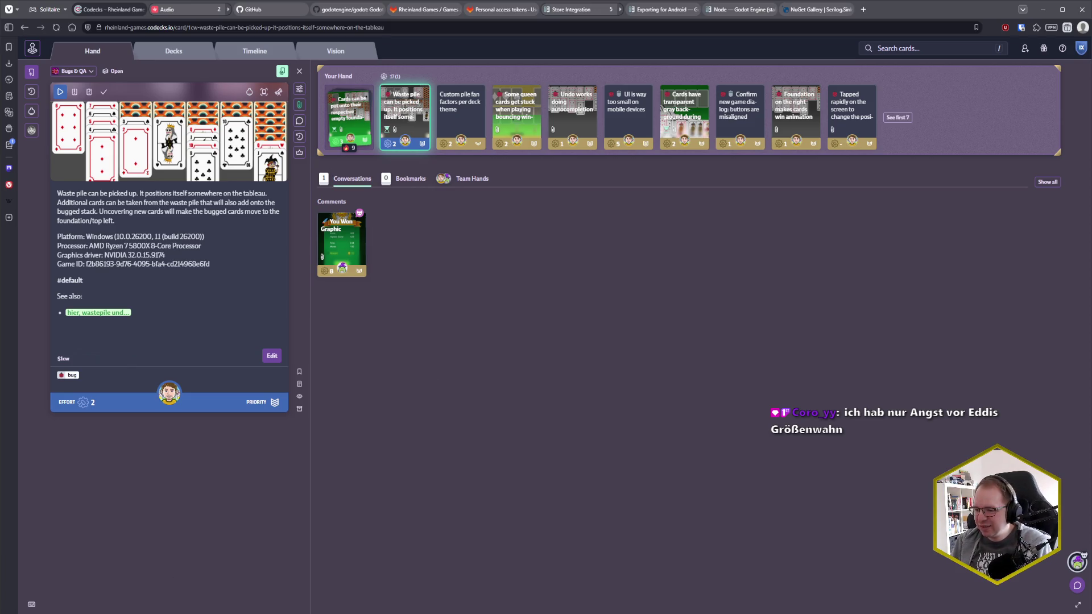
pyautogui.hotkey('alt', 'Tab')
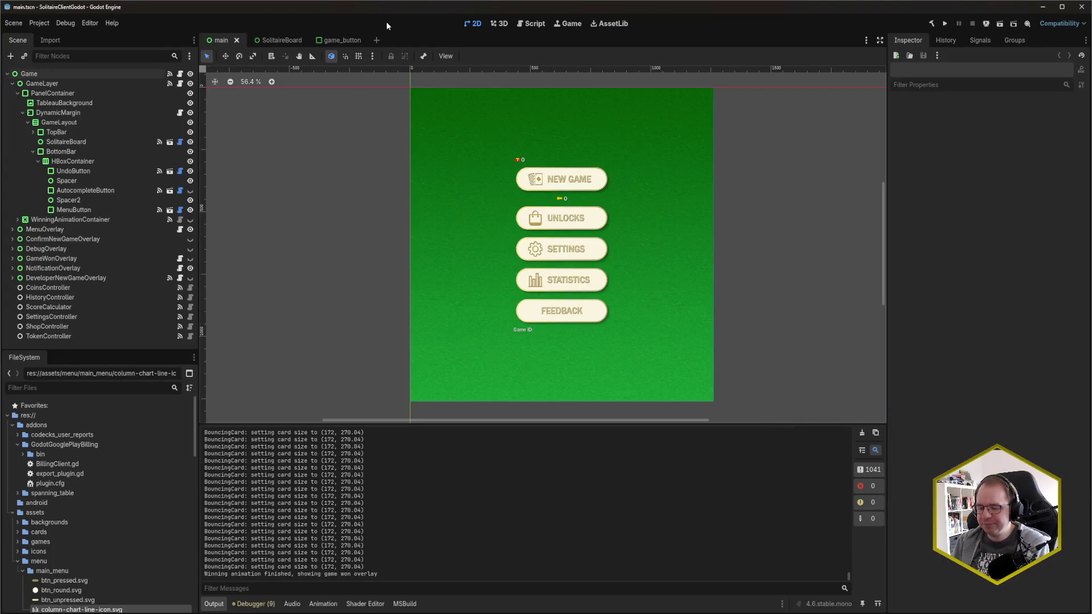
# Run the solitaire project, start a new game, and draw two cards onto the waste.
pyautogui.press('F5')
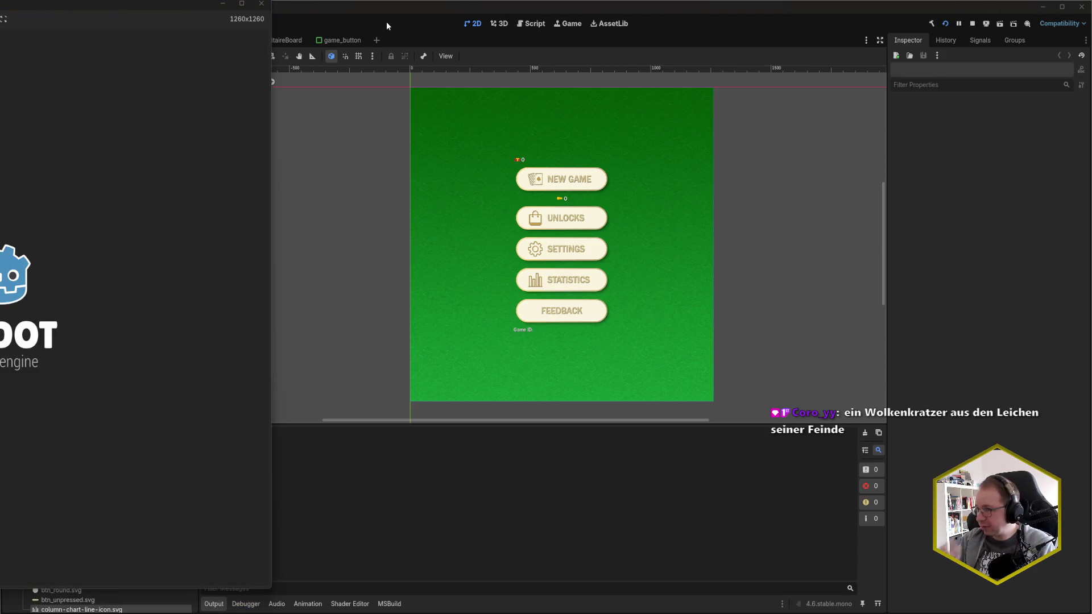
pyautogui.moveTo(216, 4)
pyautogui.mouseDown()
pyautogui.moveTo(647, 46)
pyautogui.moveTo(659, 22)
pyautogui.mouseUp()
pyautogui.click(560, 219)
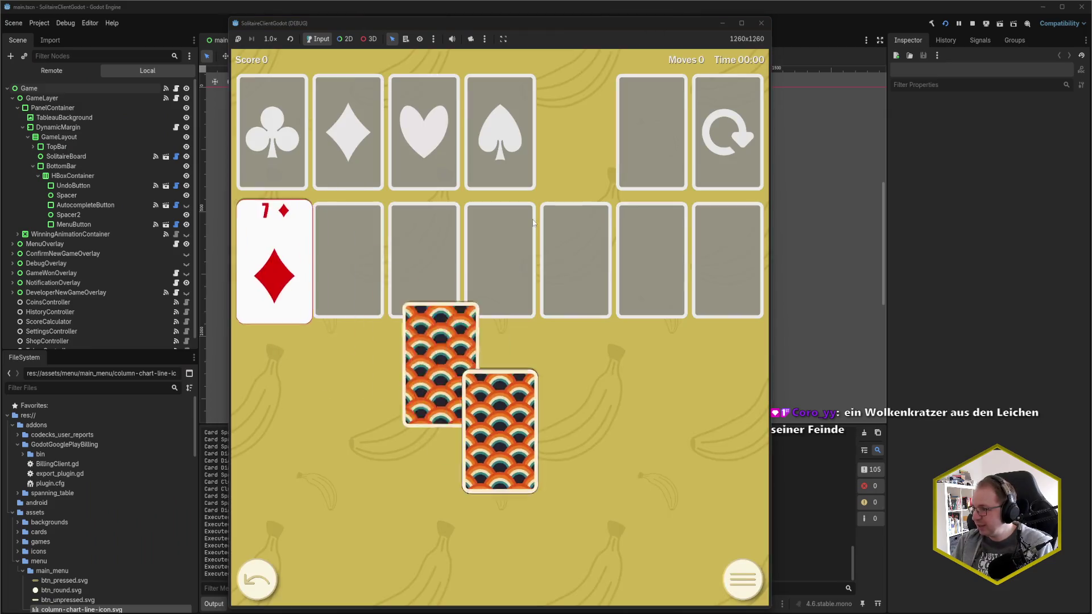
pyautogui.click(718, 145)
pyautogui.click(718, 145)
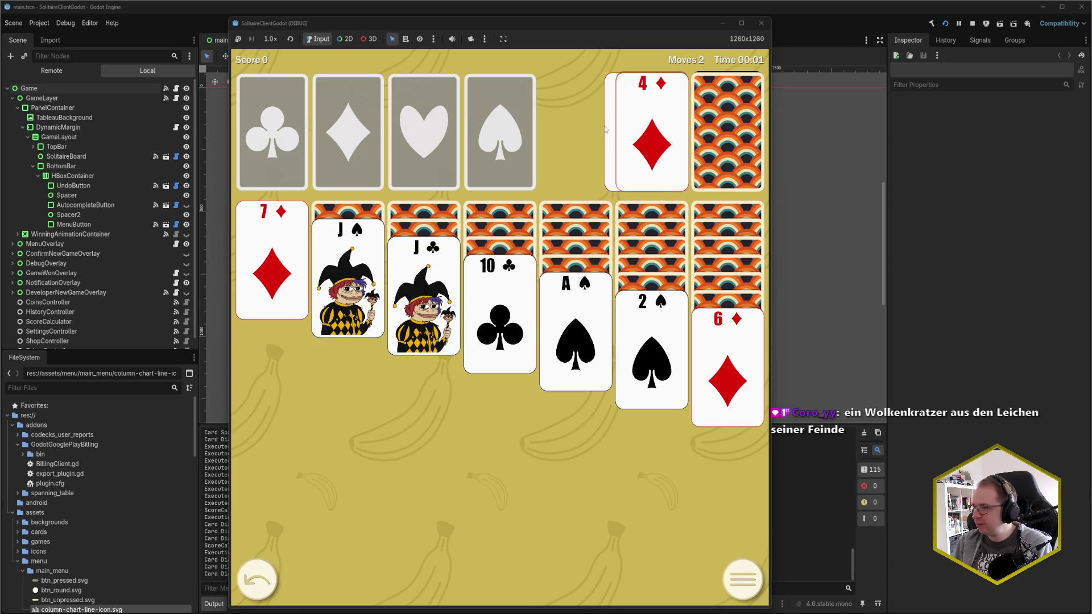
# Drag 5♦ and 4♦ from the waste onto the tableau and view the resulting 'count' error.
pyautogui.moveTo(580, 29); pyautogui.dragTo(893, 19)
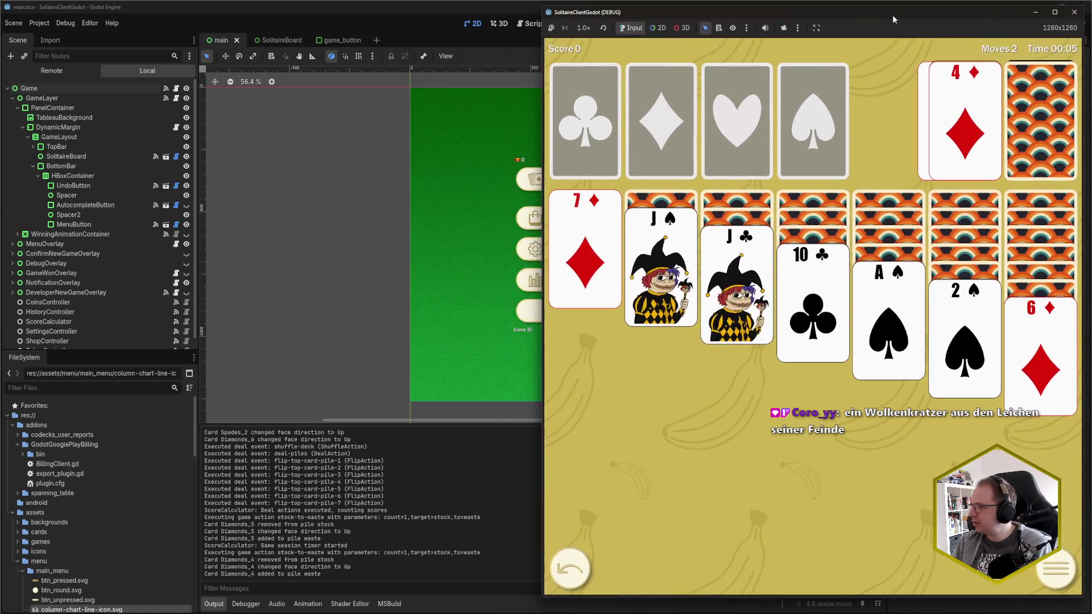
pyautogui.moveTo(922, 111)
pyautogui.mouseDown()
pyautogui.moveTo(844, 172)
pyautogui.moveTo(667, 400)
pyautogui.moveTo(682, 400)
pyautogui.moveTo(671, 399)
pyautogui.mouseUp()
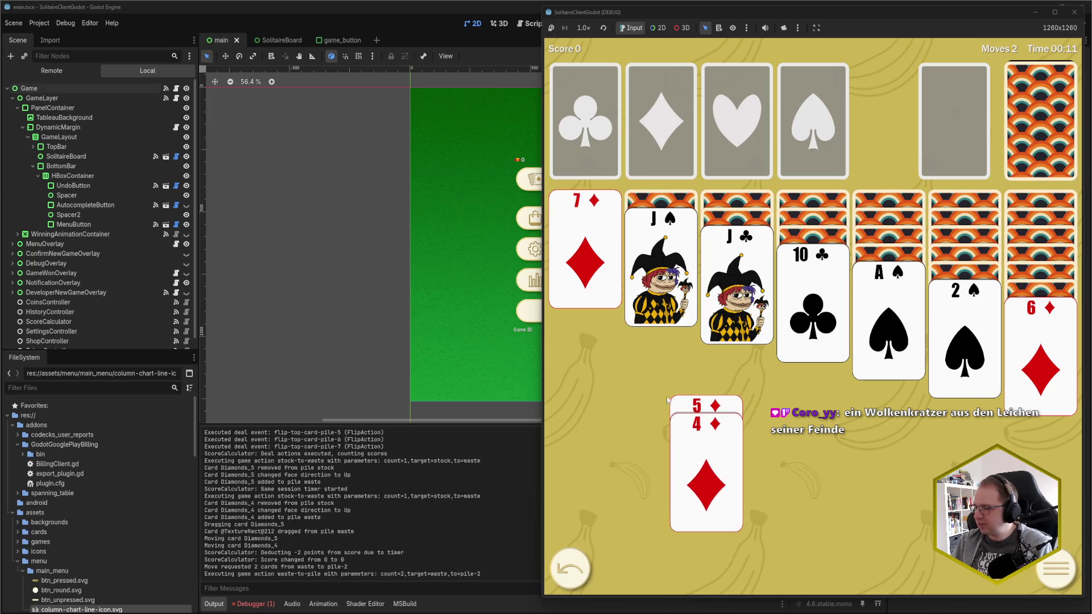
pyautogui.click(253, 604)
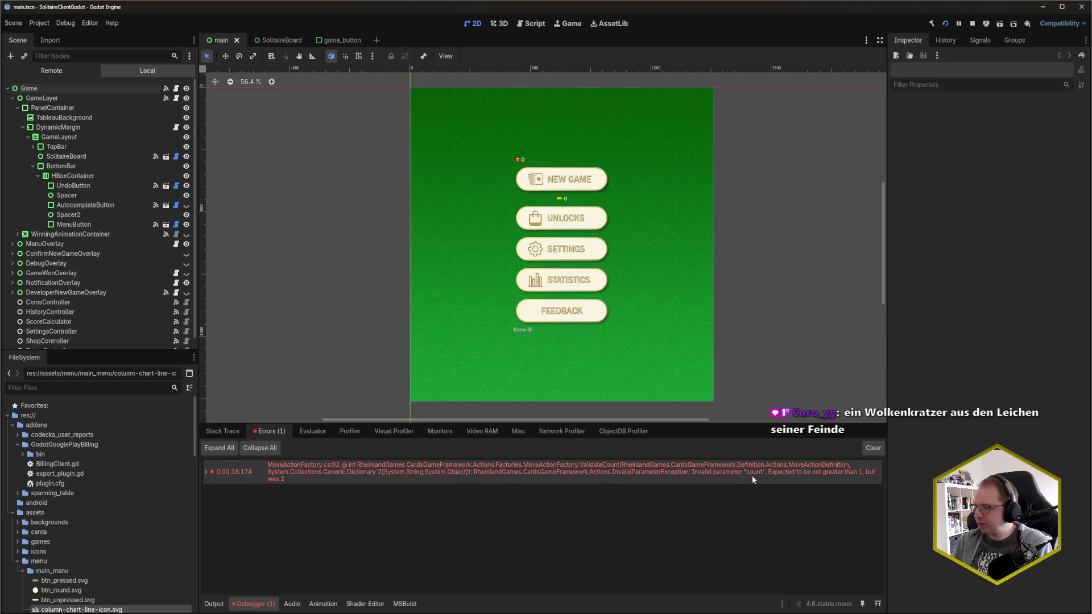
# Read the full stack trace of the invalid 'count' error, then bring the solitaire game back.
pyautogui.moveTo(777, 472)
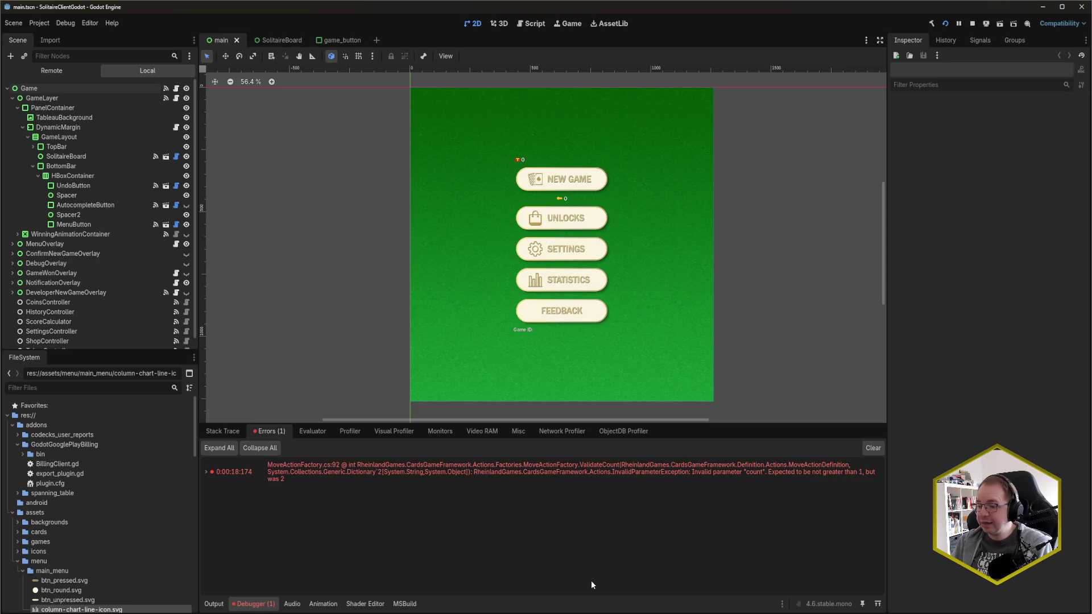
pyautogui.click(206, 471)
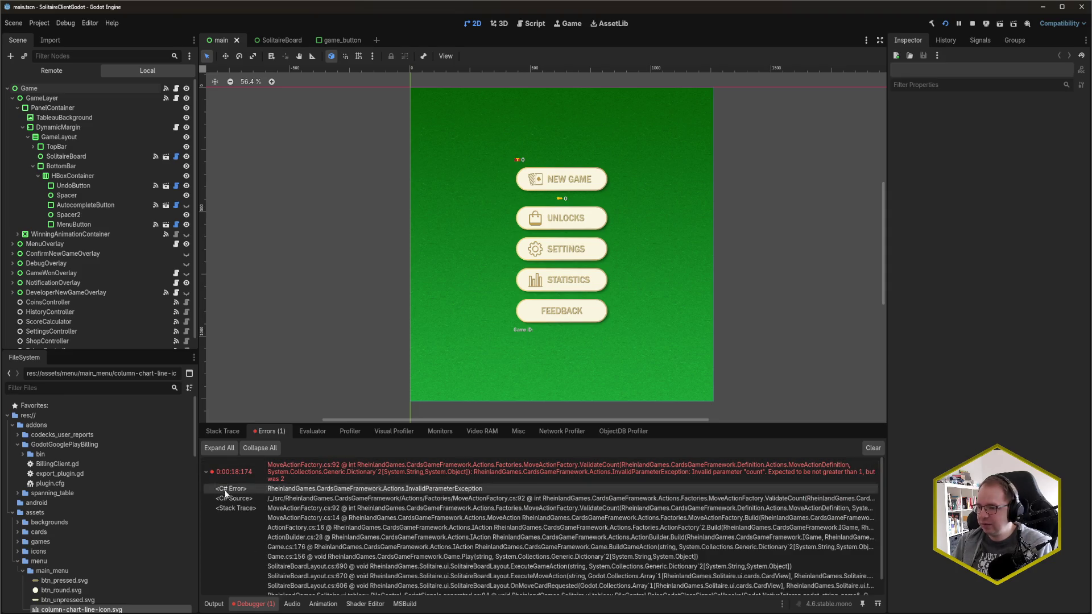
pyautogui.scroll(-1, 541, 485)
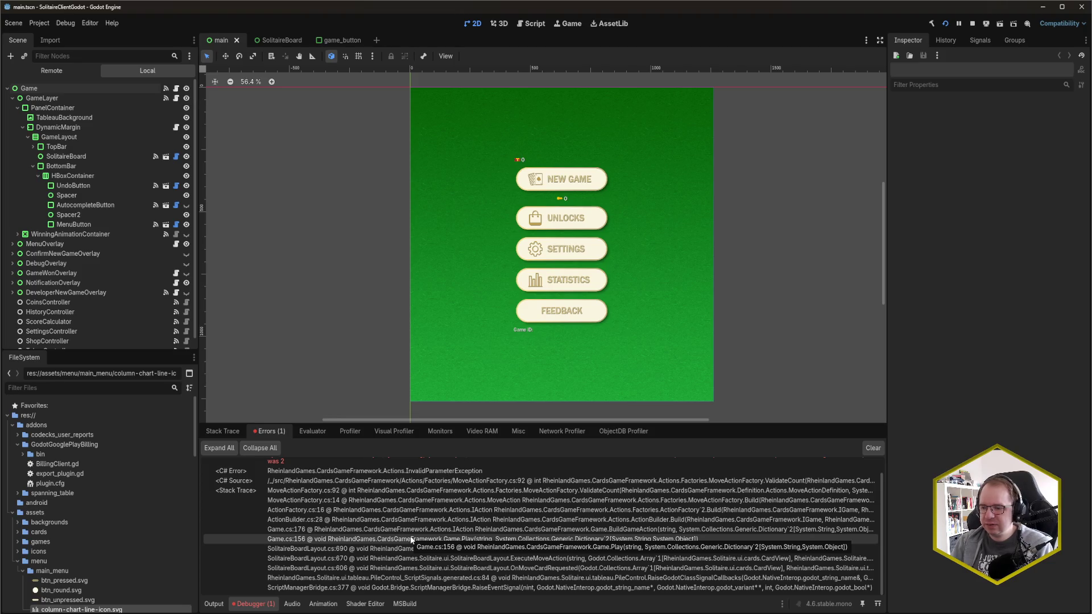
pyautogui.click(185, 579)
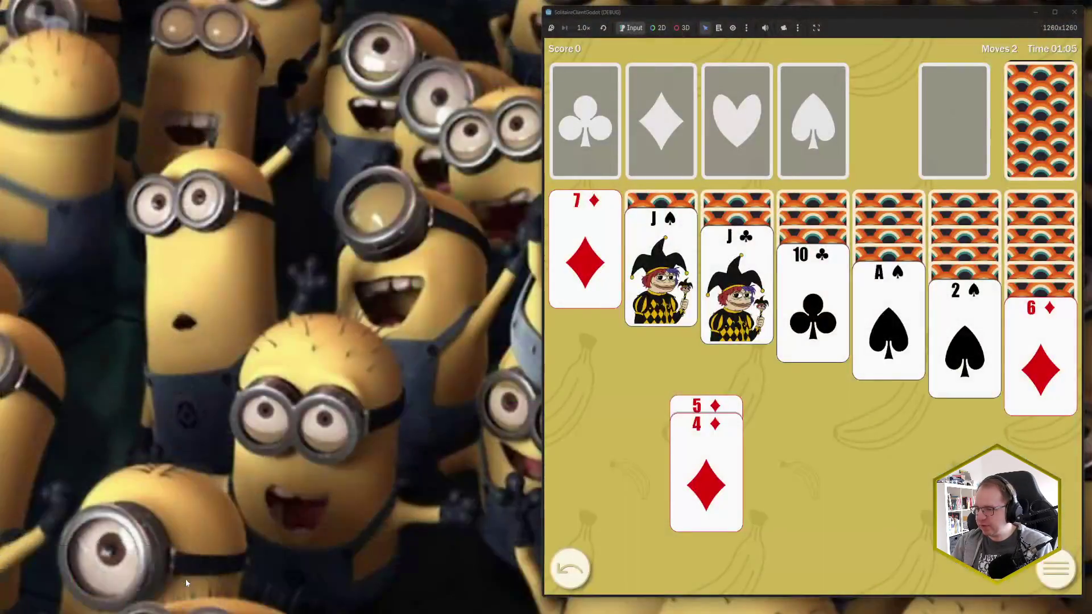
# Draw the next stock card and move the misplaced 4♦ onto the J♠ column.
pyautogui.click(1045, 151)
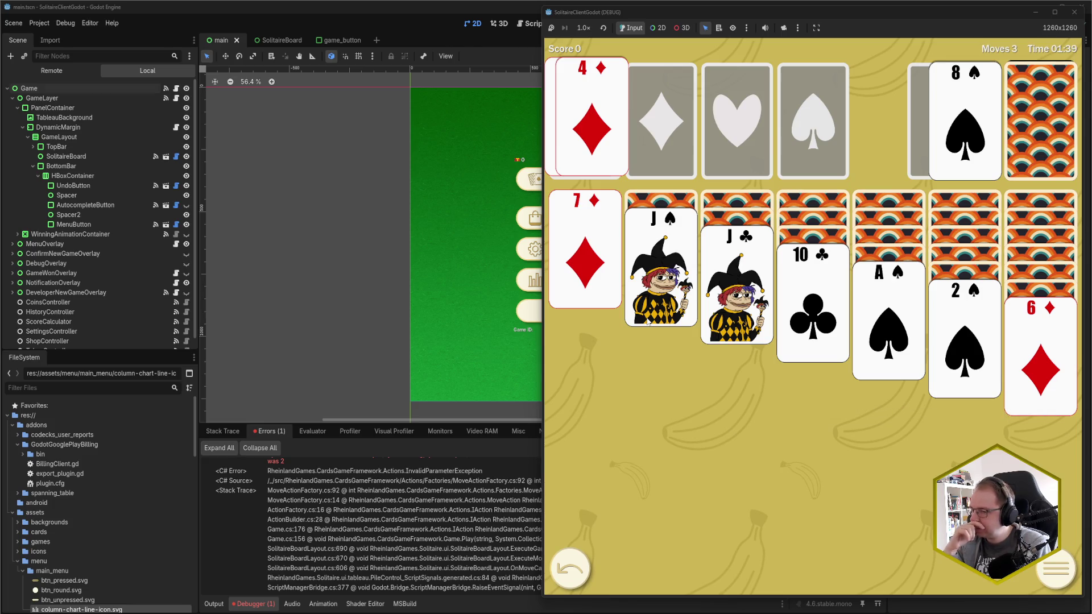
pyautogui.scroll(2, 285, 501)
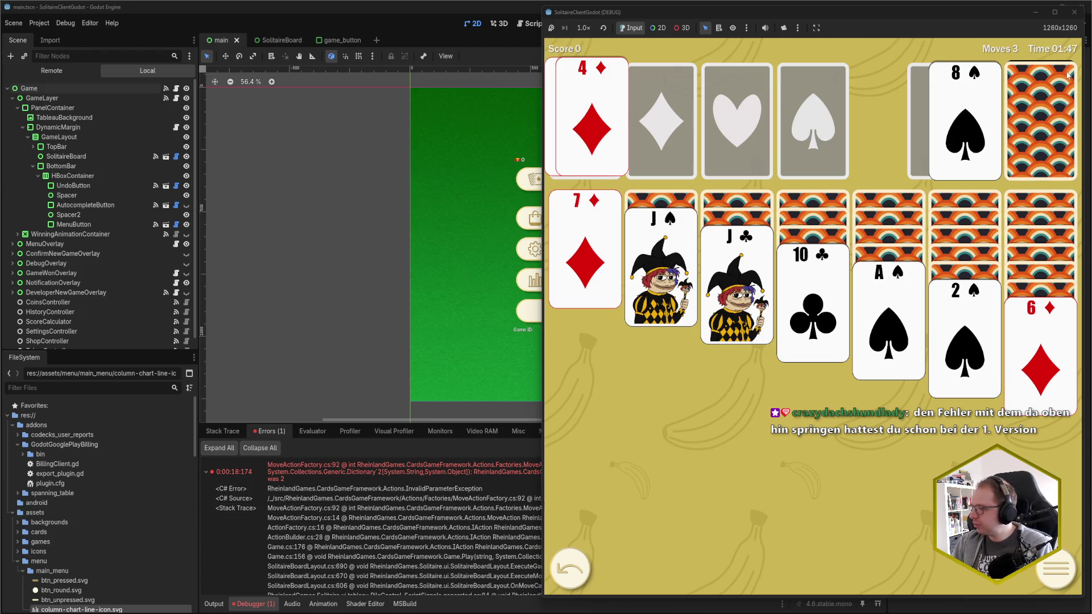
pyautogui.moveTo(588, 126)
pyautogui.mouseDown()
pyautogui.moveTo(605, 185)
pyautogui.moveTo(592, 166)
pyautogui.moveTo(626, 171)
pyautogui.moveTo(607, 406)
pyautogui.mouseUp()
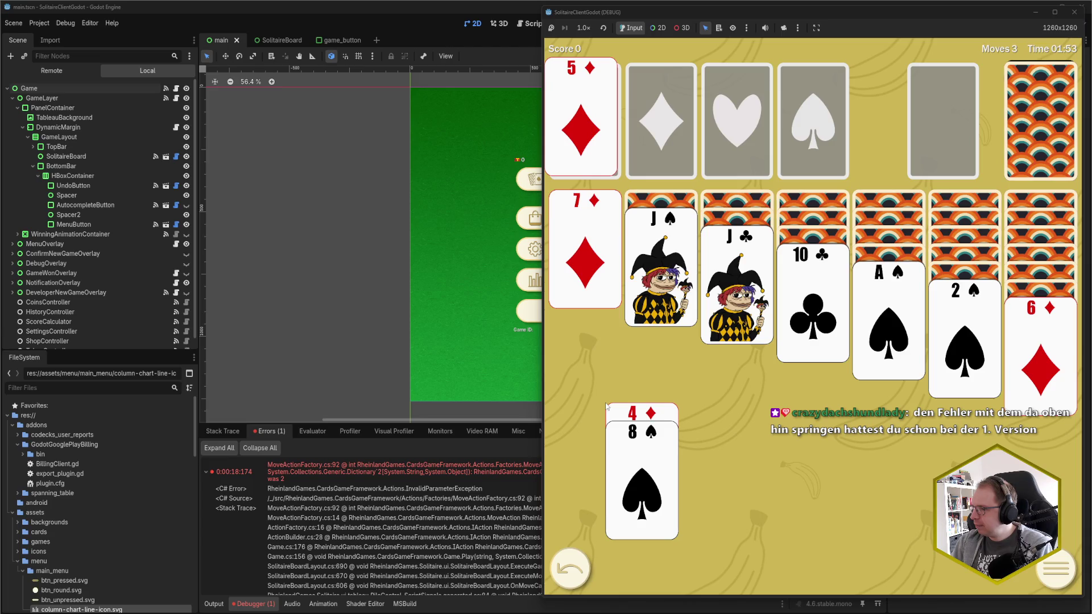
# Drop the 5♦, 4♦, 8♠ stack below the 10♣ column, logging an InvalidCastException.
pyautogui.moveTo(606, 406)
pyautogui.mouseDown()
pyautogui.moveTo(627, 391)
pyautogui.moveTo(598, 109)
pyautogui.moveTo(572, 84)
pyautogui.mouseUp()
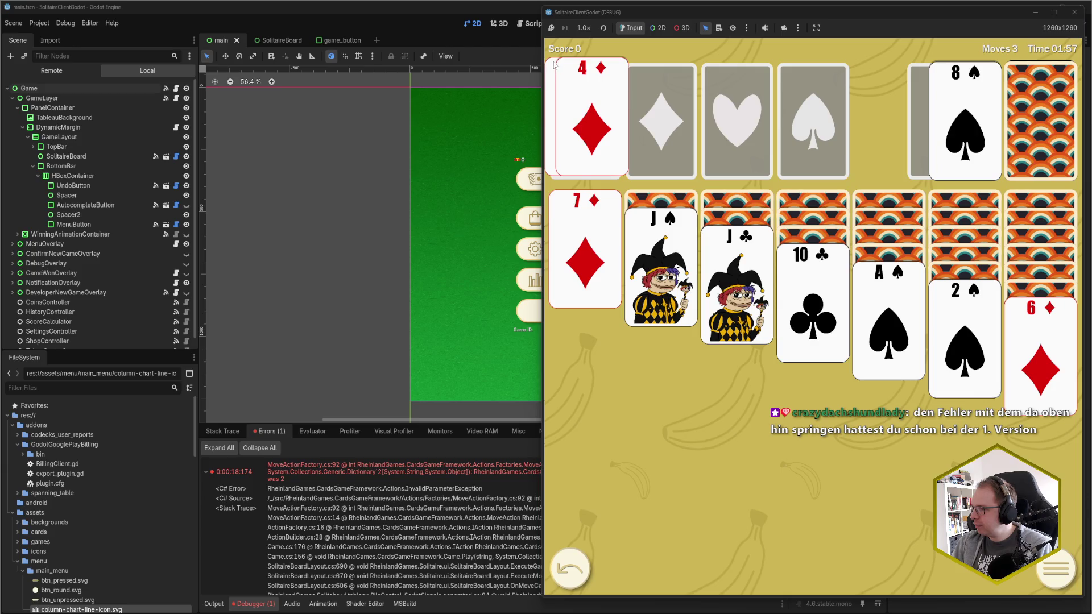
pyautogui.moveTo(636, 166)
pyautogui.mouseDown()
pyautogui.moveTo(666, 370)
pyautogui.moveTo(644, 388)
pyautogui.moveTo(793, 405)
pyautogui.mouseUp()
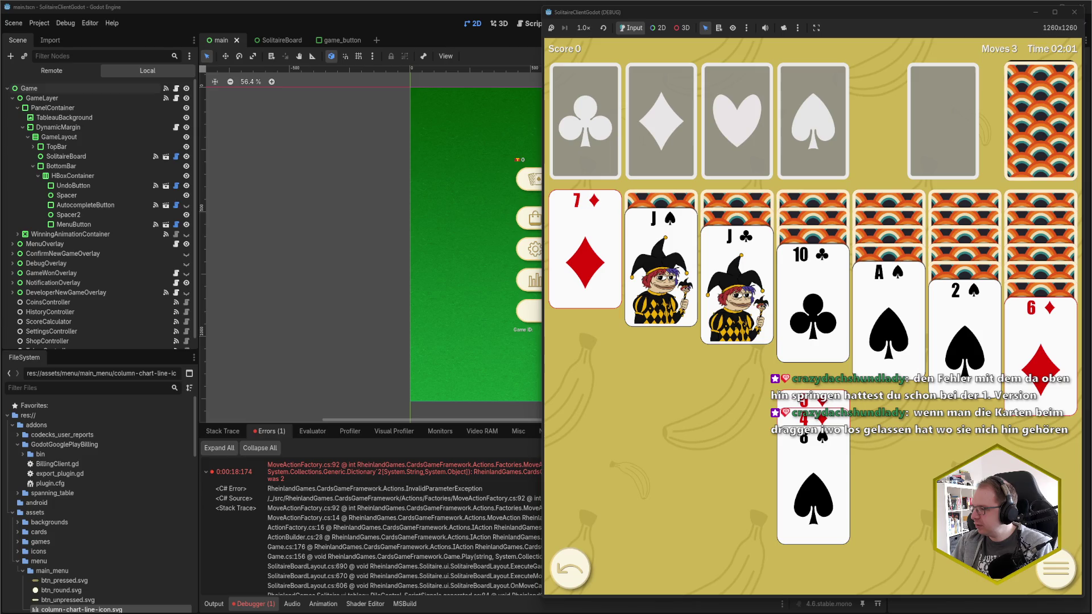
pyautogui.moveTo(794, 405); pyautogui.dragTo(794, 405)
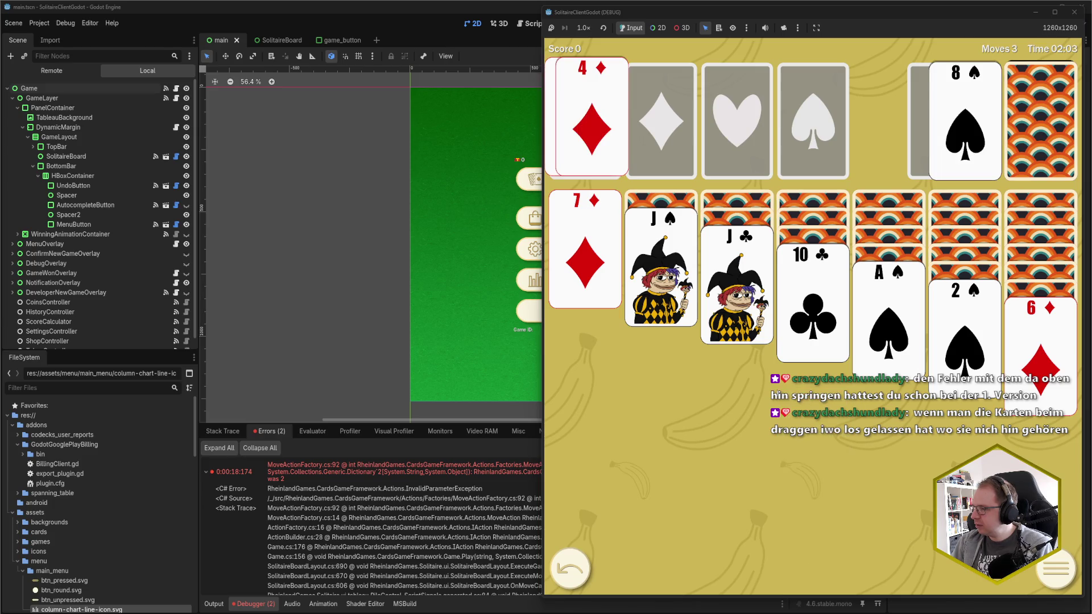
pyautogui.scroll(-3, 455, 512)
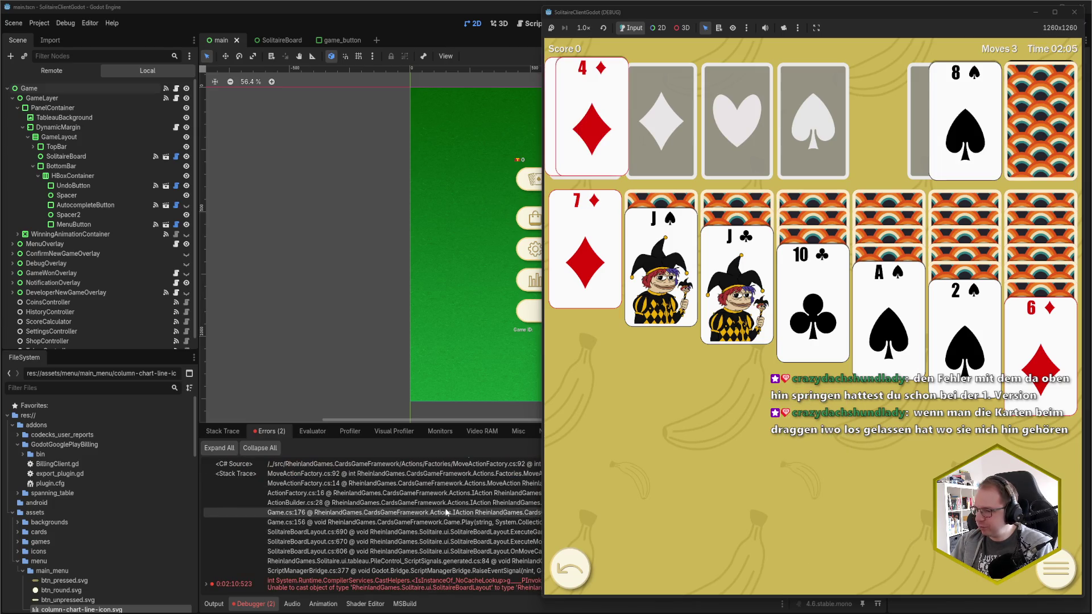
pyautogui.press('F8')
# Inspect the 0:02:10:523 InvalidCastException entry, then bring the running game to the front.
pyautogui.click(207, 585)
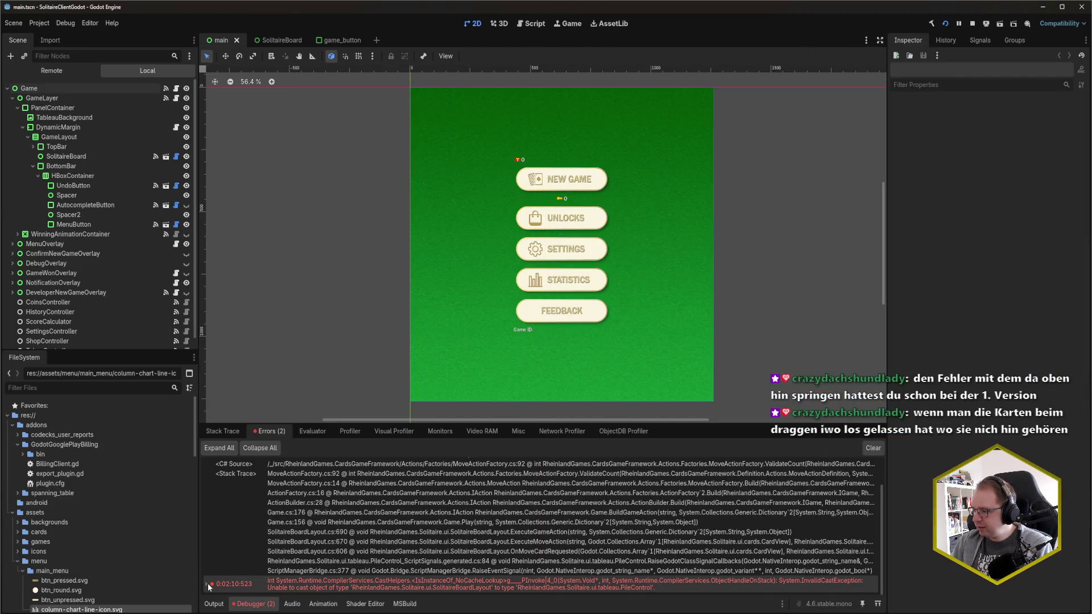
pyautogui.moveTo(589, 589)
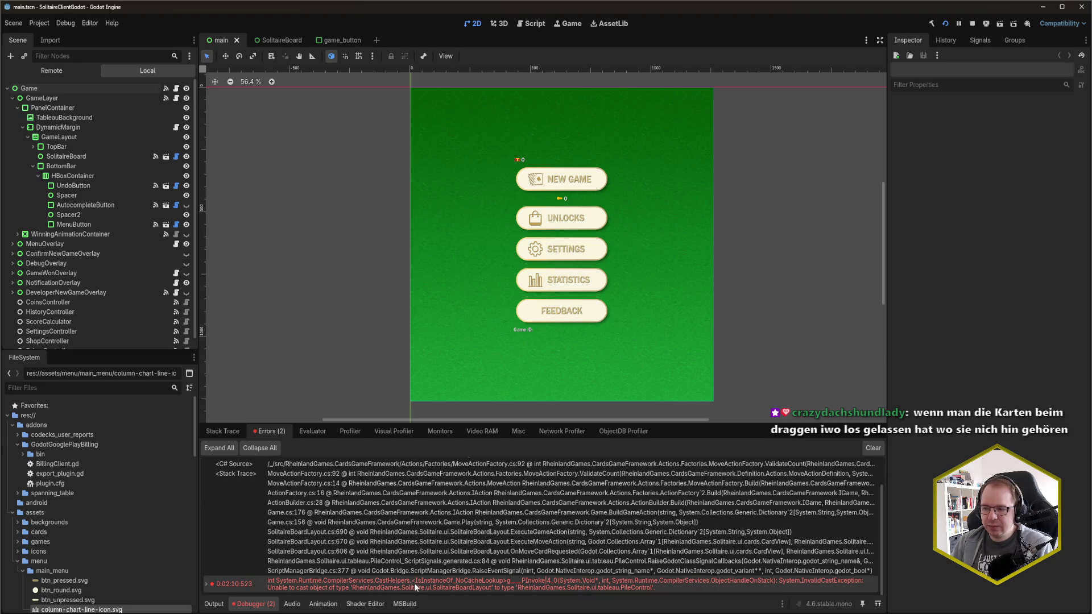
pyautogui.moveTo(415, 588)
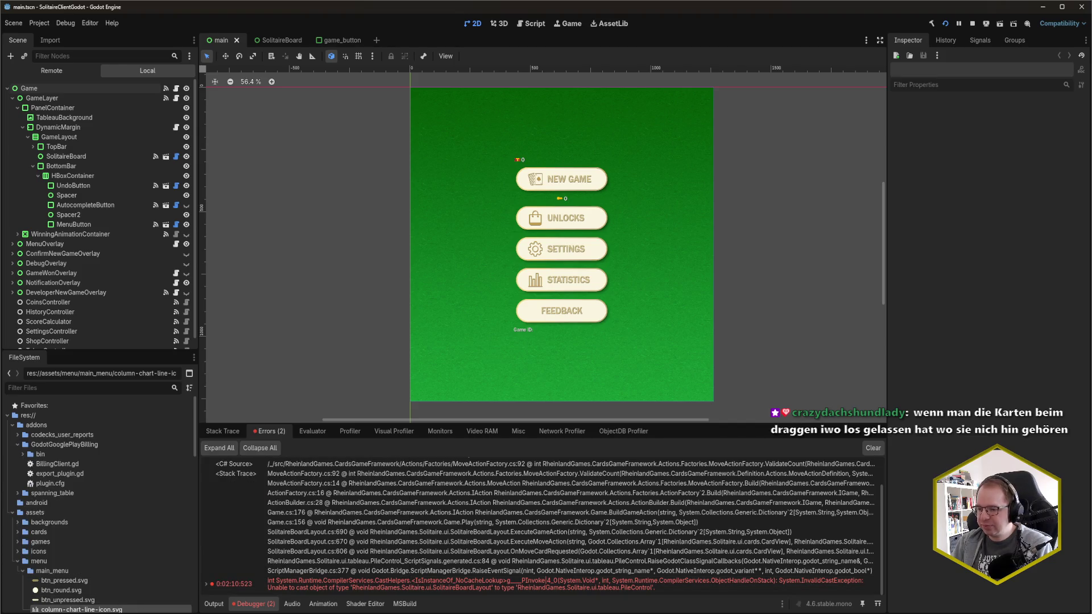
pyautogui.click(232, 546)
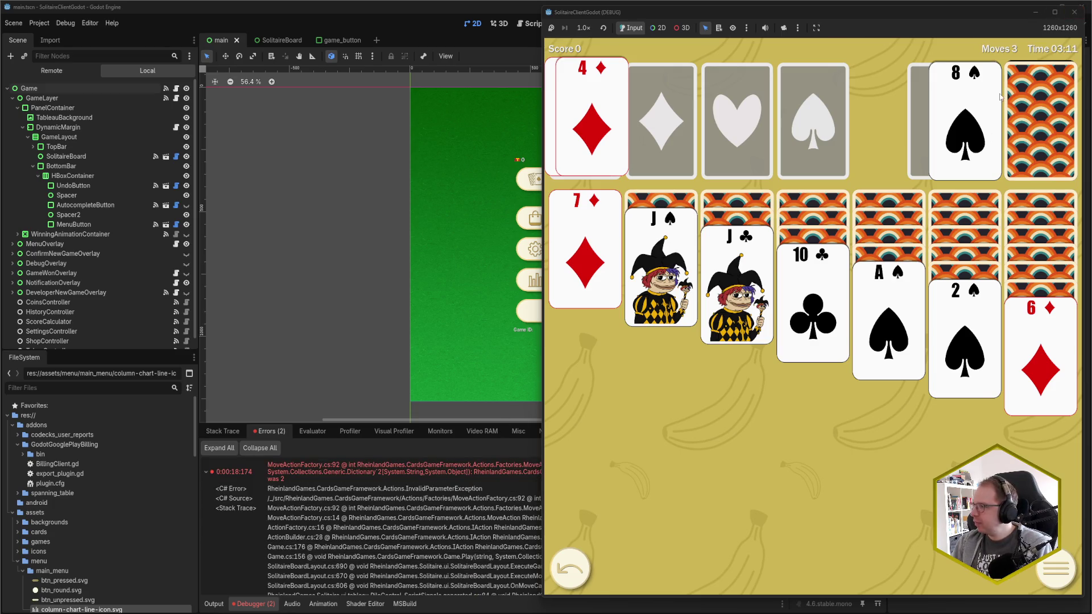
# Return to the Godot editor and switch to the Rider code window.
pyautogui.click(386, 8)
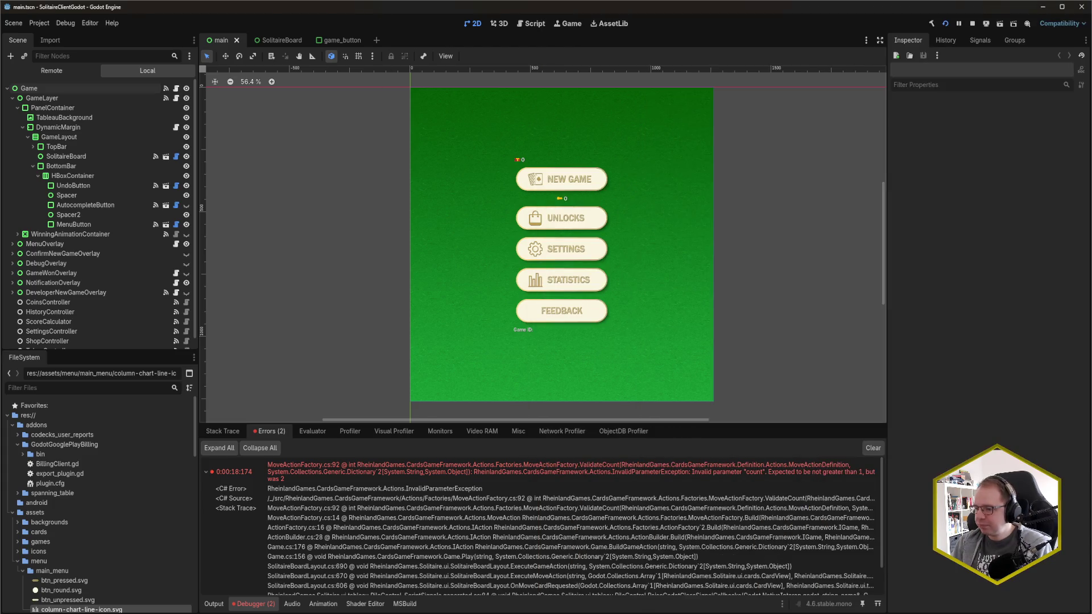
pyautogui.moveTo(74, 613)
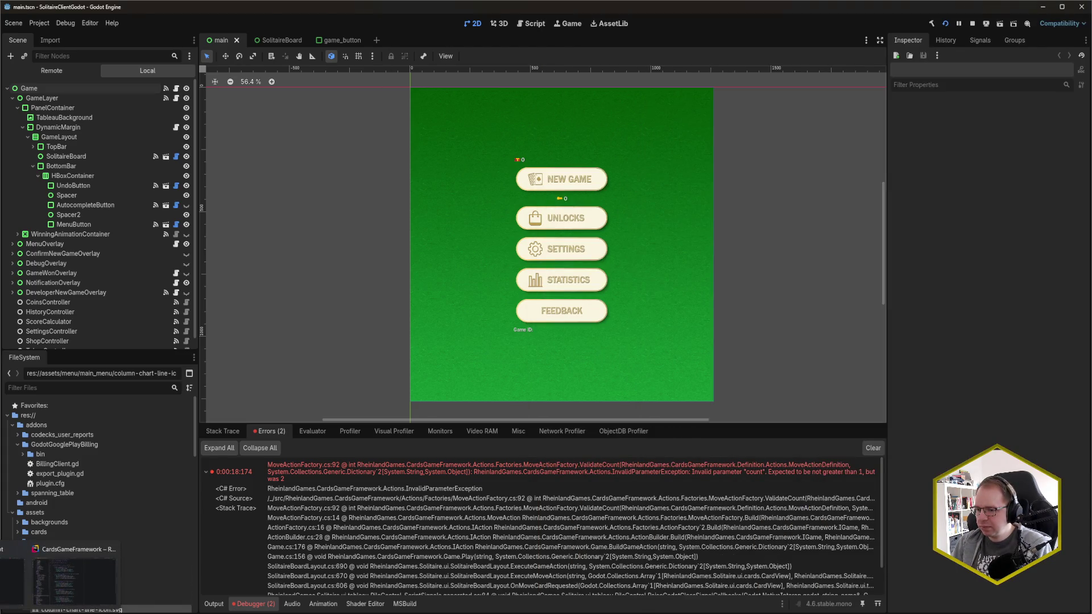
pyautogui.click(20, 610)
# Search project files for 'BoardLAy' and open SolitaireBoardLayout.cs.
pyautogui.hotkey('ctrl', 'e')
pyautogui.write('BoardLAy')
pyautogui.hotkey('ctrl', 'shift', 'n')
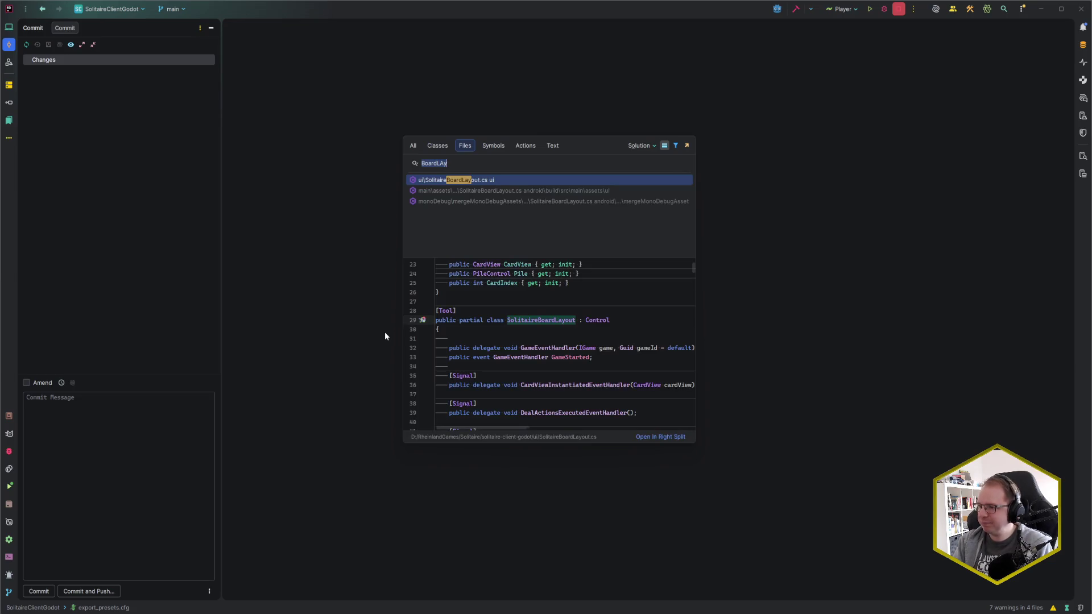
pyautogui.press('Return')
# Scroll down to ExecuteMoveAction in SolitaireBoardLayout.cs, then switch back to Godot.
pyautogui.scroll(5, 430, 340)
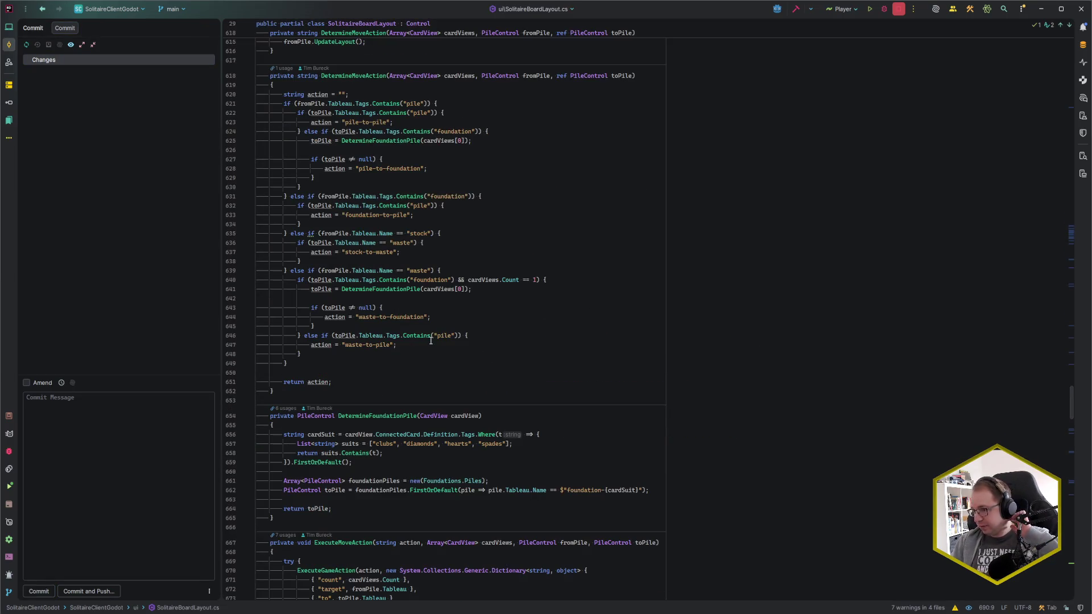
pyautogui.click(434, 369)
pyautogui.scroll(-7, 434, 364)
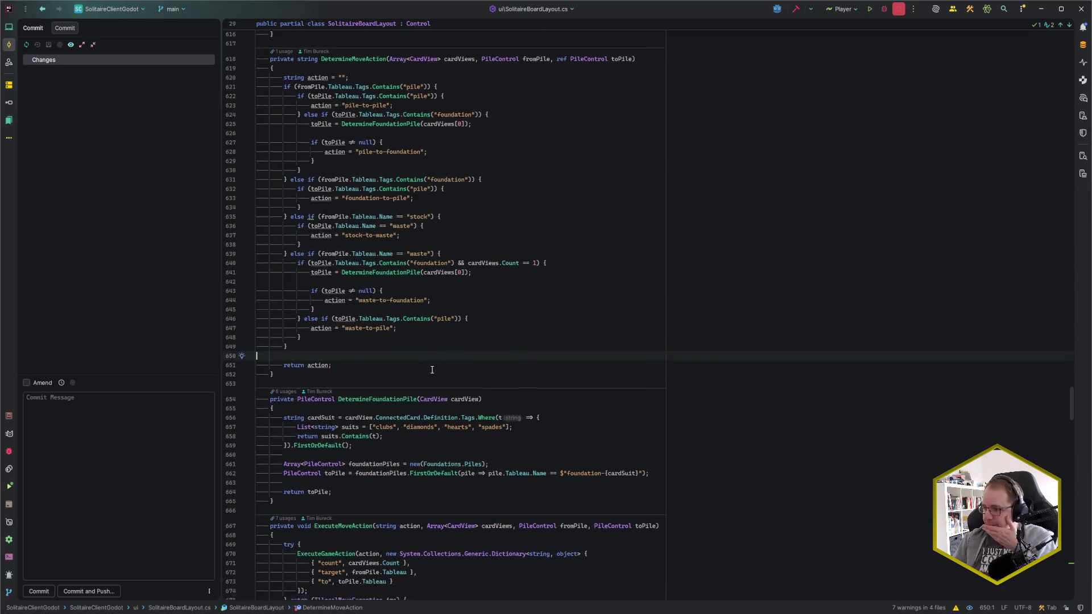
pyautogui.scroll(-2, 432, 356)
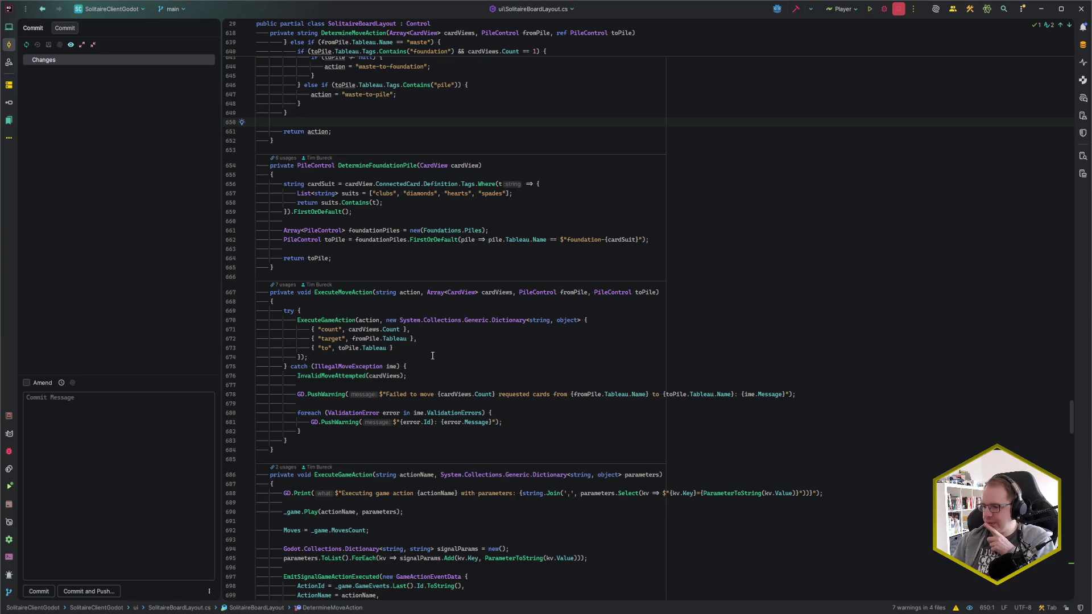
pyautogui.scroll(-3, 432, 356)
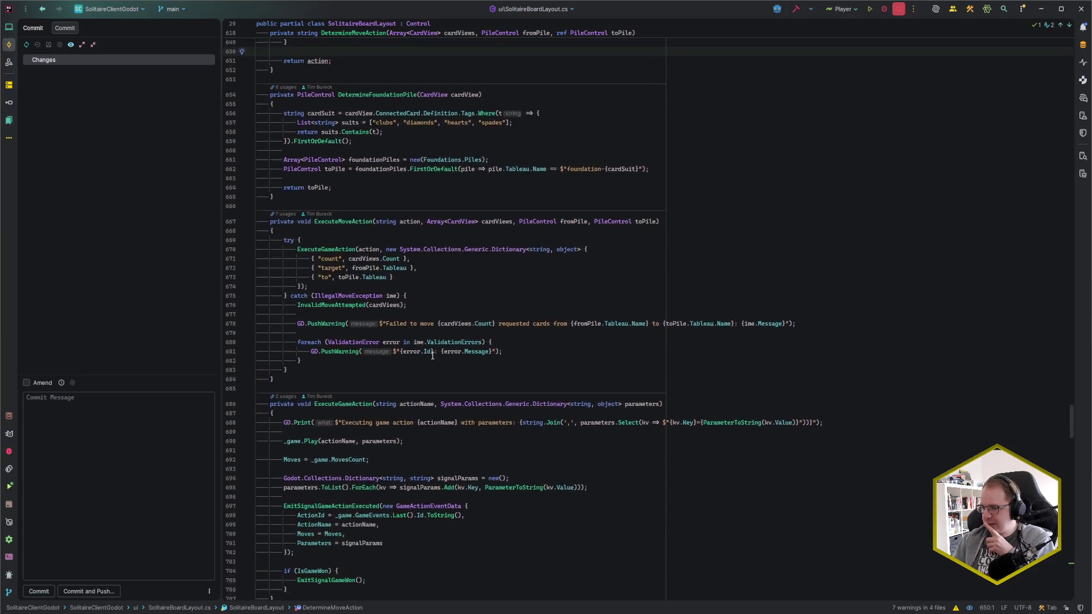
pyautogui.scroll(-4, 433, 355)
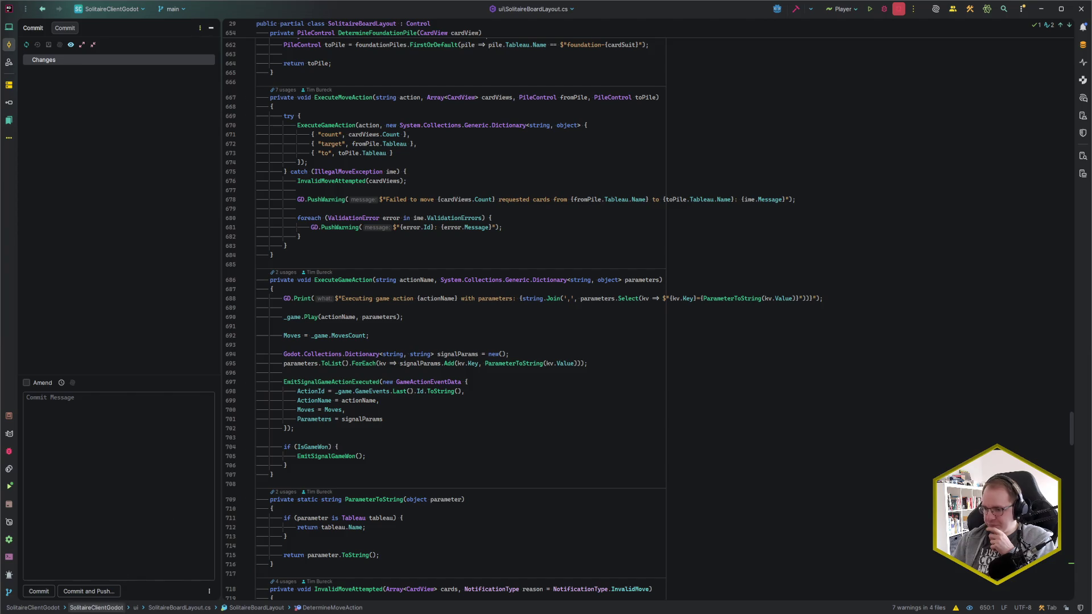
pyautogui.click(110, 601)
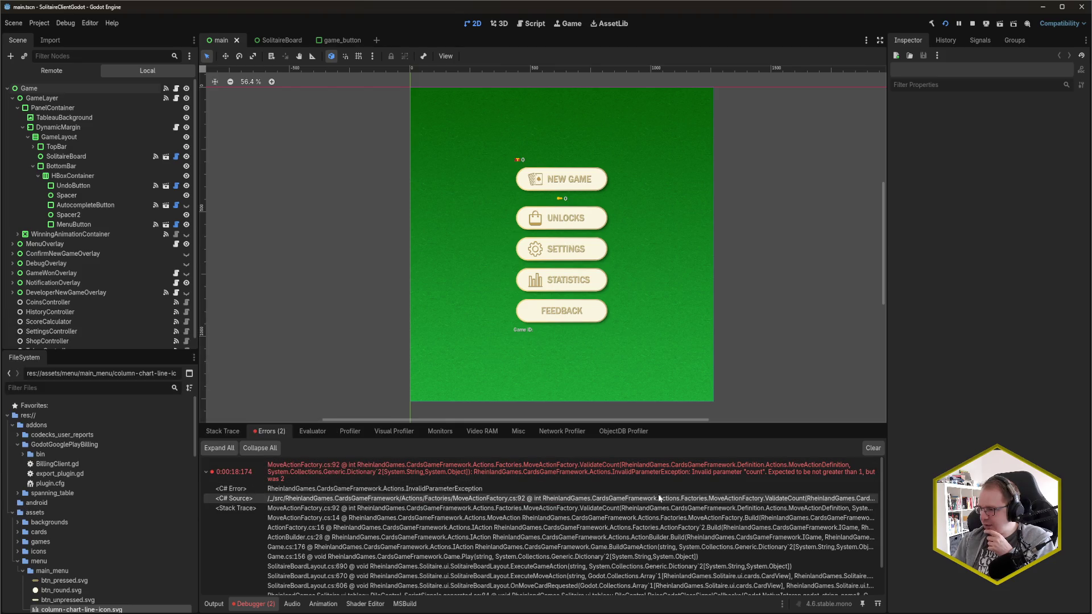
# Compare the 'count' error and the InvalidCastException in Debugger Errors, then return to Rider.
pyautogui.scroll(-3, 660, 493)
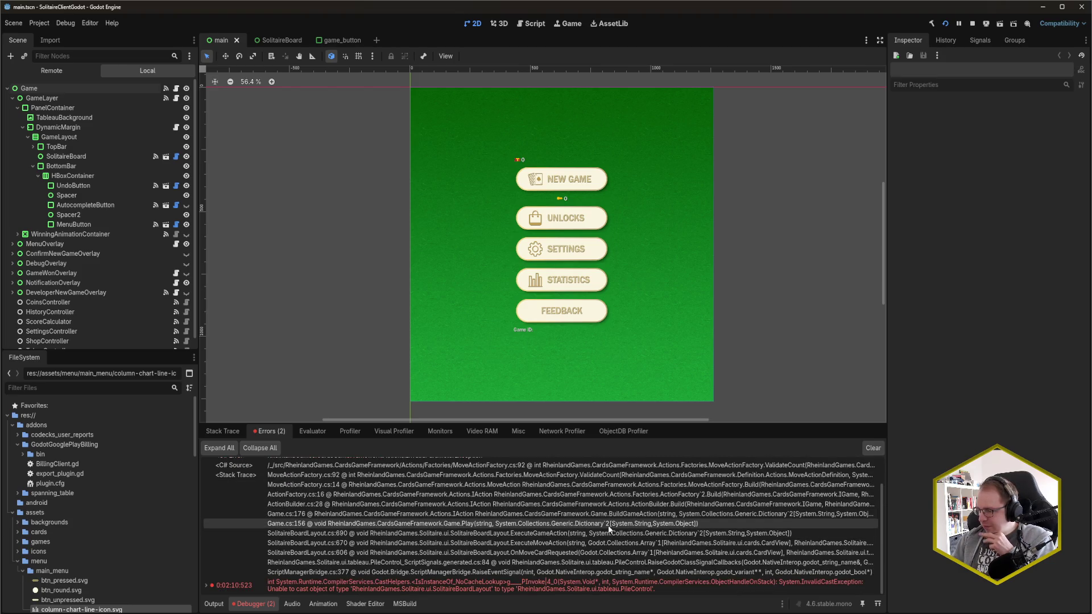
pyautogui.scroll(2, 563, 536)
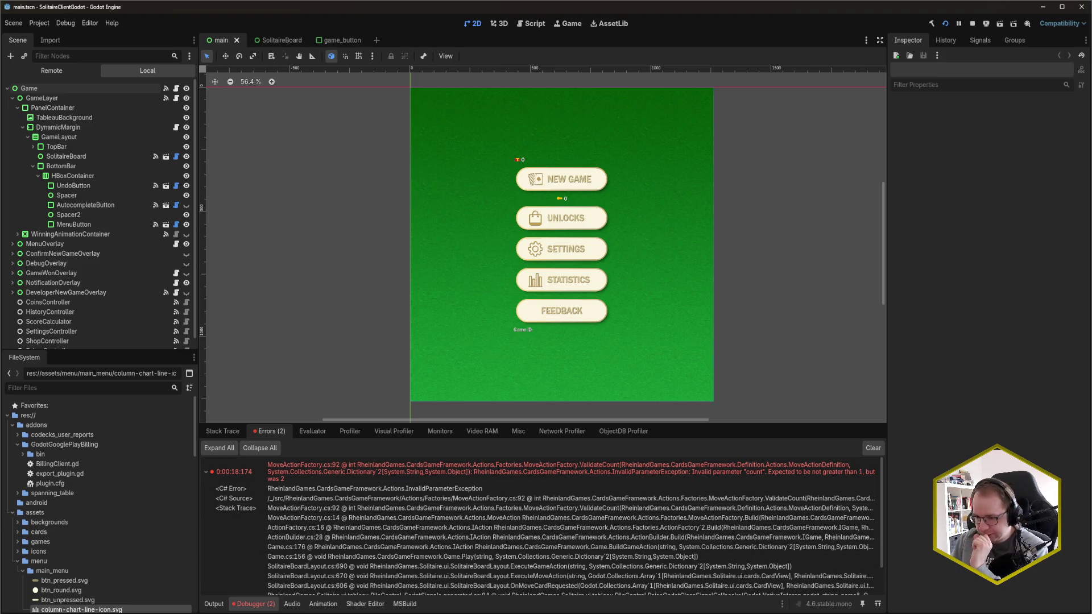
pyautogui.moveTo(59, 613)
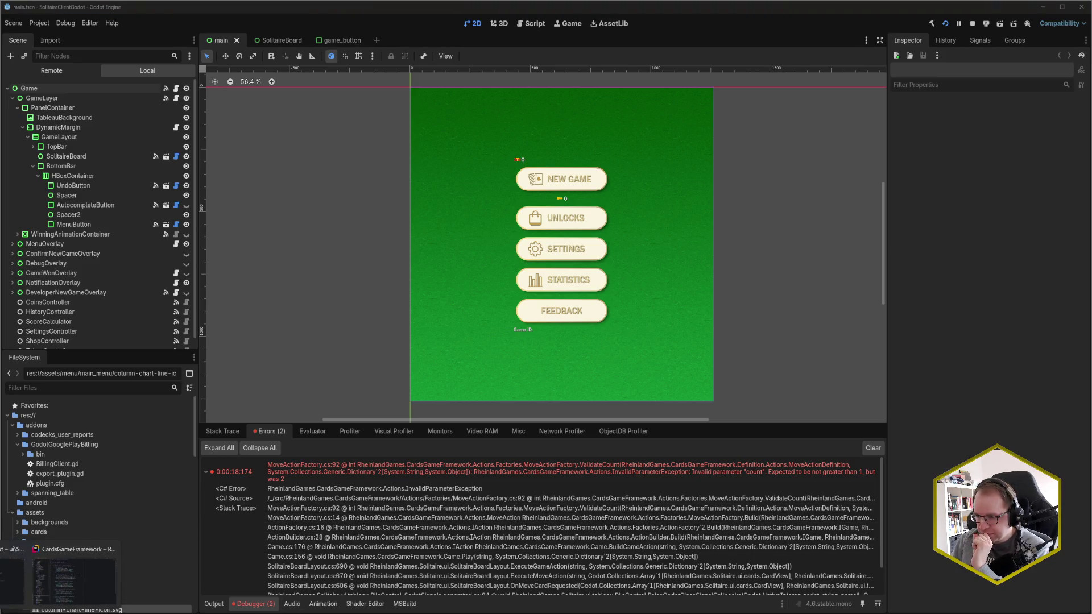
pyautogui.click(74, 578)
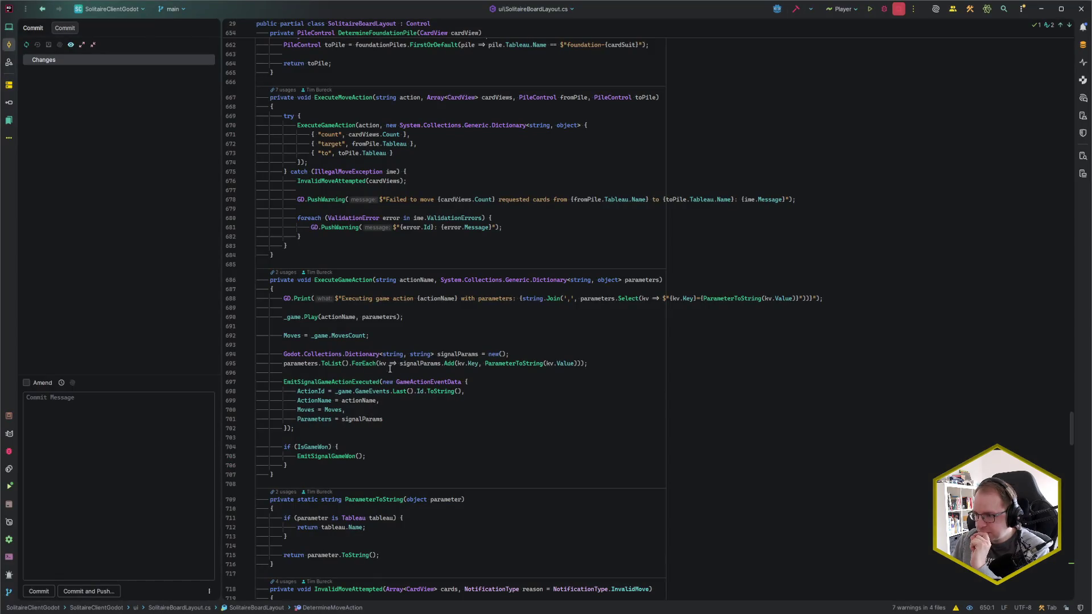
# Inspect IllegalMoveException and the usages of its ime variable in the catch clause.
pyautogui.click(359, 181)
pyautogui.click(367, 171)
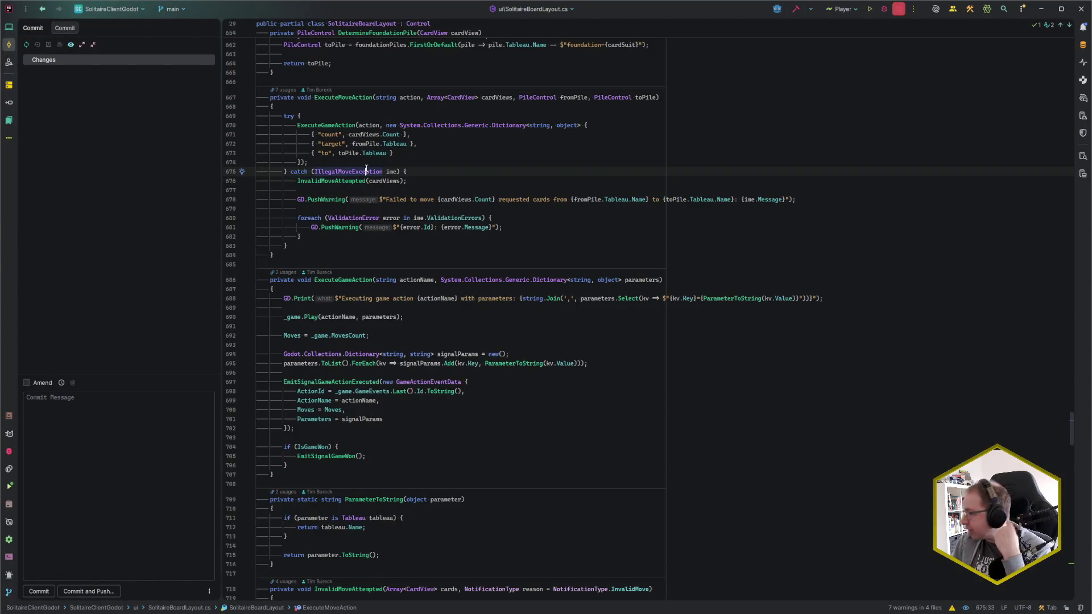
pyautogui.click(392, 172)
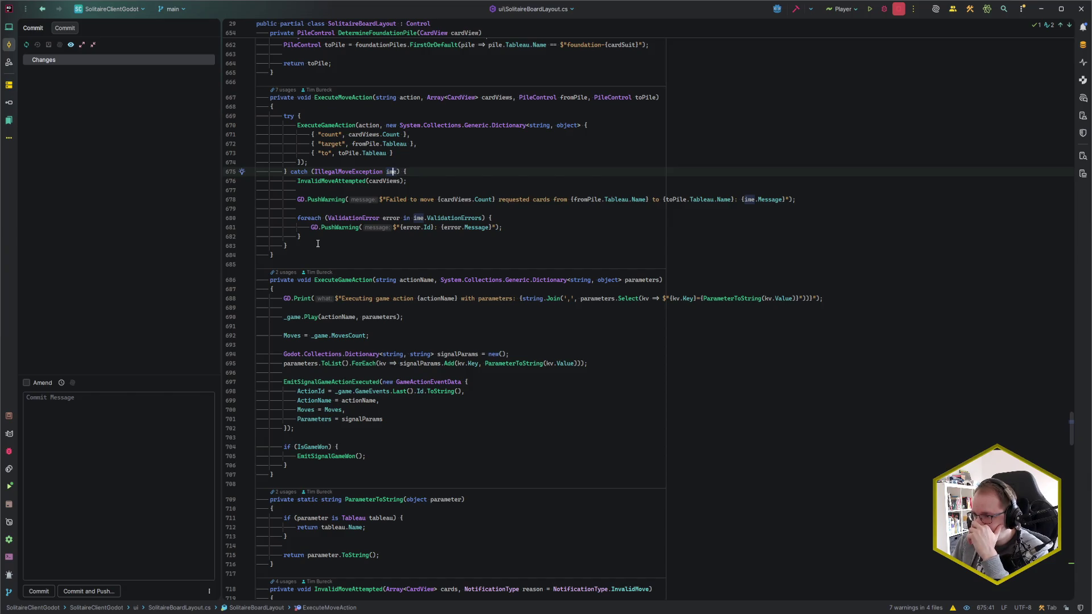
# Jump to InvalidMoveAttempted's declaration, which shakes each card and emits GameActionInvalid.
pyautogui.click(334, 181)
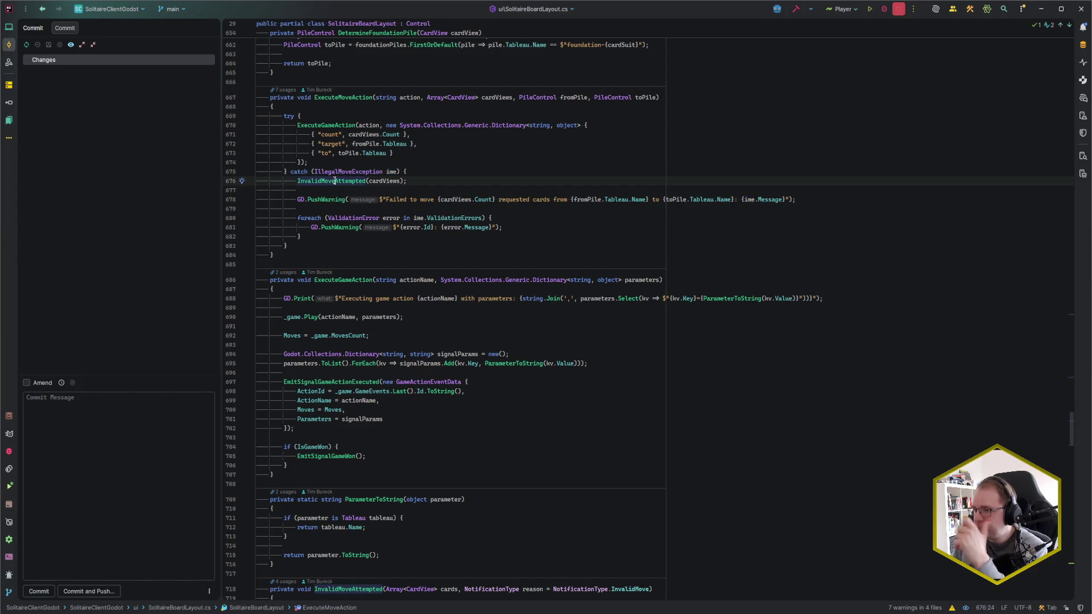
pyautogui.hotkey('ctrl', 'b')
pyautogui.scroll(-4, 490, 278)
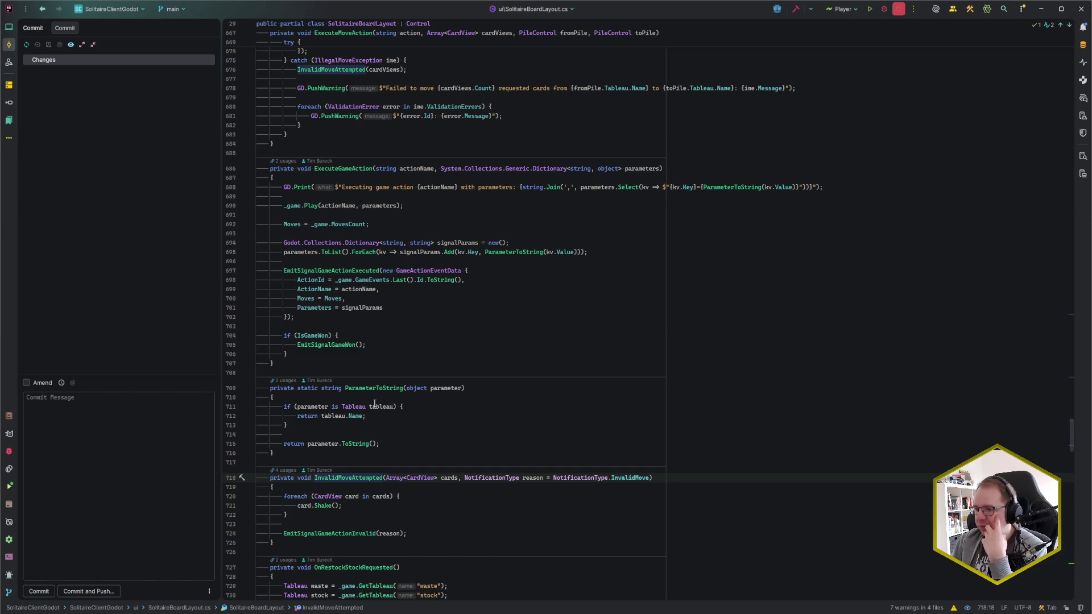
pyautogui.scroll(2, 374, 403)
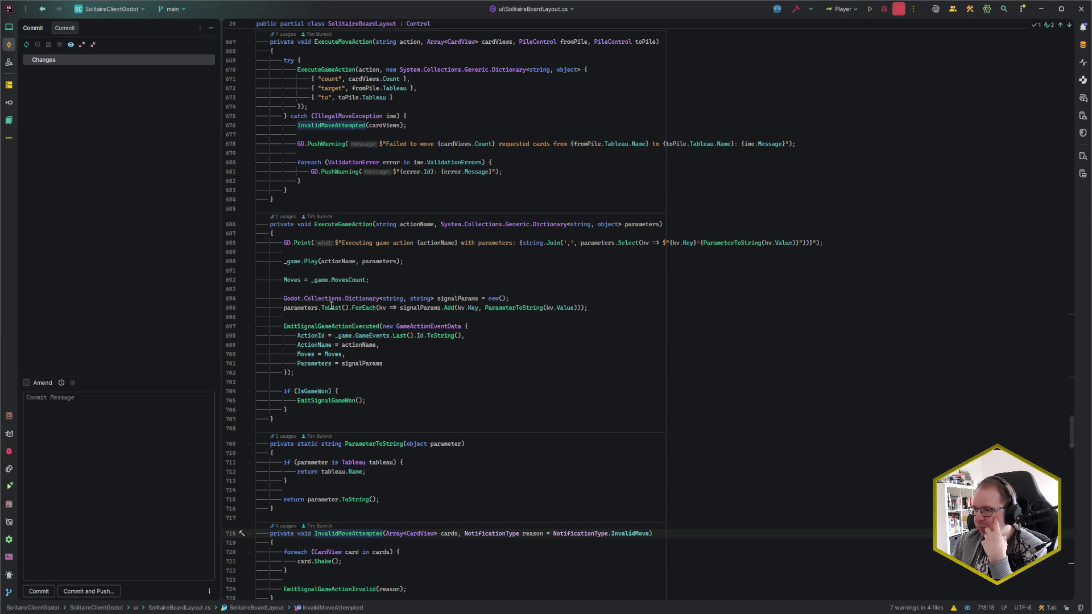
pyautogui.click(392, 428)
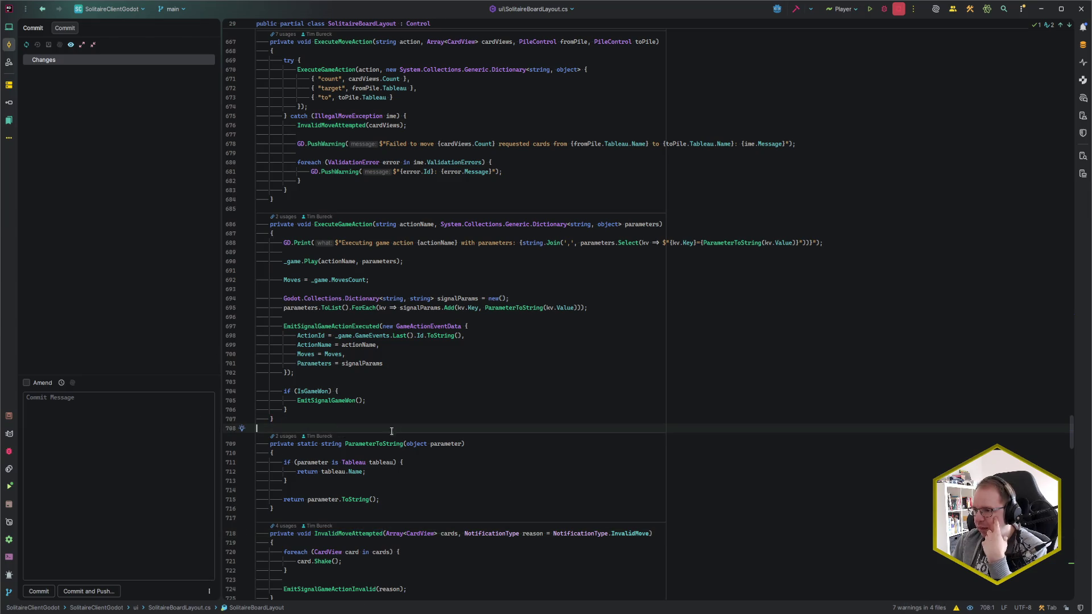
pyautogui.scroll(3, 383, 440)
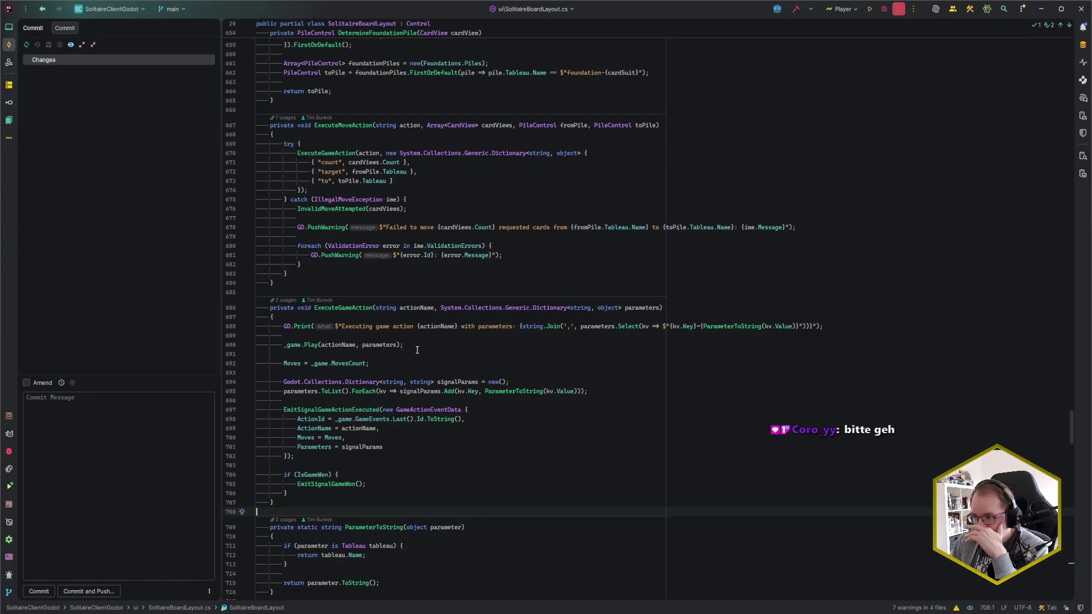
pyautogui.scroll(1, 402, 362)
# Add a catch for InvalidParameterException ipe that calls InvalidMoveAttempted(cardViews).
pyautogui.click(319, 301)
pyautogui.write('ca')
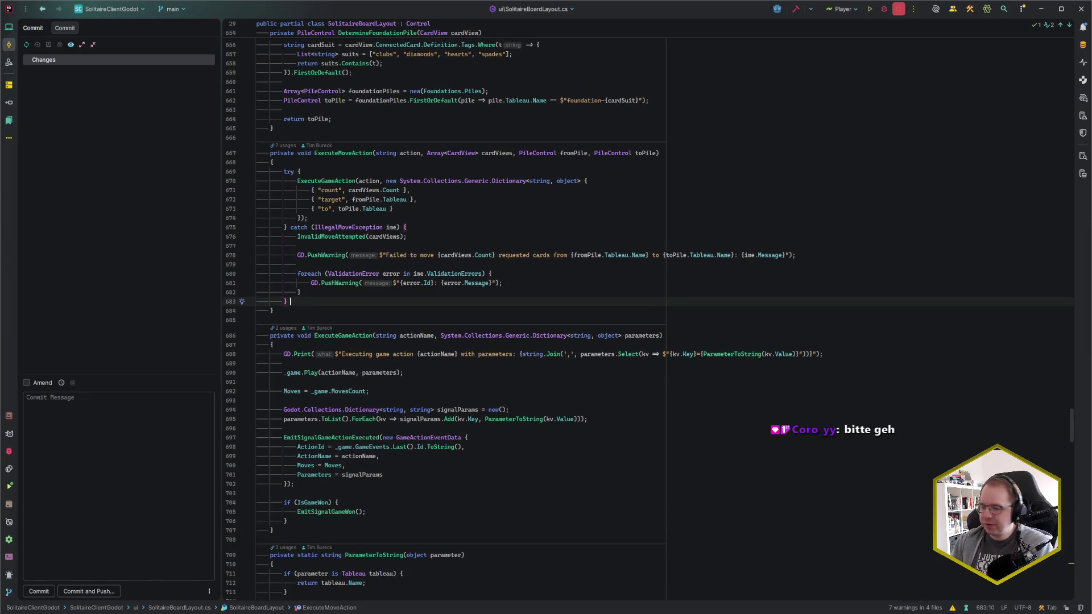
pyautogui.write('tch (')
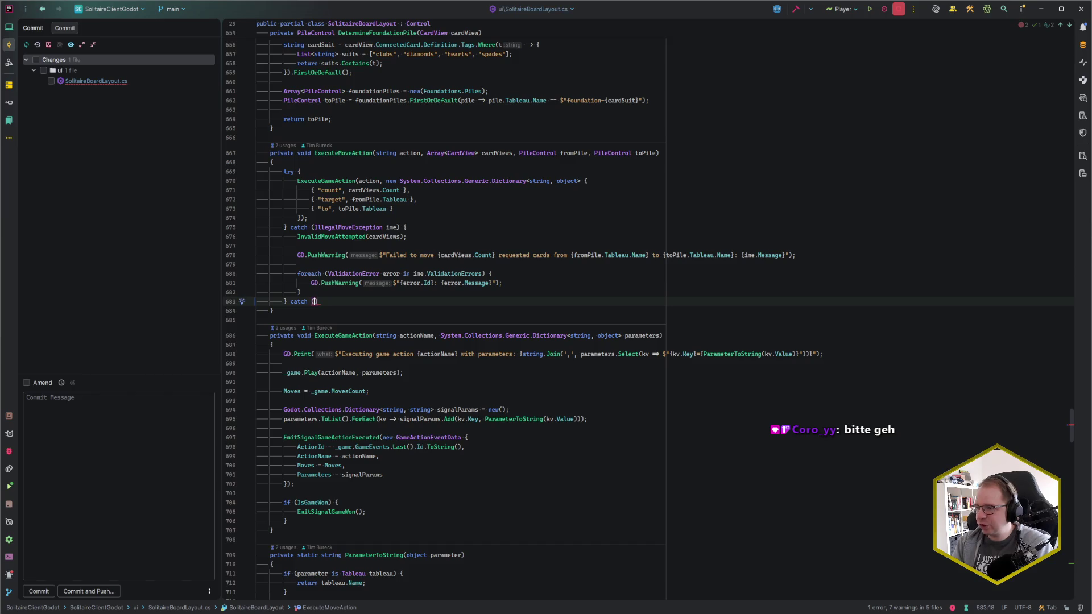
pyautogui.write('In')
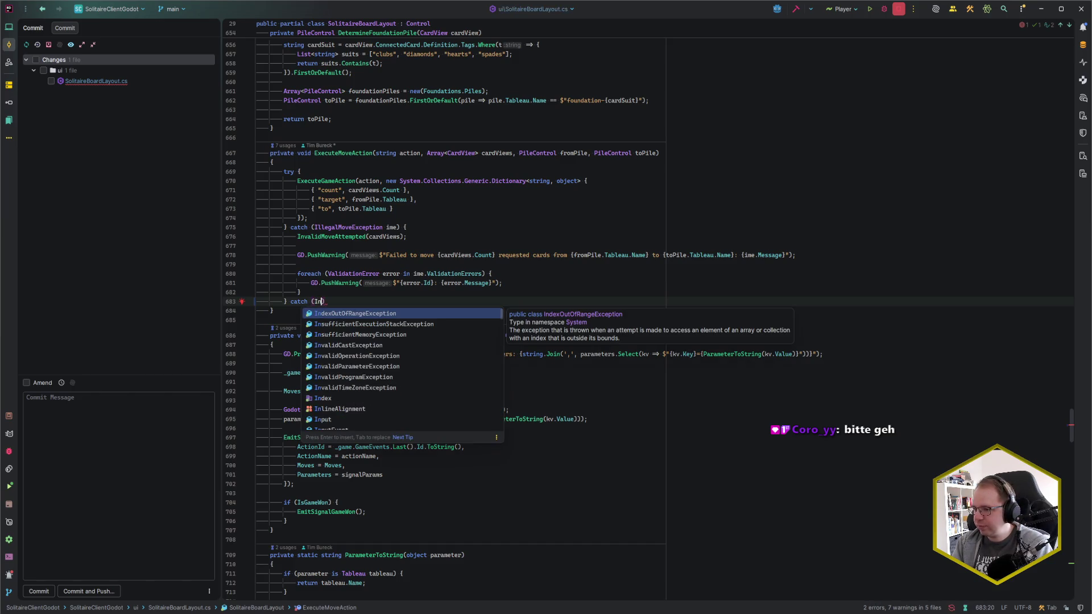
pyautogui.write('validPa')
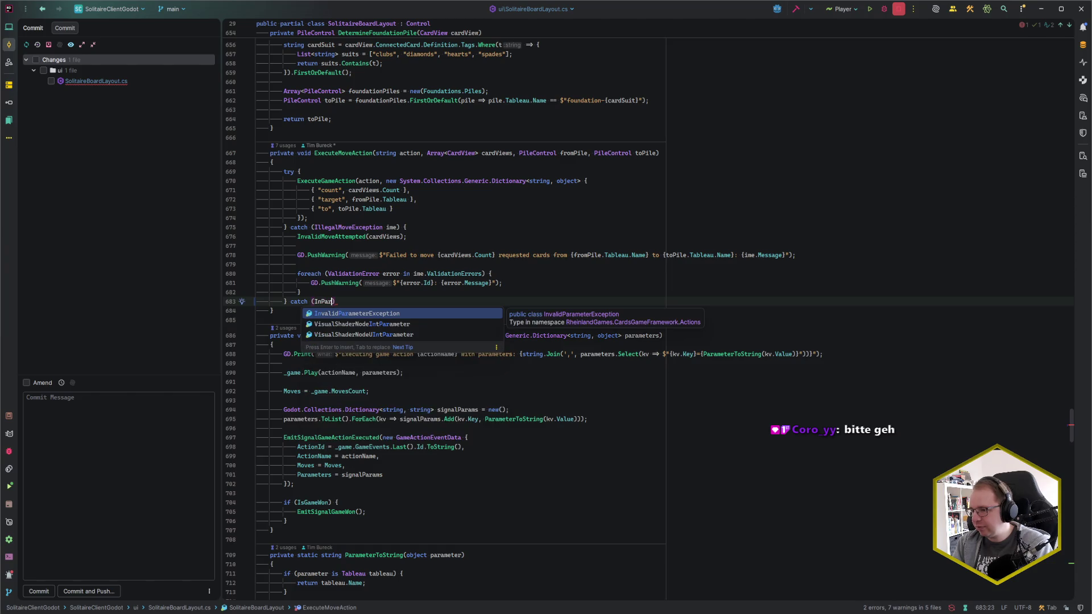
pyautogui.press('Return')
pyautogui.write('ipe) {')
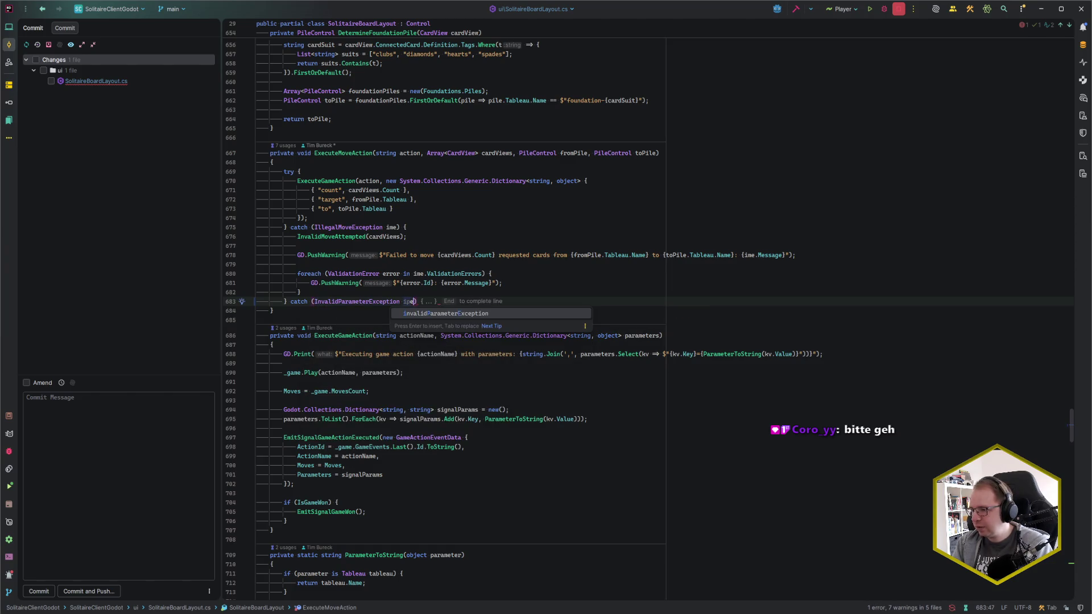
pyautogui.press('Return')
pyautogui.write('In')
pyautogui.press('Tab')
# Add a GD.PushWarning failed-move warning line in that catch, using ipe.Message.
pyautogui.press('Return')
pyautogui.press('Return')
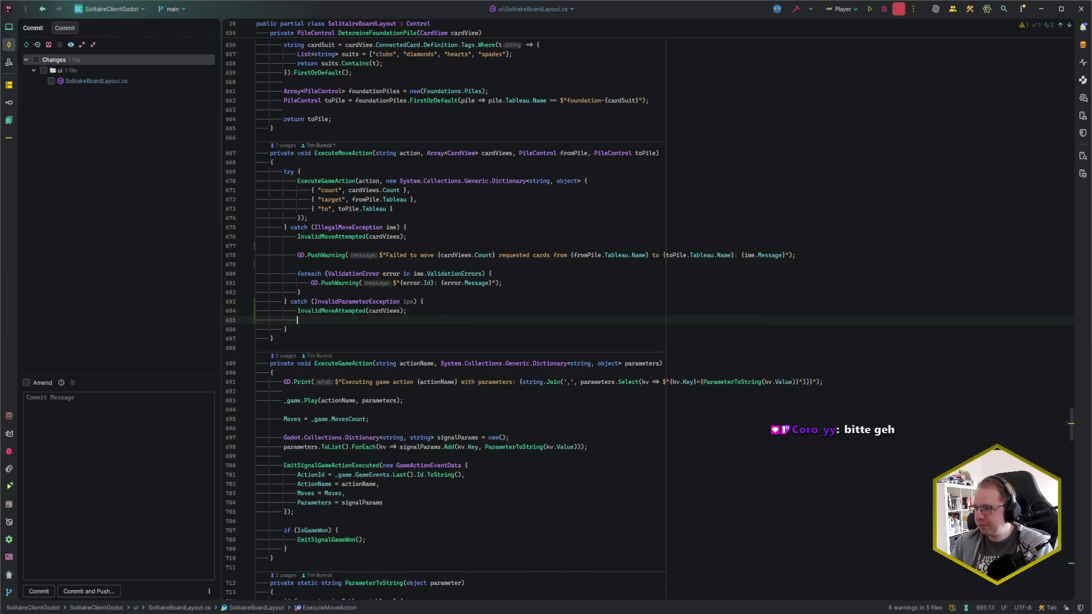
pyautogui.write('GD.PushWar')
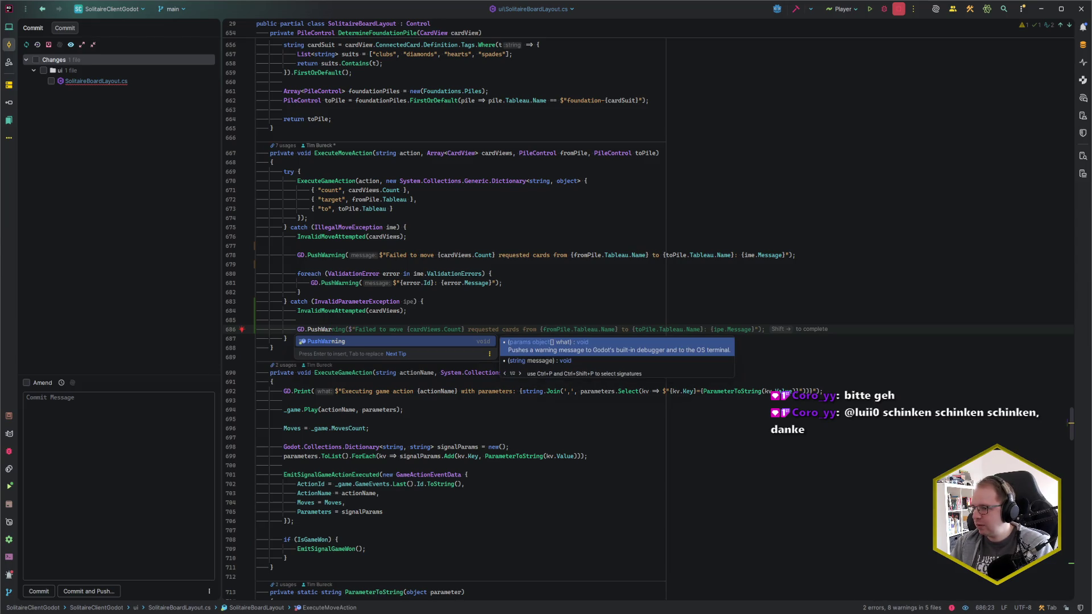
pyautogui.press('Escape')
pyautogui.hotkey('shift', 'Right')
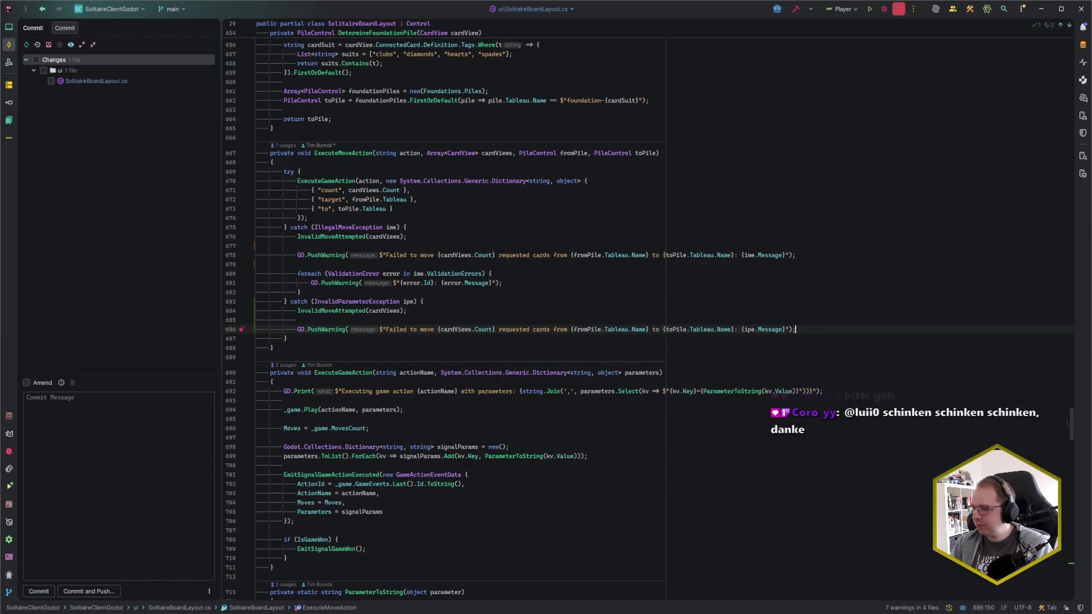
pyautogui.press('Return')
pyautogui.press('Return')
pyautogui.write('ipe.')
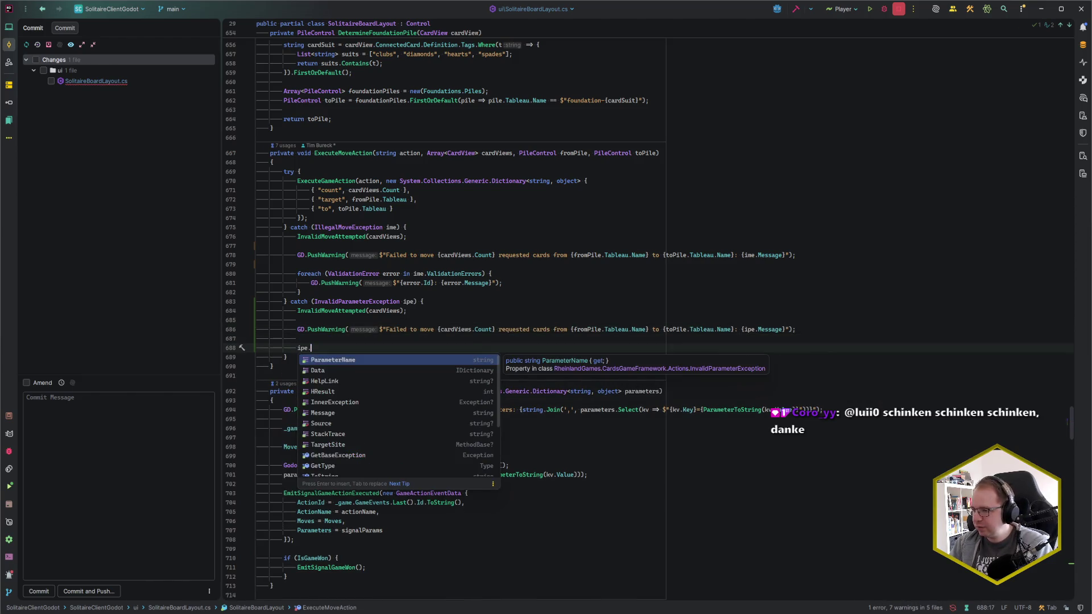
pyautogui.press('BackSpace')
pyautogui.press('BackSpace')
pyautogui.press('BackSpace')
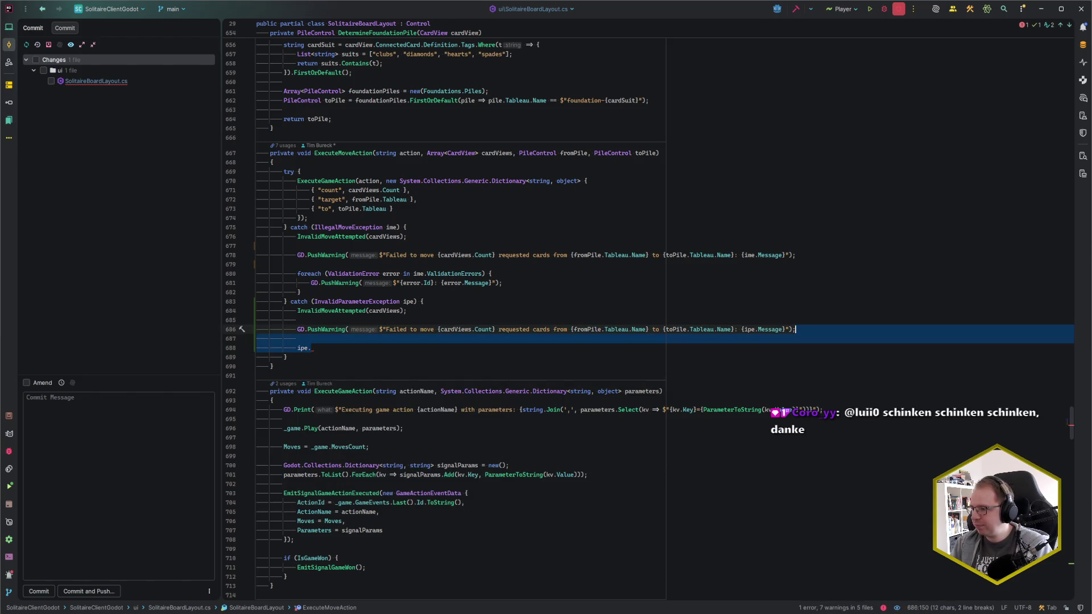
pyautogui.click(785, 330)
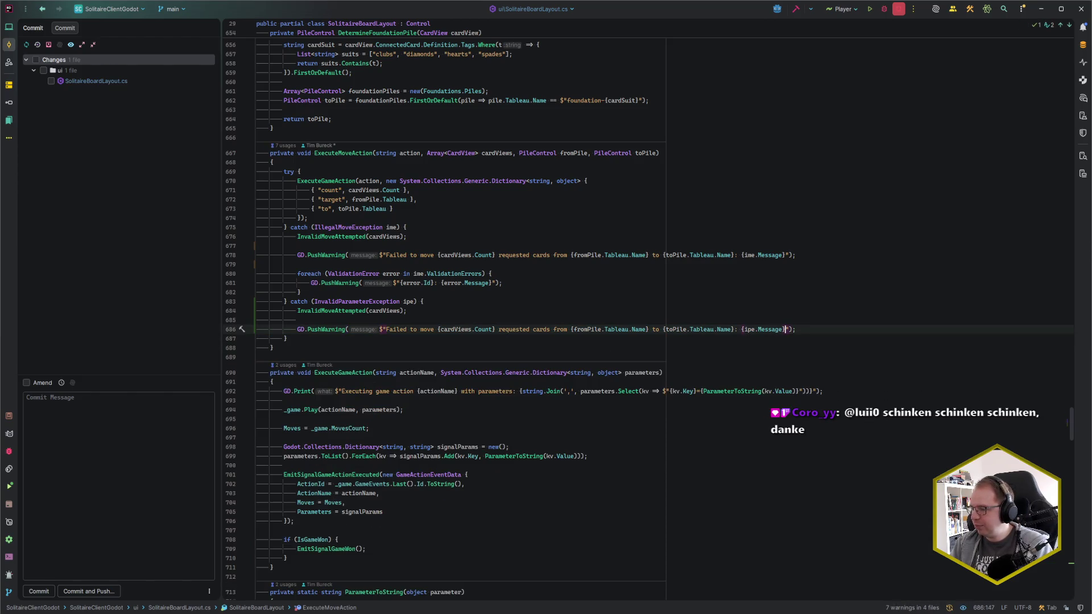
pyautogui.click(796, 329)
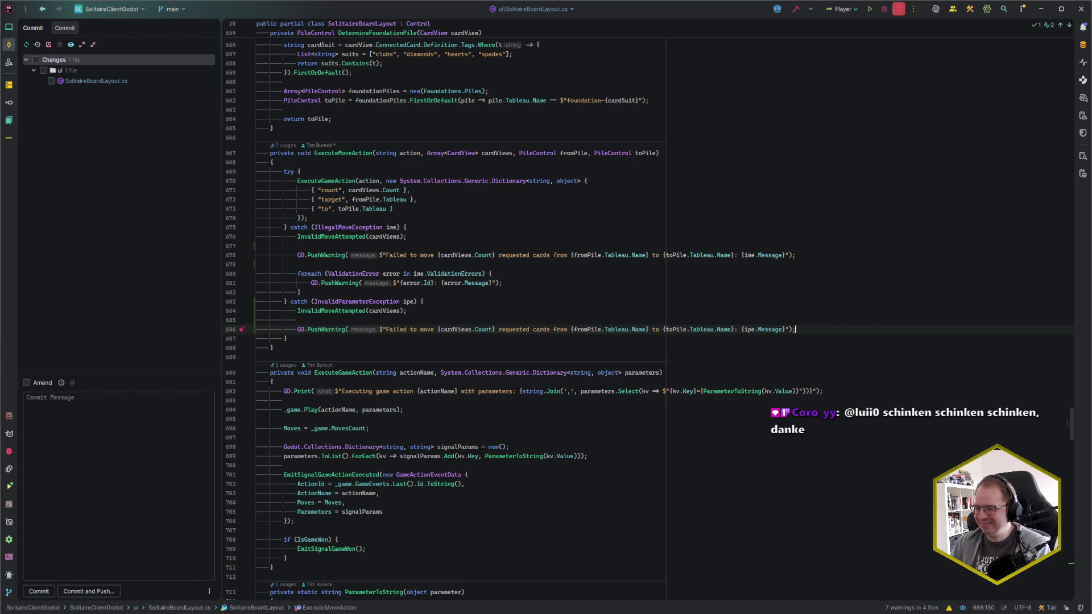
# Close the old game window, then rebuild and relaunch the game with F5.
pyautogui.moveTo(91, 606)
pyautogui.click(124, 572)
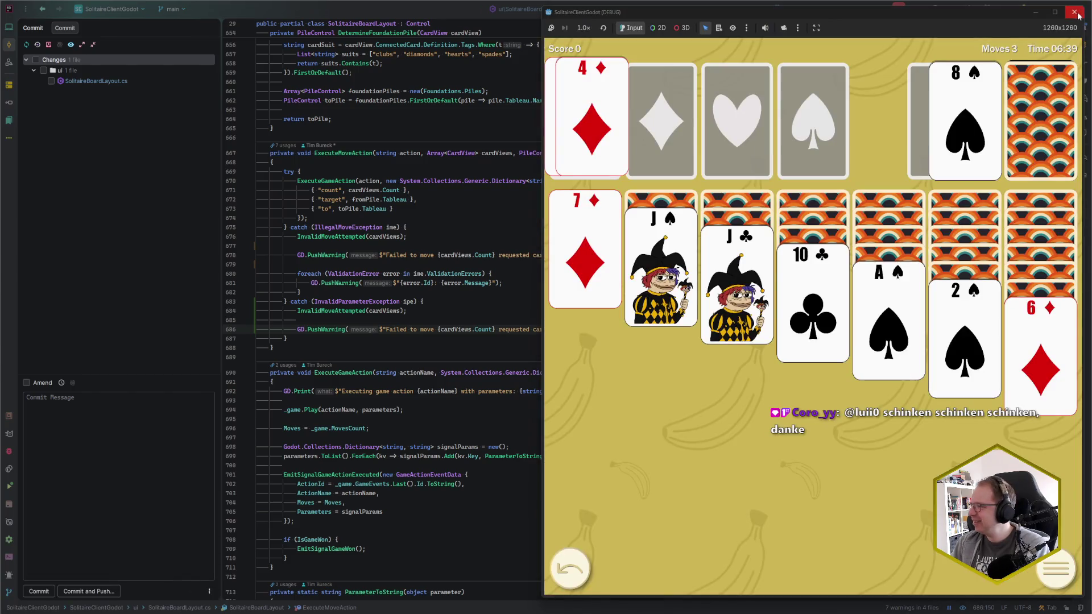
pyautogui.click(1074, 12)
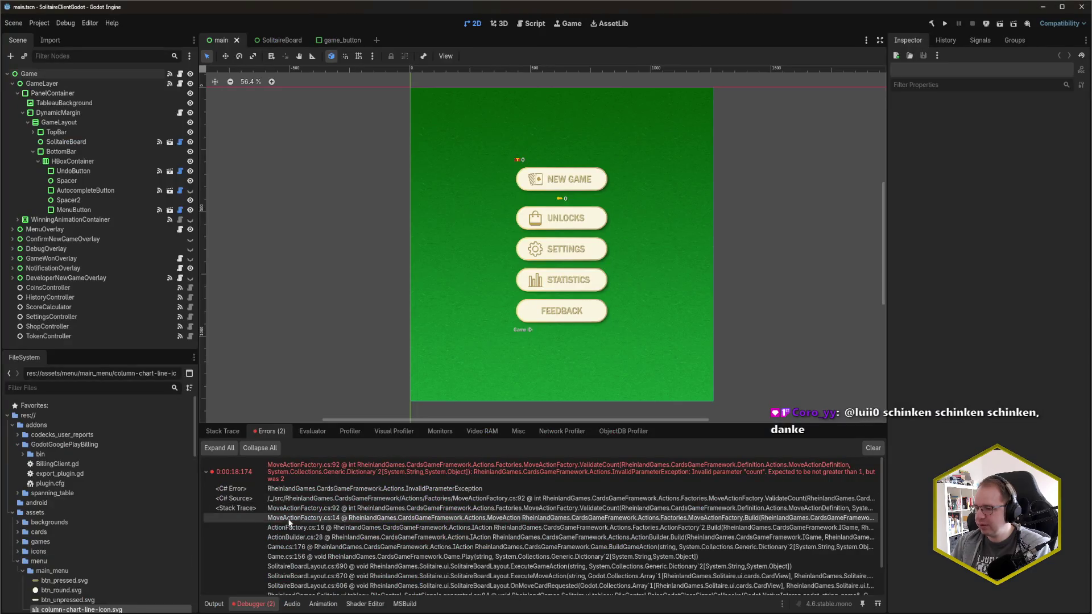
pyautogui.press('F5')
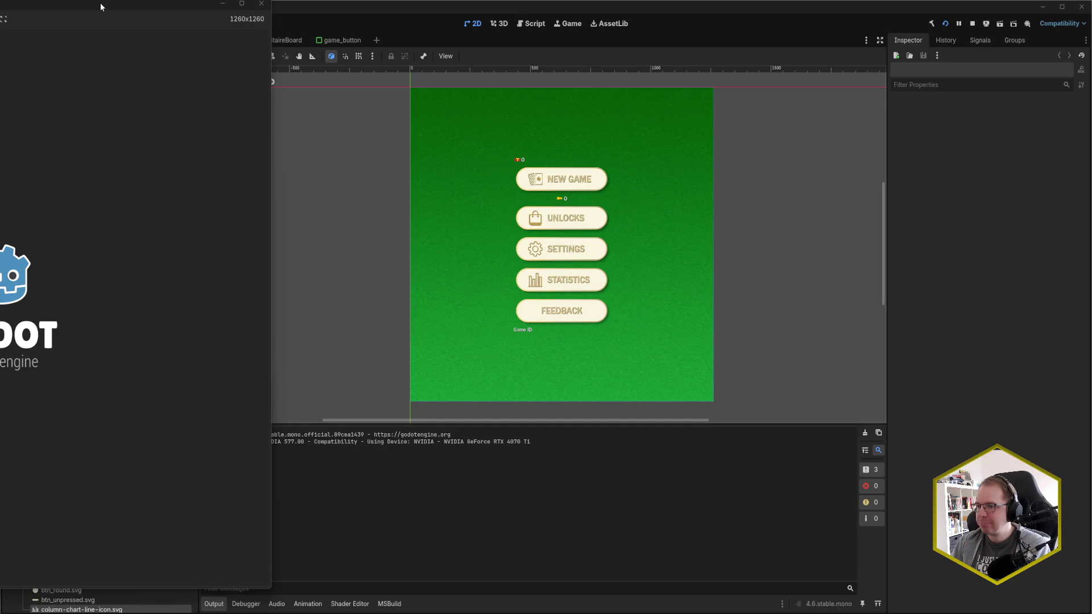
pyautogui.moveTo(101, 7)
pyautogui.mouseDown()
pyautogui.moveTo(541, 32)
pyautogui.moveTo(687, 19)
pyautogui.mouseUp()
# Start a new game, drag three drawn waste cards onto empty table space, then close the game.
pyautogui.click(587, 209)
pyautogui.click(812, 127)
pyautogui.click(812, 127)
pyautogui.click(812, 126)
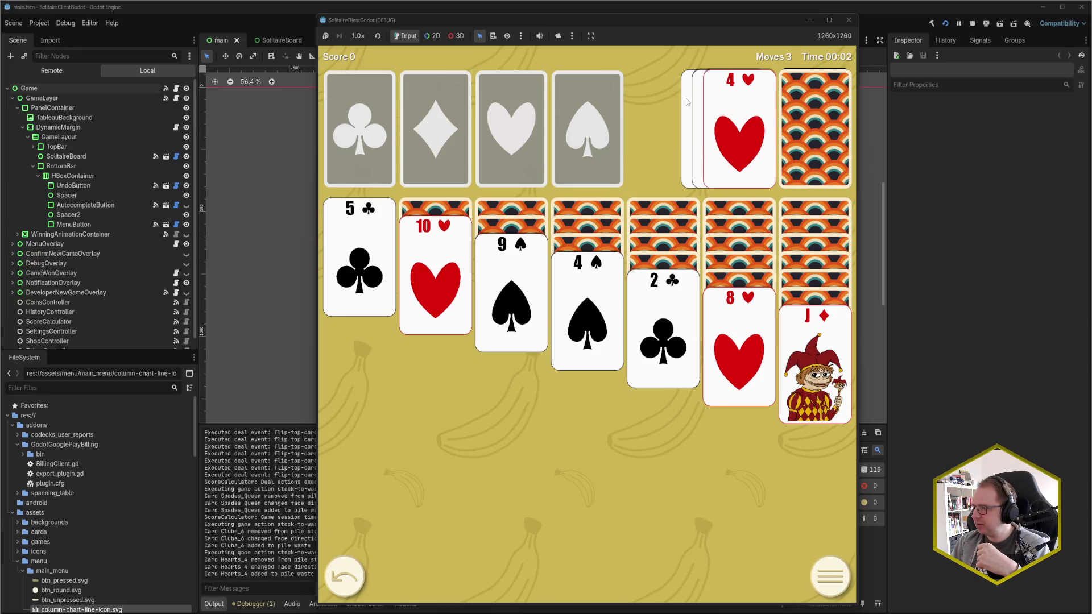
pyautogui.moveTo(687, 103)
pyautogui.mouseDown()
pyautogui.moveTo(552, 245)
pyautogui.moveTo(465, 392)
pyautogui.mouseUp()
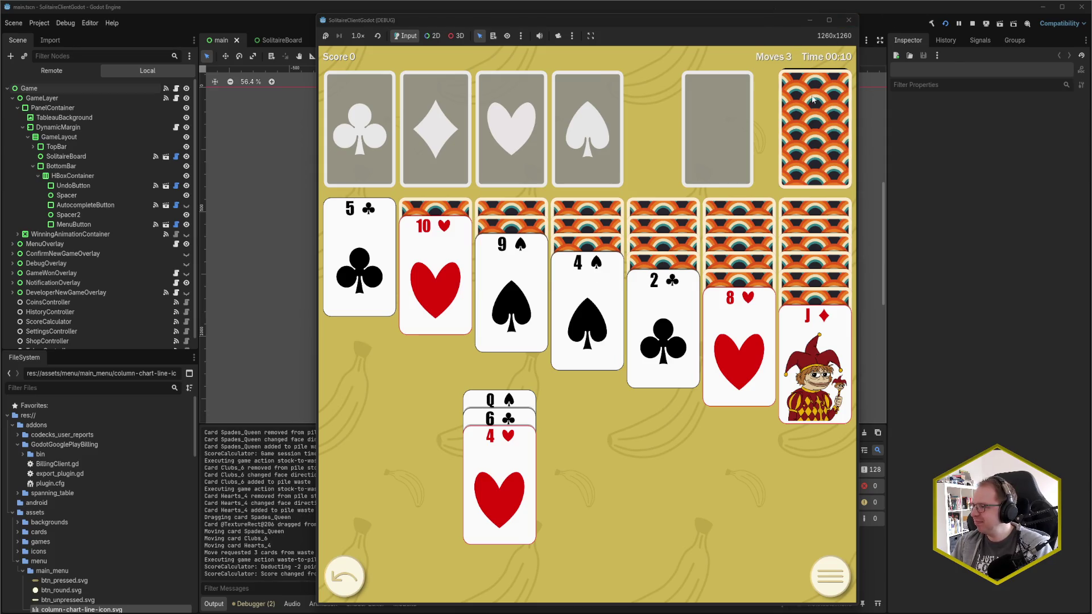
pyautogui.click(814, 122)
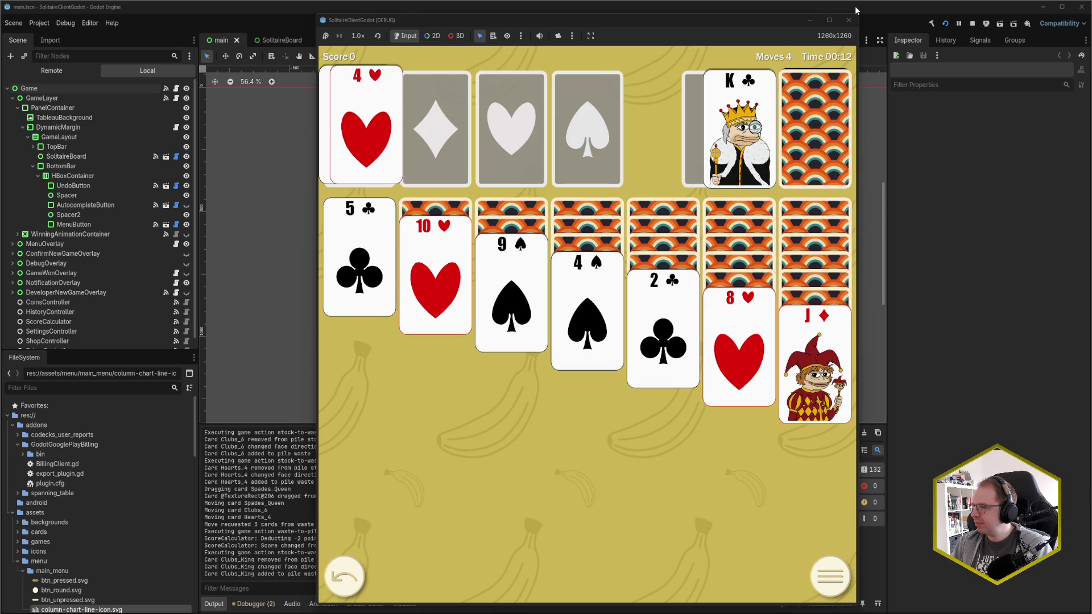
pyautogui.click(849, 20)
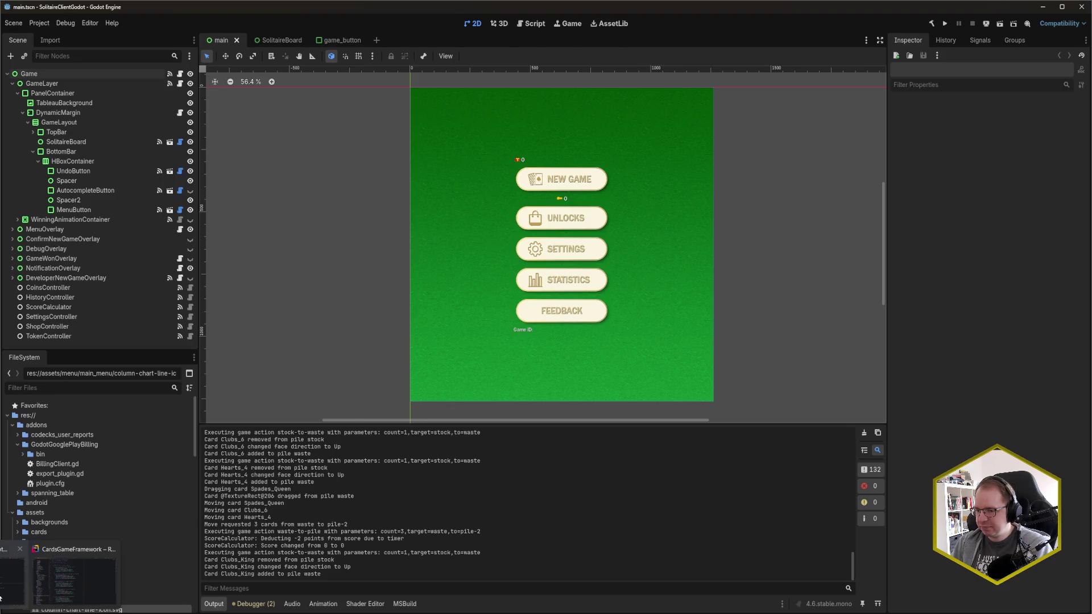
pyautogui.hotkey('alt', 'Tab')
pyautogui.click(350, 314)
pyautogui.hotkey('ctrl', 'b')
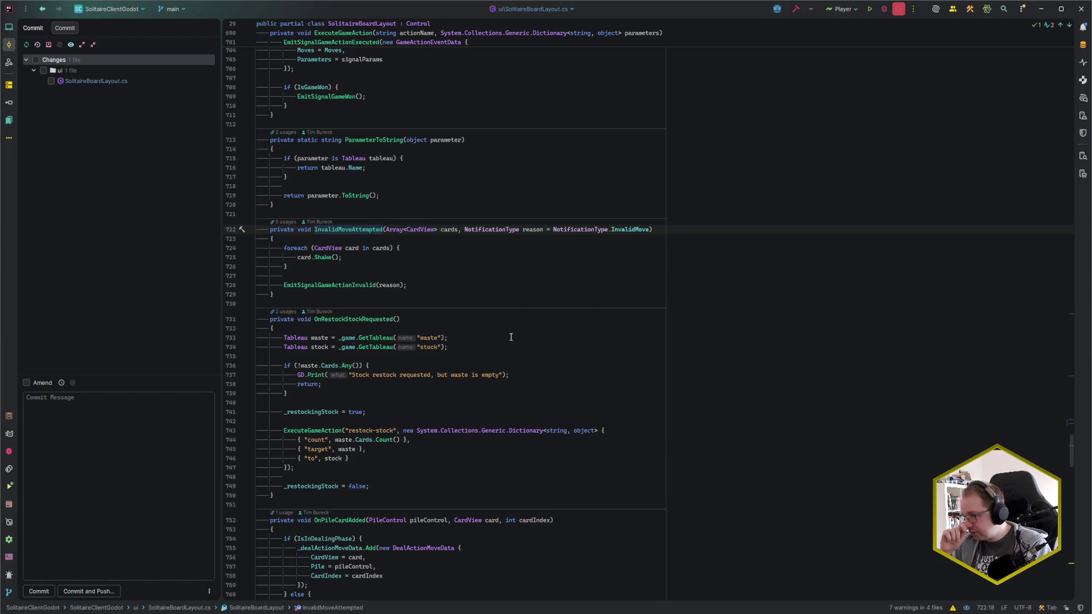
pyautogui.click(455, 284)
pyautogui.click(644, 228)
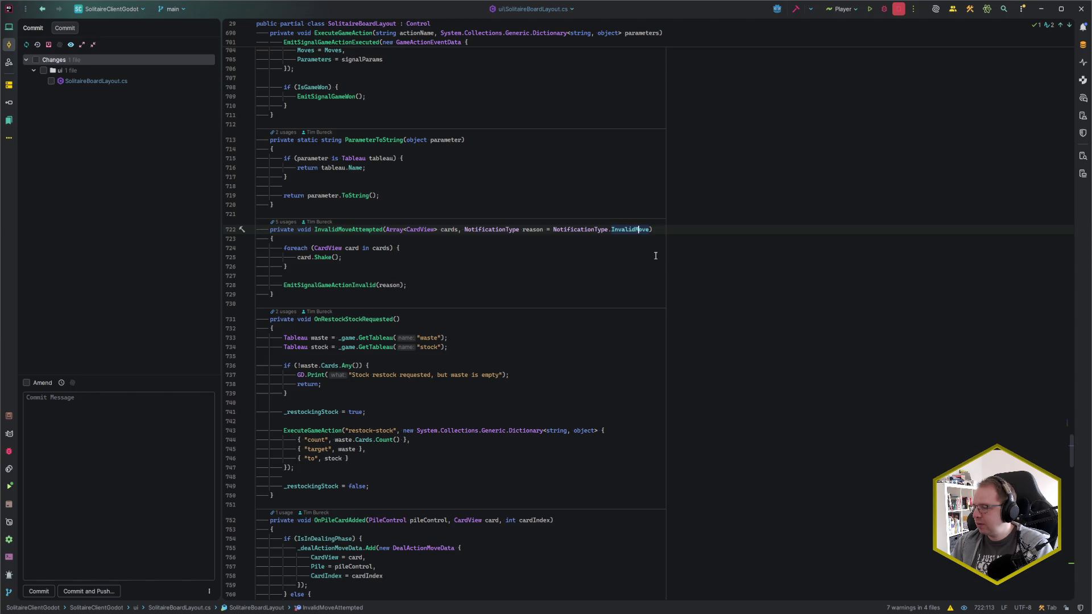
pyautogui.press('End')
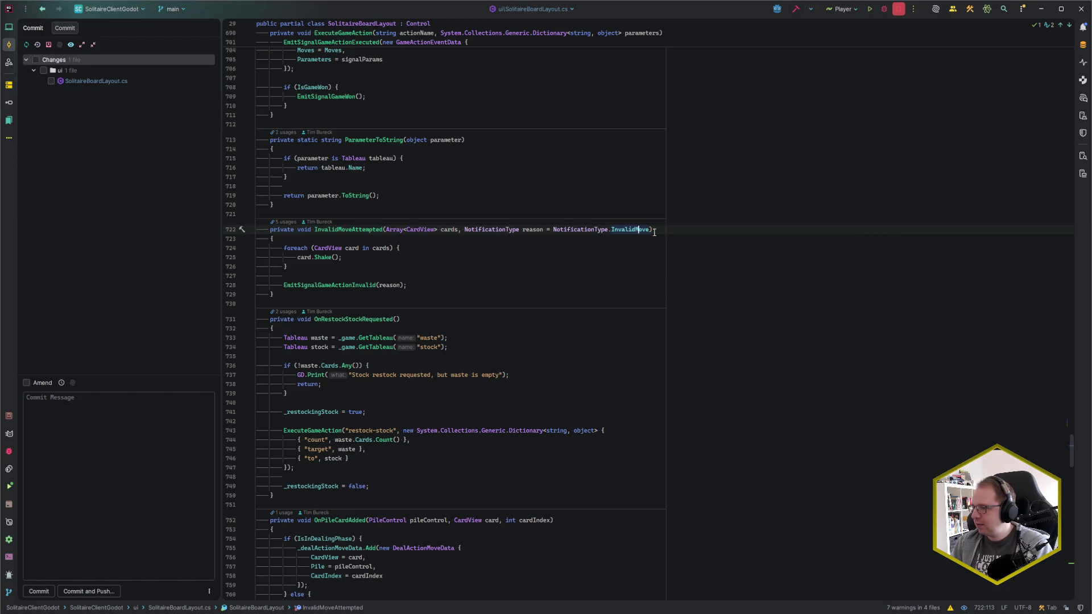
pyautogui.click(540, 304)
pyautogui.click(471, 289)
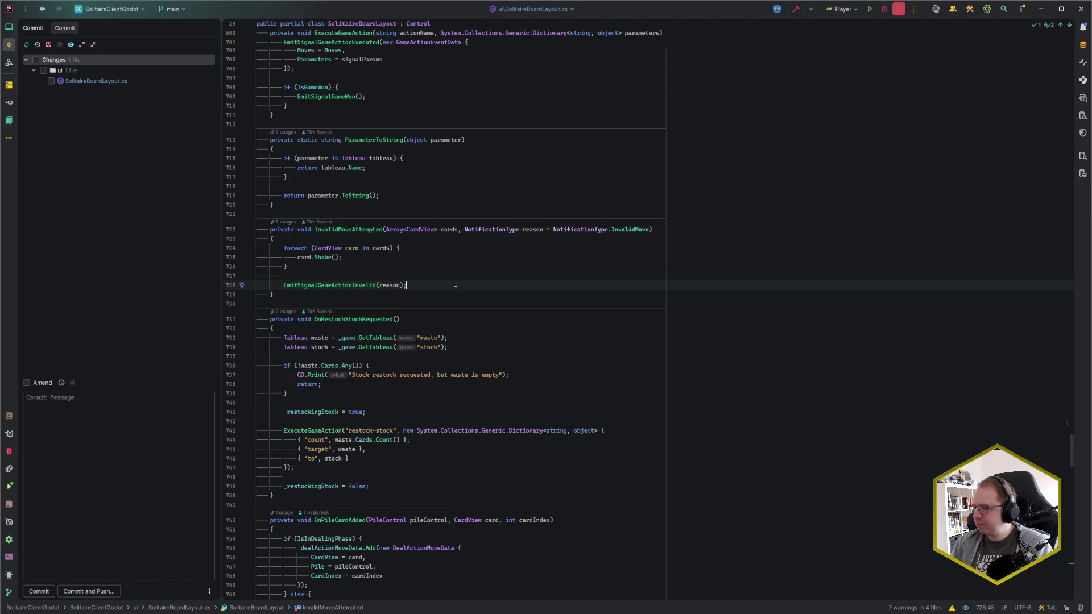
pyautogui.click(465, 229)
pyautogui.click(650, 229)
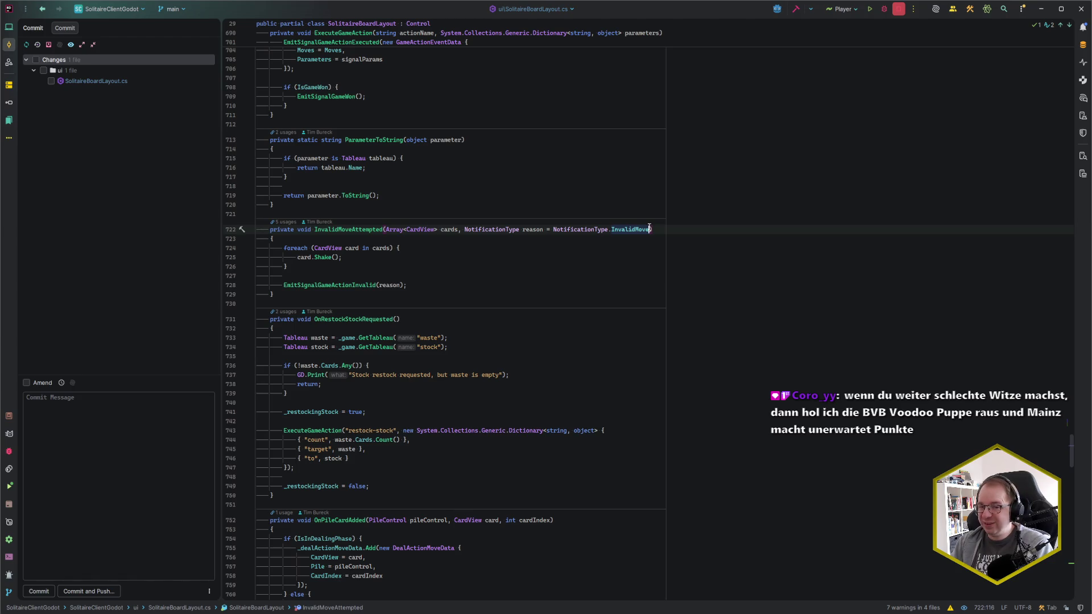
pyautogui.click(412, 257)
pyautogui.click(363, 269)
pyautogui.click(356, 276)
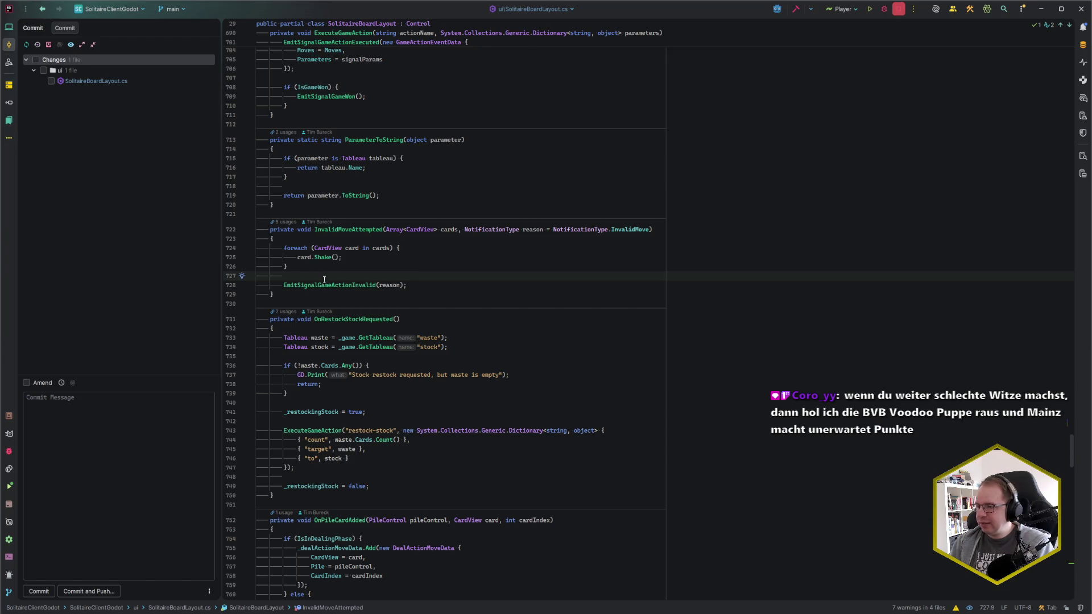
pyautogui.scroll(7, 479, 300)
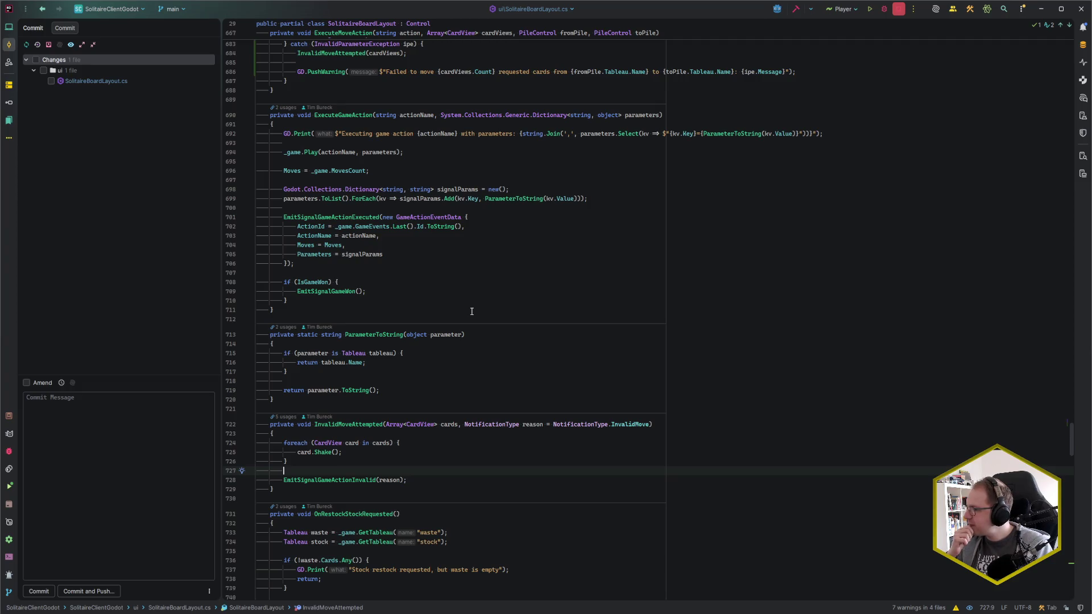
pyautogui.scroll(12, 471, 311)
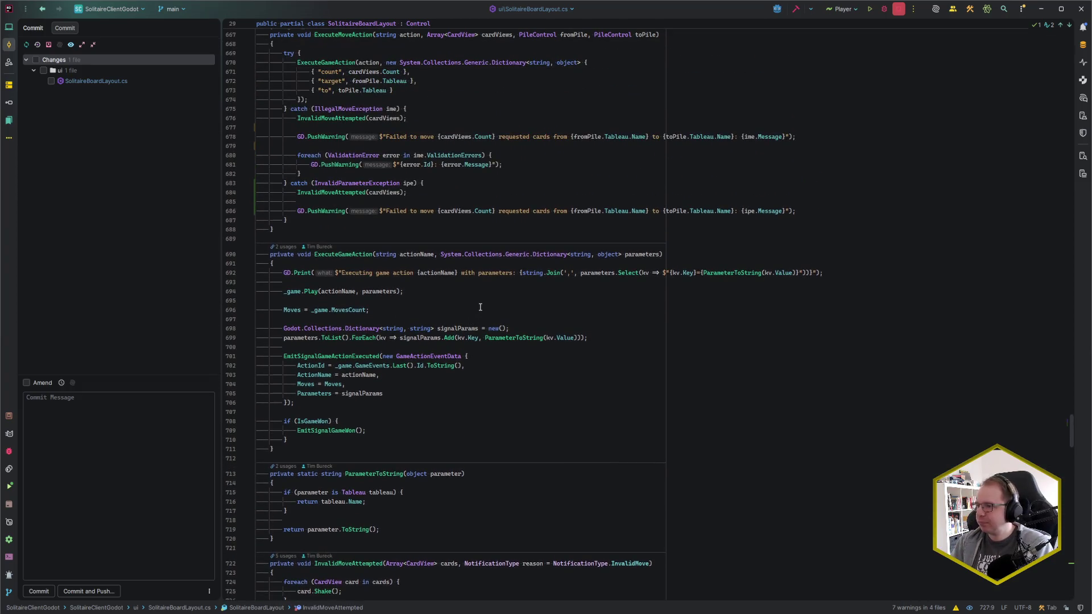
pyautogui.scroll(3, 476, 311)
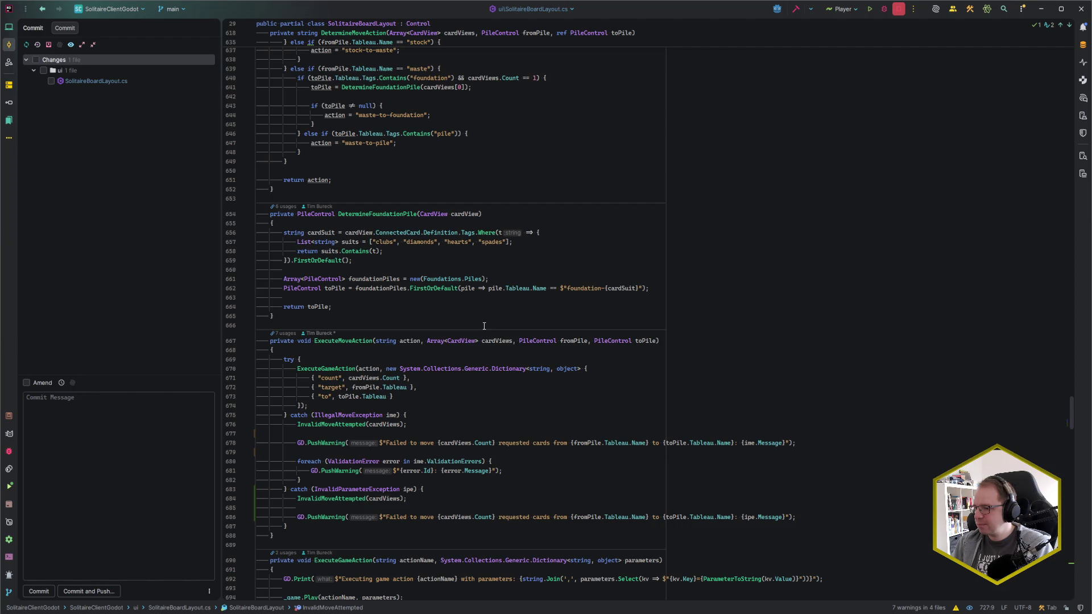
pyautogui.scroll(6, 484, 326)
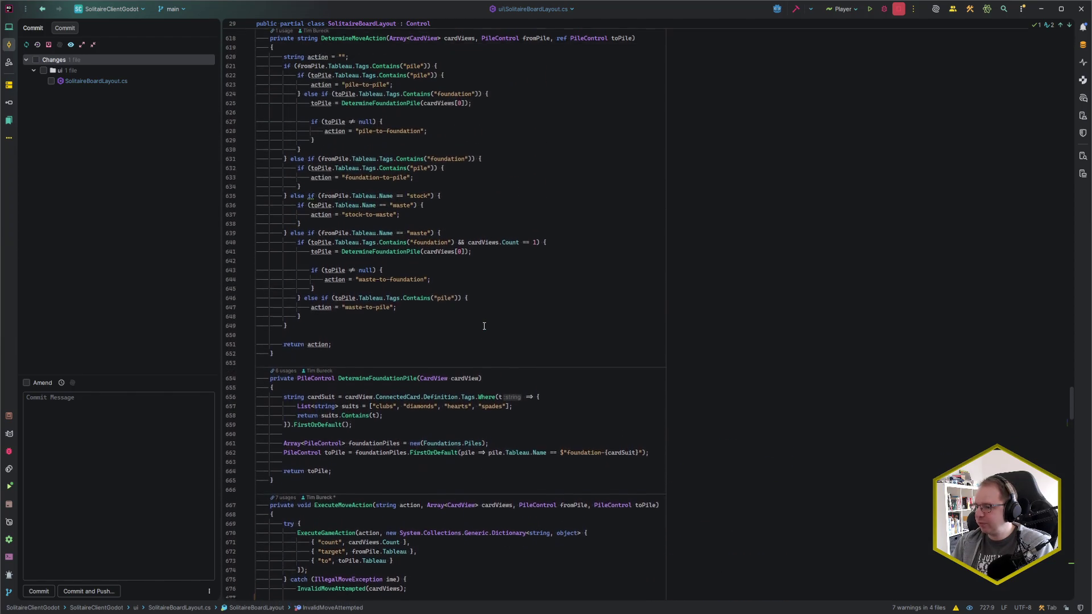
pyautogui.scroll(-5, 484, 326)
pyautogui.click(273, 603)
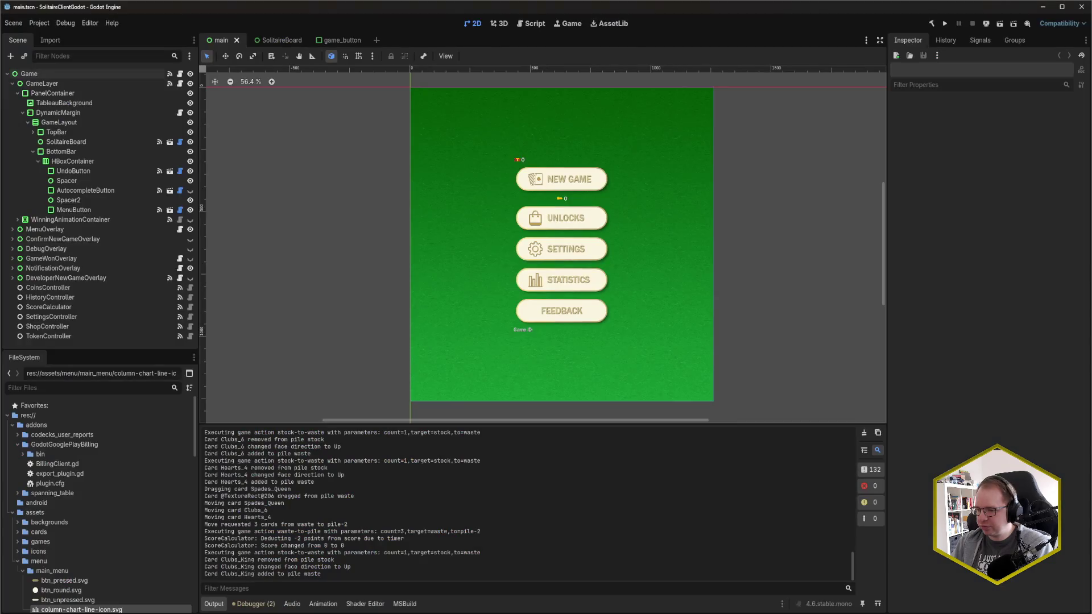
# View the Errors (2) list in the debugger, then return to Rider's illegal-move catch block.
pyautogui.click(254, 604)
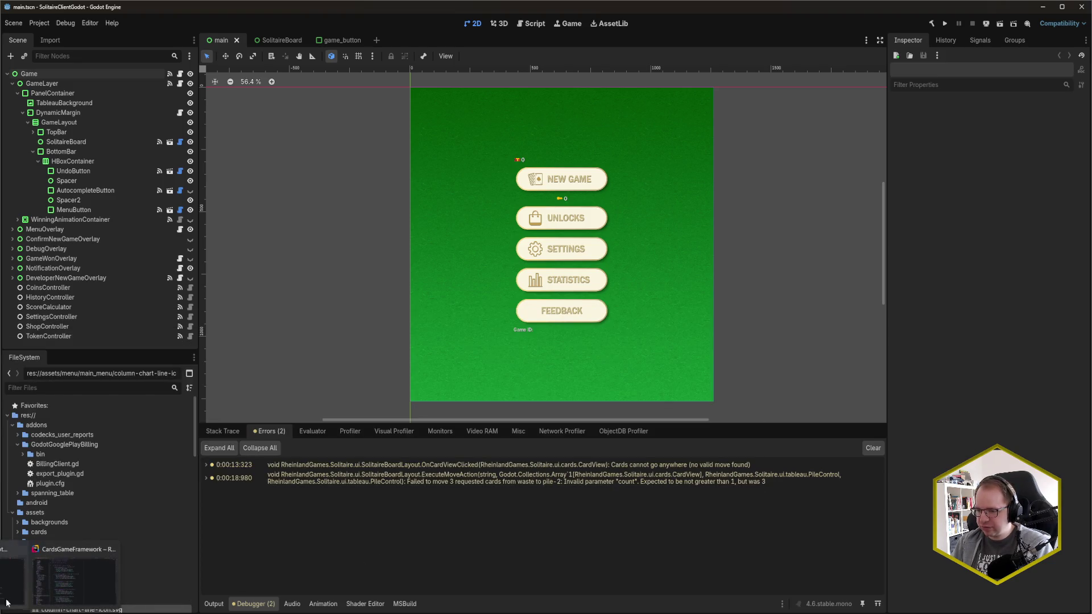
pyautogui.hotkey('alt', 'Tab')
pyautogui.click(399, 360)
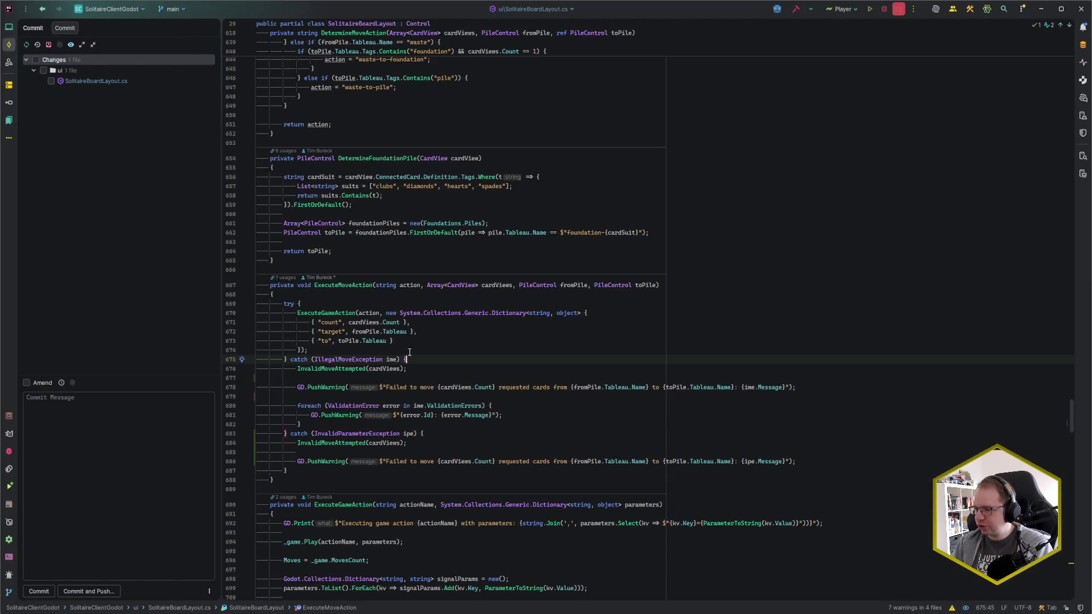
pyautogui.click(447, 417)
pyautogui.click(446, 422)
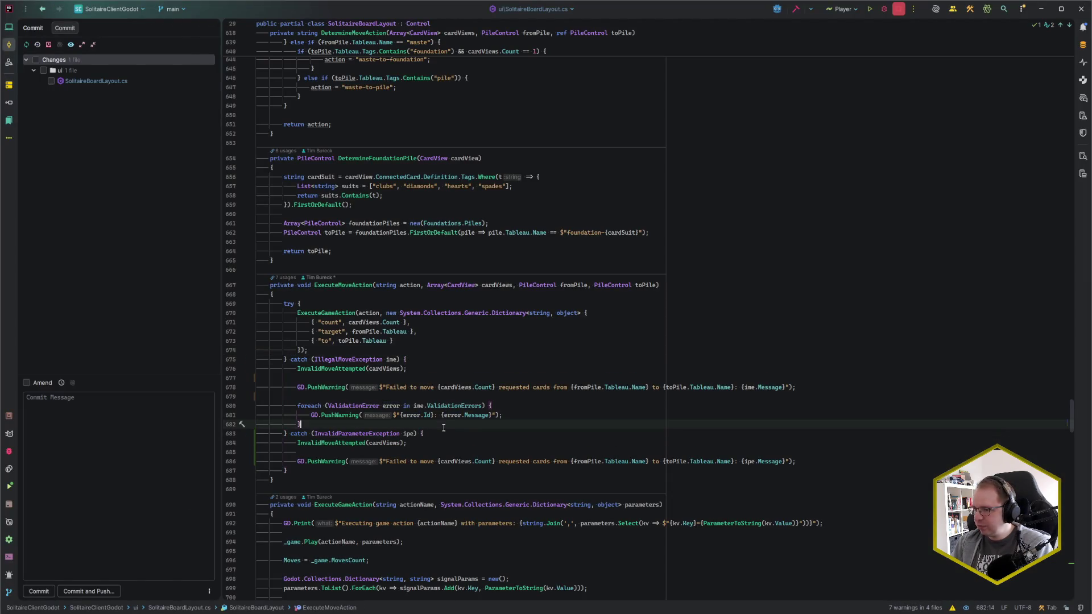
pyautogui.scroll(4, 445, 425)
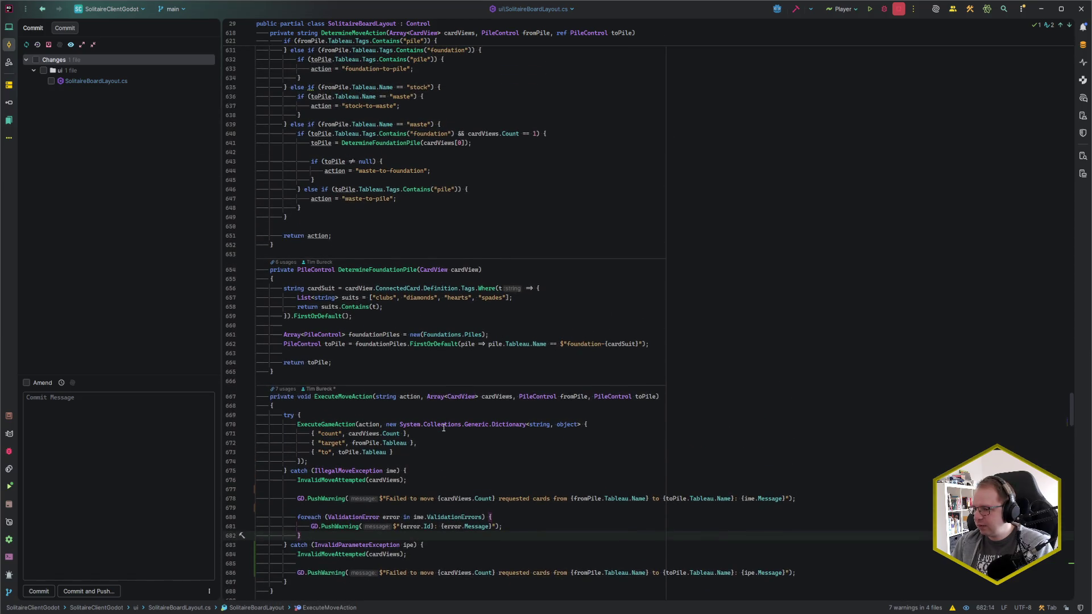
pyautogui.scroll(13, 444, 428)
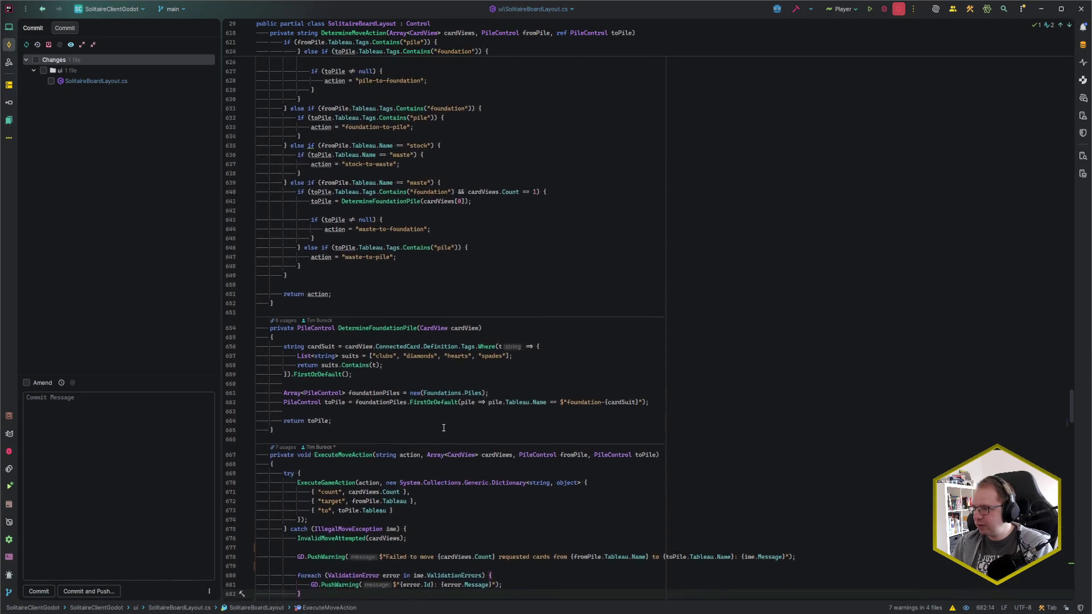
pyautogui.scroll(13, 448, 425)
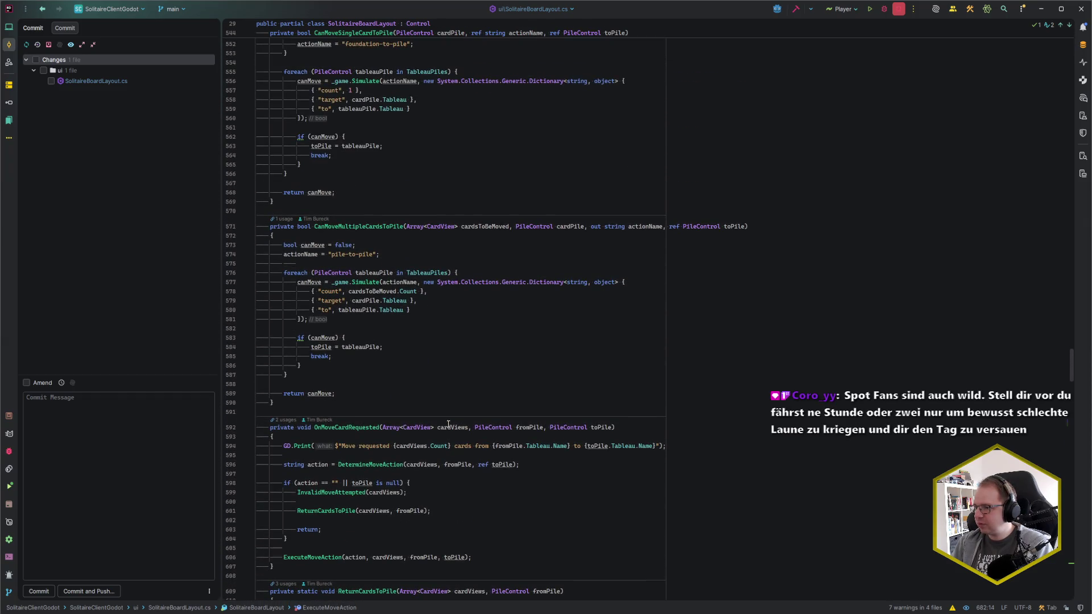
pyautogui.scroll(1, 448, 424)
pyautogui.scroll(20, 448, 424)
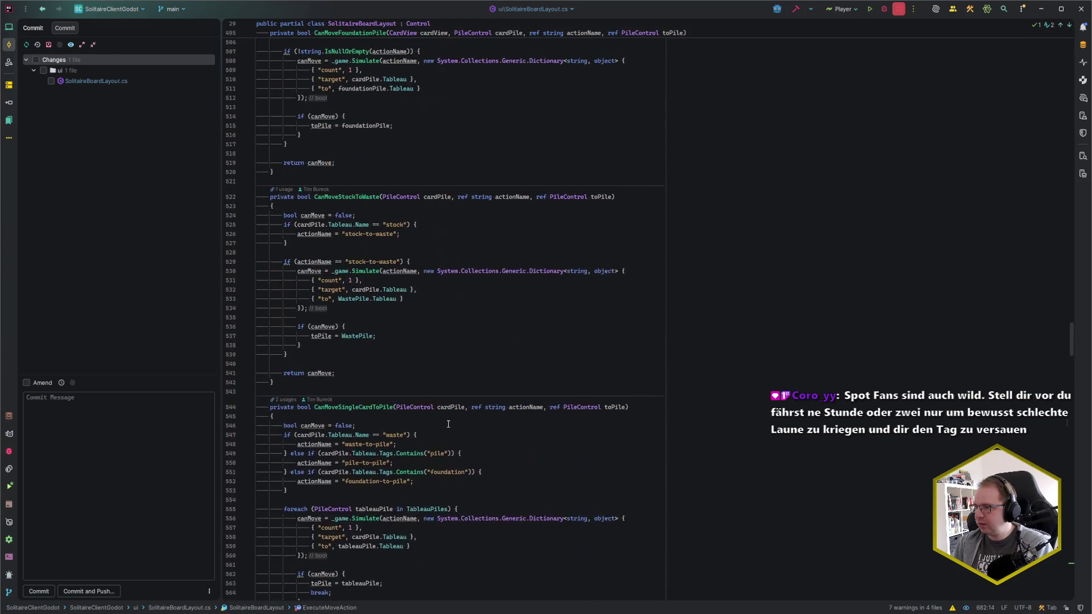
pyautogui.scroll(-20, 448, 424)
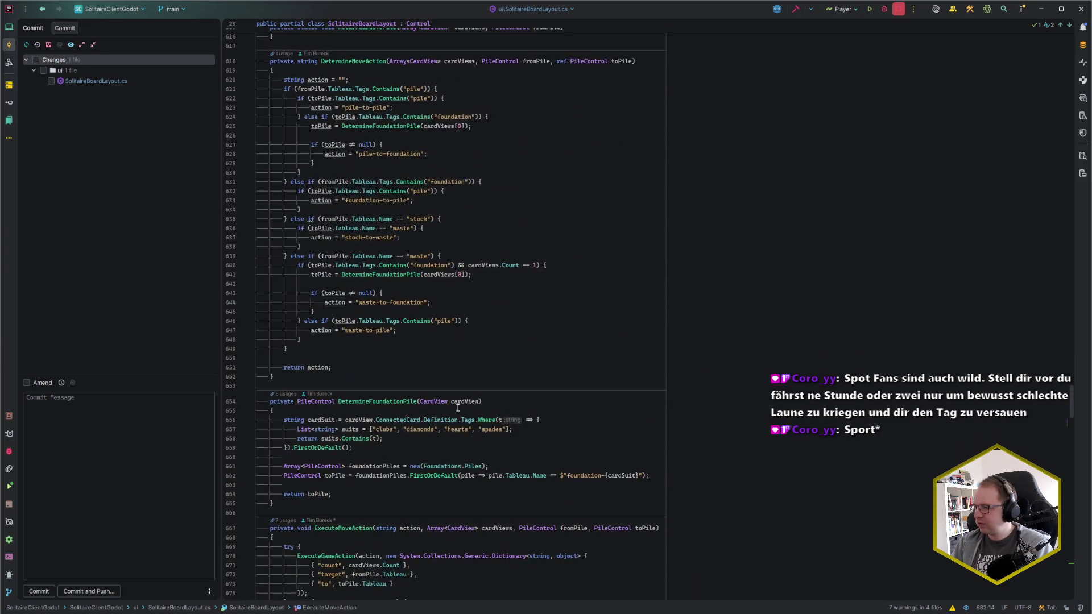
pyautogui.scroll(-10, 458, 408)
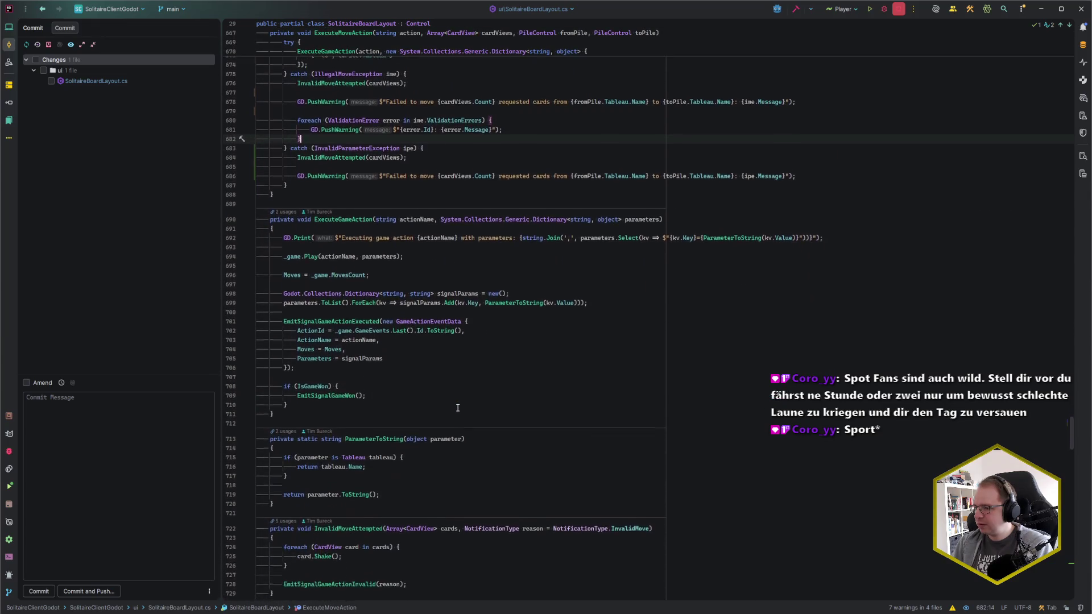
pyautogui.scroll(-2, 458, 408)
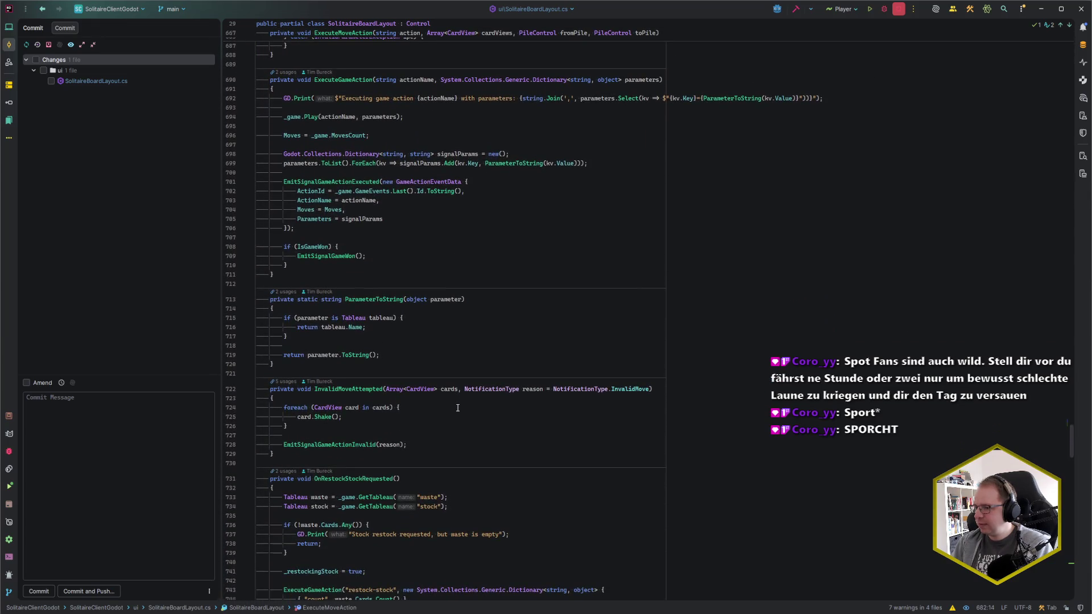
pyautogui.click(443, 444)
pyautogui.scroll(-7, 443, 445)
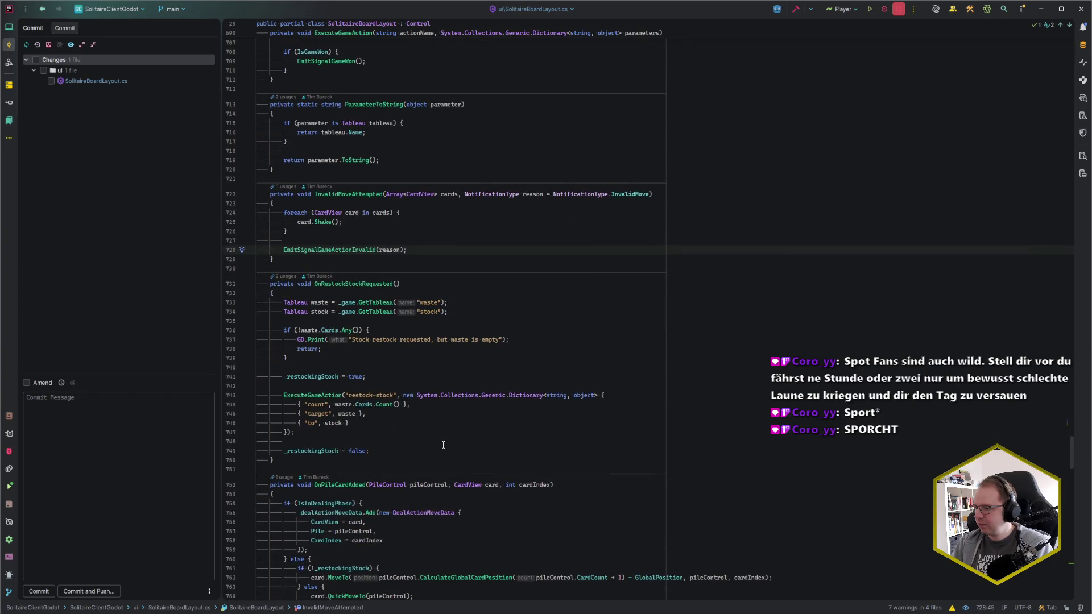
pyautogui.scroll(9, 443, 444)
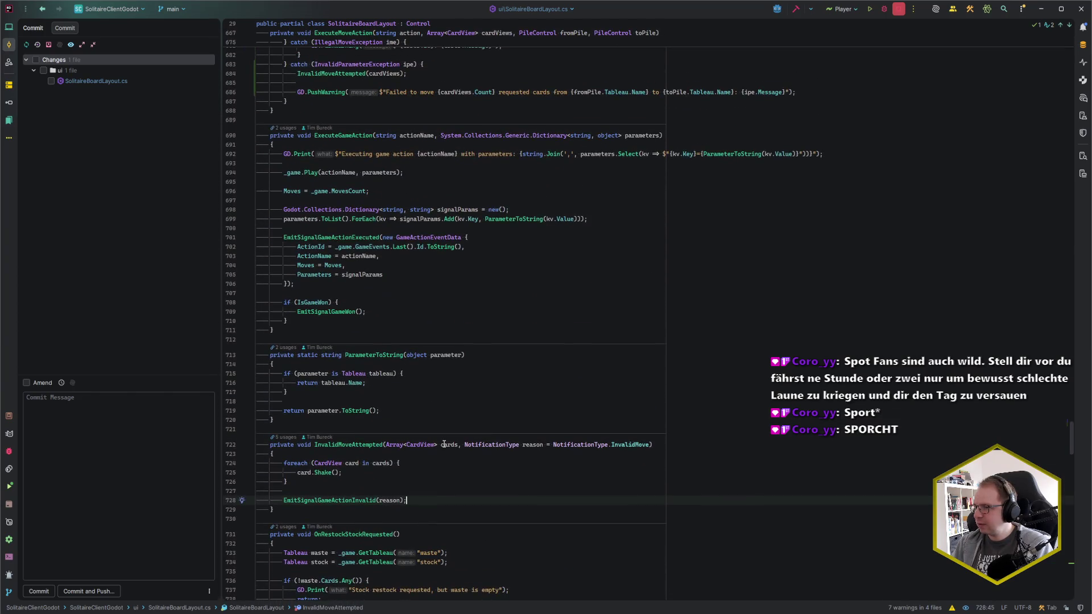
# Open PileControl.cs in a split beside SolitaireBoardLayout.cs and hide the Commit panel.
pyautogui.press('shift')
pyautogui.press('shift')
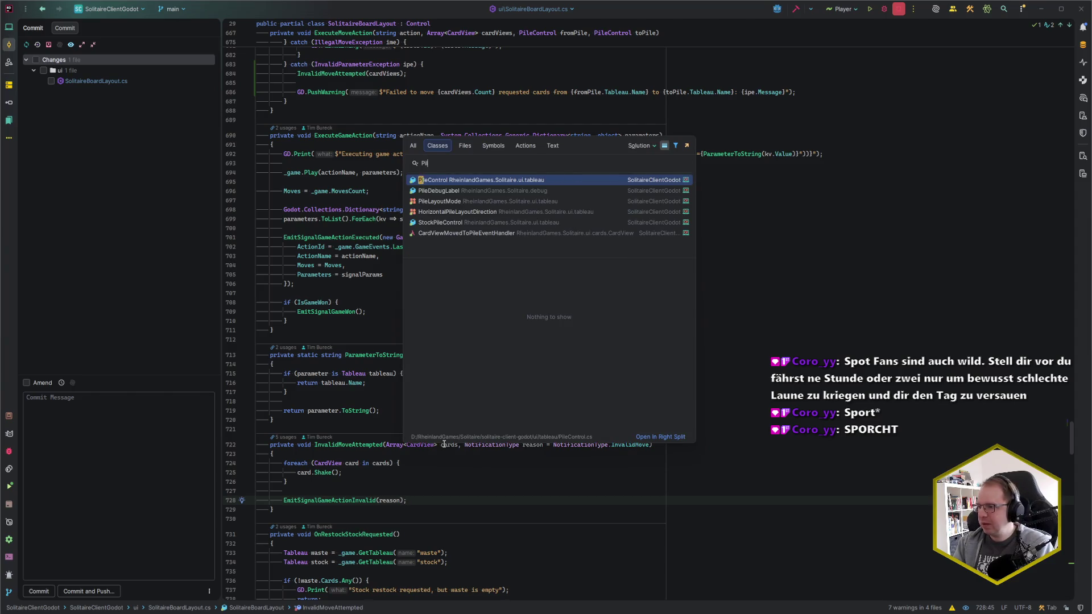
pyautogui.press('Escape')
pyautogui.hotkey('ctrl', 'e')
pyautogui.write('pile')
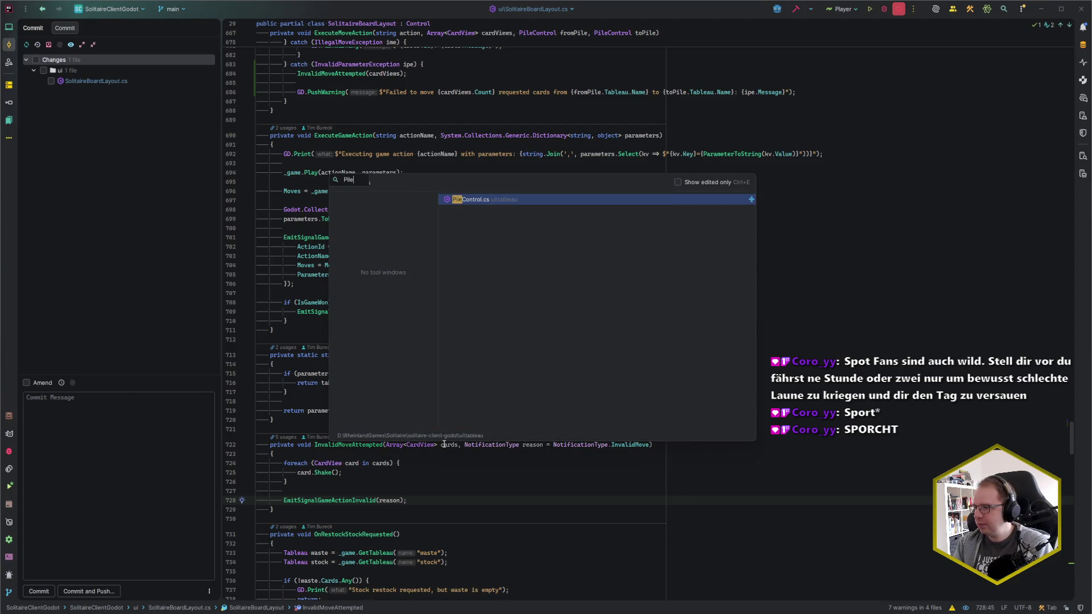
pyautogui.hotkey('shift', 'Return')
pyautogui.hotkey('alt', '0')
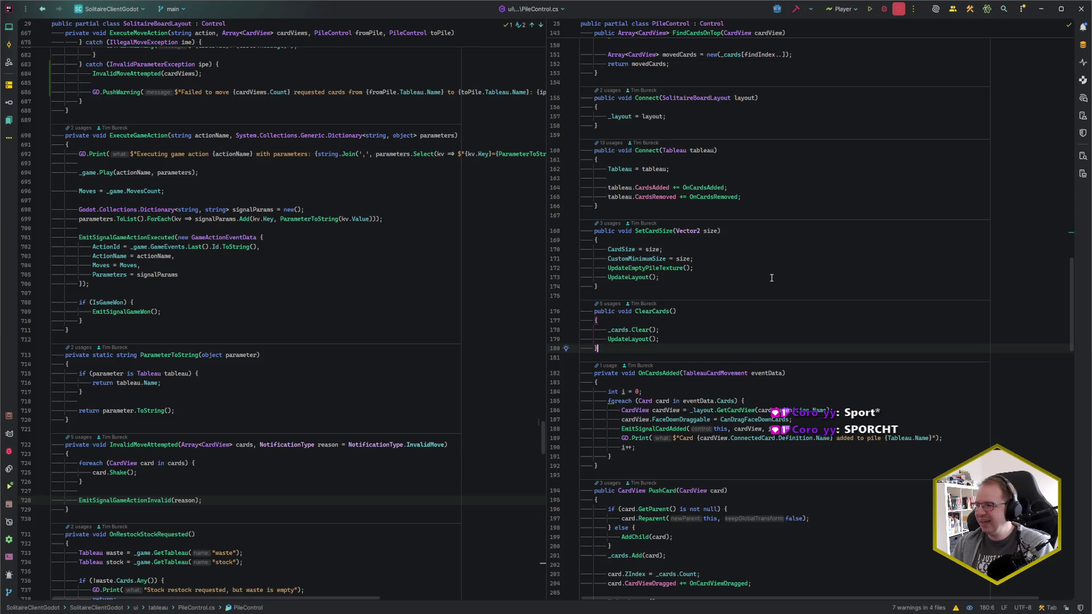
# Review PileControl's card-size setup, OnCardsAdded, and _DropData's Reparent and MoveCardRequested emission.
pyautogui.click(724, 293)
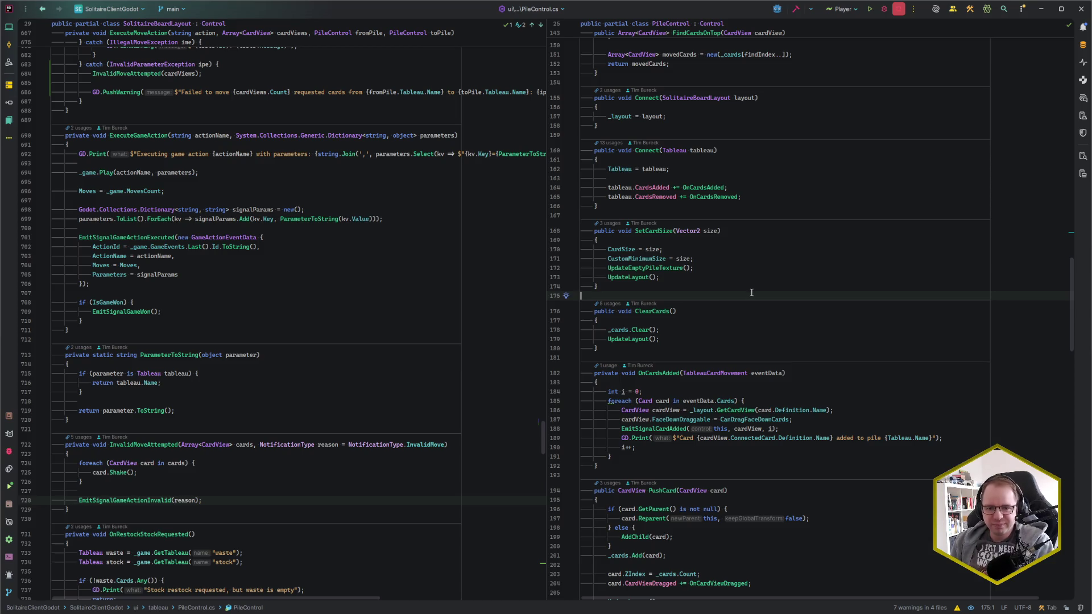
pyautogui.scroll(-6, 731, 320)
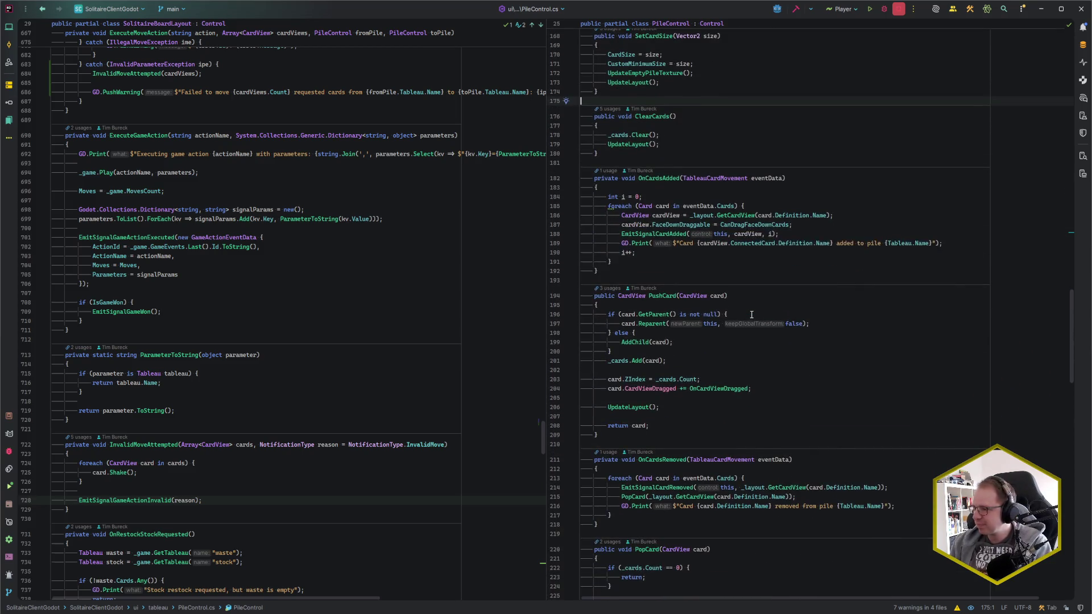
pyautogui.click(678, 277)
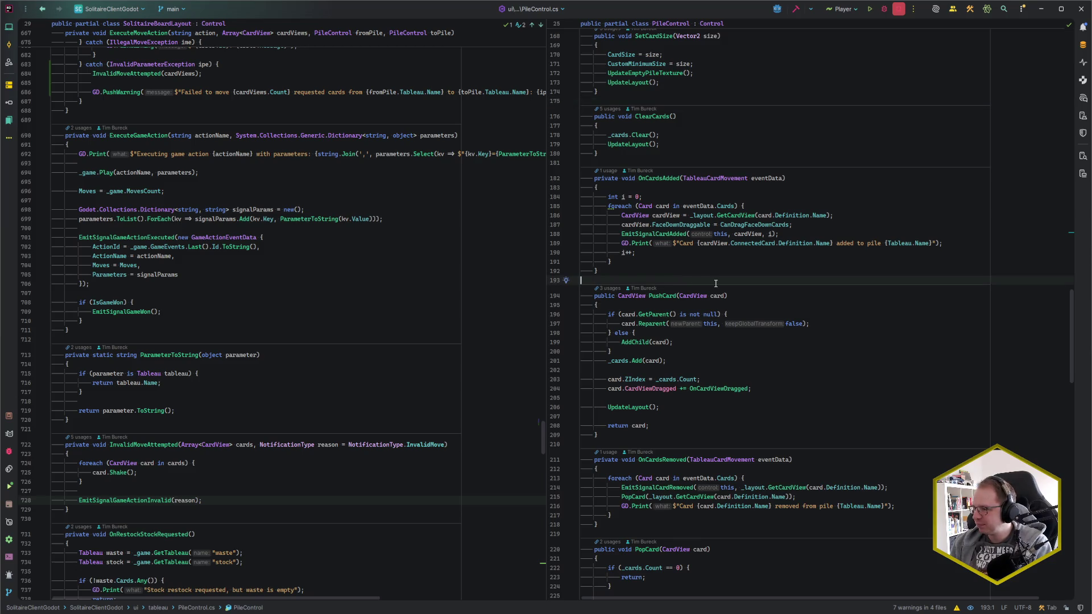
pyautogui.scroll(-14, 715, 283)
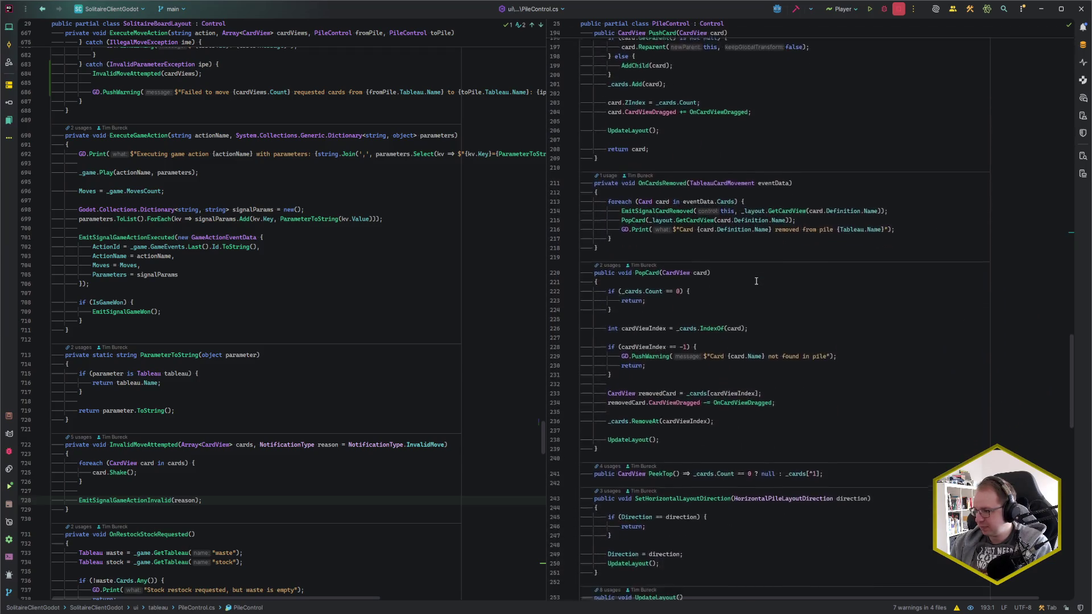
pyautogui.scroll(19, 756, 281)
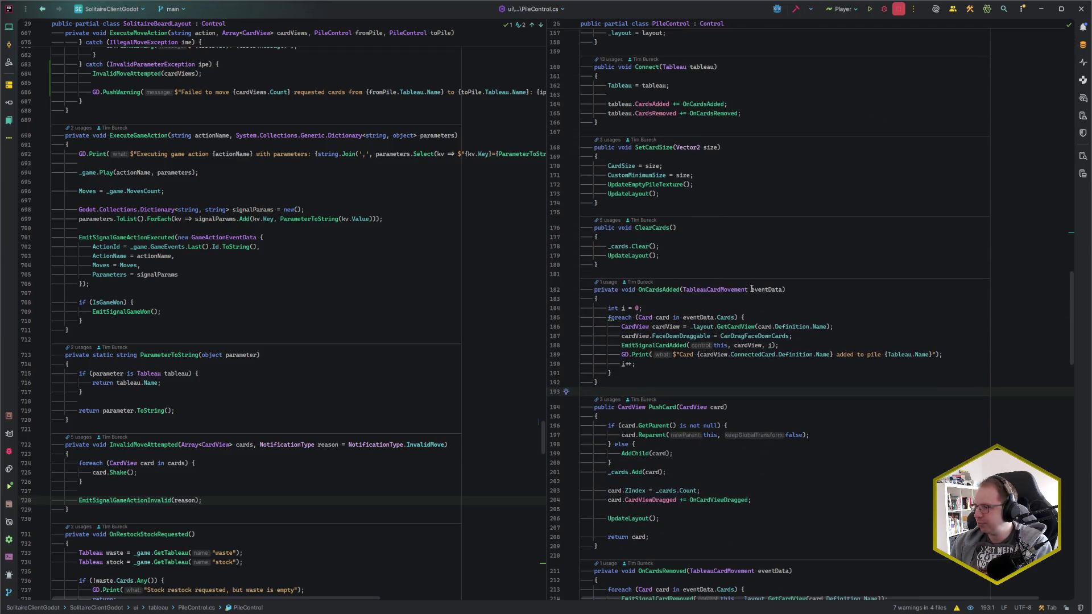
pyautogui.scroll(15, 752, 289)
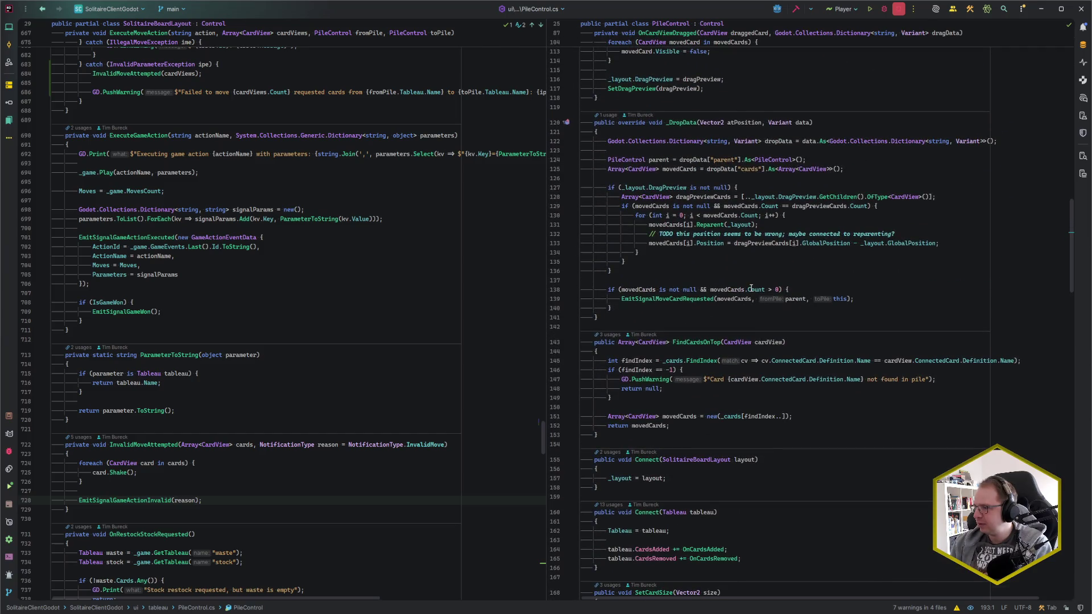
pyautogui.scroll(1, 751, 288)
pyautogui.click(685, 364)
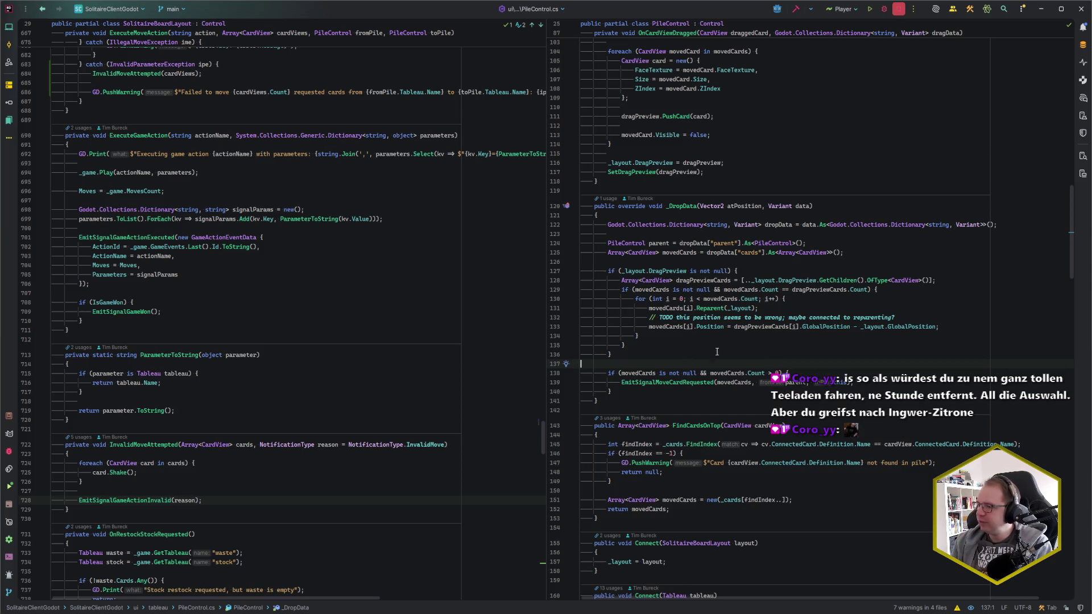
pyautogui.click(724, 308)
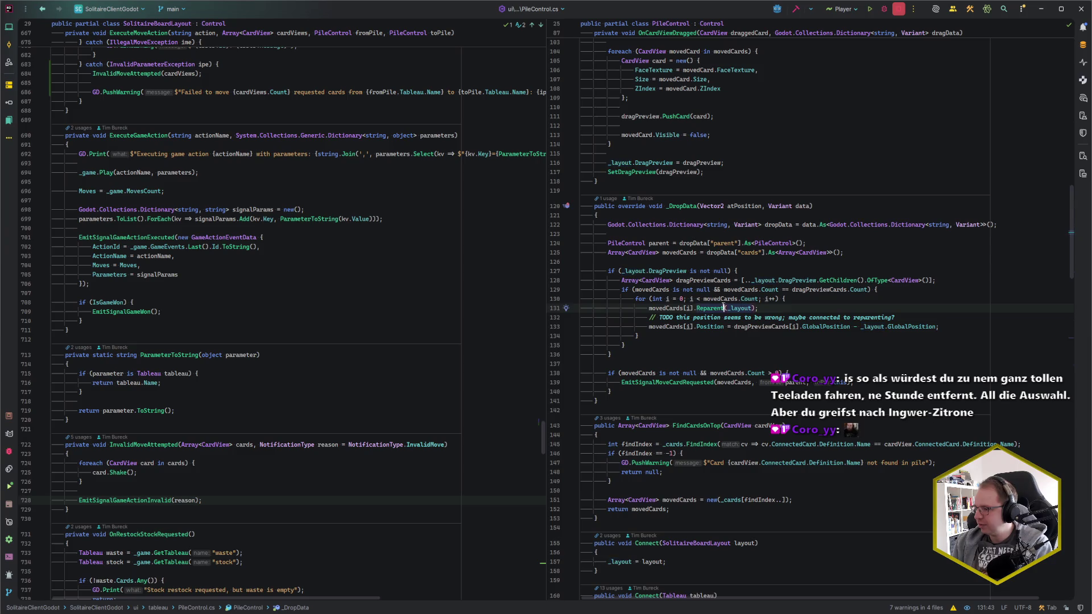
pyautogui.click(685, 394)
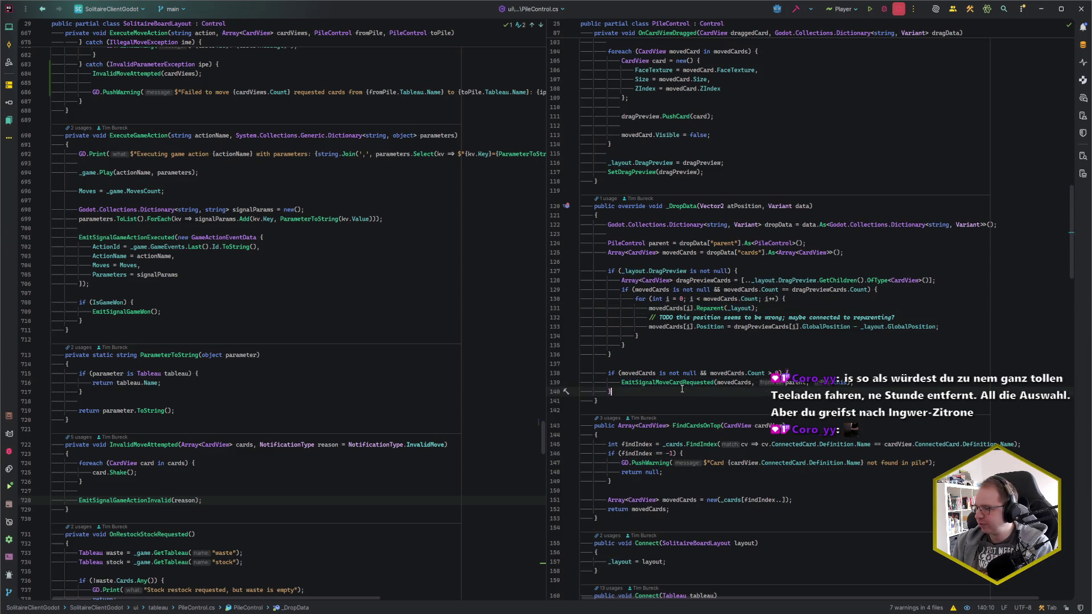
pyautogui.click(287, 354)
pyautogui.hotkey('ctrl', 'F12')
# Jump to OnMoveCardRequested and inspect its InvalidMoveAttempted and return-to-pile calls.
pyautogui.write('MoveCardRequ')
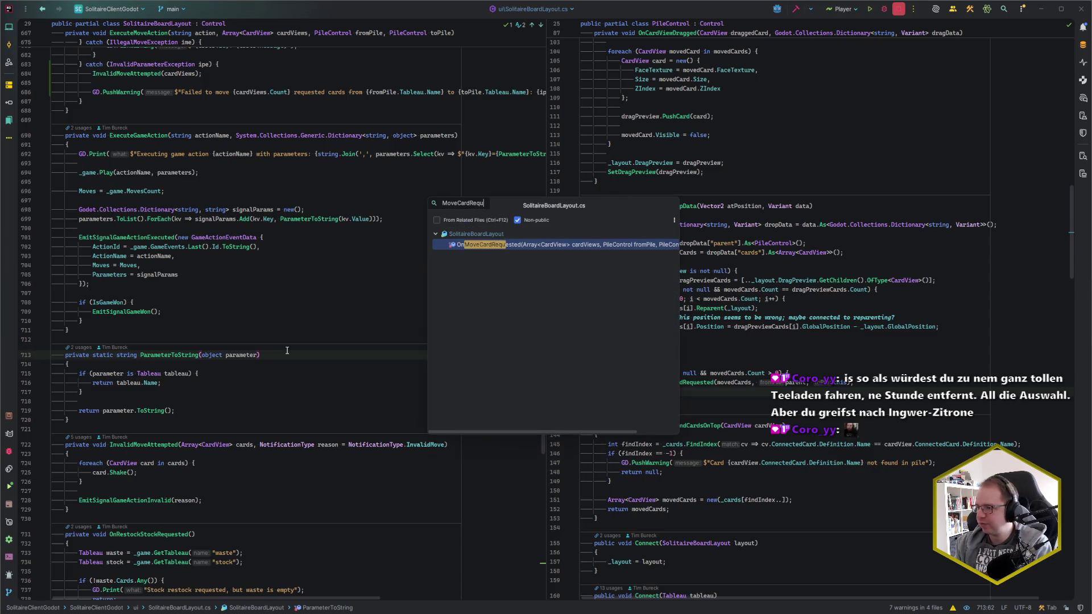
pyautogui.press('Return')
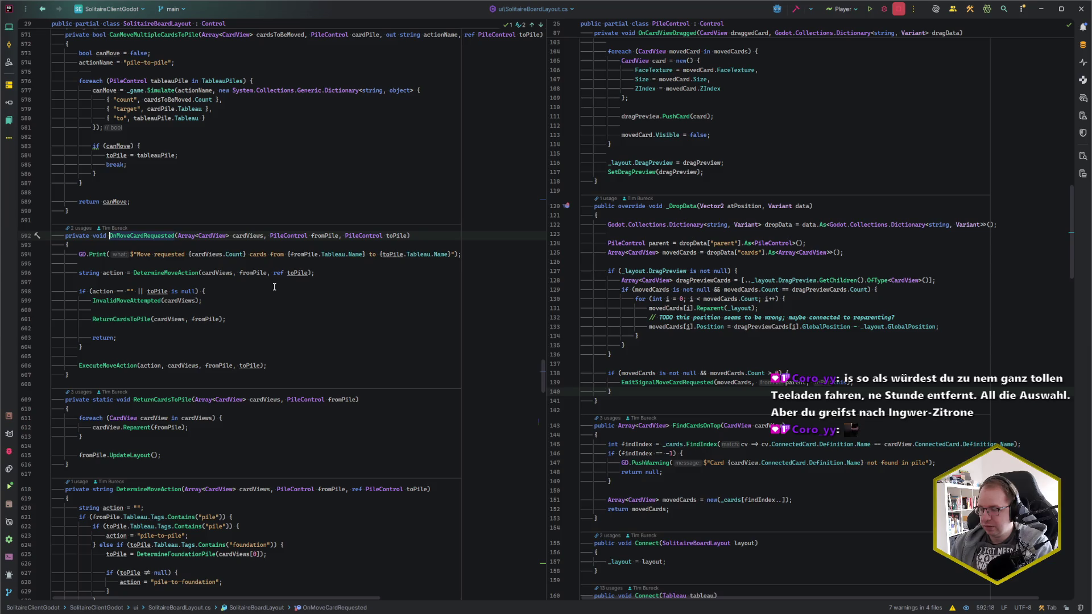
pyautogui.click(248, 300)
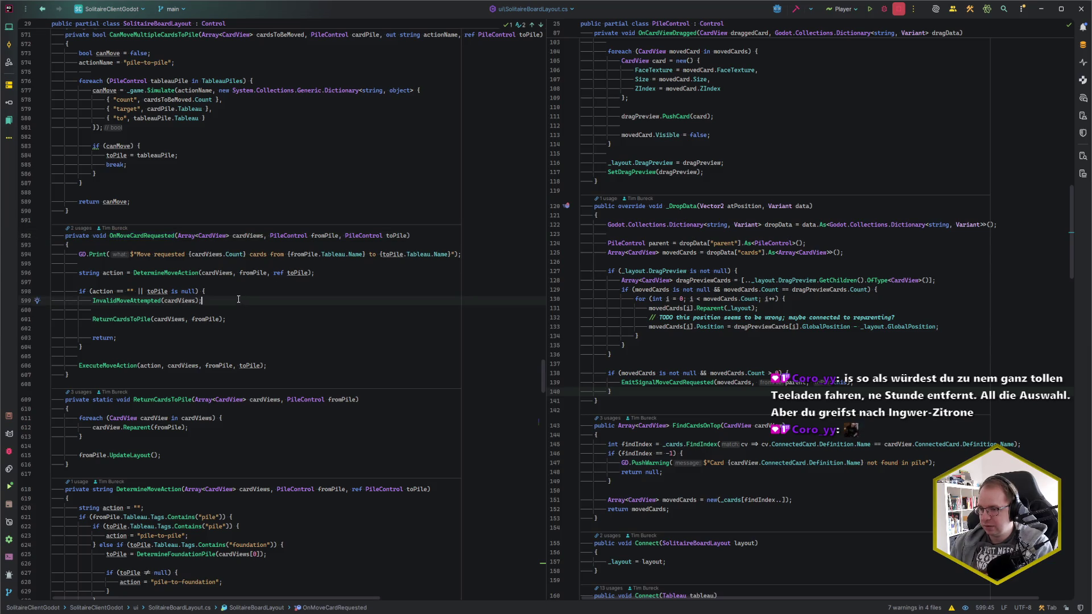
pyautogui.click(92, 319)
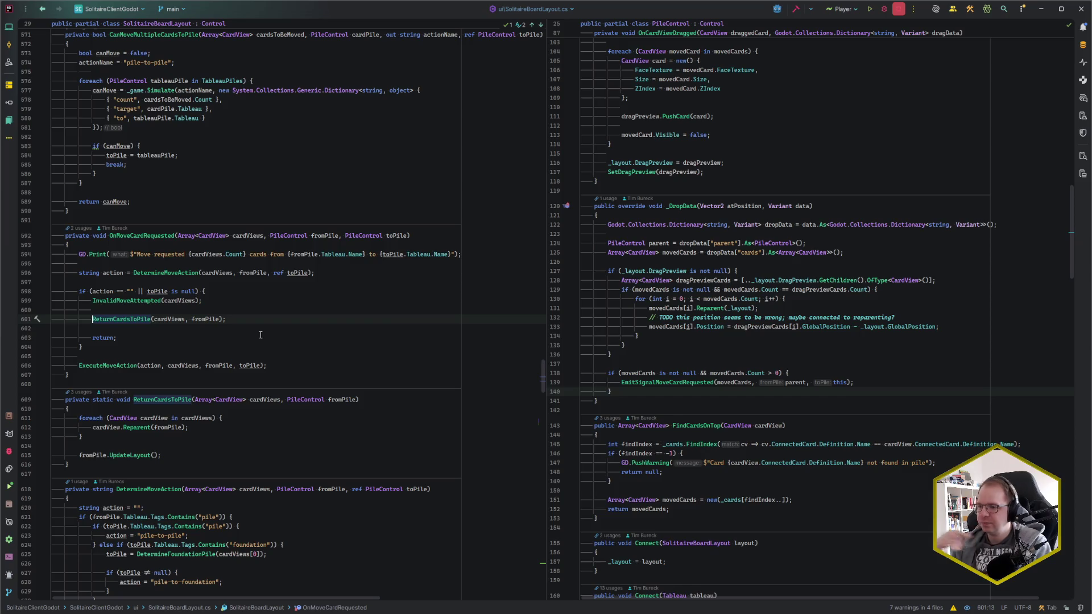
# Go to ExecuteMoveAction's validation error loop, then rebuild and run the game from Godot.
pyautogui.click(119, 364)
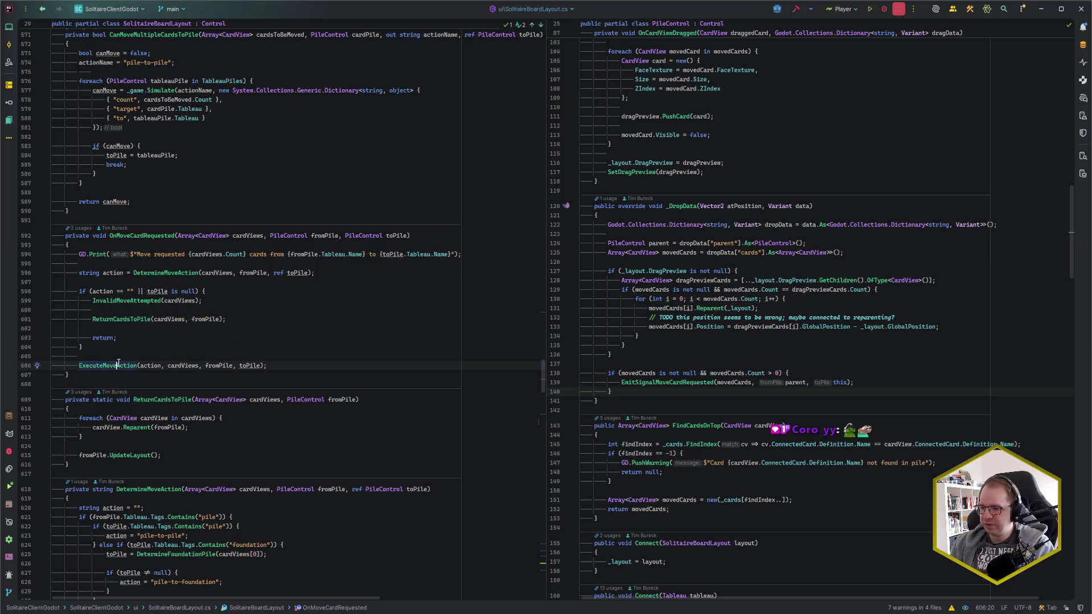
pyautogui.hotkey('ctrl', 'b')
pyautogui.click(93, 362)
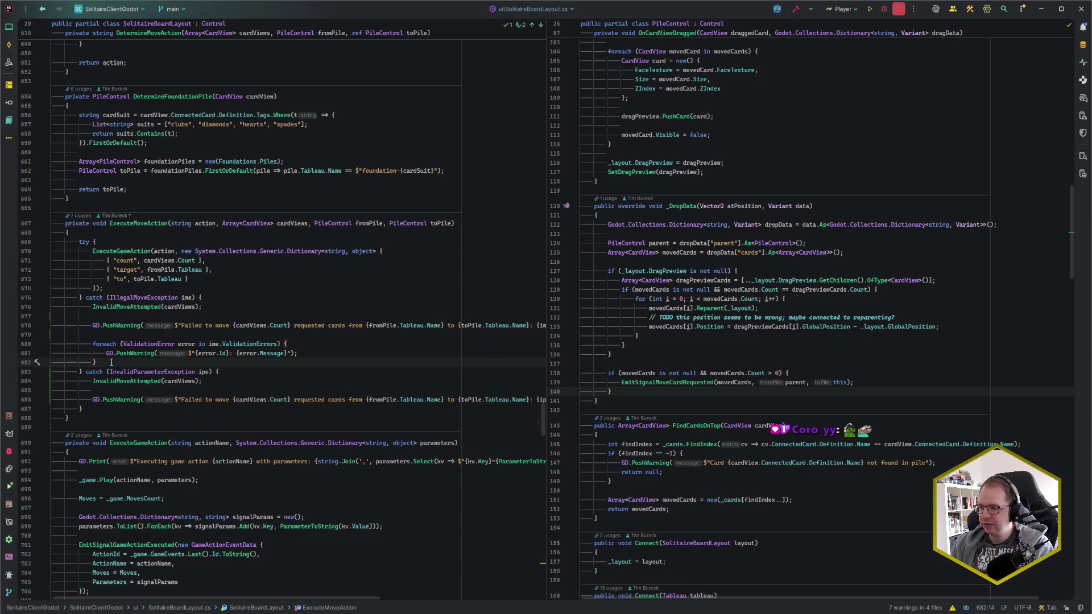
pyautogui.hotkey('alt', 'Tab')
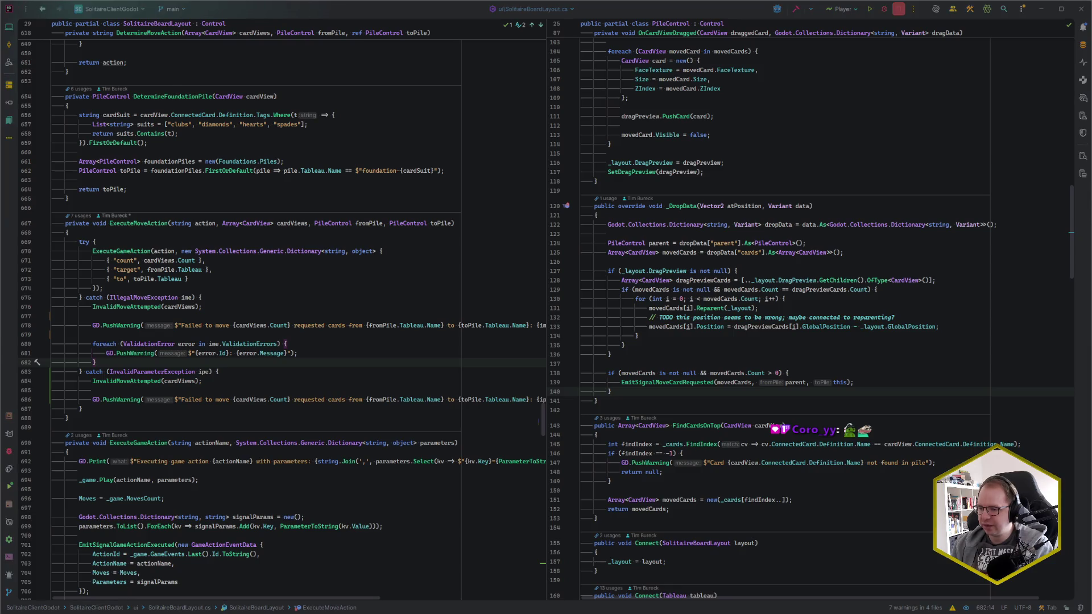
pyautogui.press('F5')
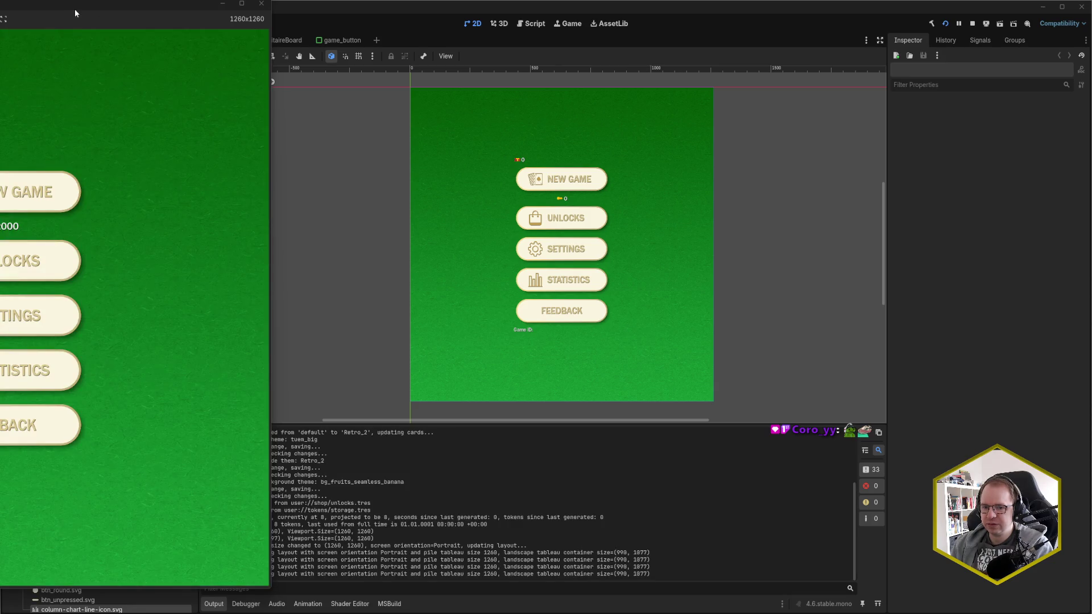
# In a new game, drop the 10♣ onto the J♠, then stop the game with F8.
pyautogui.moveTo(55, 5); pyautogui.dragTo(605, 16)
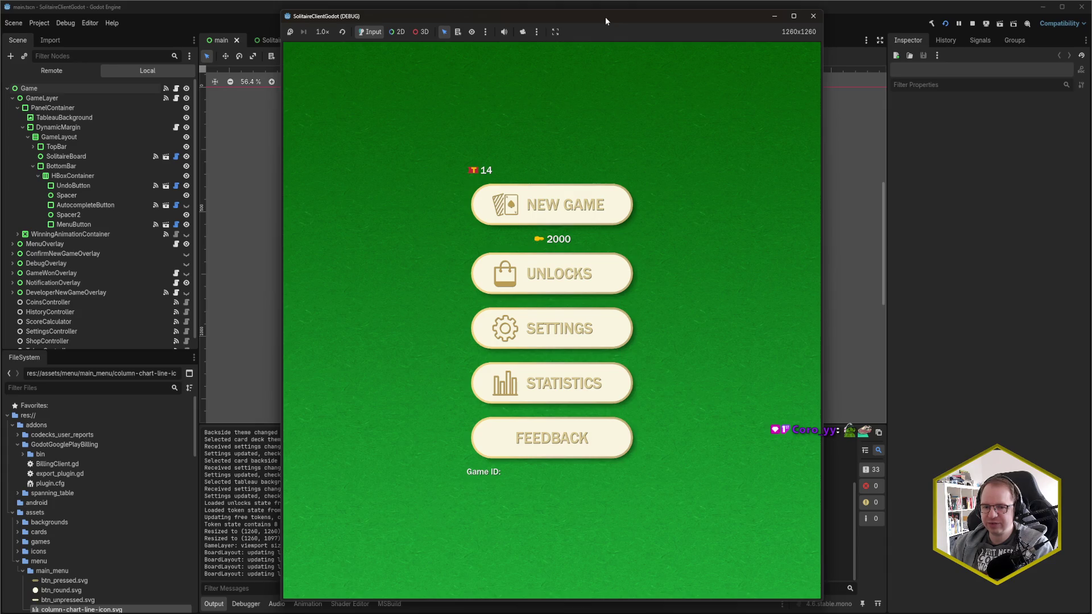
pyautogui.click(529, 206)
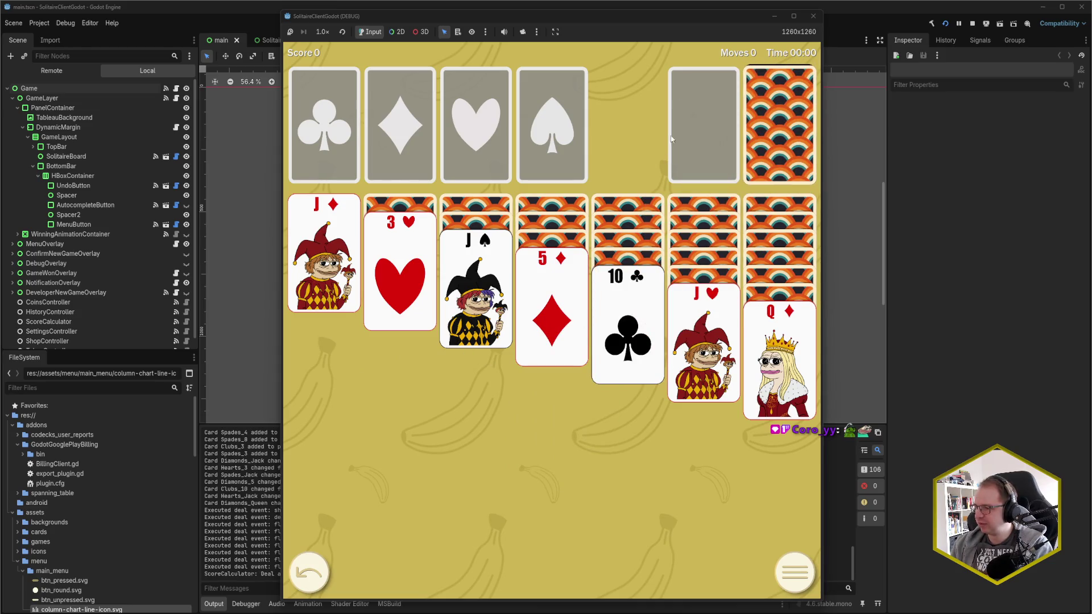
pyautogui.moveTo(637, 12); pyautogui.dragTo(895, 11)
pyautogui.moveTo(869, 303)
pyautogui.mouseDown()
pyautogui.moveTo(739, 292)
pyautogui.moveTo(710, 267)
pyautogui.mouseUp()
pyautogui.moveTo(705, 262); pyautogui.dragTo(701, 257)
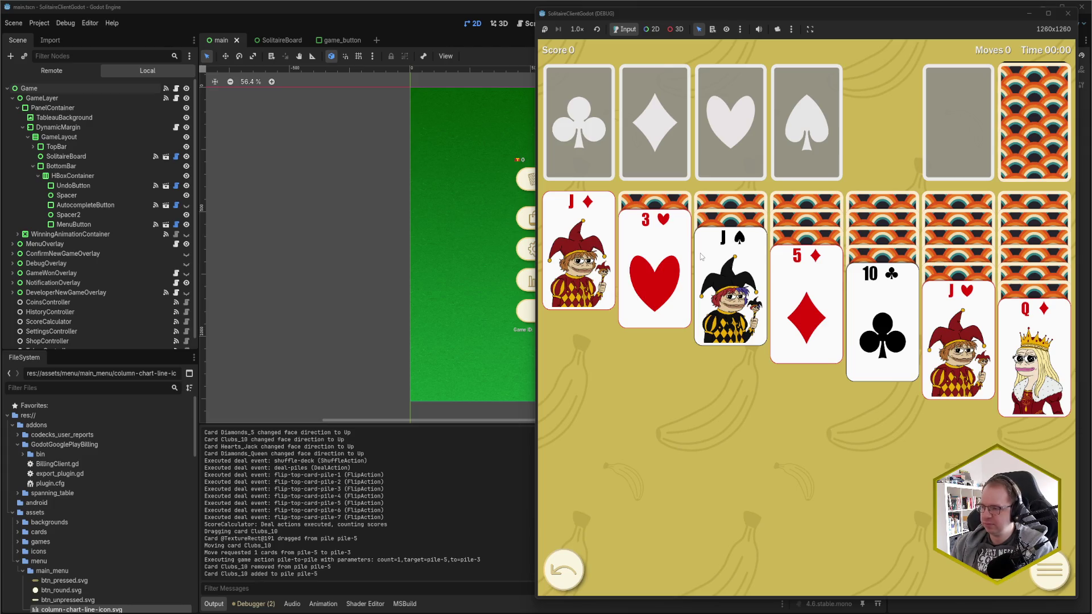
pyautogui.press('F8')
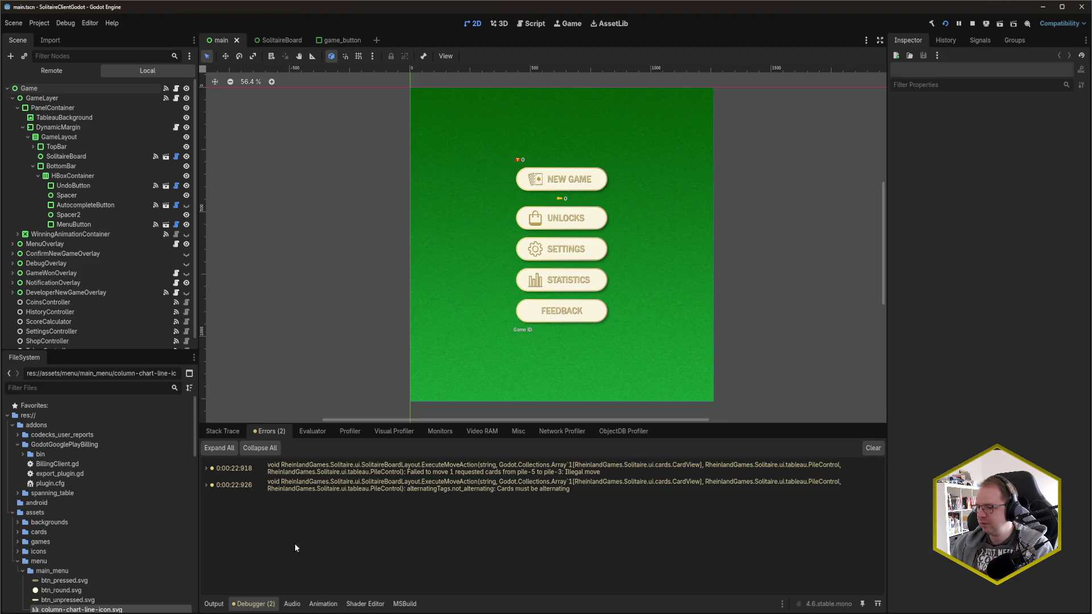
pyautogui.moveTo(74, 613)
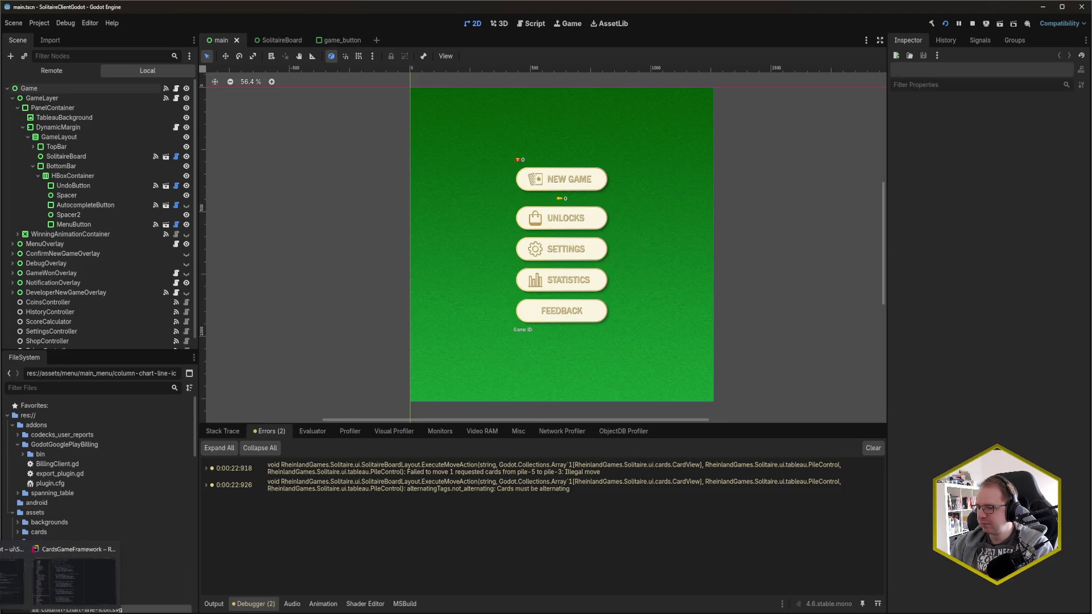
pyautogui.moveTo(108, 613)
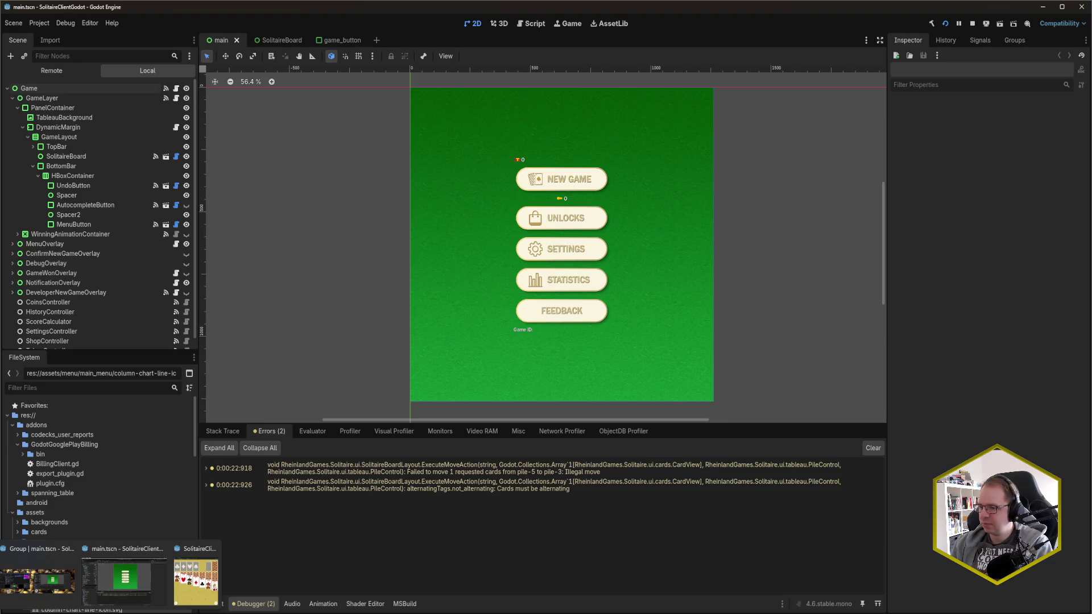
pyautogui.click(206, 485)
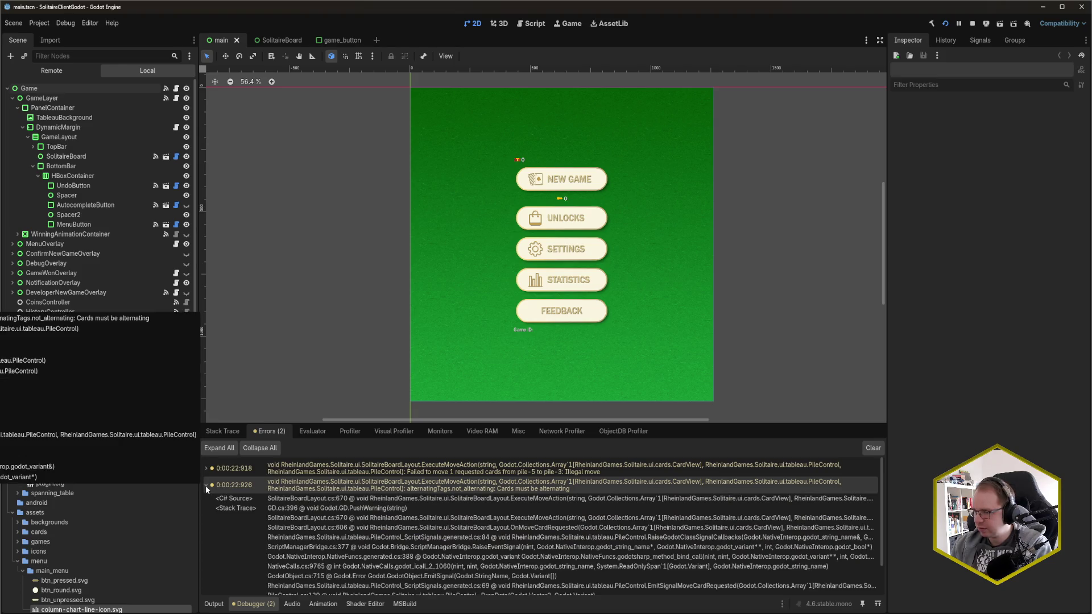
pyautogui.click(206, 485)
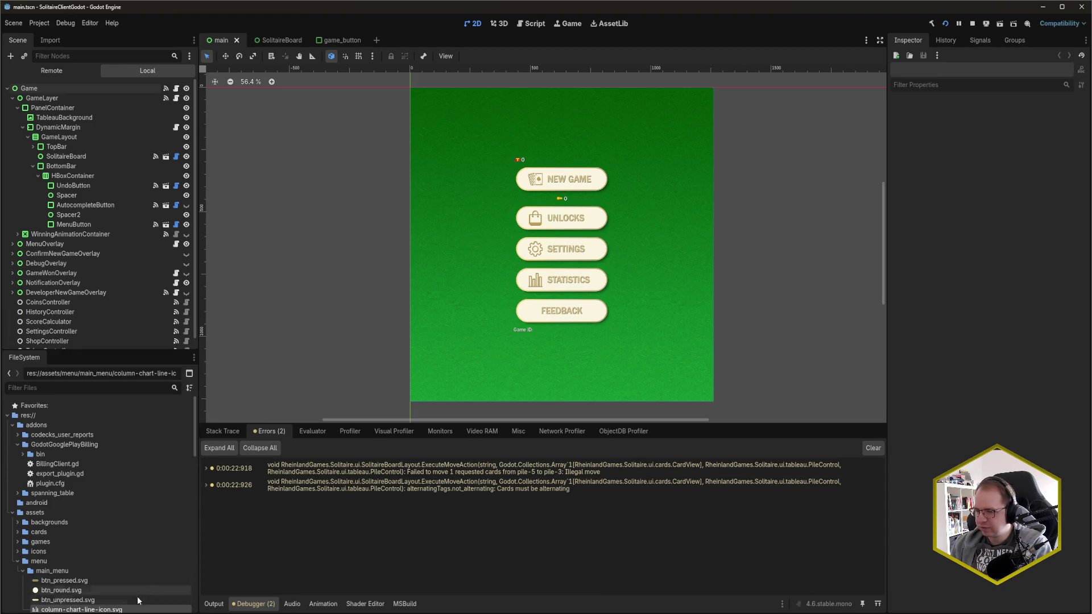
pyautogui.click(74, 588)
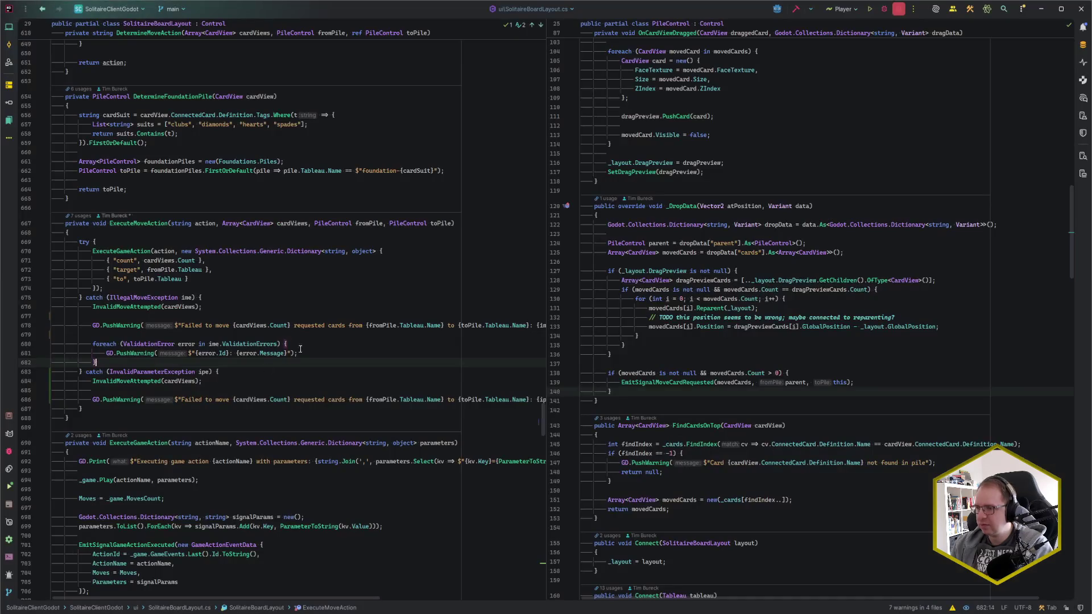
# Go to line 670 in Rider, then expand the second error's stack trace in Godot.
pyautogui.hotkey('ctrl', 'g')
pyautogui.write('670')
pyautogui.press('Return')
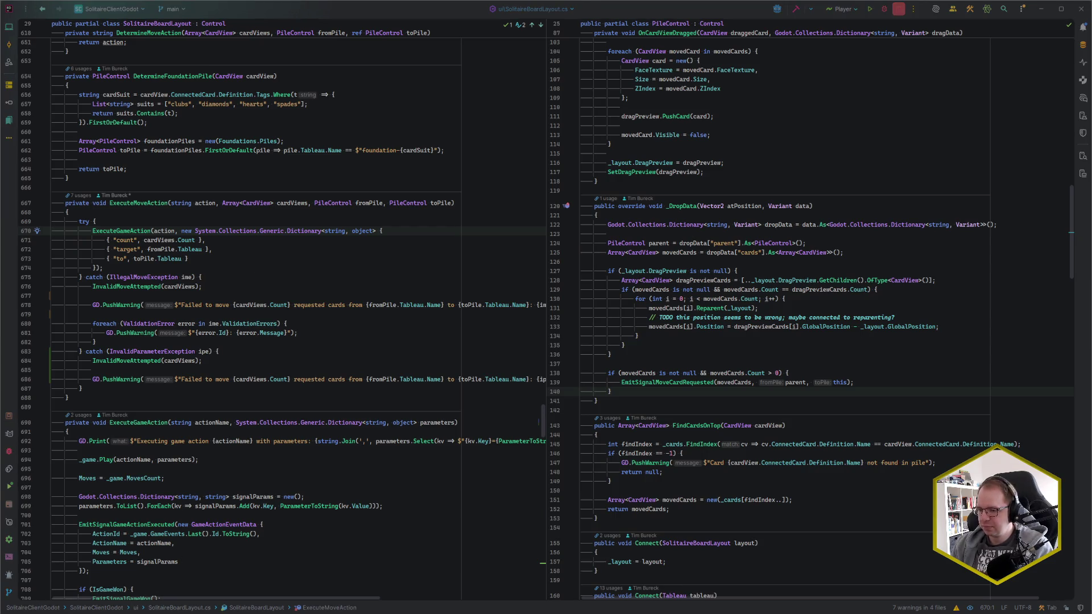
pyautogui.click(155, 588)
pyautogui.click(205, 485)
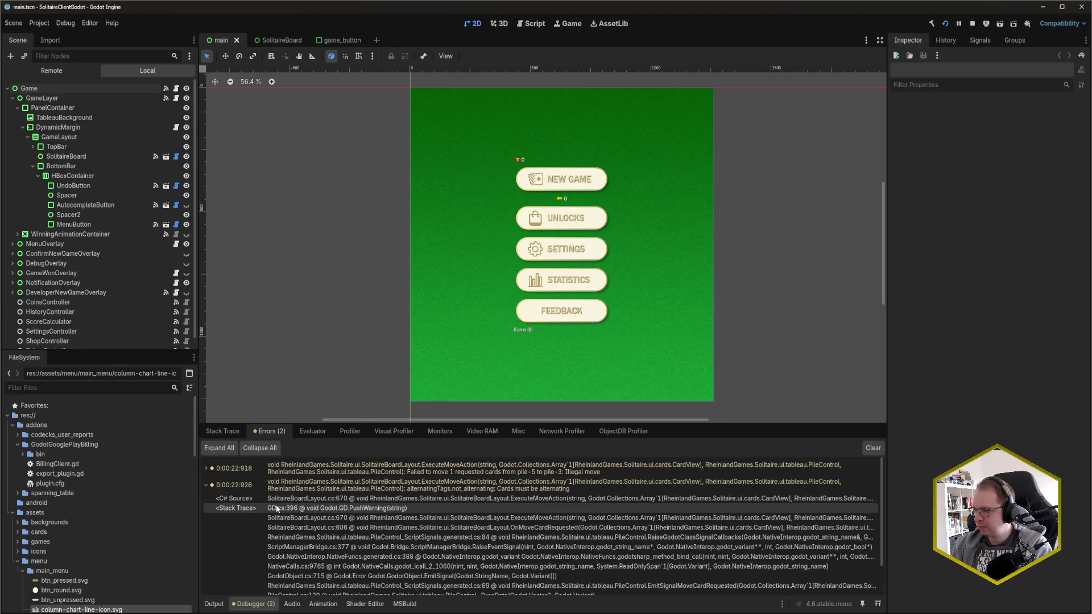
# Collapse the second error, check the game window, then open the CardsGameFramework code in Rider.
pyautogui.click(206, 485)
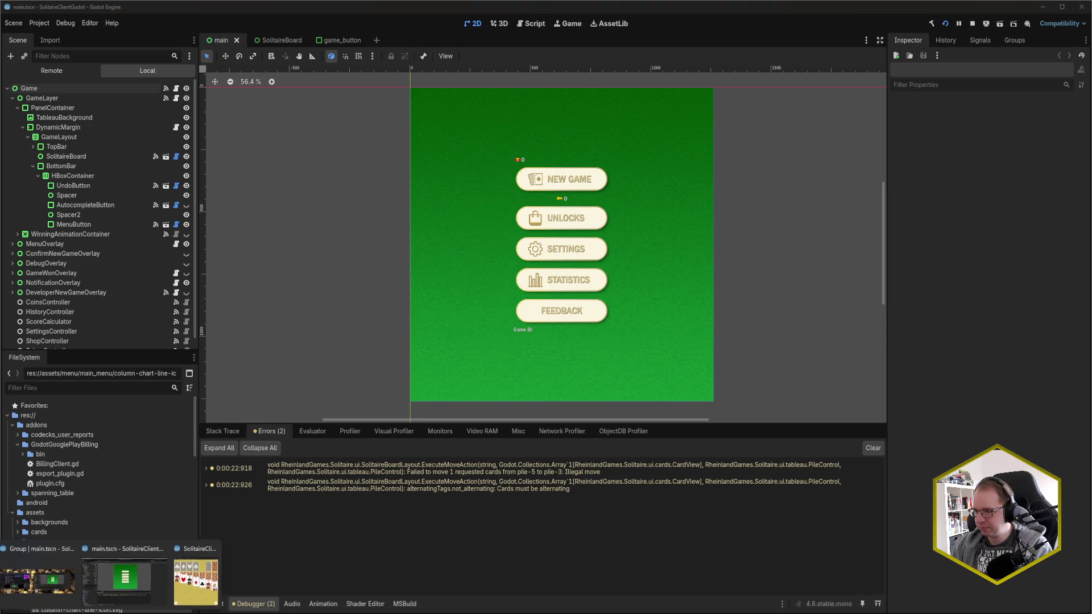
pyautogui.click(196, 577)
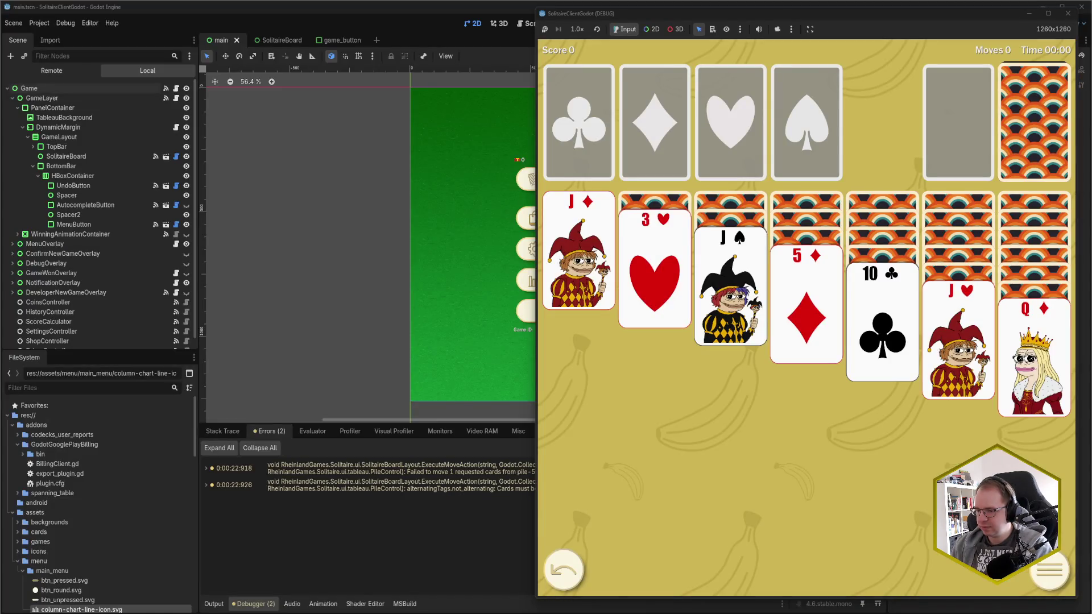
pyautogui.click(70, 586)
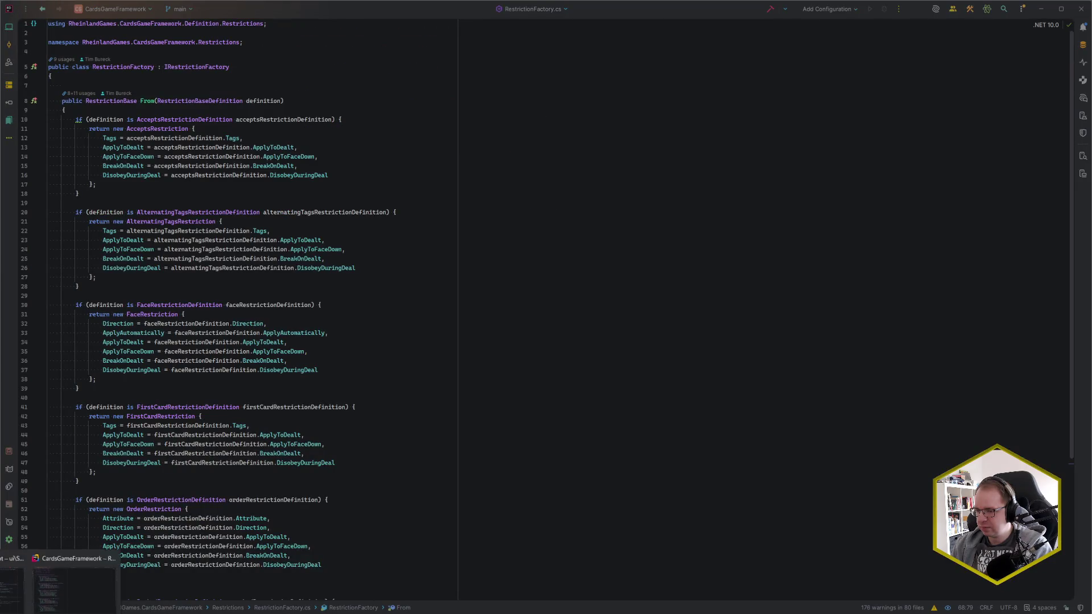
# In SolitaireClientGodot, check the ExecuteGameAction call on line 670 and the IllegalMoveException catch on 675.
pyautogui.click(72, 572)
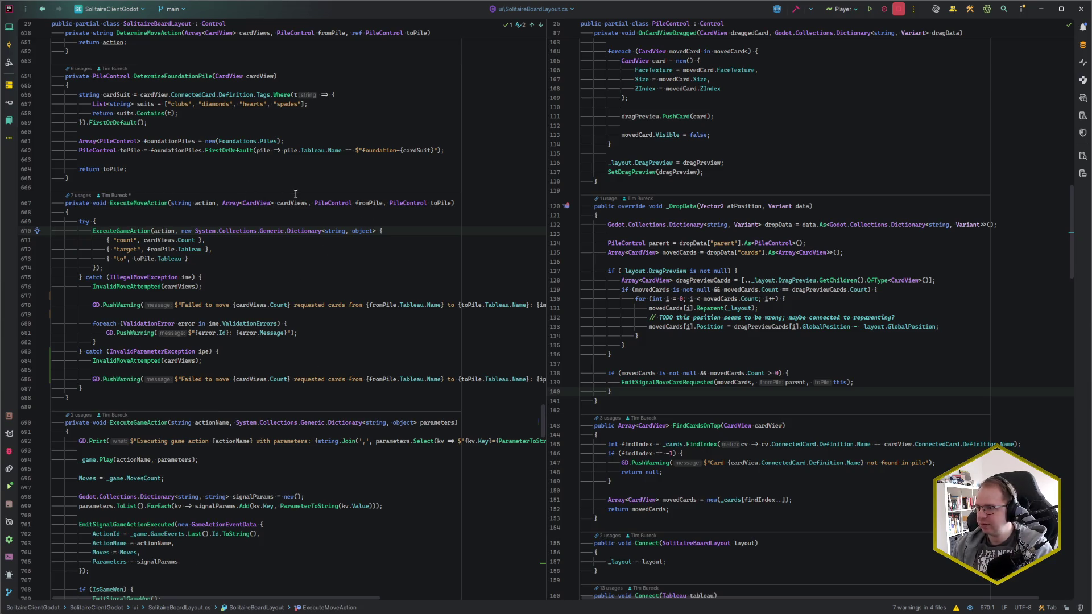
pyautogui.moveTo(93, 231); pyautogui.dragTo(148, 231)
pyautogui.click(147, 230)
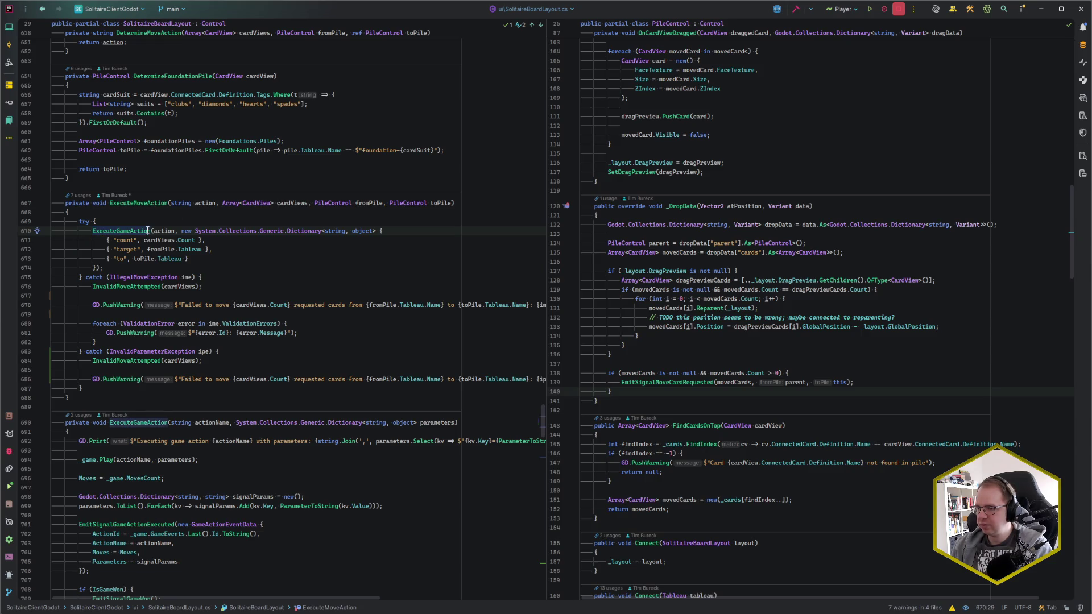
pyautogui.click(123, 278)
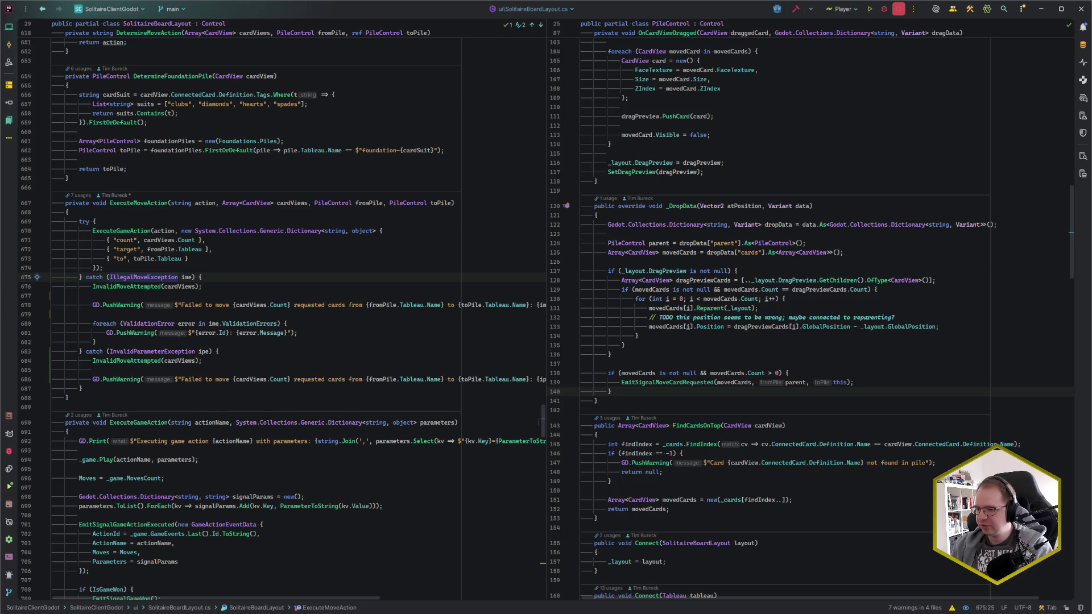
pyautogui.click(108, 575)
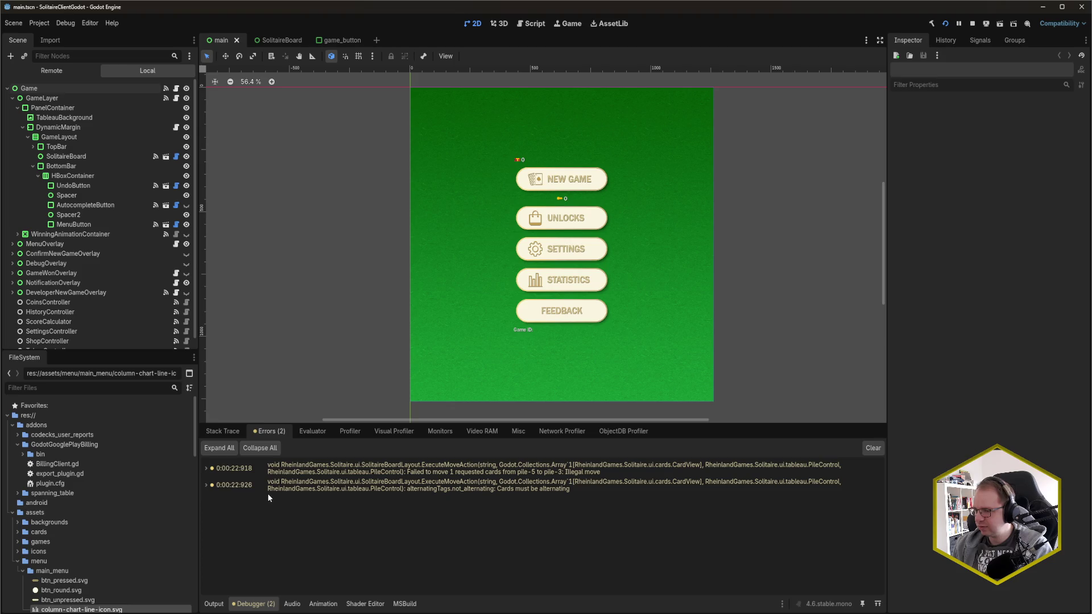
# Expand and collapse the second and first errors' stack traces, then return to SolitaireBoardLayout.cs in Rider.
pyautogui.click(206, 485)
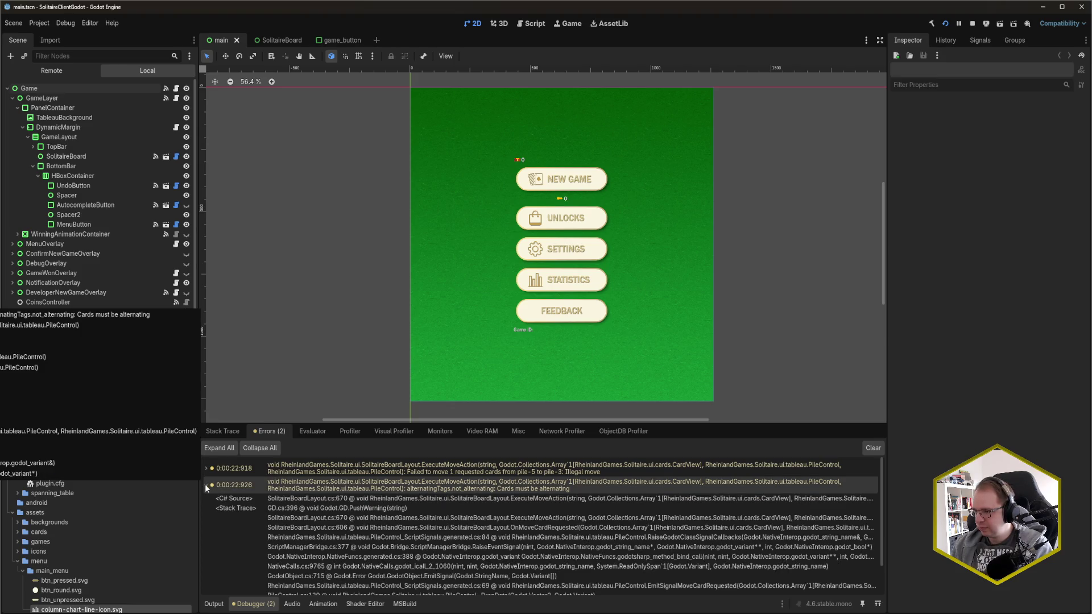
pyautogui.click(206, 485)
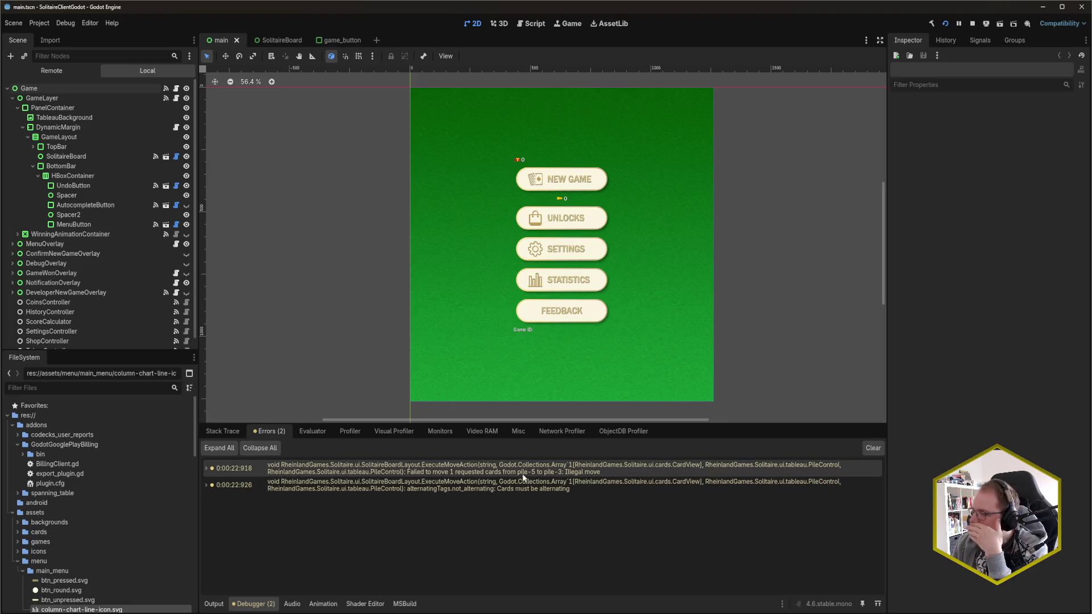
pyautogui.click(206, 469)
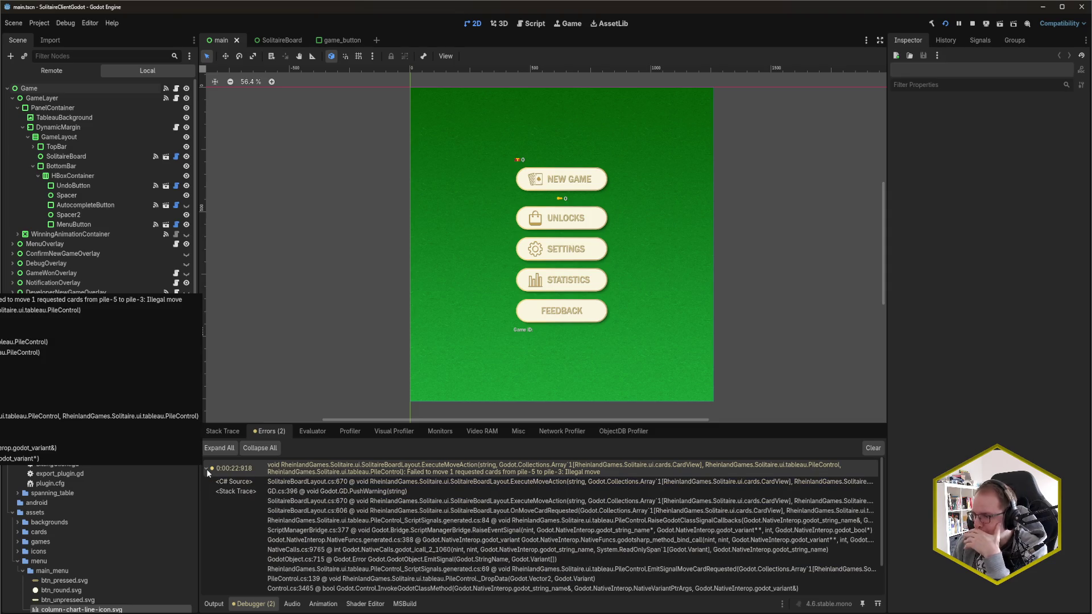
pyautogui.click(206, 468)
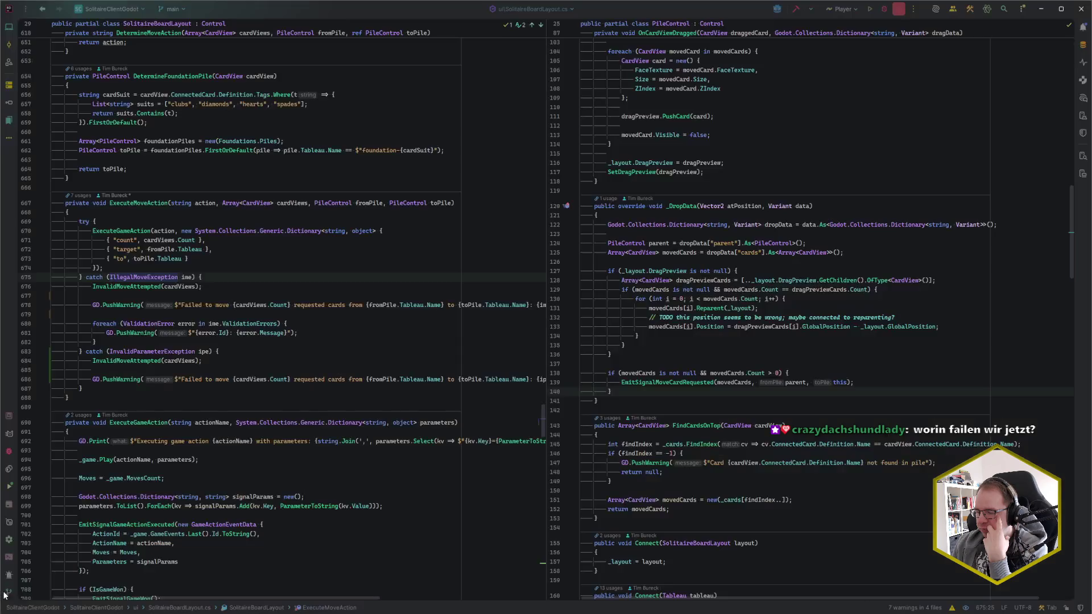
pyautogui.click(74, 574)
pyautogui.moveTo(95, 289); pyautogui.dragTo(96, 342)
pyautogui.press('Escape')
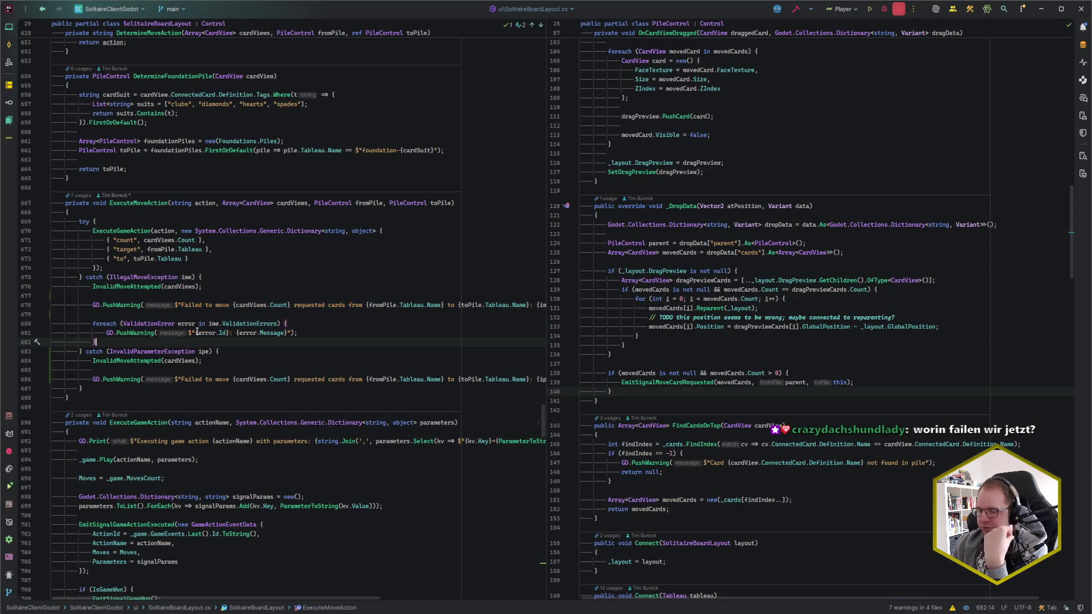
pyautogui.moveTo(90, 361); pyautogui.dragTo(123, 380)
pyautogui.click(123, 379)
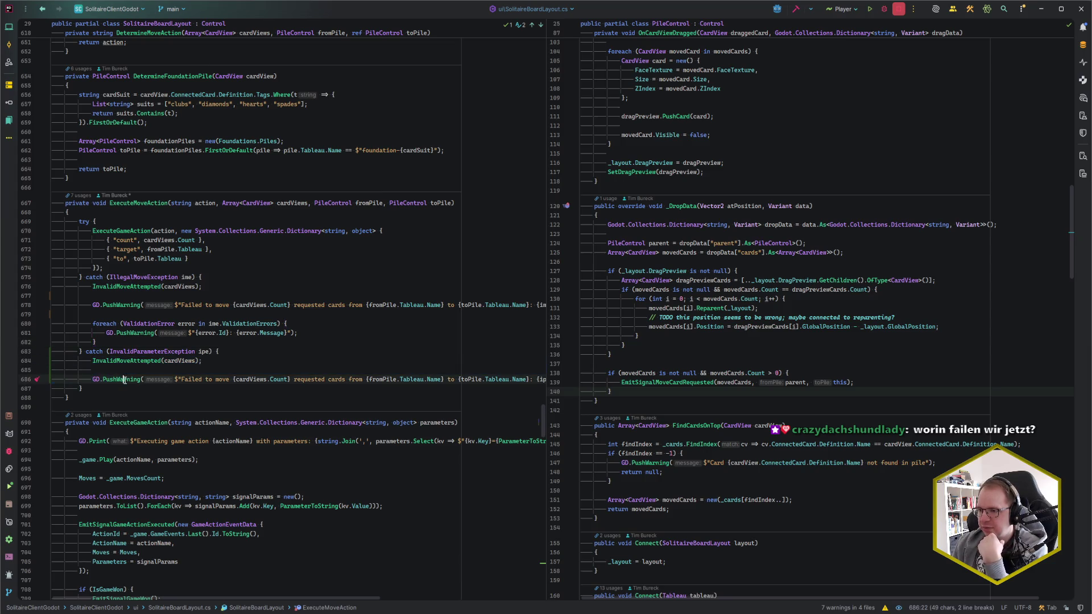
pyautogui.click(131, 287)
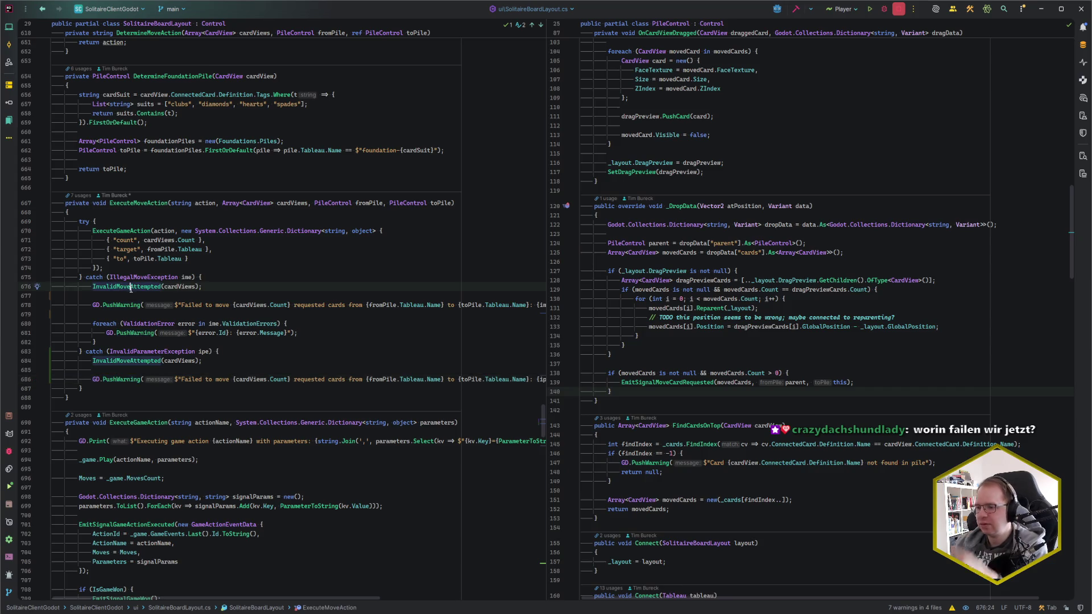
pyautogui.keyDown('ctrl'); pyautogui.click(131, 289); pyautogui.keyUp('ctrl')
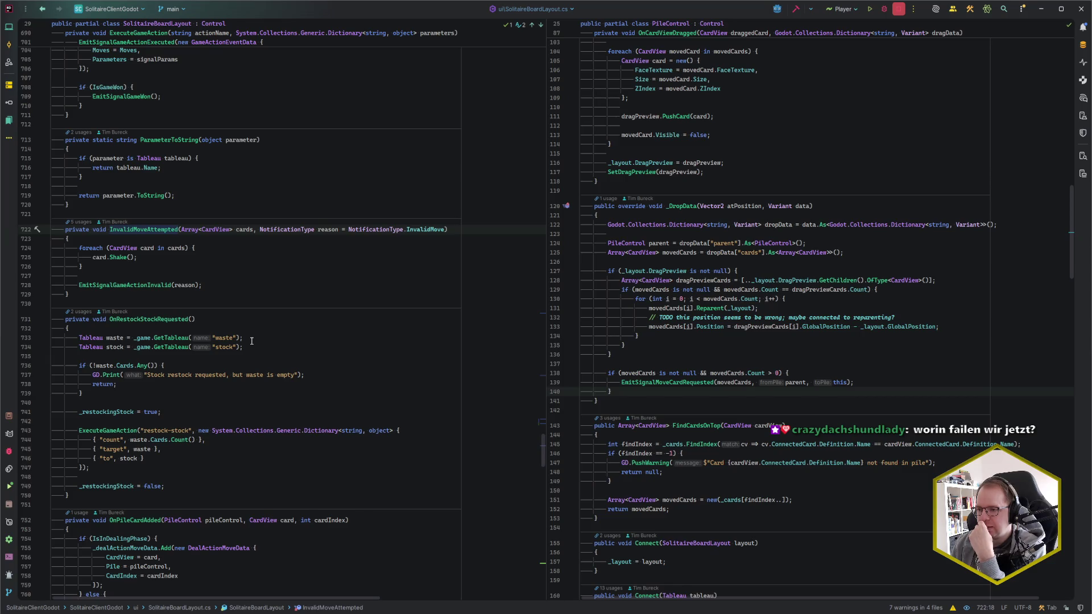
pyautogui.hotkey('ctrl', 'alt', 'Left')
pyautogui.click(318, 331)
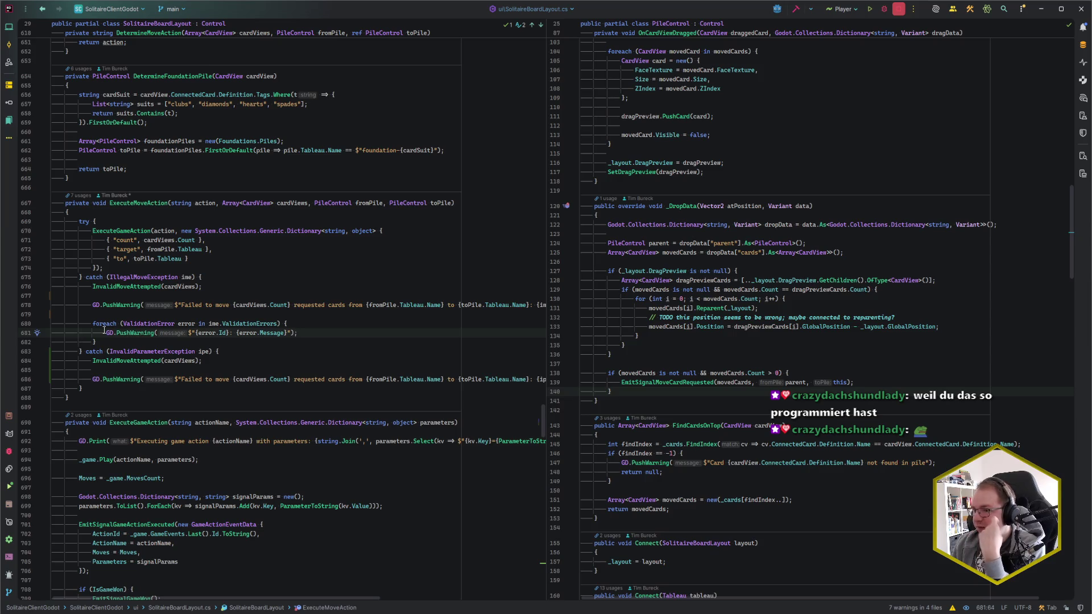
pyautogui.moveTo(93, 289)
pyautogui.mouseDown()
pyautogui.moveTo(97, 313)
pyautogui.moveTo(131, 323)
pyautogui.mouseUp()
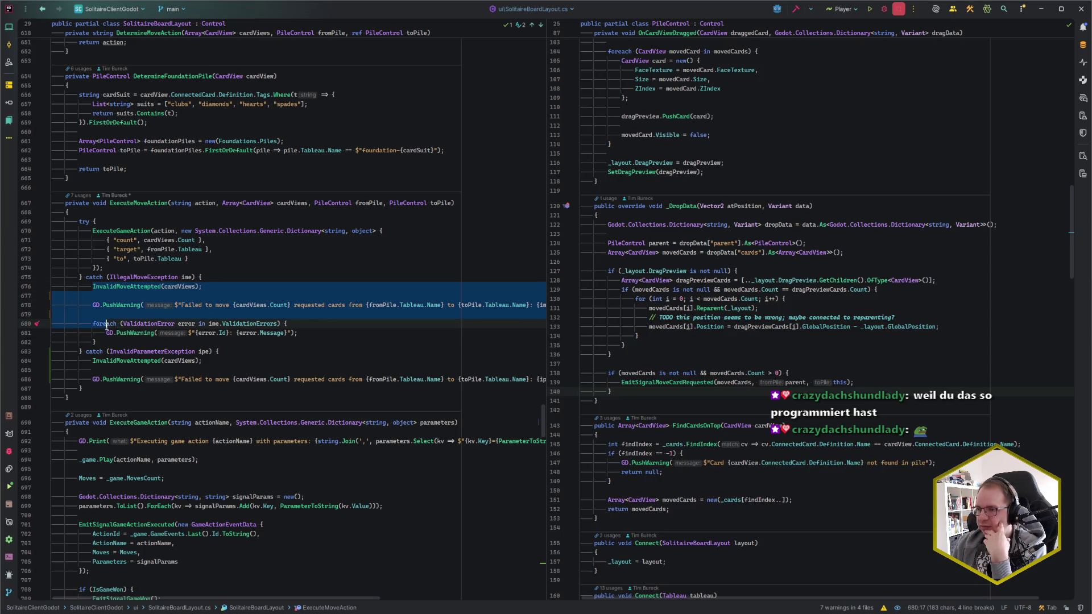
# Paste ReturnCardsToPile(cardViews, fromPile); into the InvalidParameterException catch block of ExecuteMoveAction.
pyautogui.click(141, 317)
pyautogui.click(137, 299)
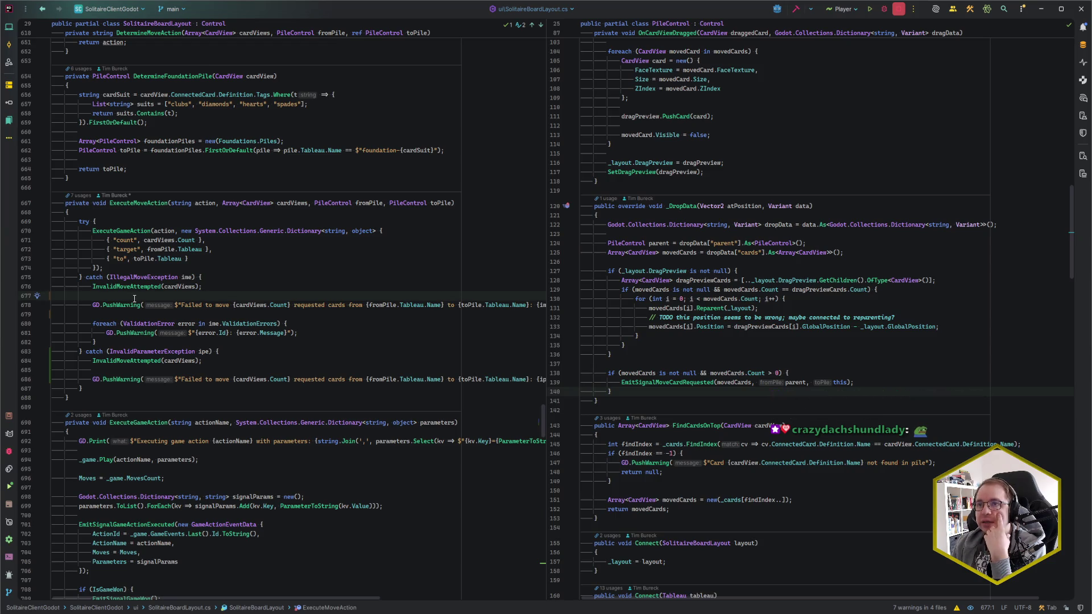
pyautogui.click(130, 315)
pyautogui.click(118, 343)
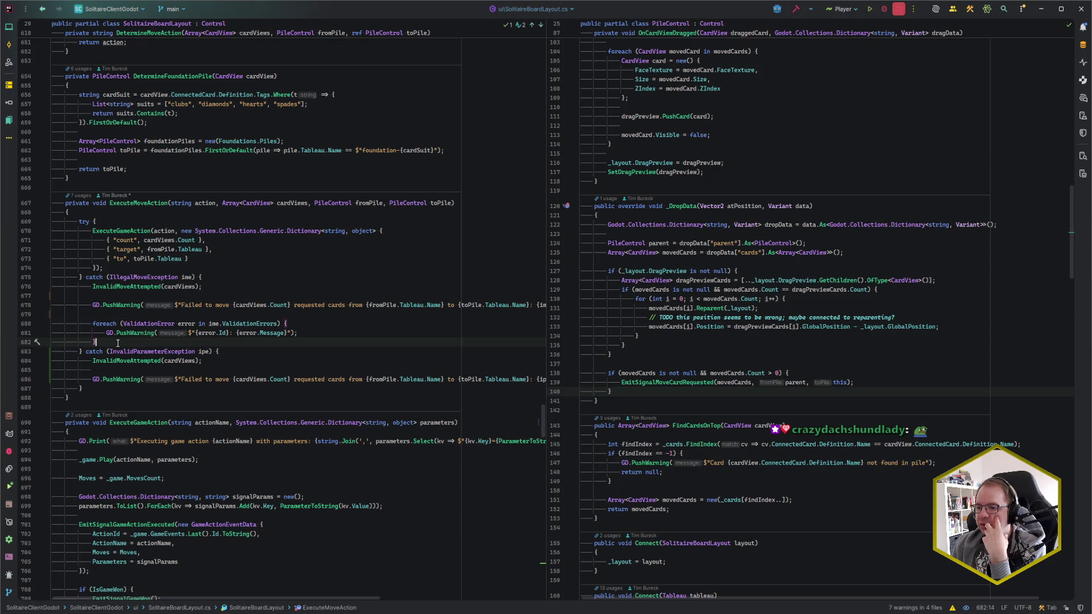
pyautogui.click(123, 369)
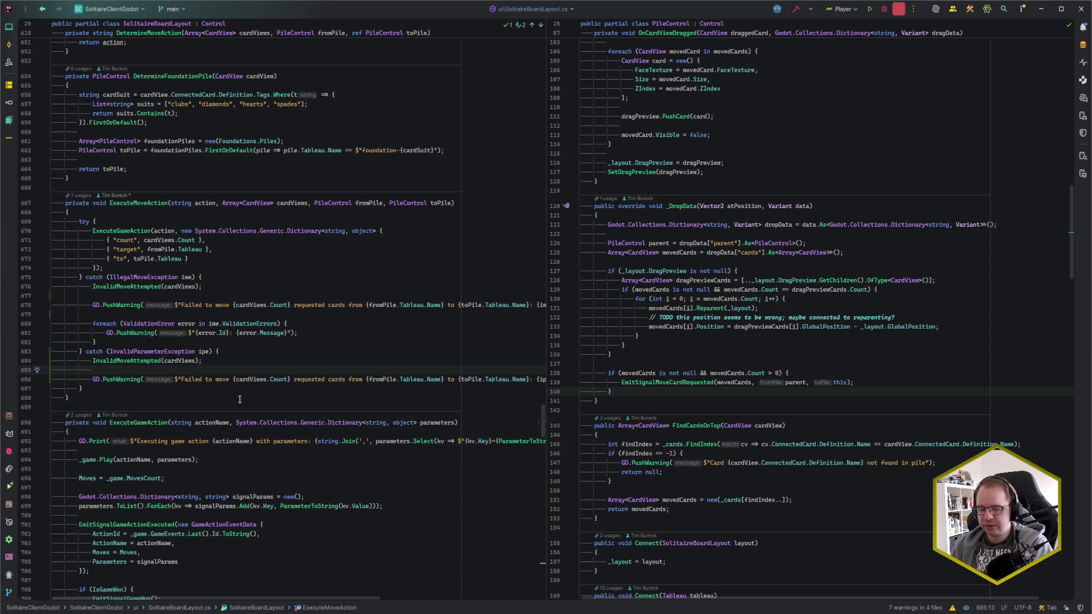
pyautogui.write('ReturnCardsToPile(cardViews, fromPile);')
pyautogui.click(233, 361)
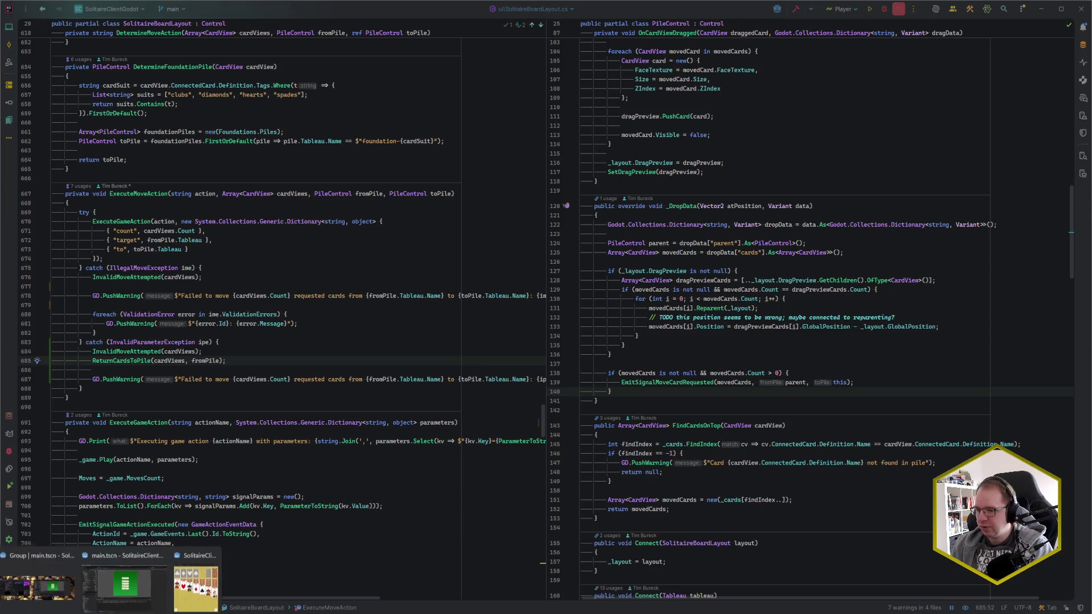
pyautogui.hotkey('alt', 'Tab')
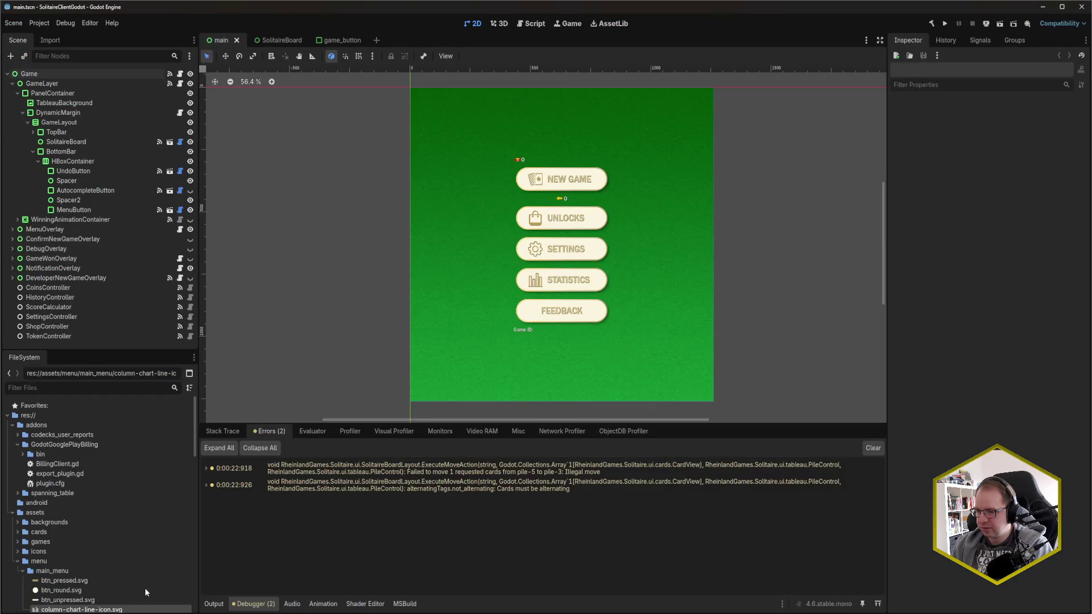
# Run the game, start a new game, deal from stock, and drag waste cards onto the Queen column.
pyautogui.press('F5')
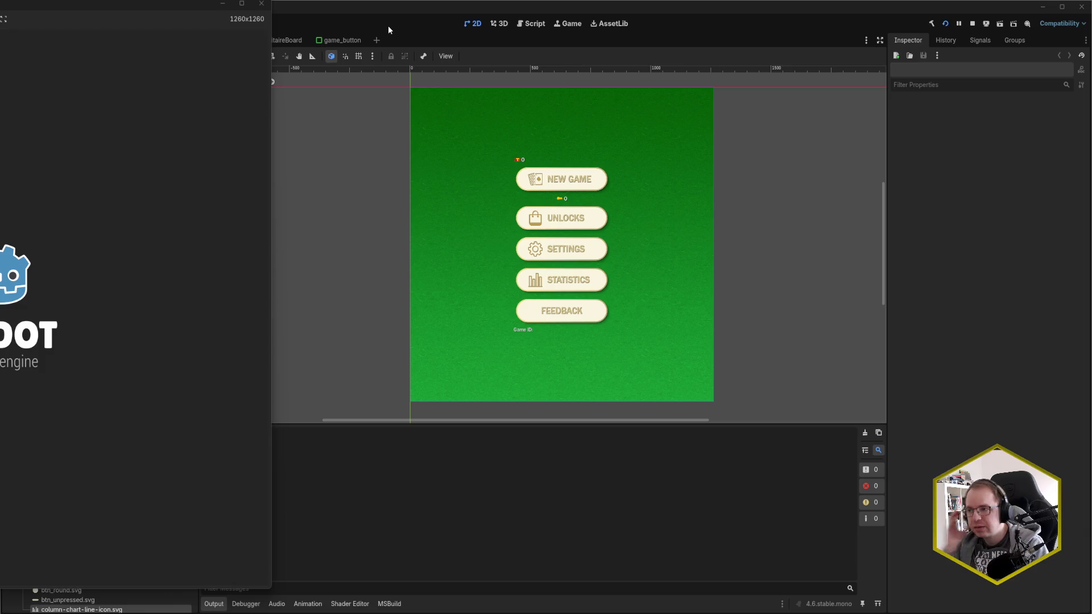
pyautogui.moveTo(547, 21); pyautogui.dragTo(674, 17)
pyautogui.click(500, 204)
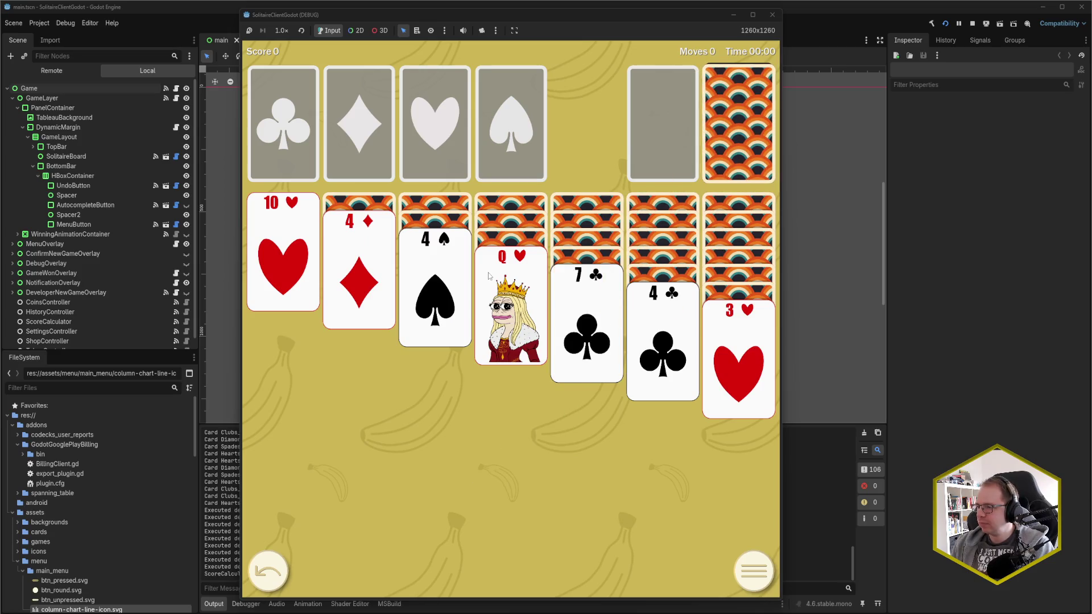
pyautogui.click(729, 123)
pyautogui.moveTo(614, 126); pyautogui.dragTo(431, 331)
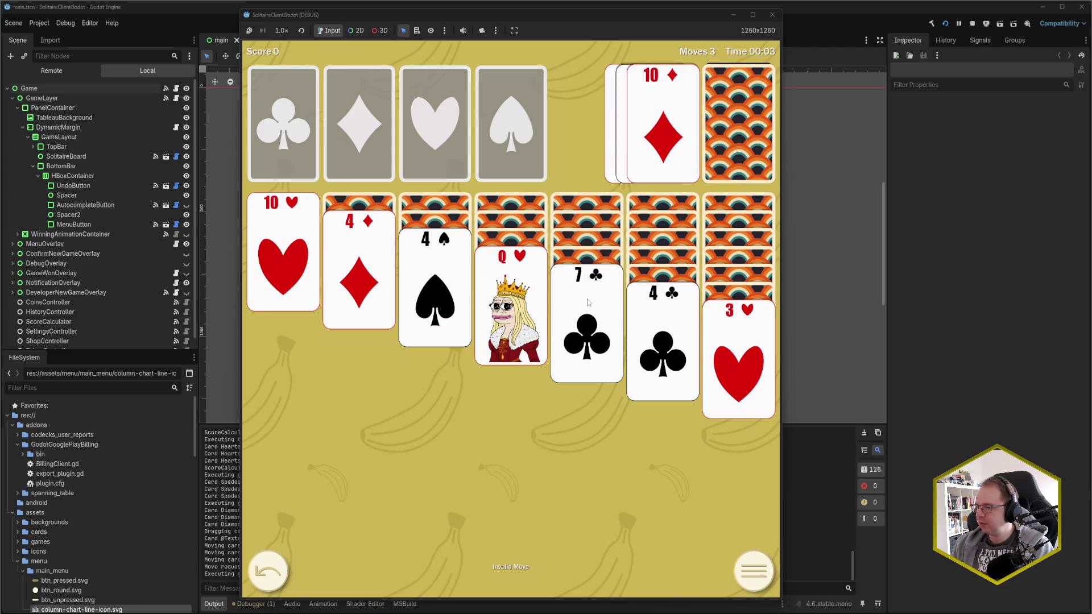
pyautogui.moveTo(579, 16); pyautogui.dragTo(878, 15)
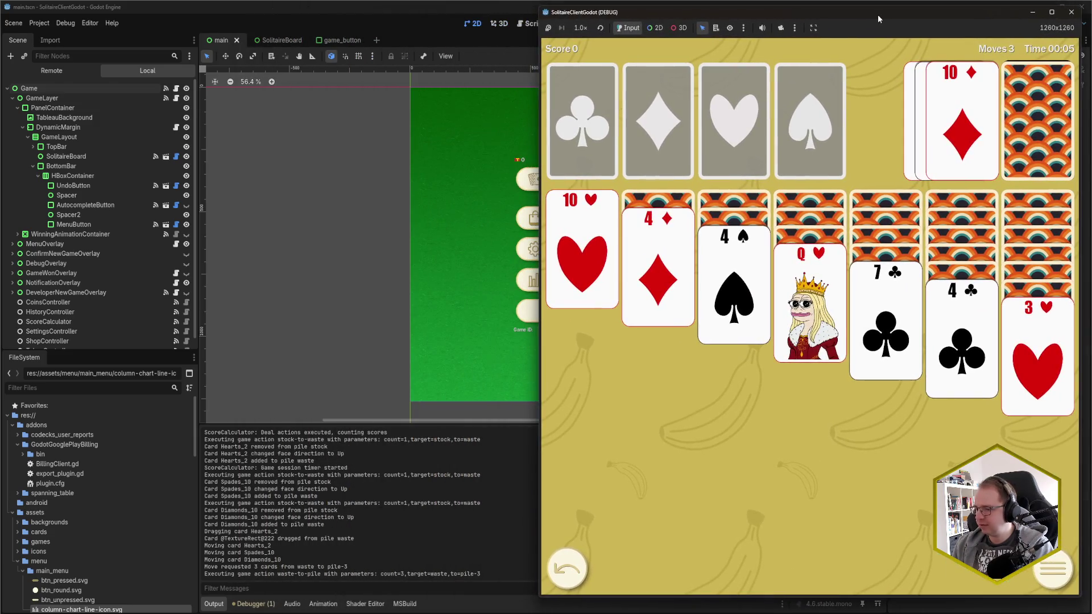
# Check the output log, retry dropping the waste cards on the tableau, then close the game.
pyautogui.press('F8')
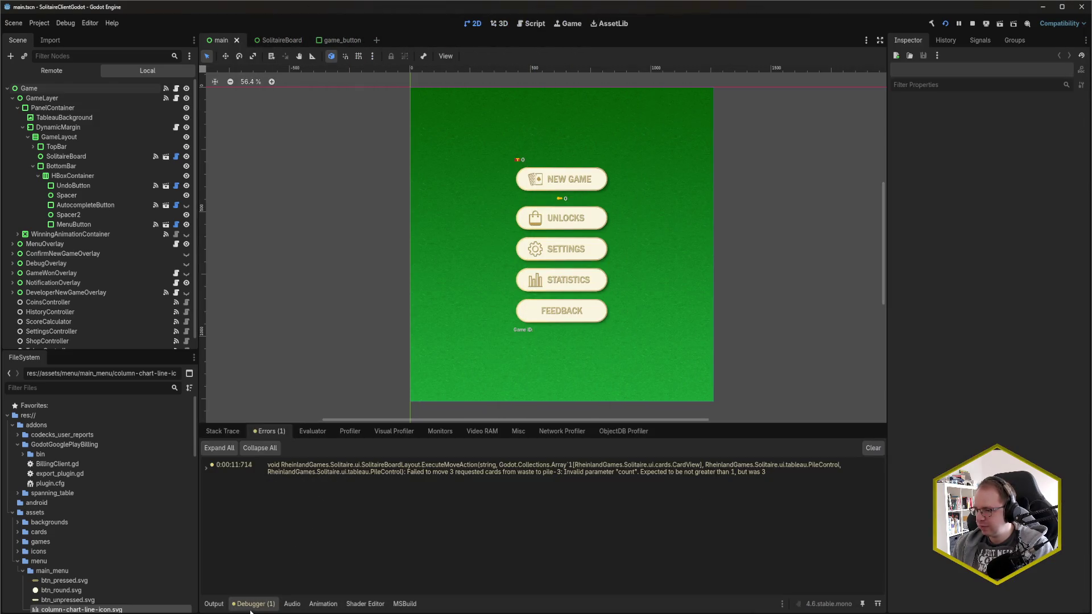
pyautogui.click(214, 604)
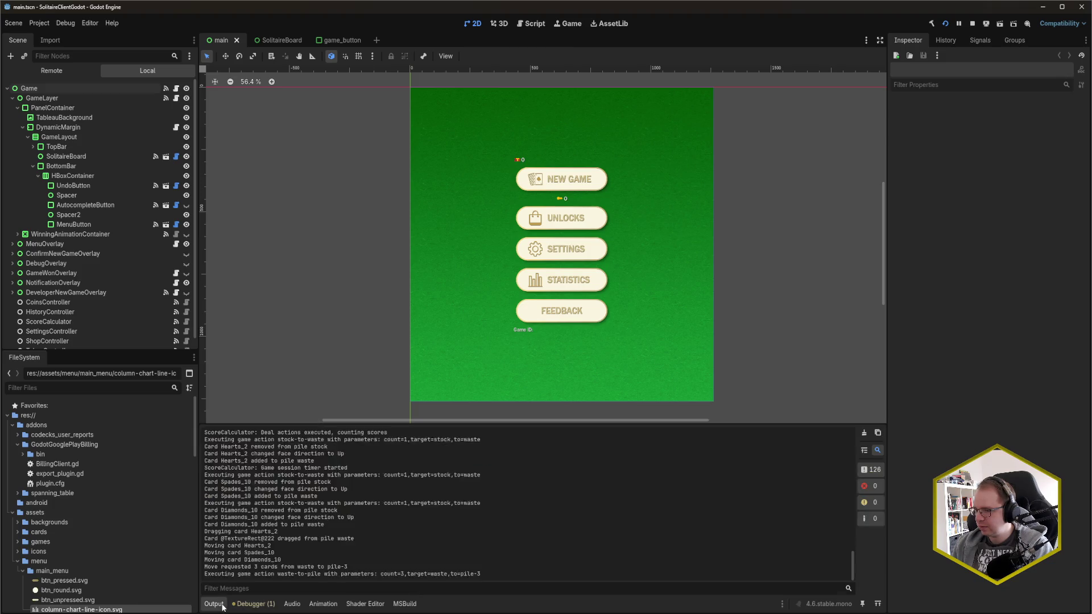
pyautogui.moveTo(108, 612)
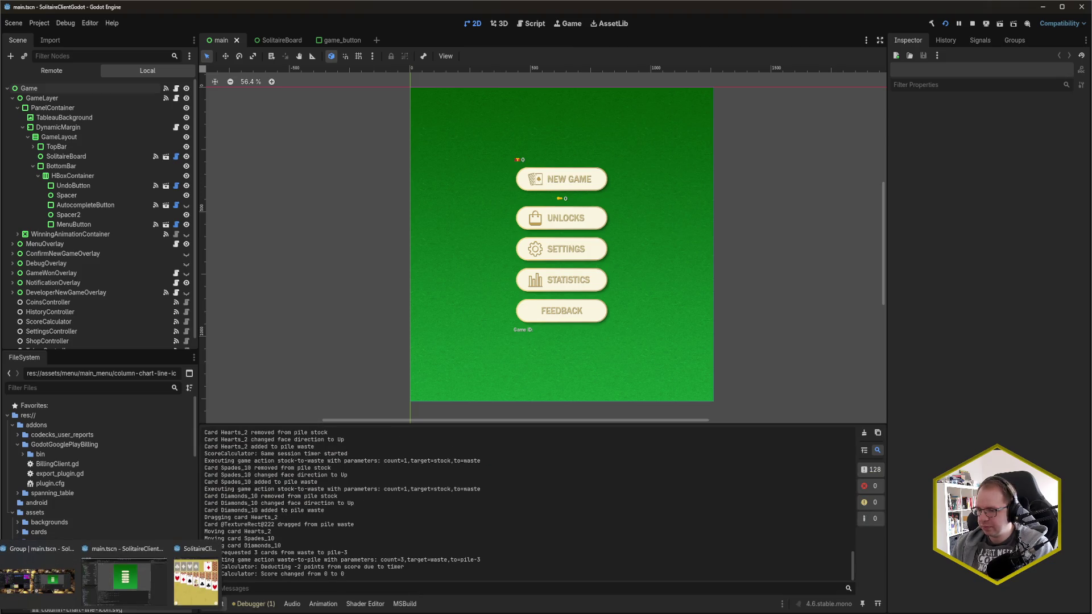
pyautogui.click(195, 578)
pyautogui.moveTo(909, 120)
pyautogui.mouseDown()
pyautogui.moveTo(655, 431)
pyautogui.moveTo(696, 439)
pyautogui.mouseUp()
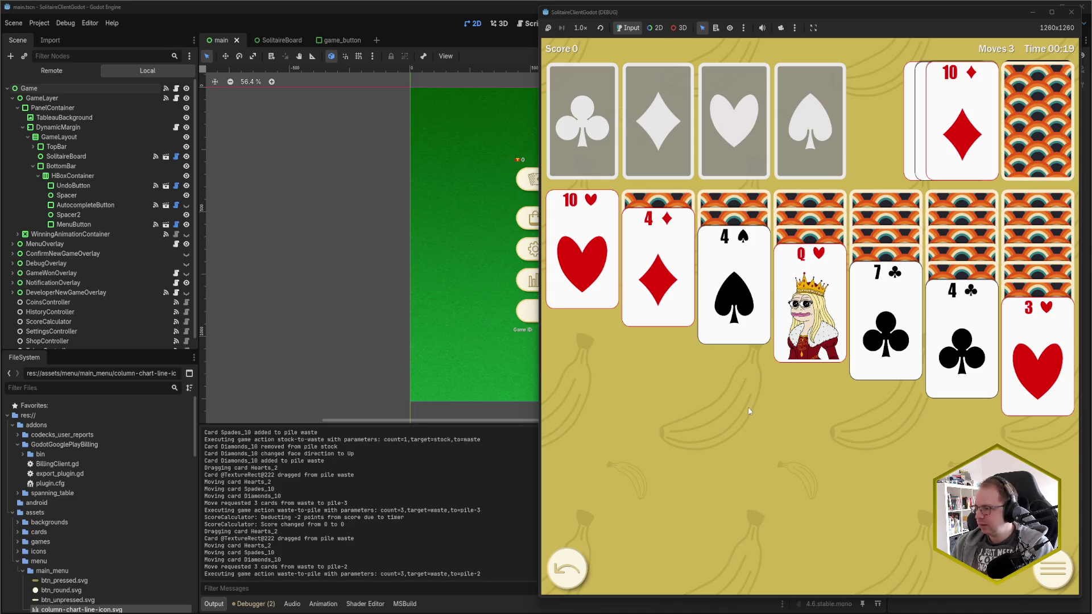
pyautogui.moveTo(938, 12)
pyautogui.mouseDown()
pyautogui.moveTo(759, 36)
pyautogui.moveTo(674, 17)
pyautogui.mouseUp()
pyautogui.click(808, 17)
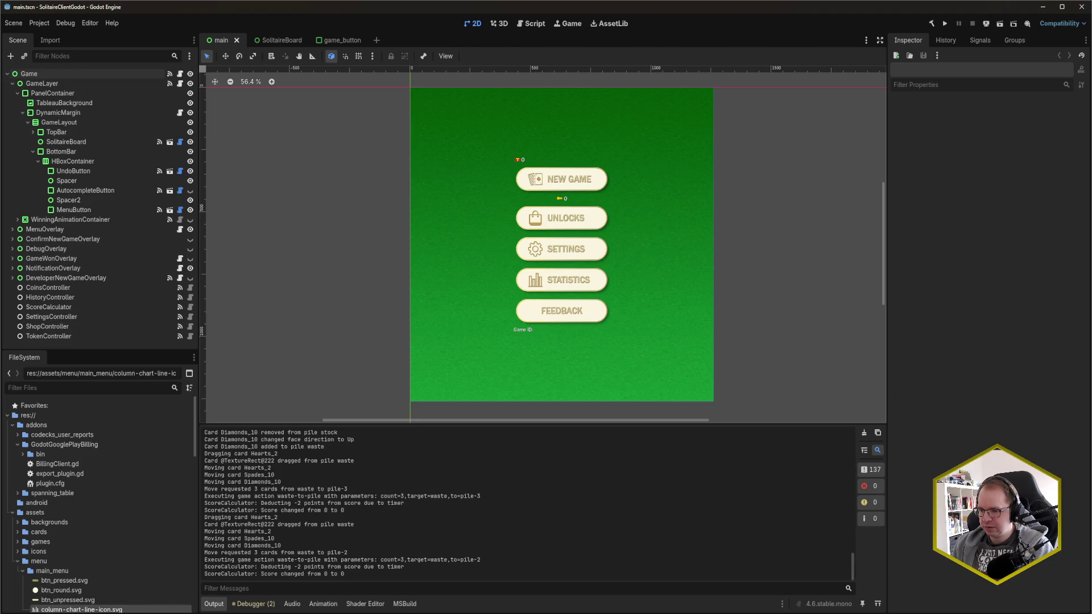
pyautogui.hotkey('alt', 'Tab')
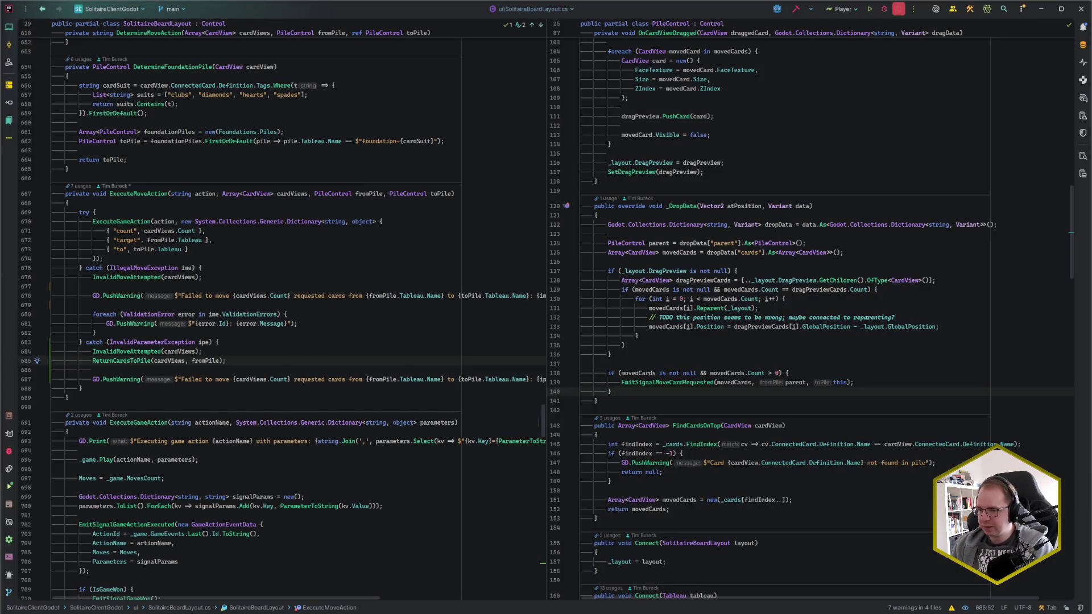
# Open CardView.cs in the right-hand editor pane via file search.
pyautogui.click(727, 362)
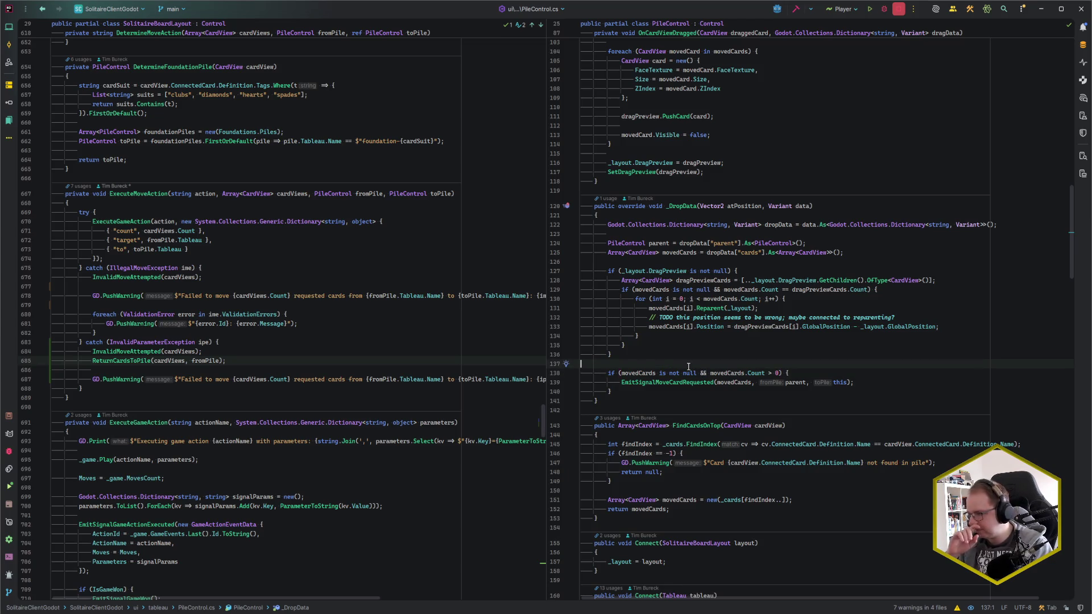
pyautogui.hotkey('ctrl', 'e')
pyautogui.write('cardview')
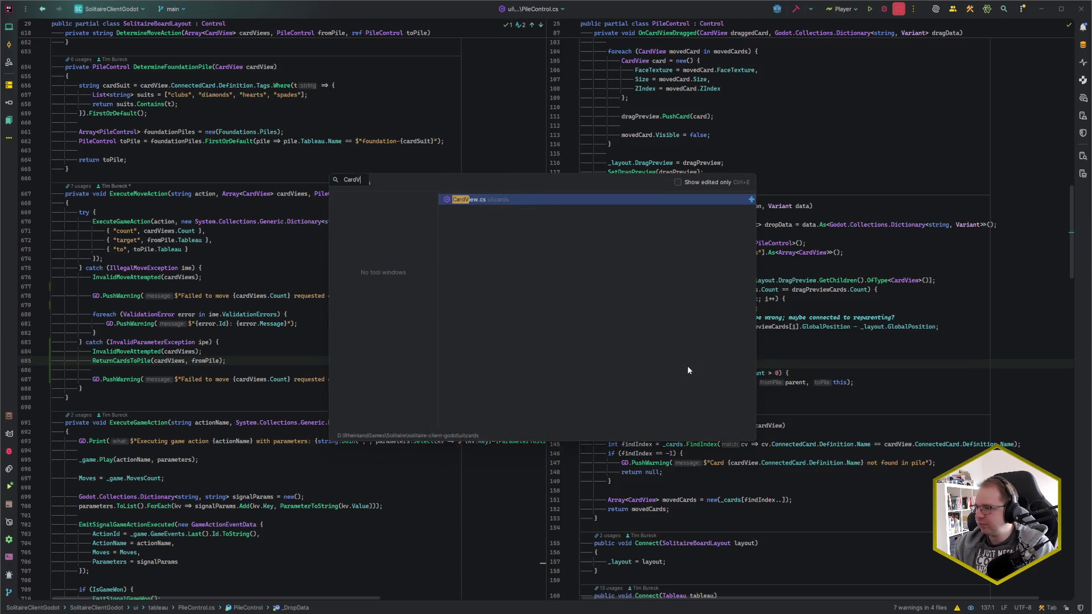
pyautogui.press('Return')
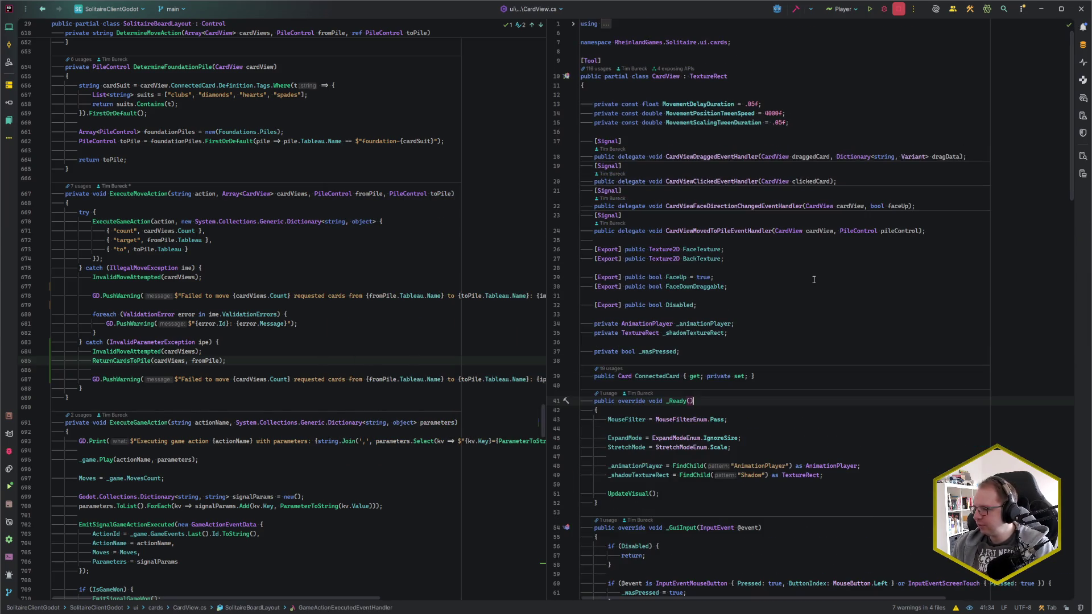
# Go to the Disabled check and its return inside _GetDragData.
pyautogui.scroll(-3, 815, 287)
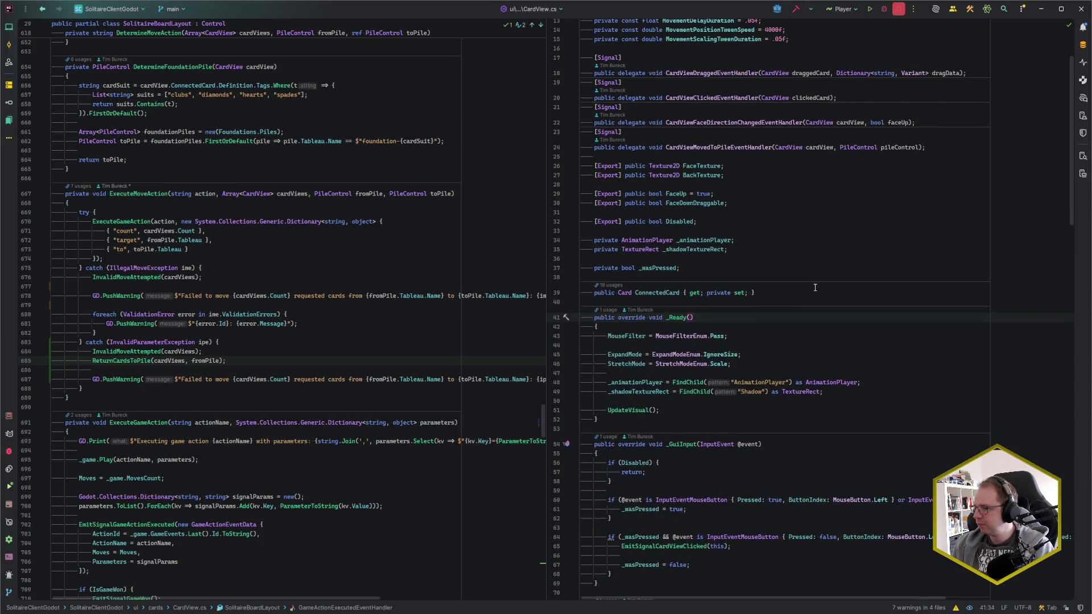
pyautogui.scroll(-3, 814, 288)
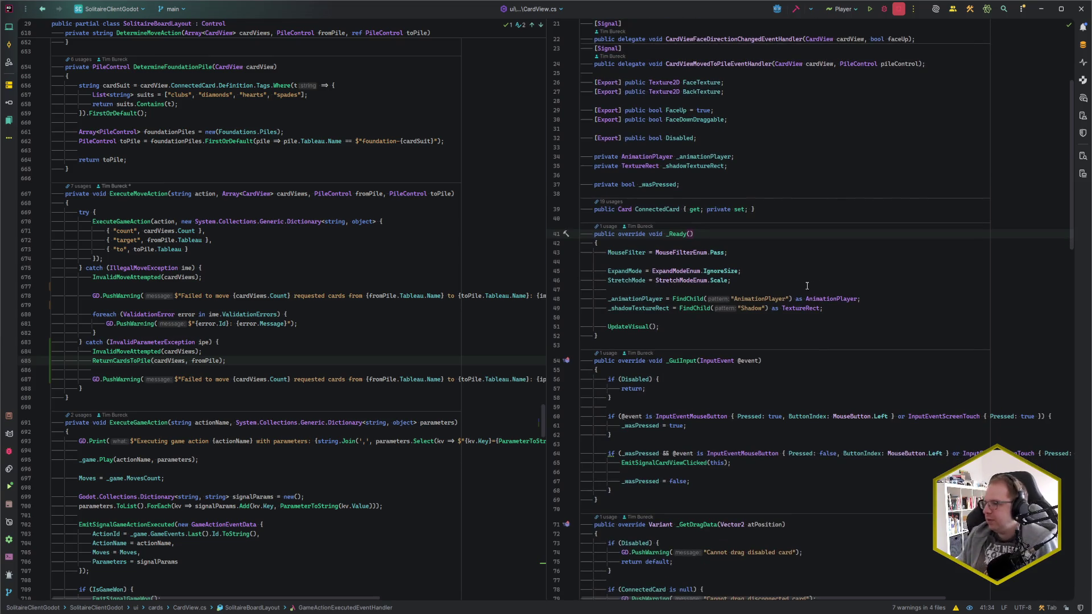
pyautogui.scroll(-4, 806, 286)
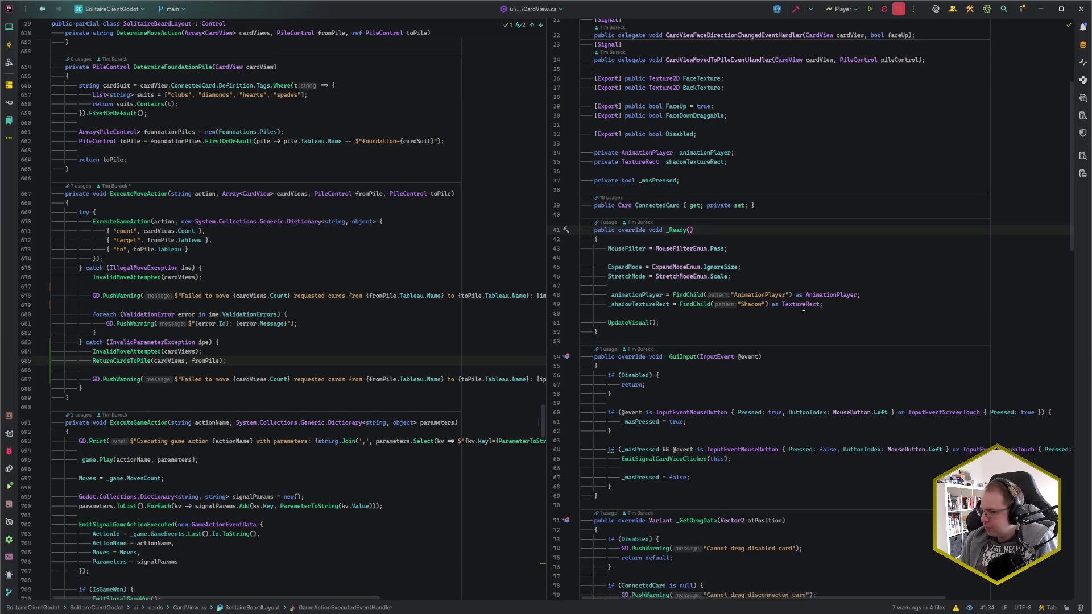
pyautogui.scroll(-3, 838, 320)
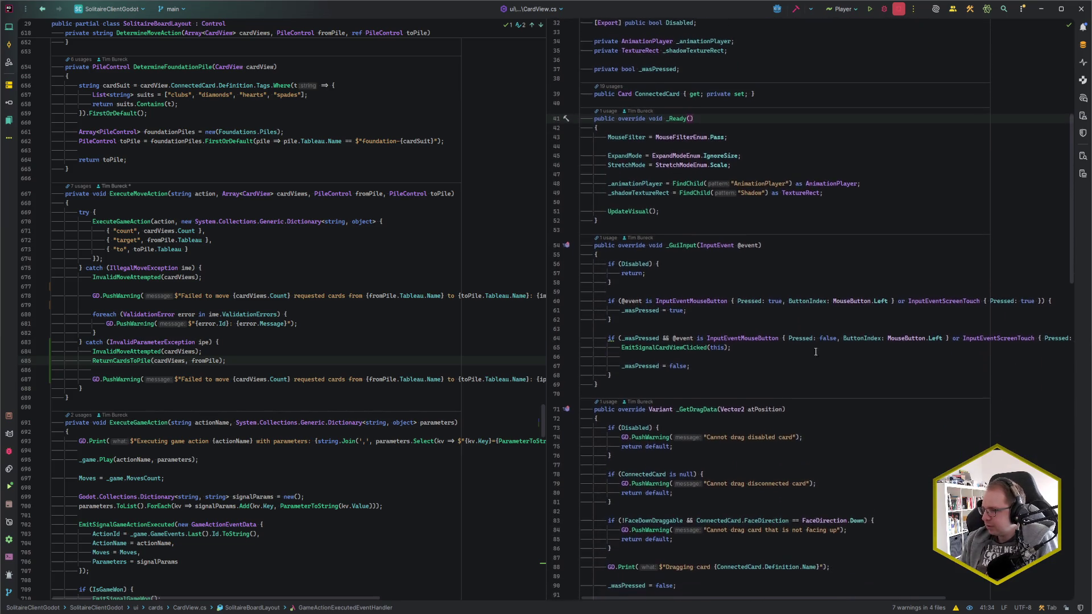
pyautogui.click(649, 377)
pyautogui.click(691, 377)
pyautogui.click(703, 397)
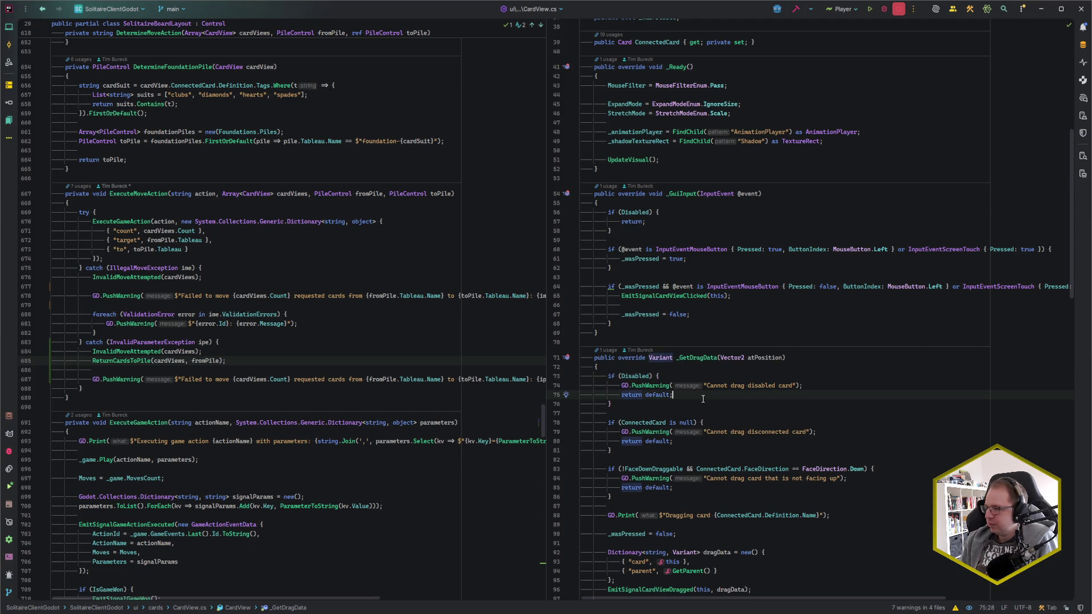
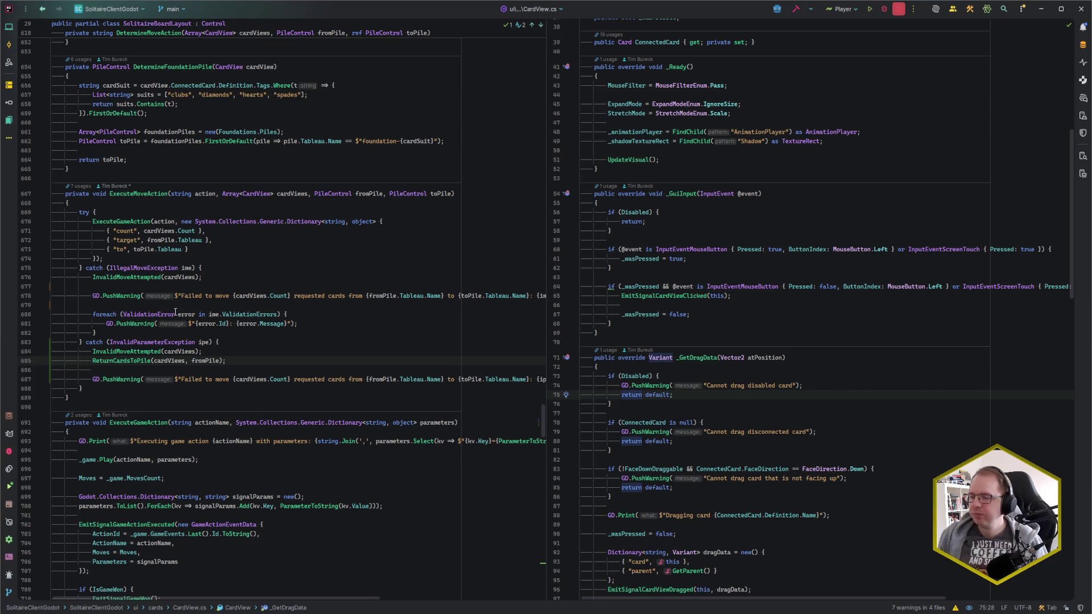
# Open PileControl.cs in the editor and jump to the top of the file.
pyautogui.click(308, 323)
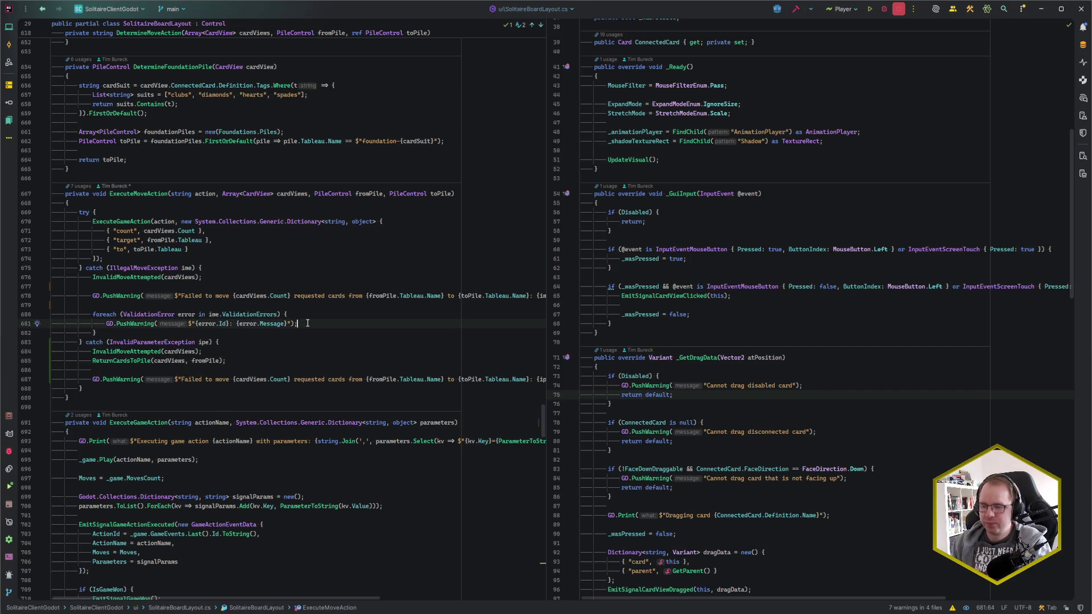
pyautogui.hotkey('ctrl', 'shift', 'f')
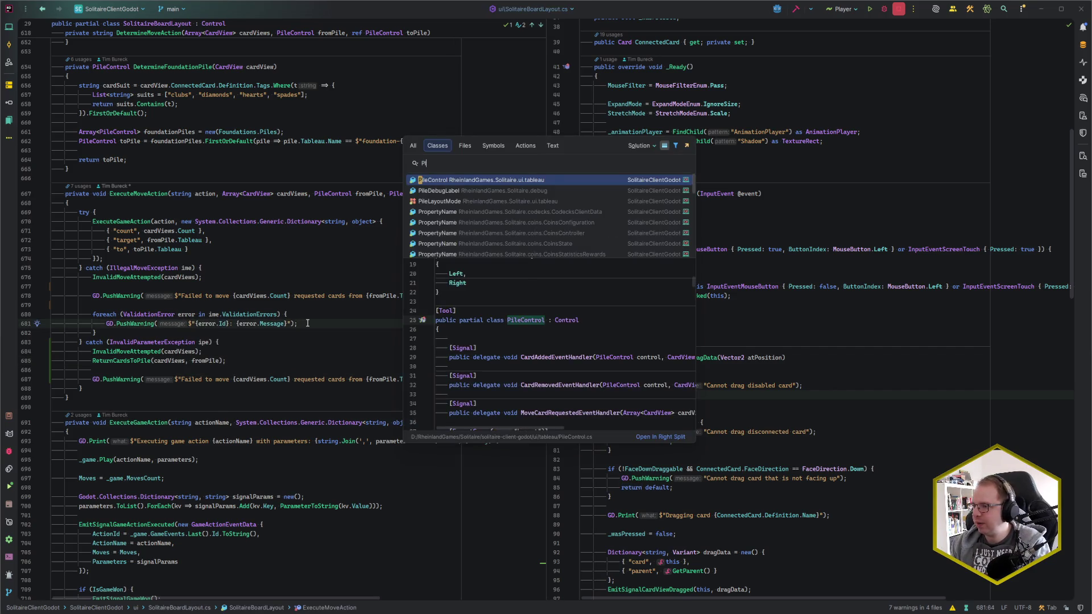
pyautogui.press('Escape')
pyautogui.hotkey('ctrl', 'shift', 'f')
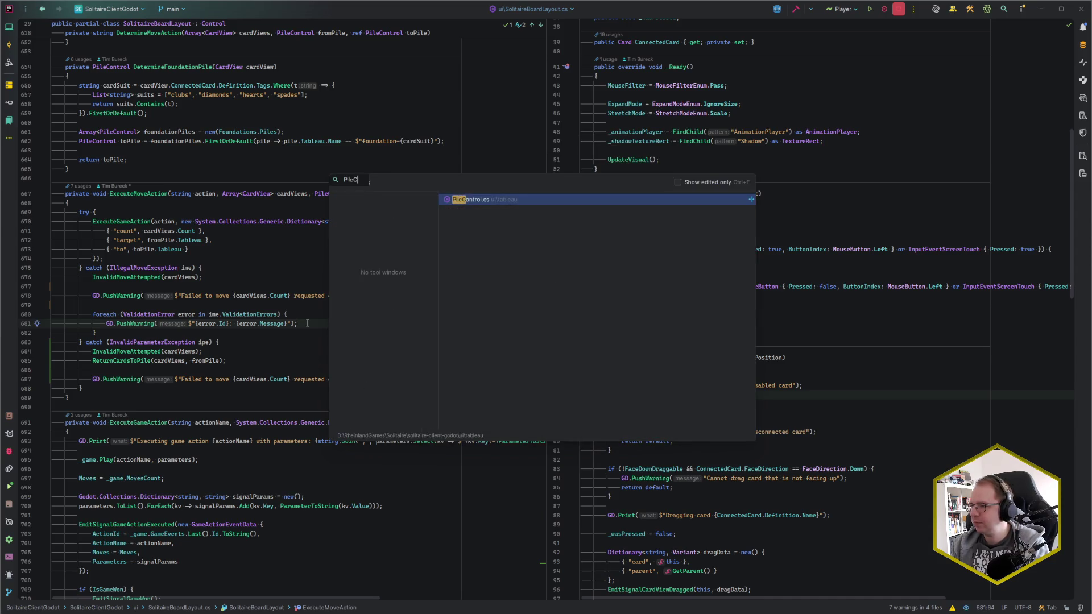
pyautogui.press('Return')
pyautogui.hotkey('ctrl', 'Home')
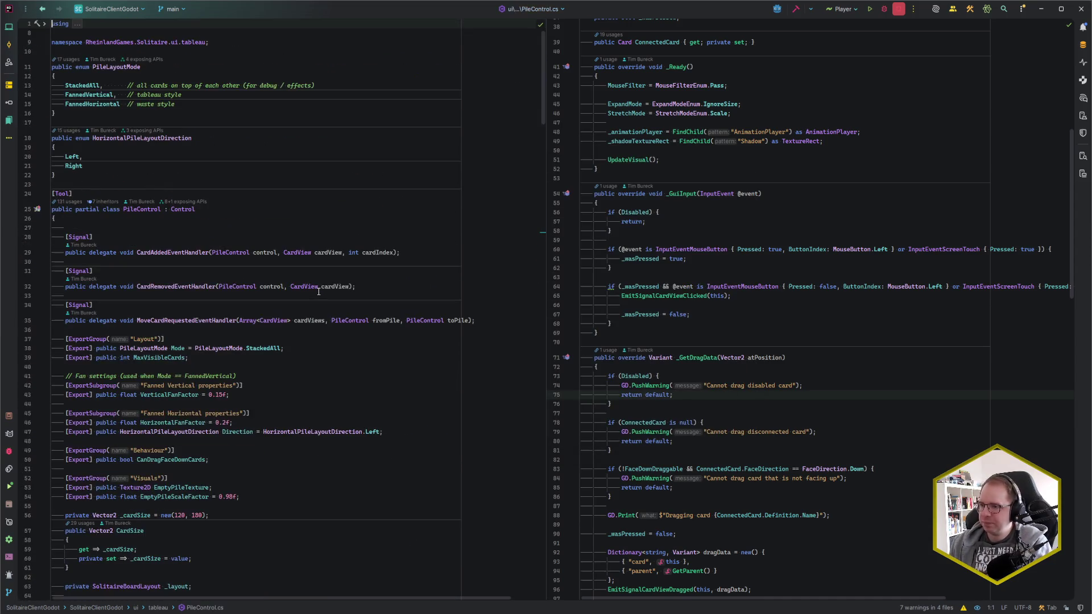
# Add '[Export] public bool ActivateOnlyTopCard;' below CanDragFaceDownCards and remove the extra blank line.
pyautogui.click(224, 459)
pyautogui.scroll(-2, 256, 460)
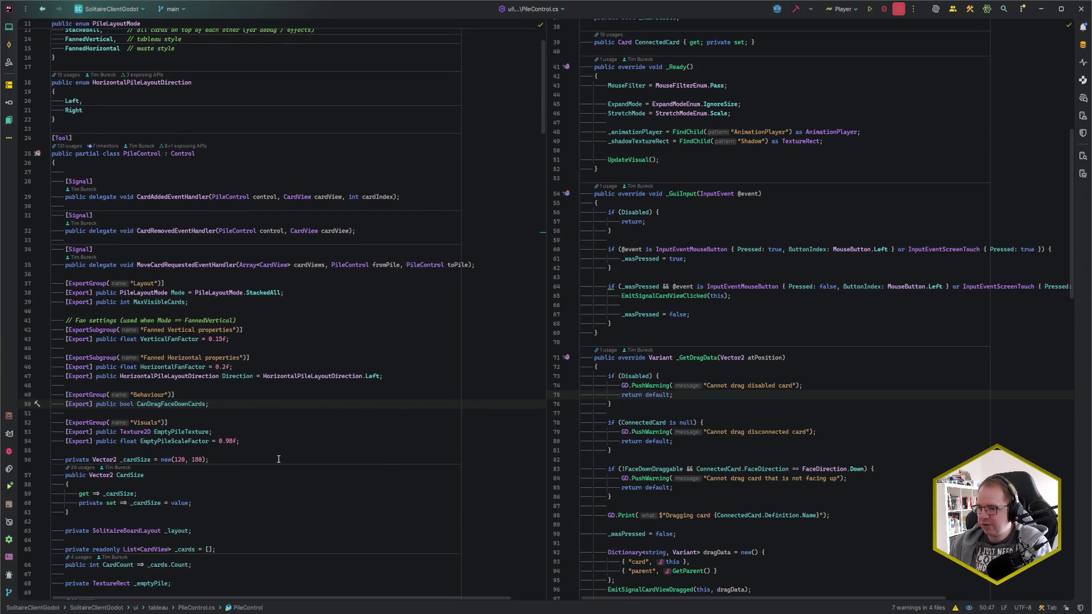
pyautogui.press('Return')
pyautogui.write('[Export] ')
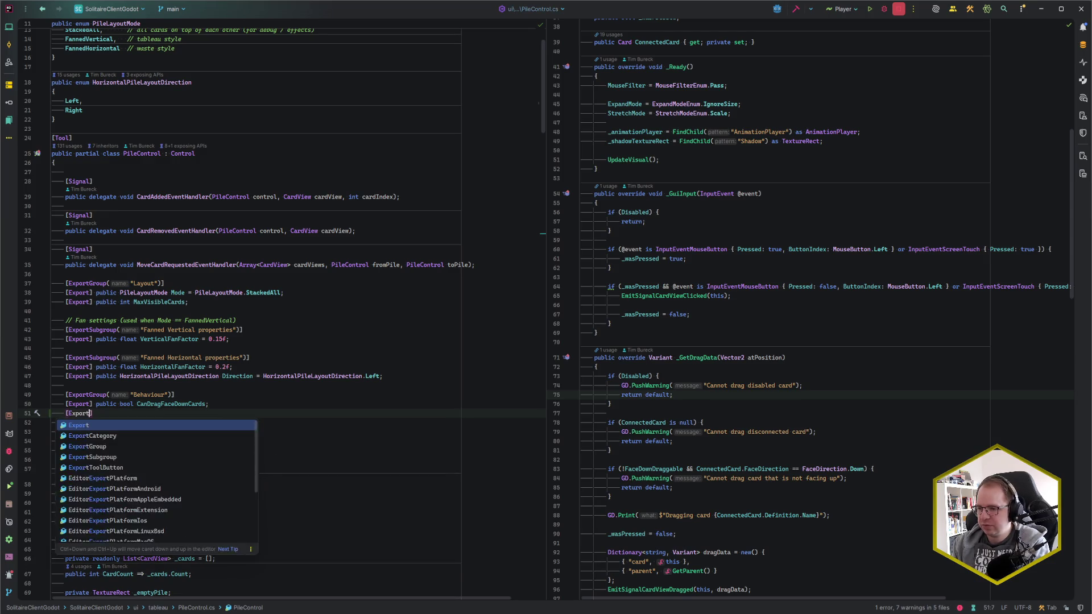
pyautogui.write('public bool')
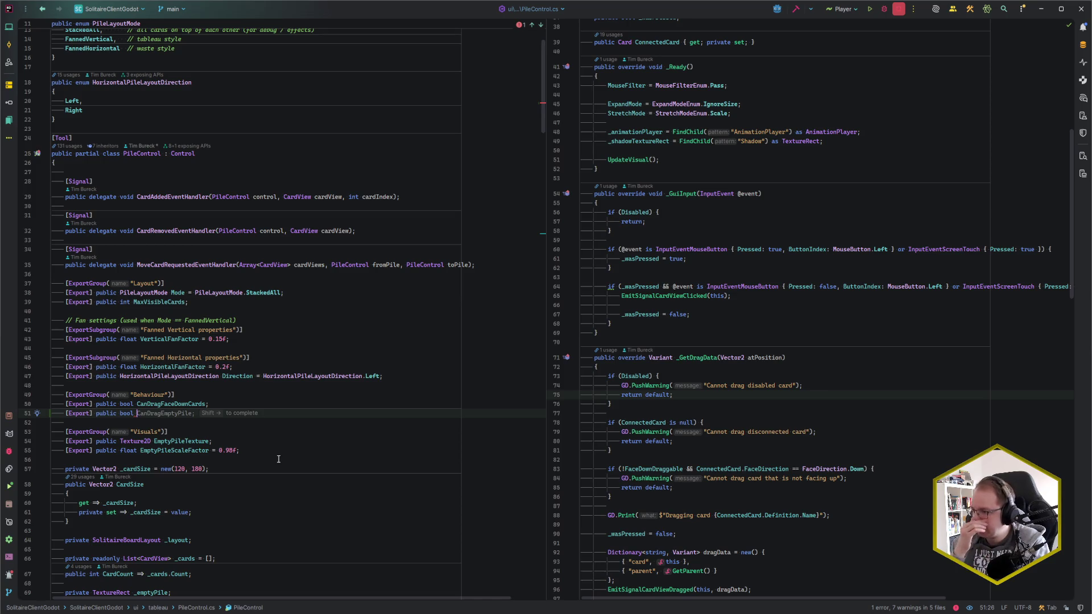
pyautogui.write('Ac')
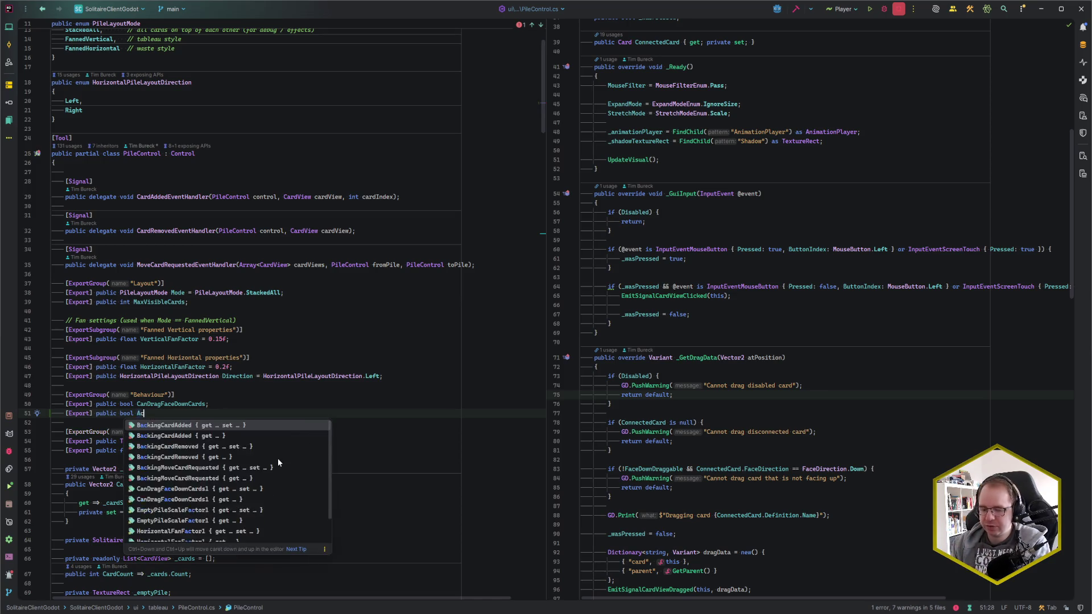
pyautogui.write('tivateOnlyTopCard;')
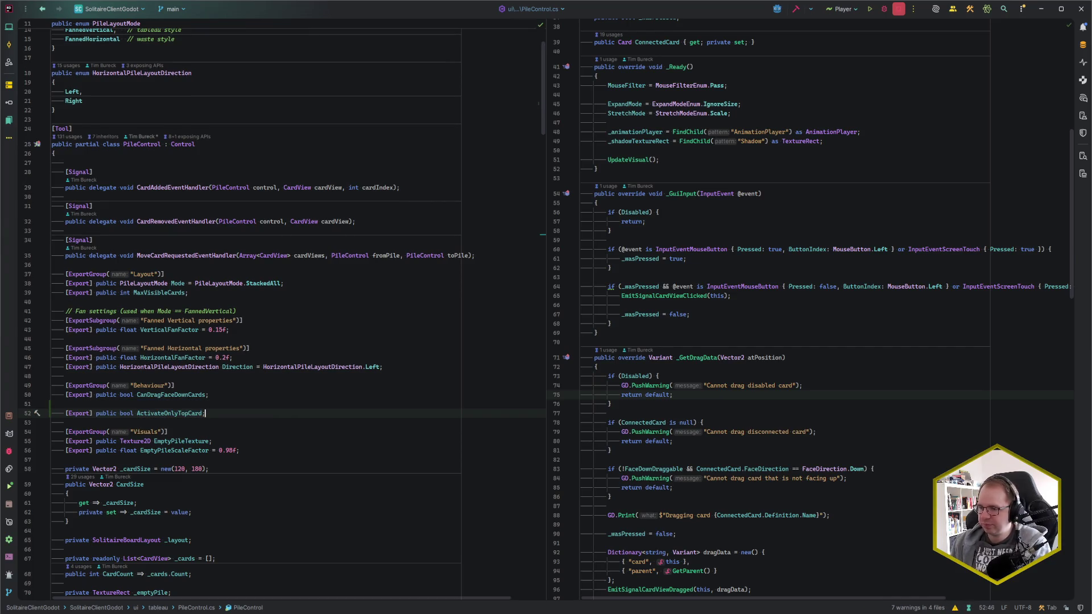
pyautogui.press('Up')
pyautogui.press('BackSpace')
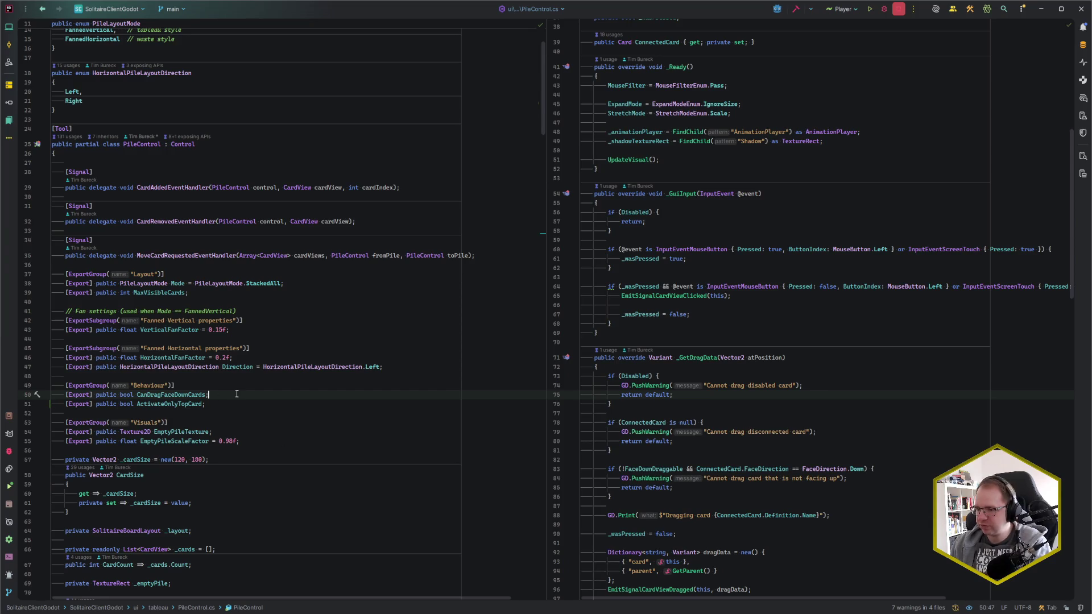
pyautogui.scroll(-4, 320, 355)
pyautogui.scroll(-7, 316, 357)
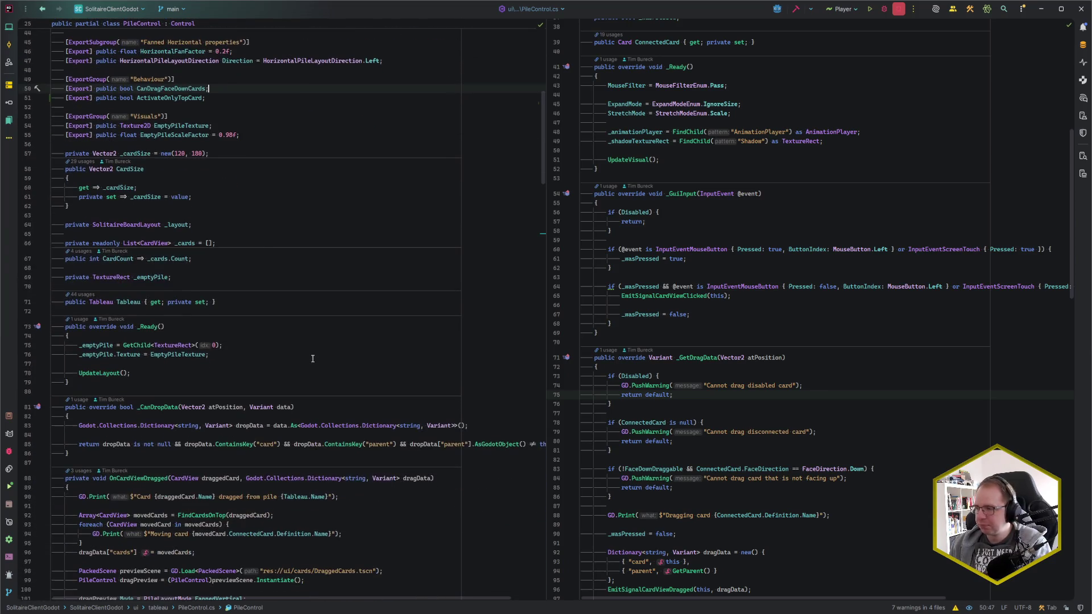
pyautogui.scroll(-7, 242, 374)
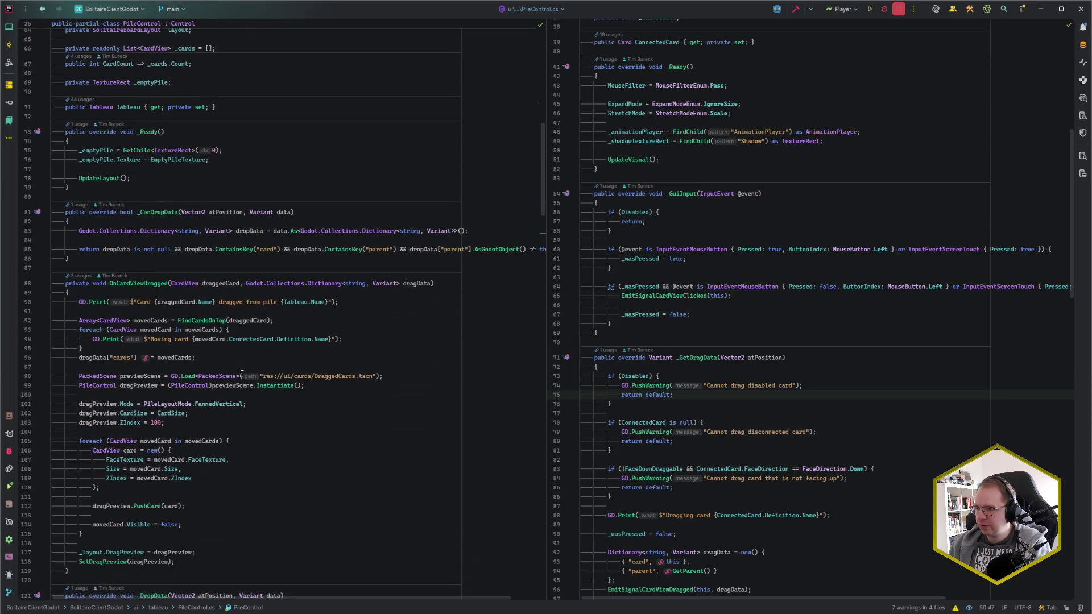
pyautogui.click(268, 404)
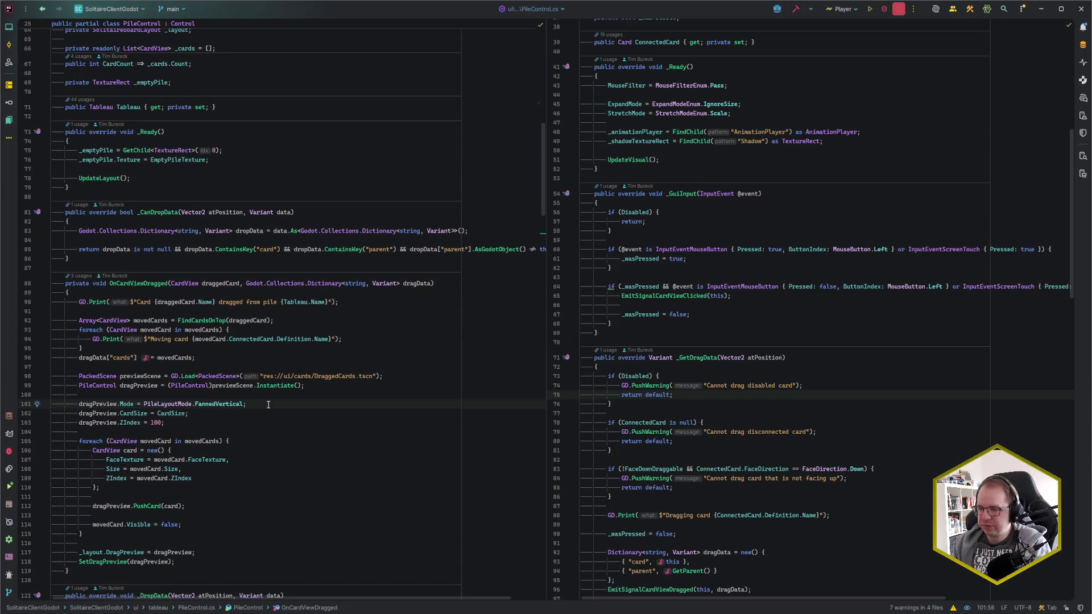
pyautogui.scroll(-19, 273, 412)
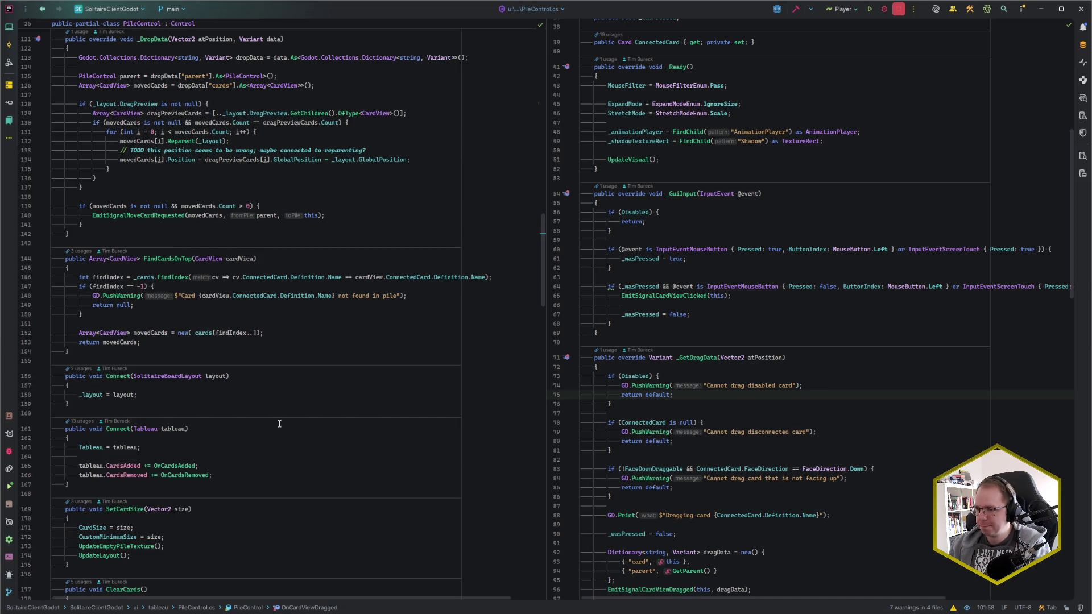
pyautogui.scroll(-4, 279, 424)
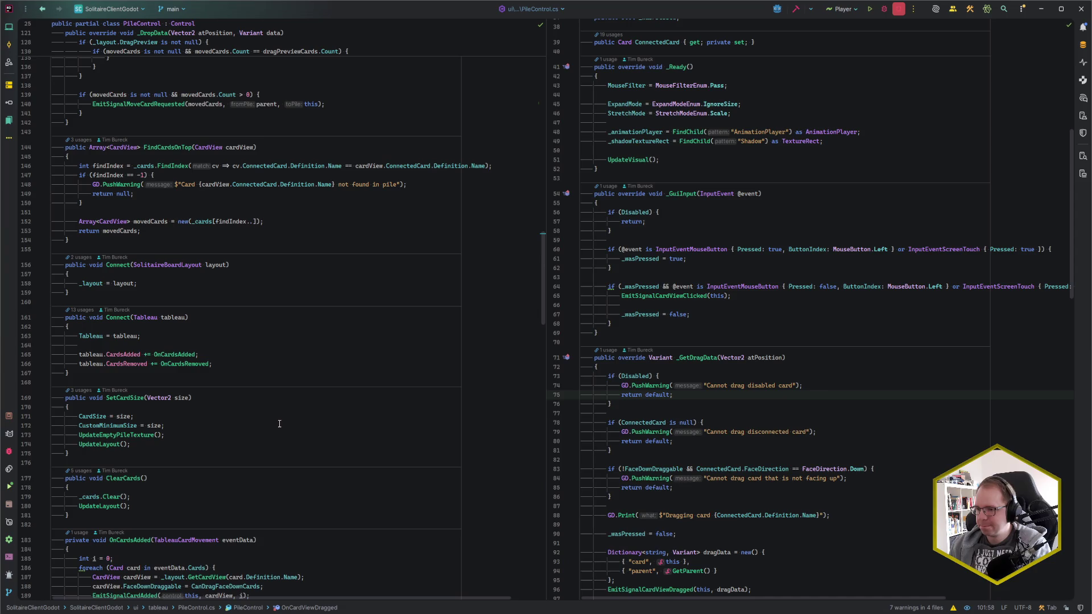
pyautogui.scroll(-8, 279, 424)
pyautogui.click(154, 400)
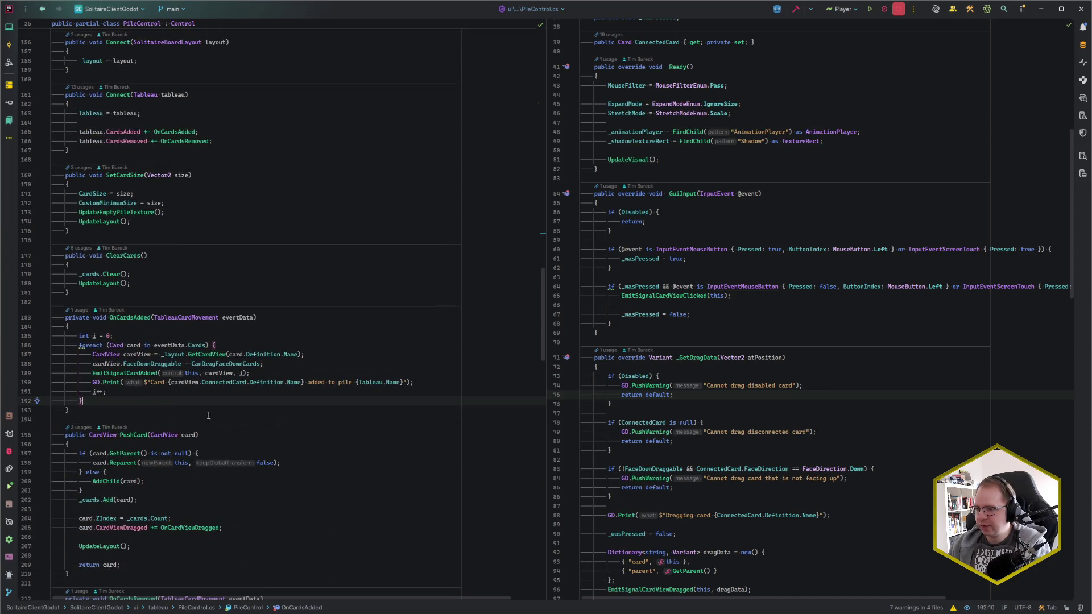
pyautogui.scroll(-5, 234, 430)
pyautogui.scroll(-3, 233, 429)
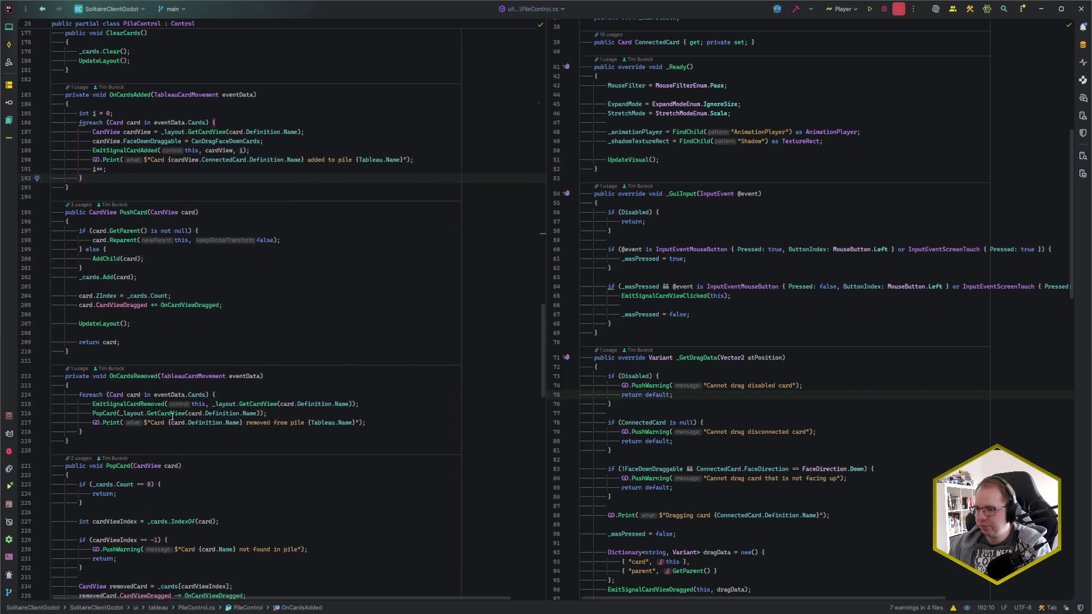
pyautogui.scroll(1, 154, 441)
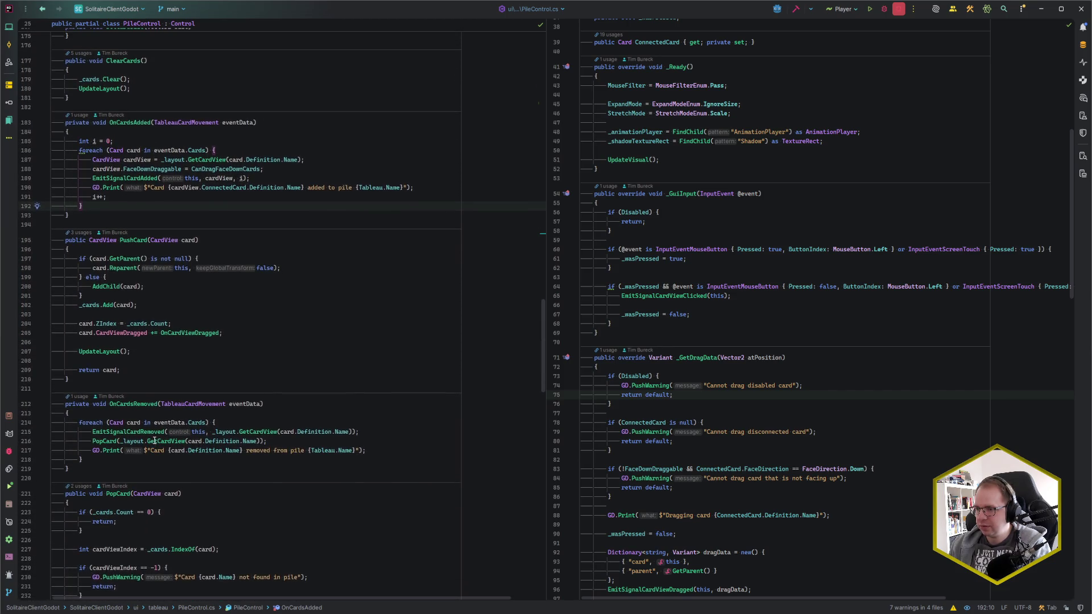
pyautogui.scroll(1, 148, 355)
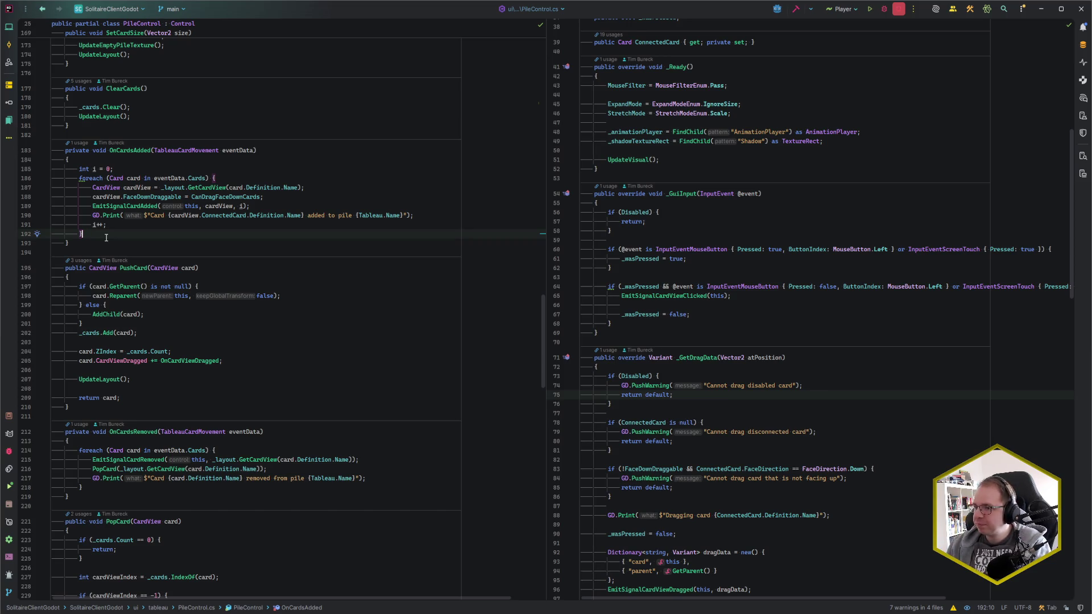
pyautogui.click(138, 387)
# In PushCard, add '_cards.ForEach(c => c.Disabled = true)' after the CardViewDragged hookup.
pyautogui.click(140, 380)
pyautogui.click(239, 360)
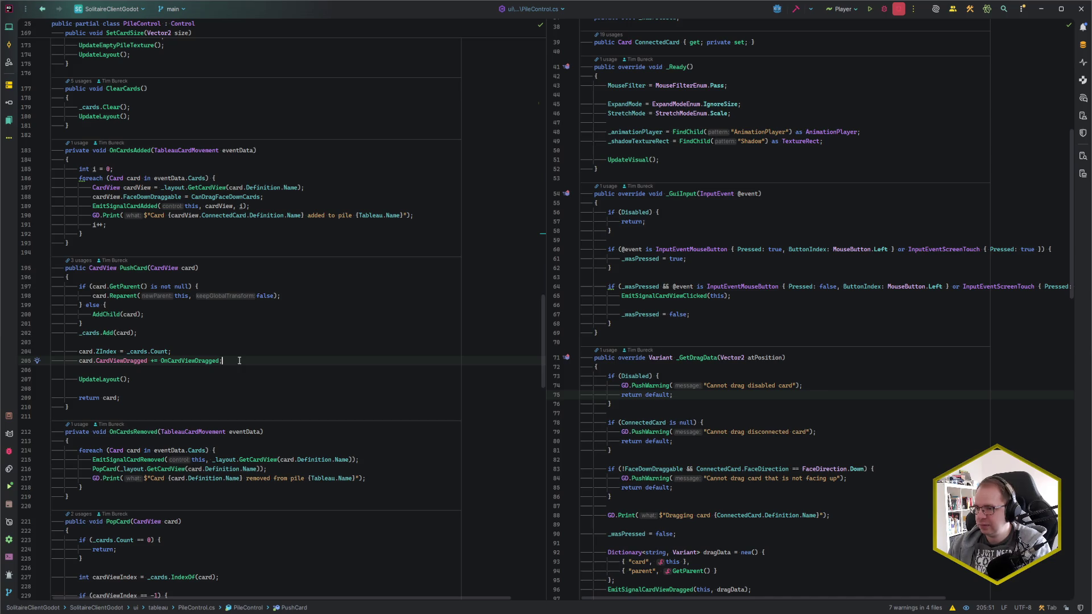
pyautogui.press('Return')
pyautogui.press('Return')
pyautogui.write('_card')
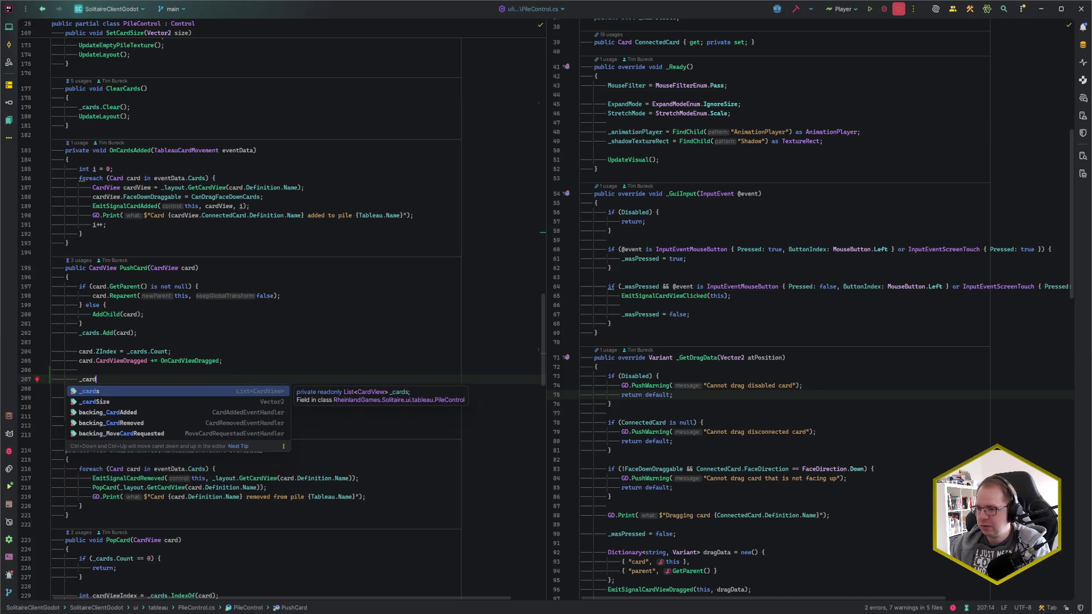
pyautogui.press('Return')
pyautogui.write('.')
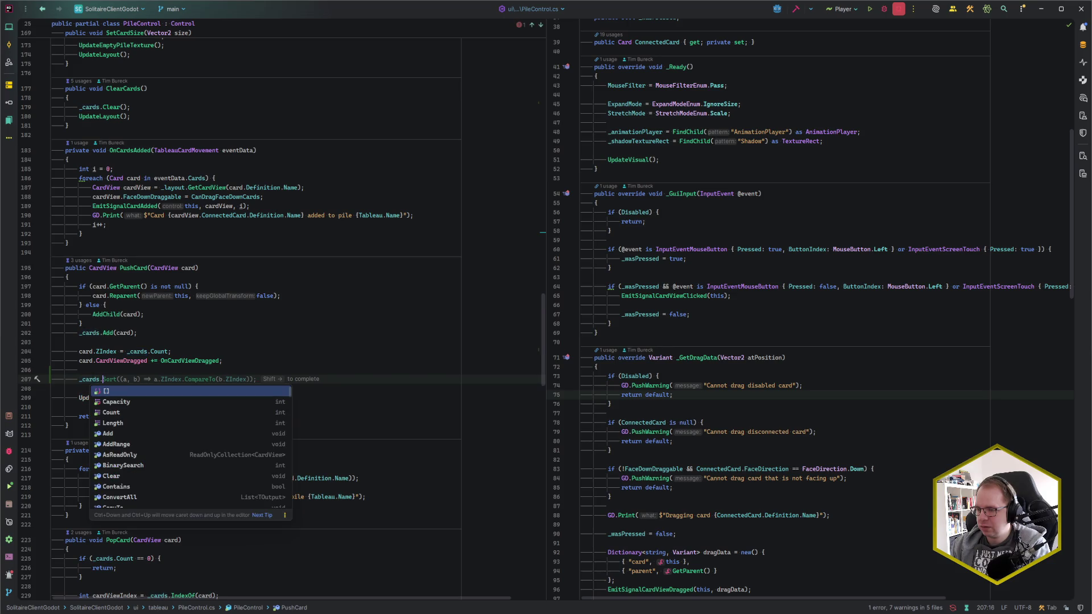
pyautogui.write('FOreach')
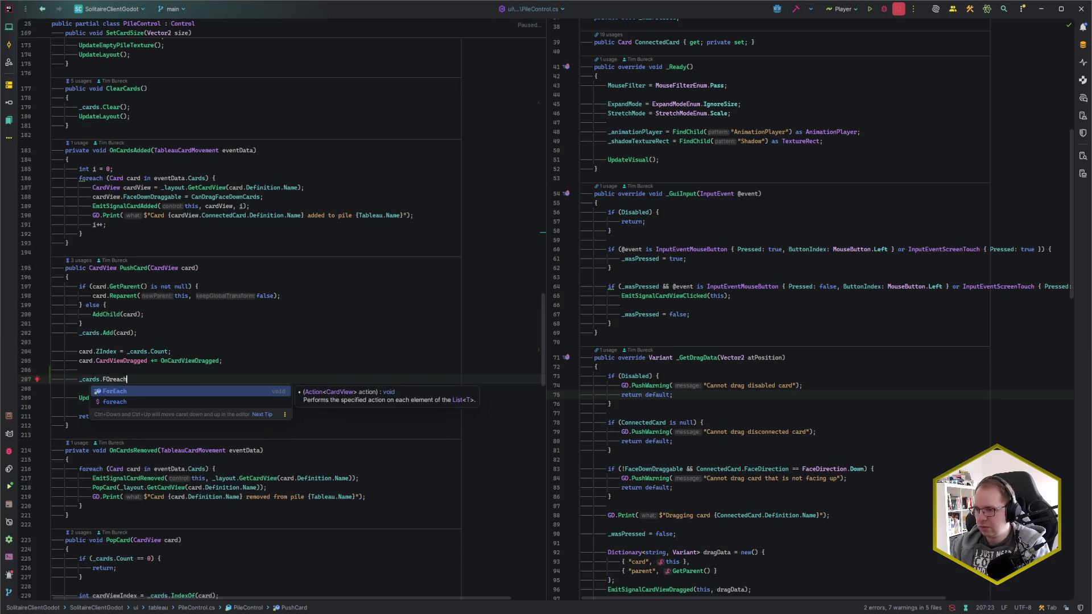
pyautogui.press('Return')
pyautogui.write('c')
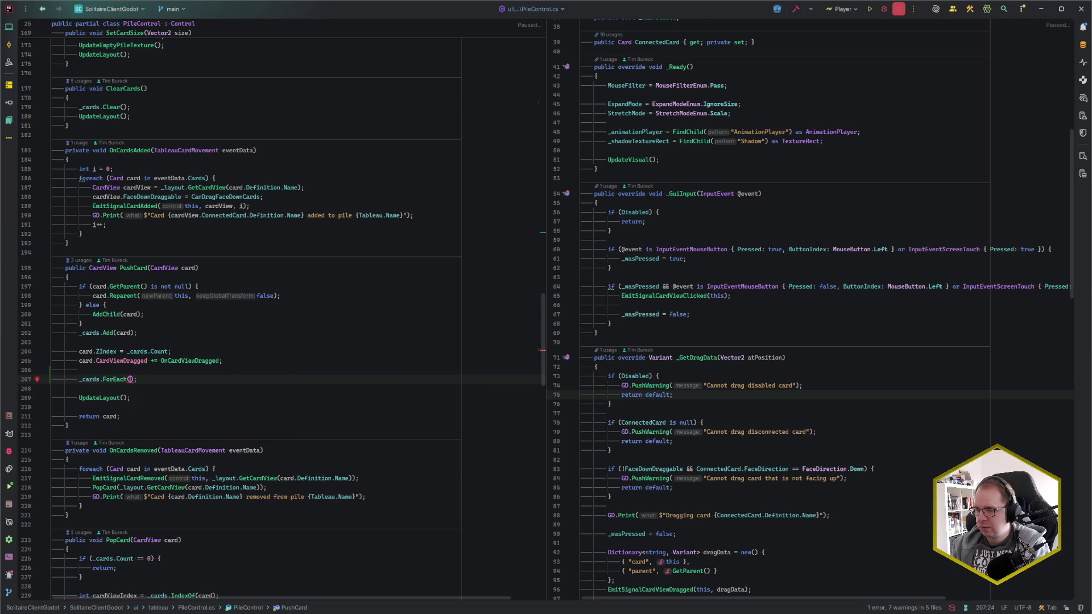
pyautogui.write(' => c.')
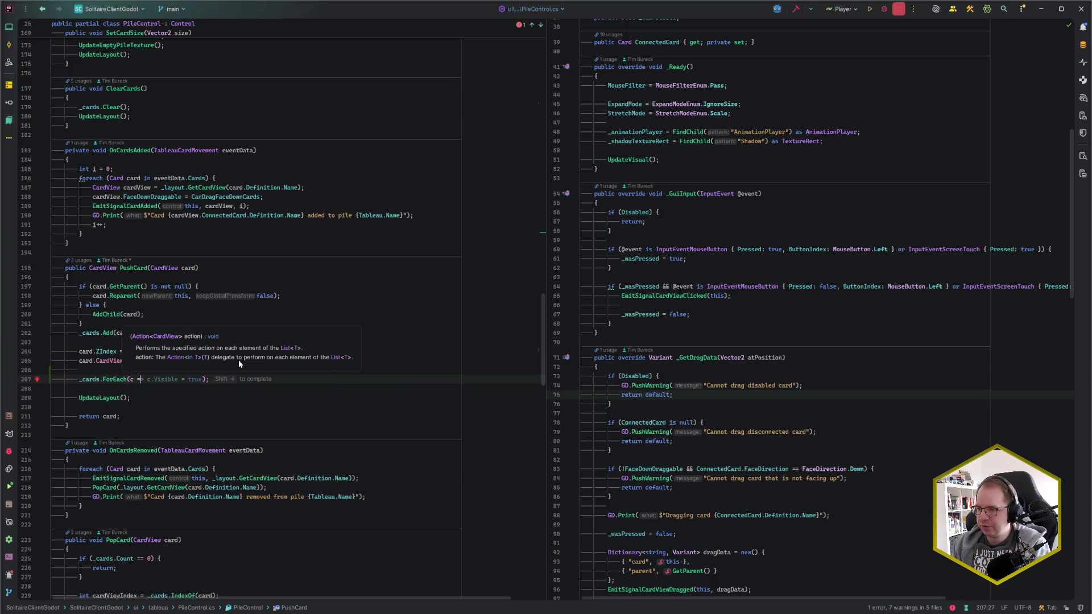
pyautogui.write('Disabled = true')
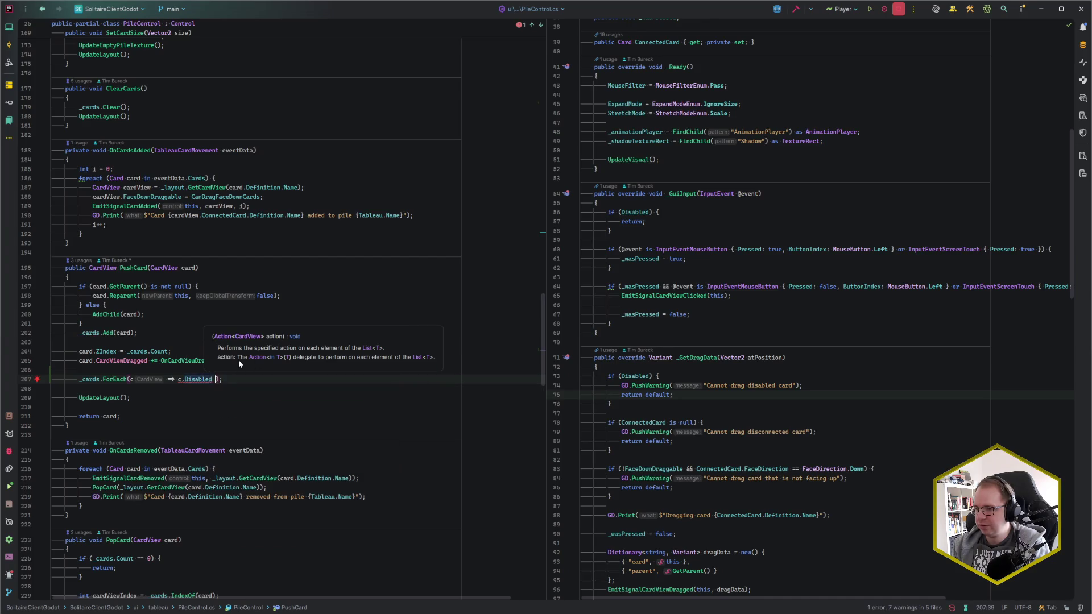
pyautogui.press('Escape')
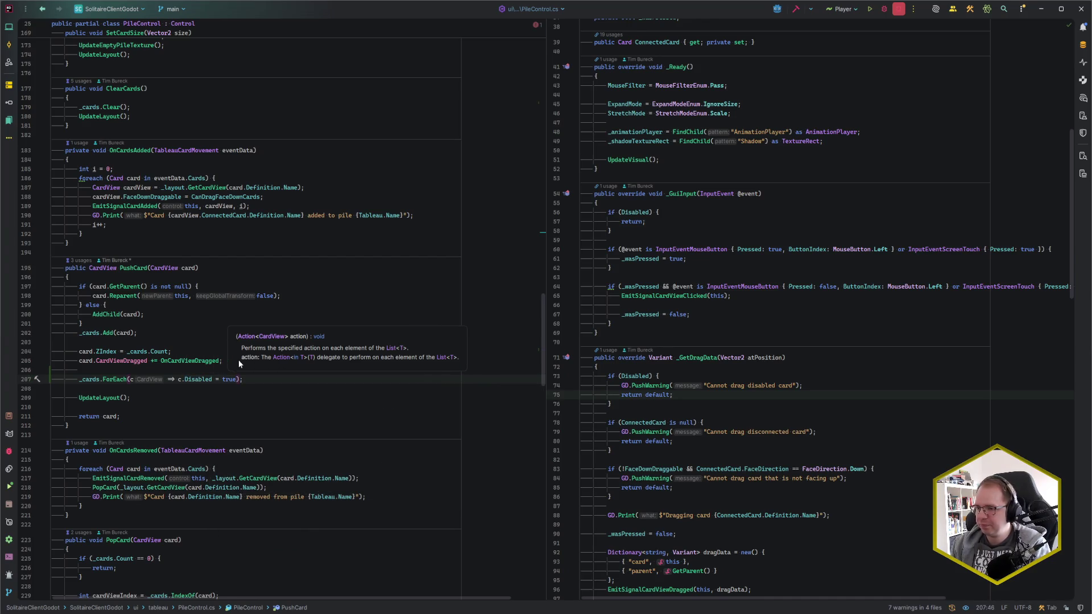
# Add a line below it that re-enables only the last card, _cards.Last().
pyautogui.press('End')
pyautogui.press('Return')
pyautogui.write('_c')
pyautogui.press('Return')
pyautogui.write('.')
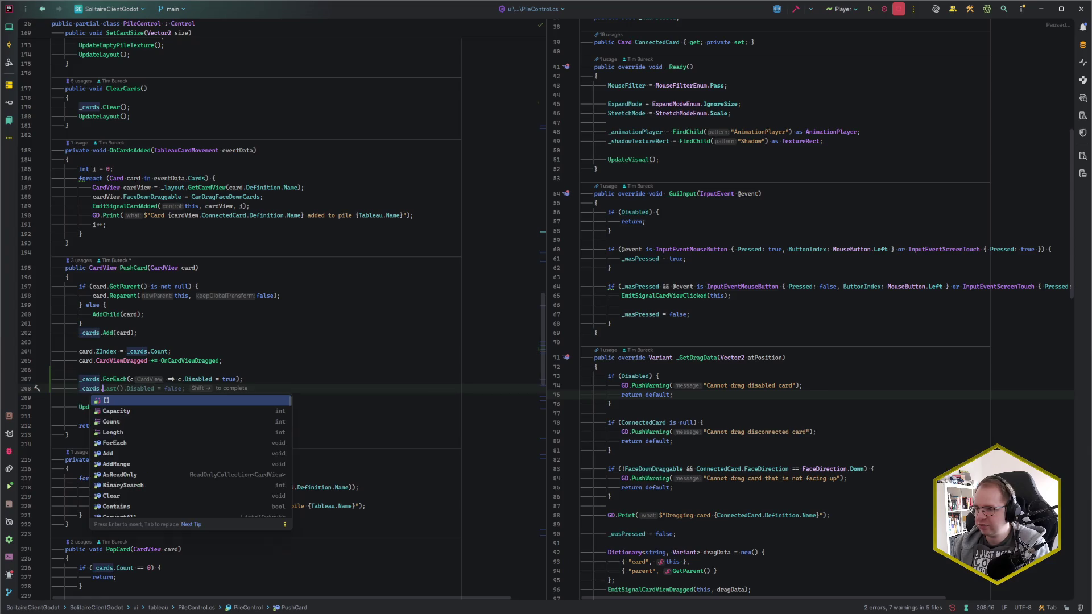
pyautogui.hotkey('shift', 'Right')
# Wrap both lines in an if (ActivateOnlyTopCard) block and select it for Extract Method.
pyautogui.press('Up')
pyautogui.hotkey('ctrl', 'alt', 'Return')
pyautogui.write('if (Act')
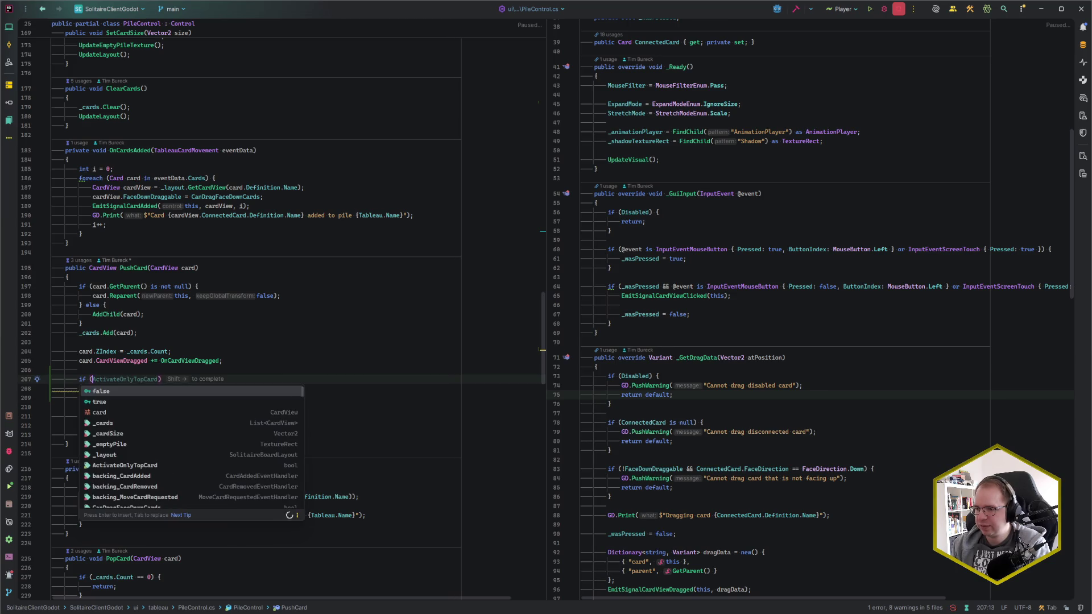
pyautogui.press('Return')
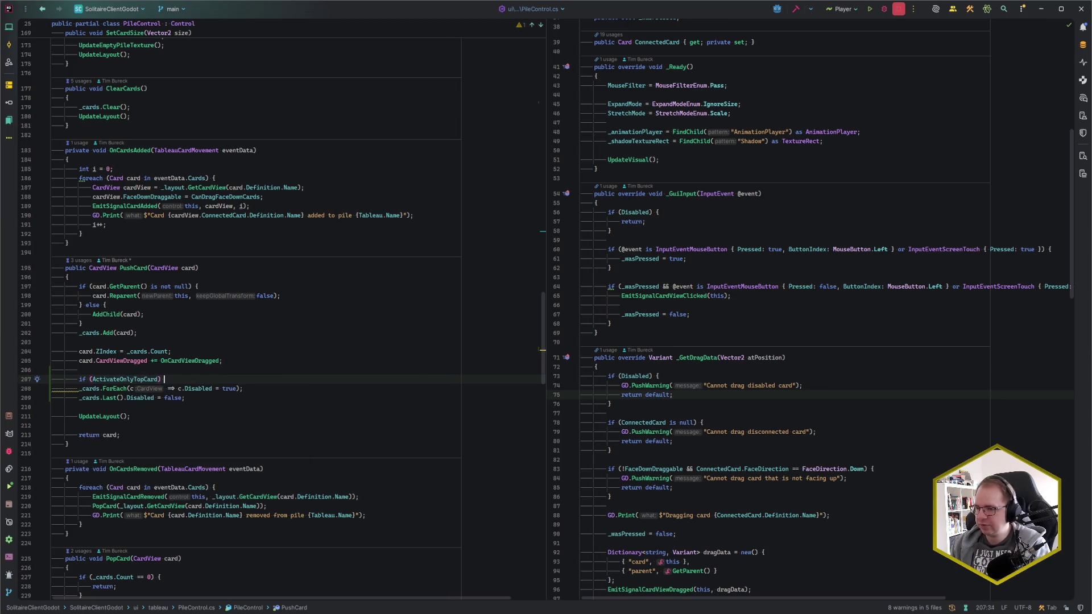
pyautogui.write('{')
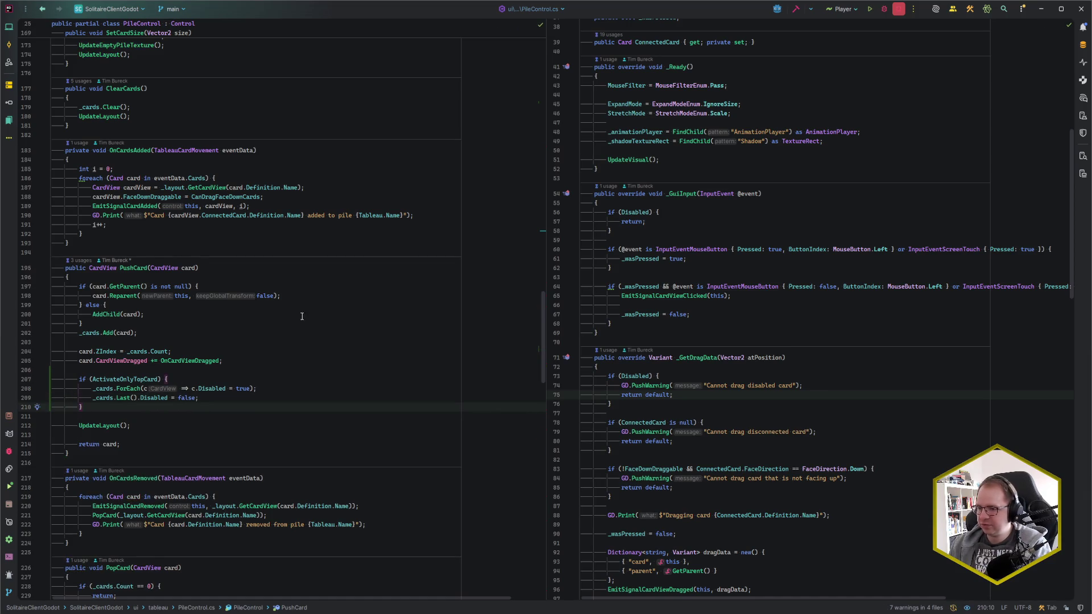
pyautogui.scroll(-1, 297, 316)
pyautogui.moveTo(84, 379); pyautogui.dragTo(79, 352)
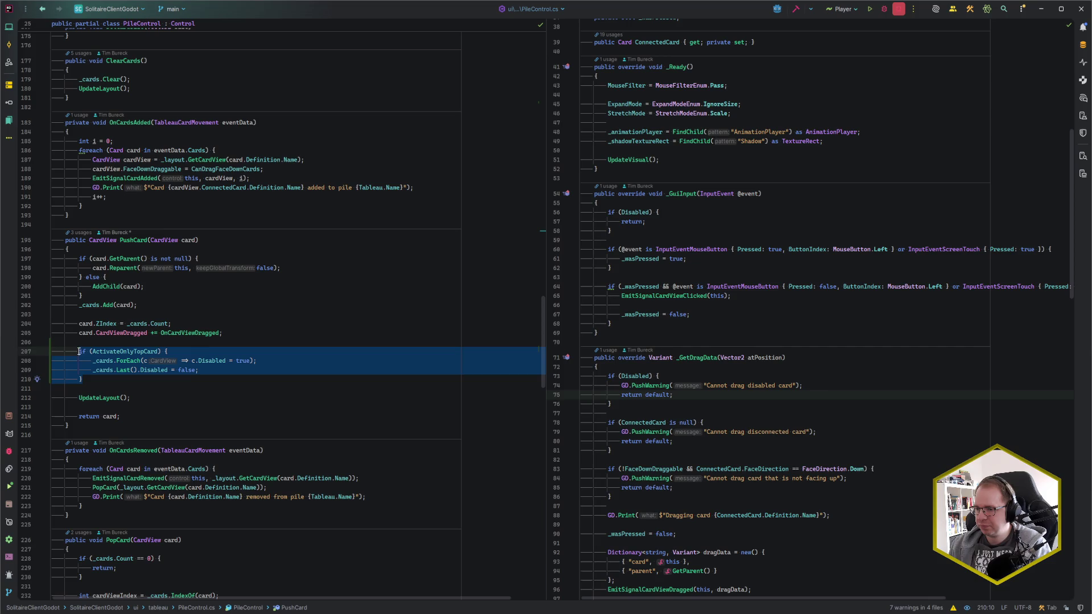
pyautogui.hotkey('ctrl', 'alt', 'm')
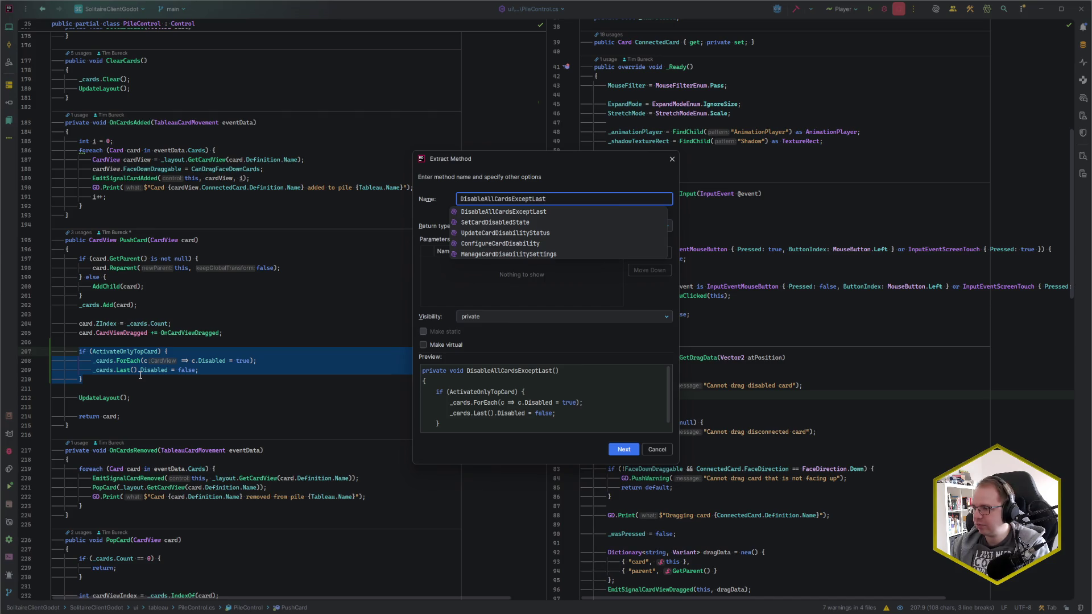
# Name the extracted method DisableAllCardsExceptTopCard and move it below PopCard.
pyautogui.press('BackSpace')
pyautogui.press('BackSpace')
pyautogui.press('BackSpace')
pyautogui.write('TopCard')
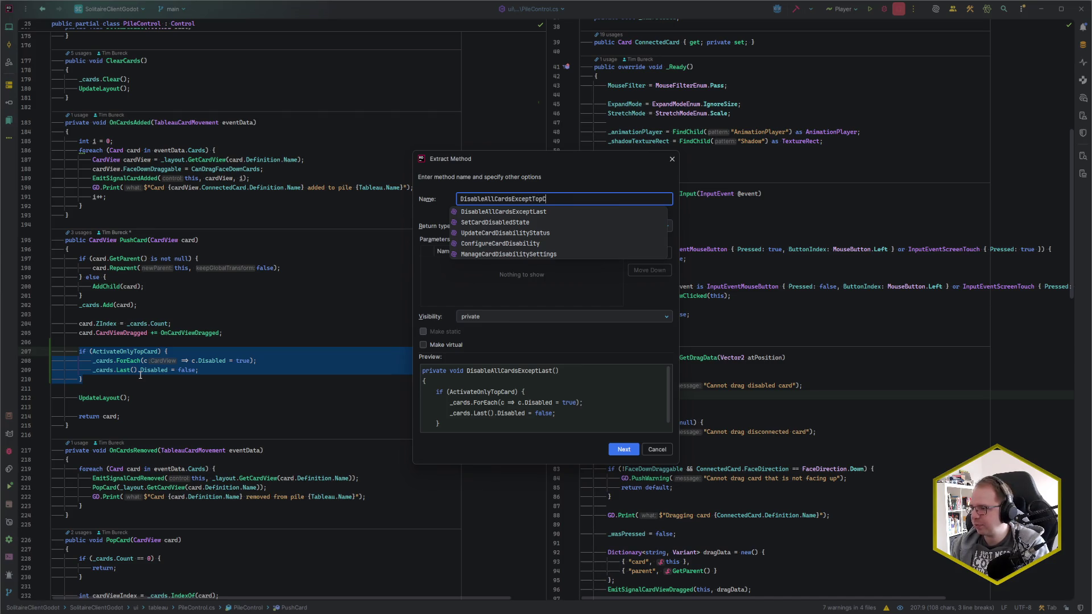
pyautogui.press('Return')
pyautogui.scroll(-3, 154, 352)
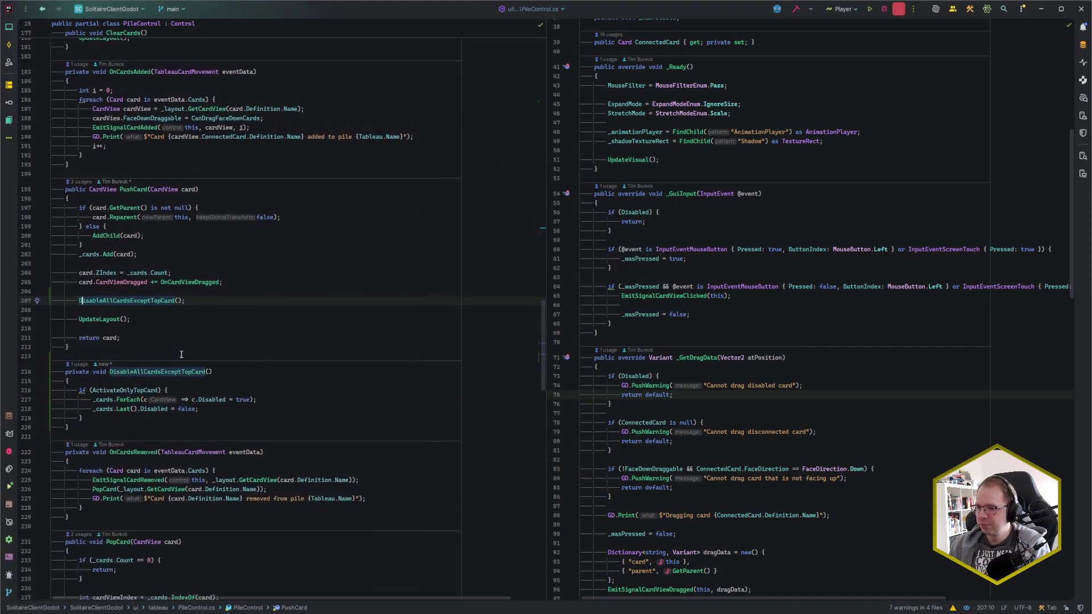
pyautogui.click(169, 324)
pyautogui.hotkey('ctrl', 'shift', 'alt', 'Down')
pyautogui.hotkey('ctrl', 'shift', 'alt', 'Down')
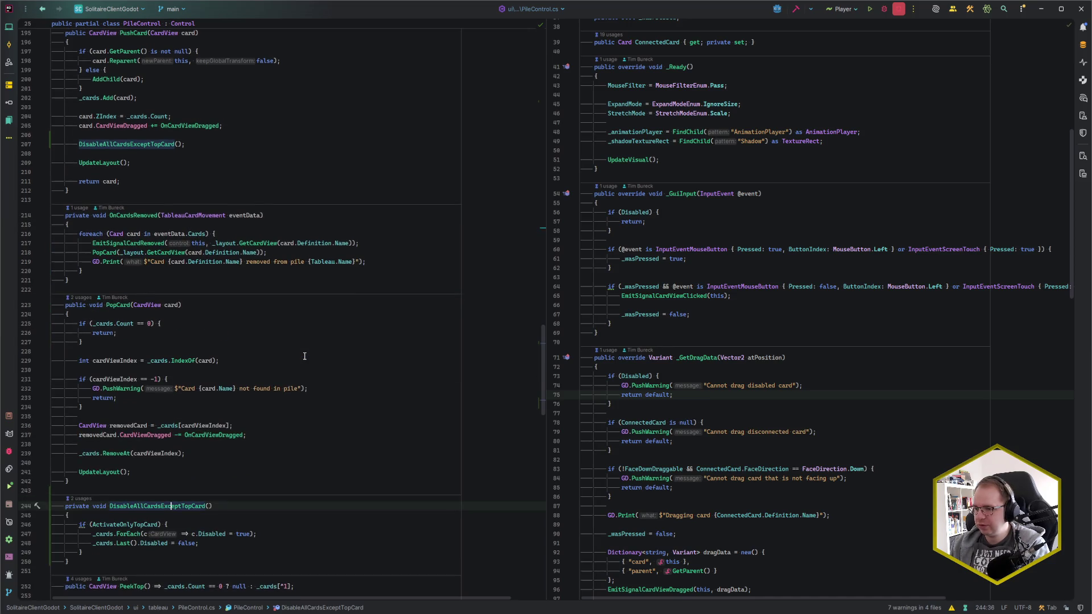
# Add a DisableAllCardsExceptTopCard(); call inside PopCard, then switch to the Godot editor.
pyautogui.click(250, 437)
pyautogui.press('Return')
pyautogui.press('Return')
pyautogui.write('Dis')
pyautogui.press('Return')
pyautogui.write(';')
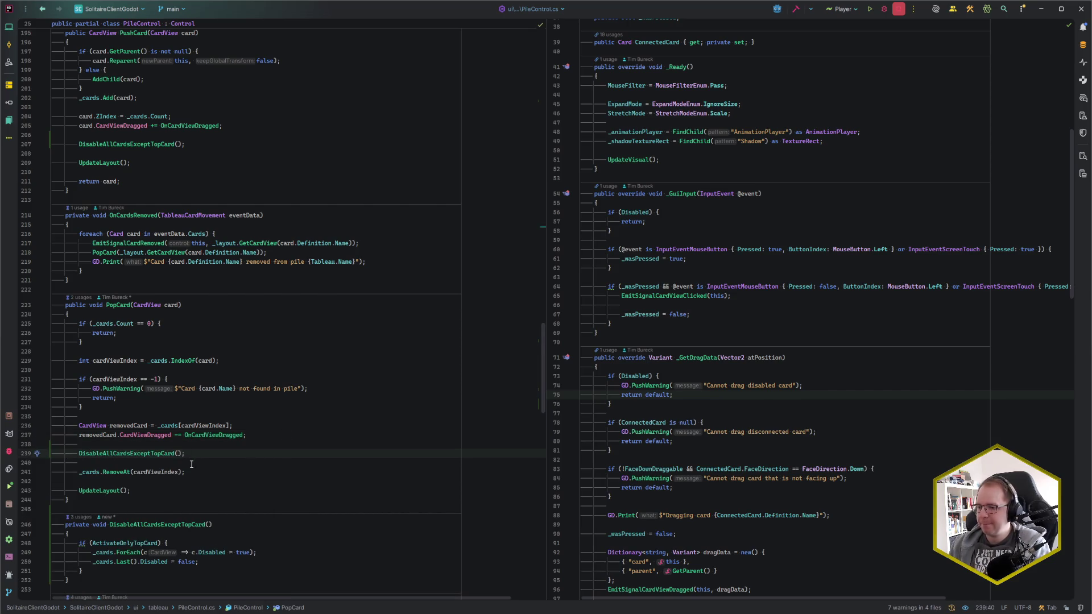
pyautogui.moveTo(102, 613)
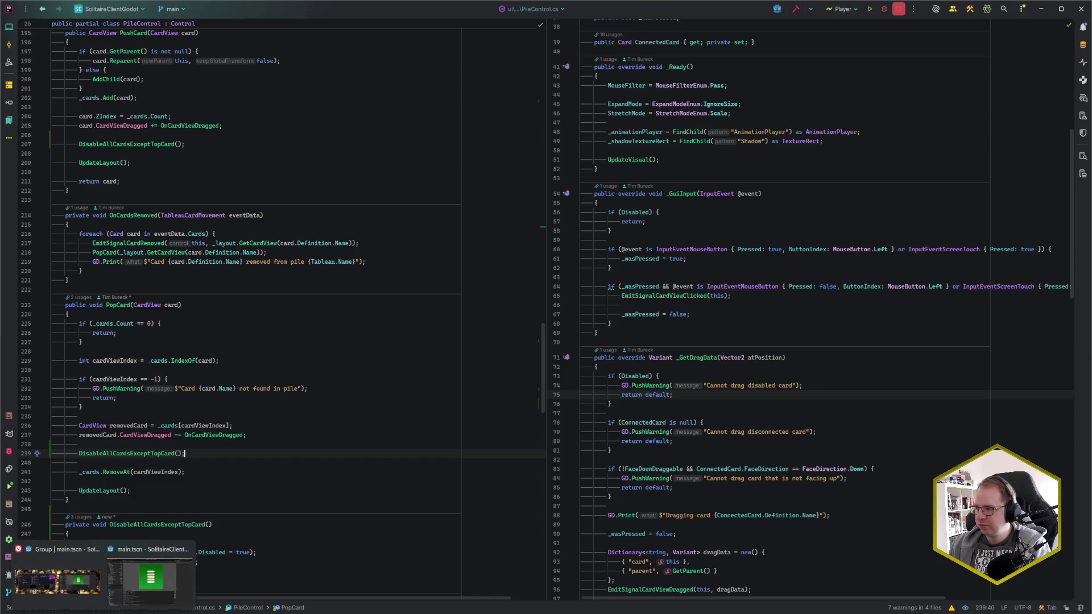
pyautogui.click(146, 589)
# Run the game, start a new deal, draw two stock cards, drag the waste onto the tableau, then close.
pyautogui.press('F5')
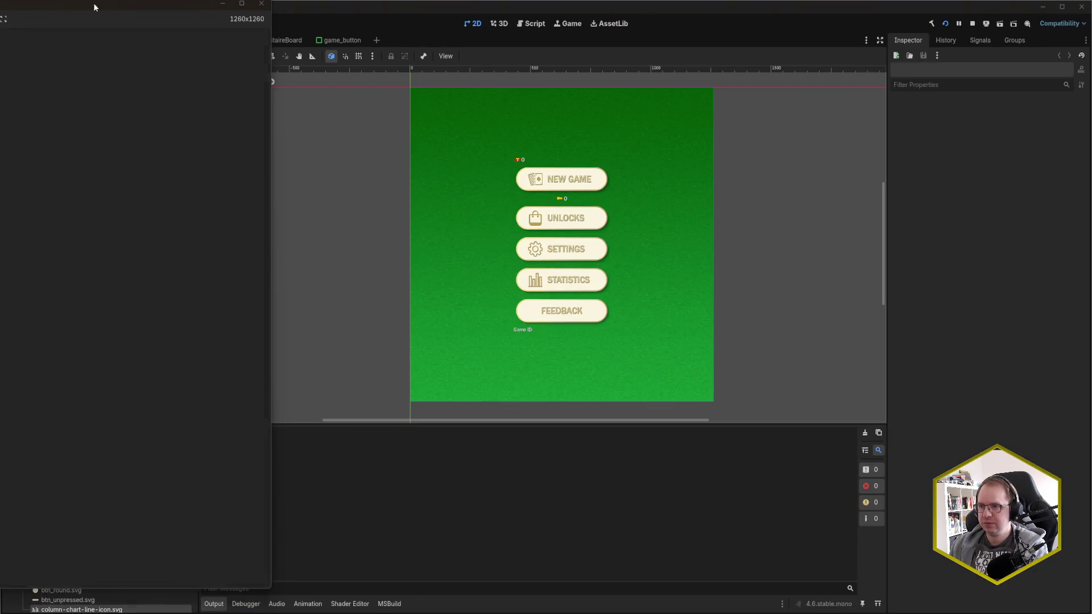
pyautogui.moveTo(79, 4)
pyautogui.mouseDown()
pyautogui.moveTo(671, 25)
pyautogui.moveTo(883, 15)
pyautogui.mouseUp()
pyautogui.click(815, 203)
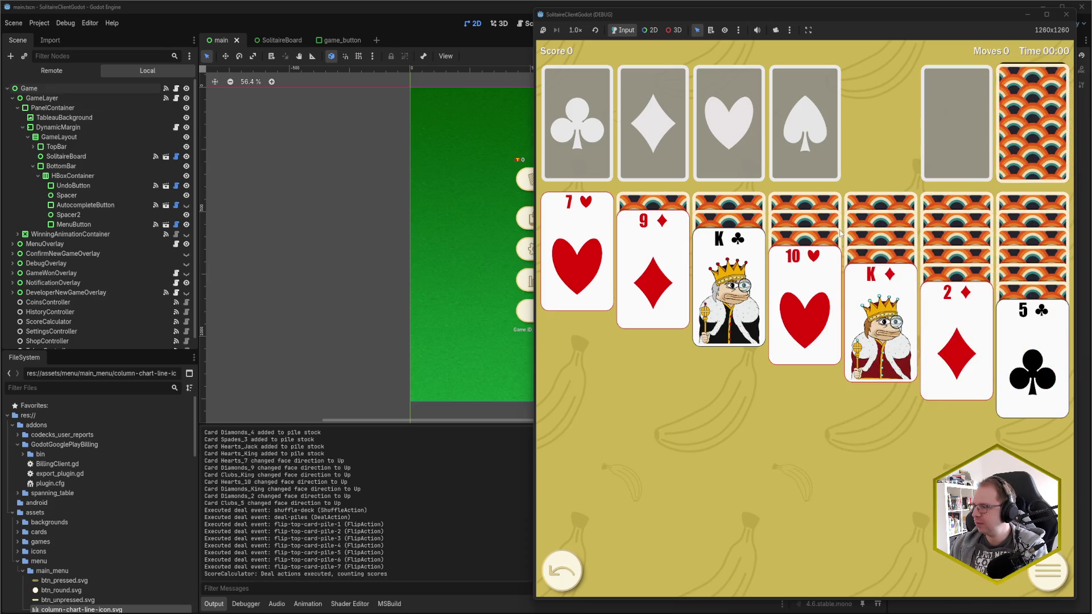
pyautogui.click(1033, 123)
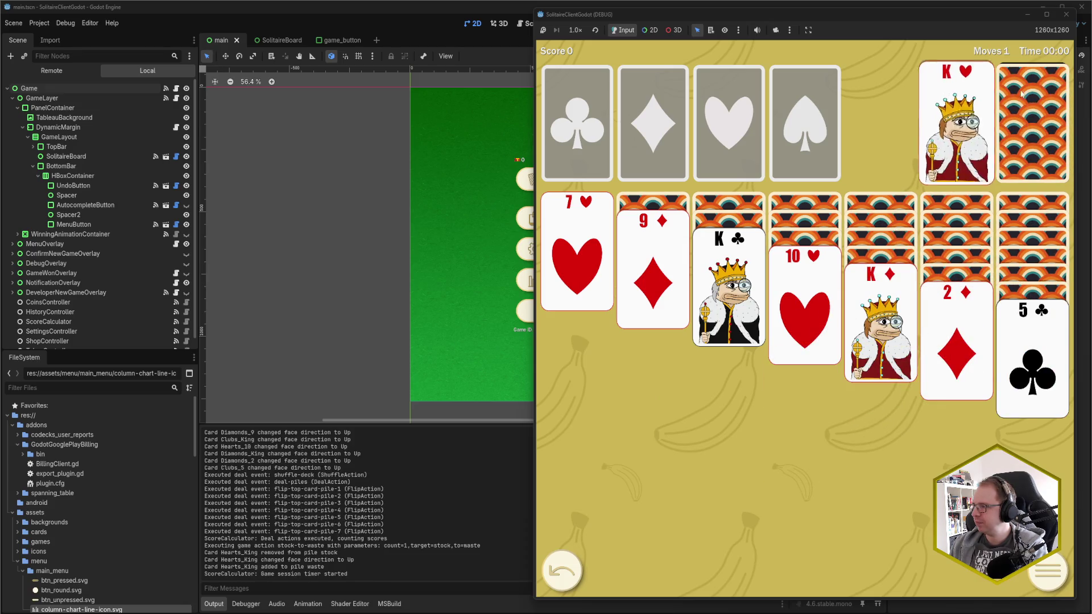
pyautogui.click(1032, 122)
pyautogui.click(1033, 123)
pyautogui.moveTo(913, 122)
pyautogui.mouseDown()
pyautogui.moveTo(910, 205)
pyautogui.moveTo(902, 181)
pyautogui.mouseUp()
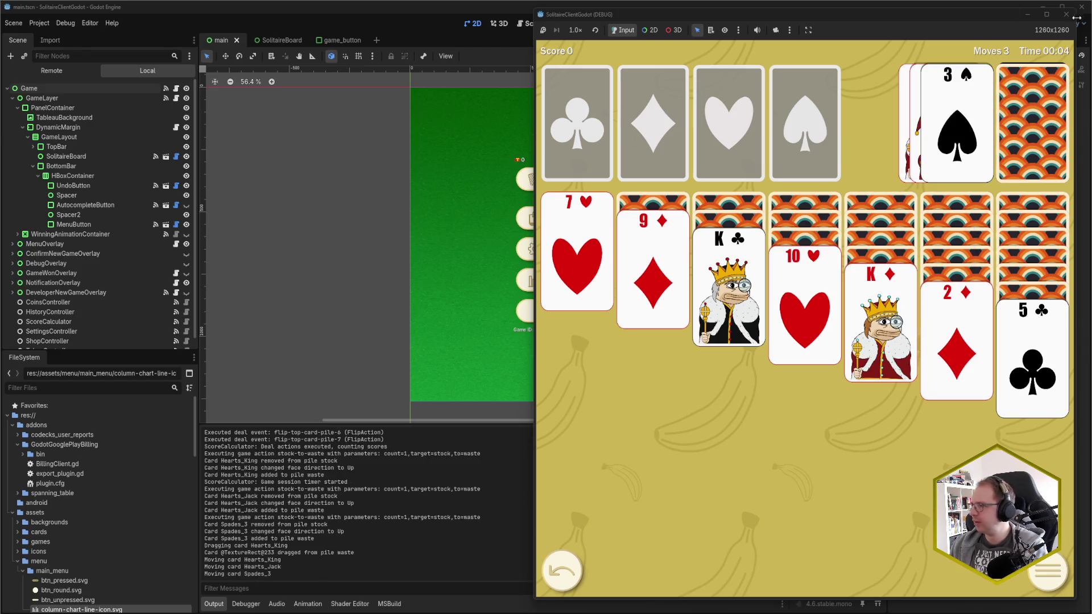
pyautogui.click(1067, 14)
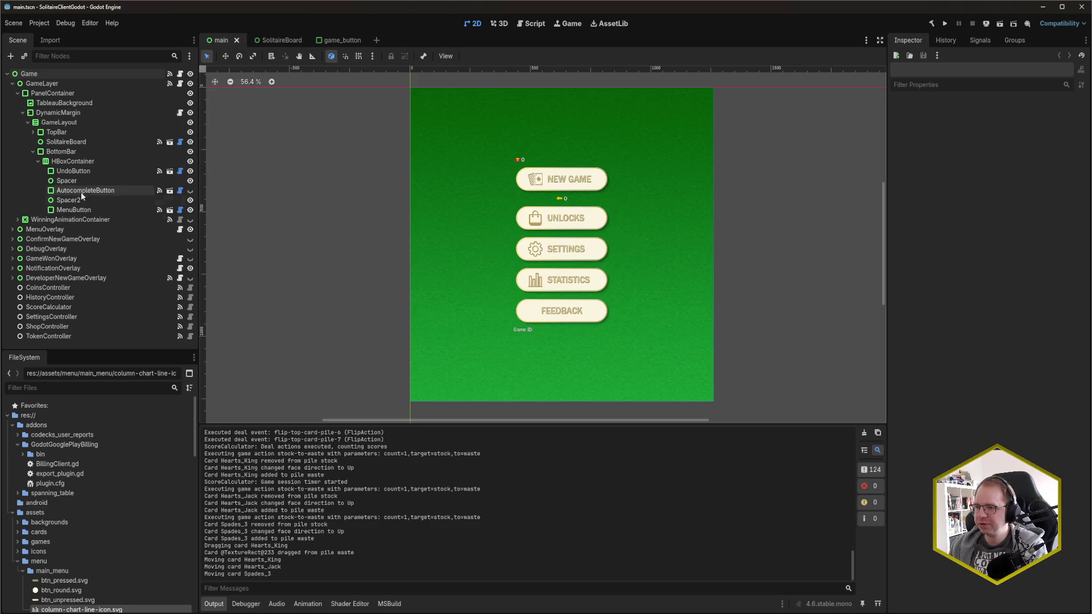
# In SolitaireBoard, enable Activate Only Top Card on WastePile and StockPile together, then rerun the game.
pyautogui.click(274, 40)
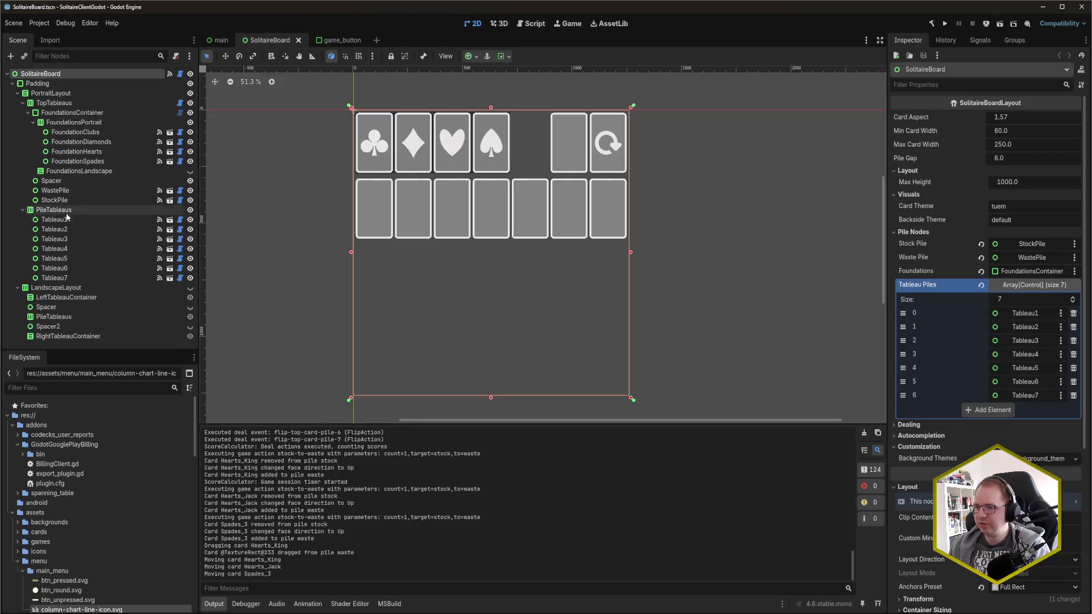
pyautogui.click(83, 192)
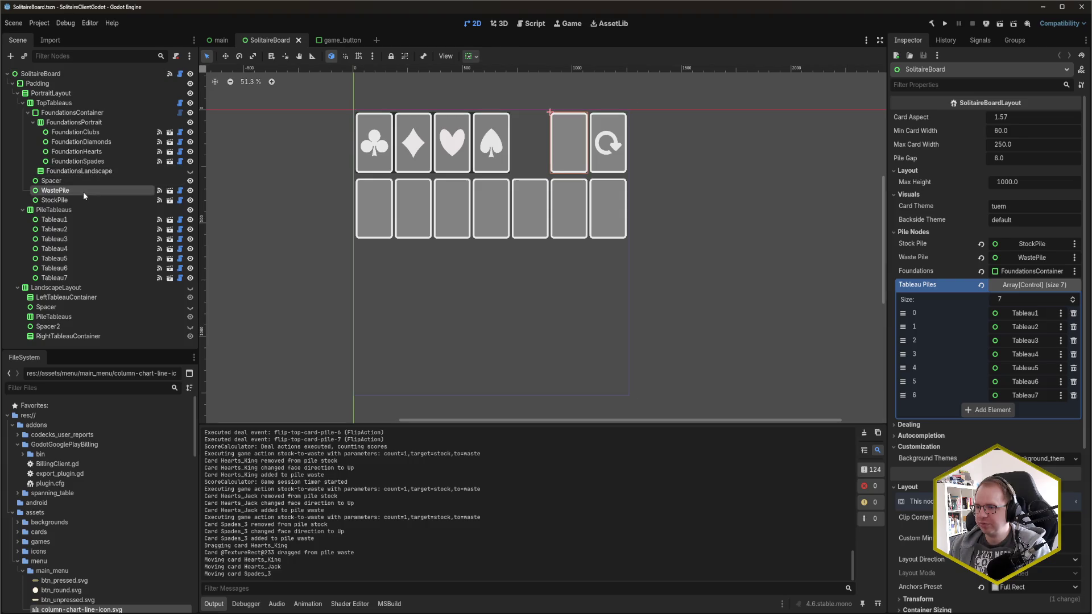
pyautogui.keyDown('ctrl'); pyautogui.click(83, 201); pyautogui.keyUp('ctrl')
pyautogui.click(912, 165)
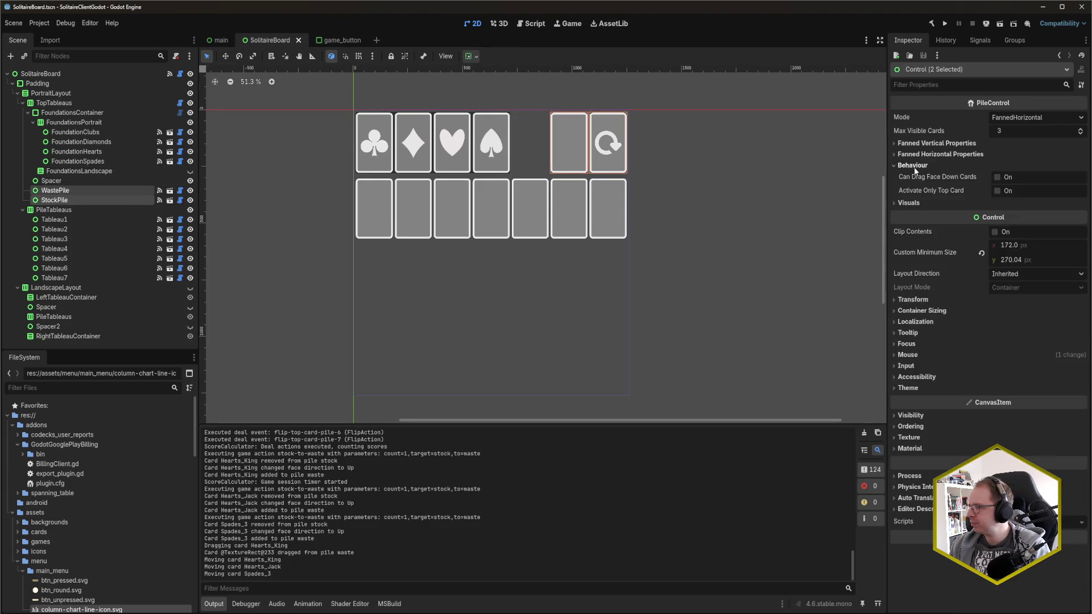
pyautogui.click(998, 191)
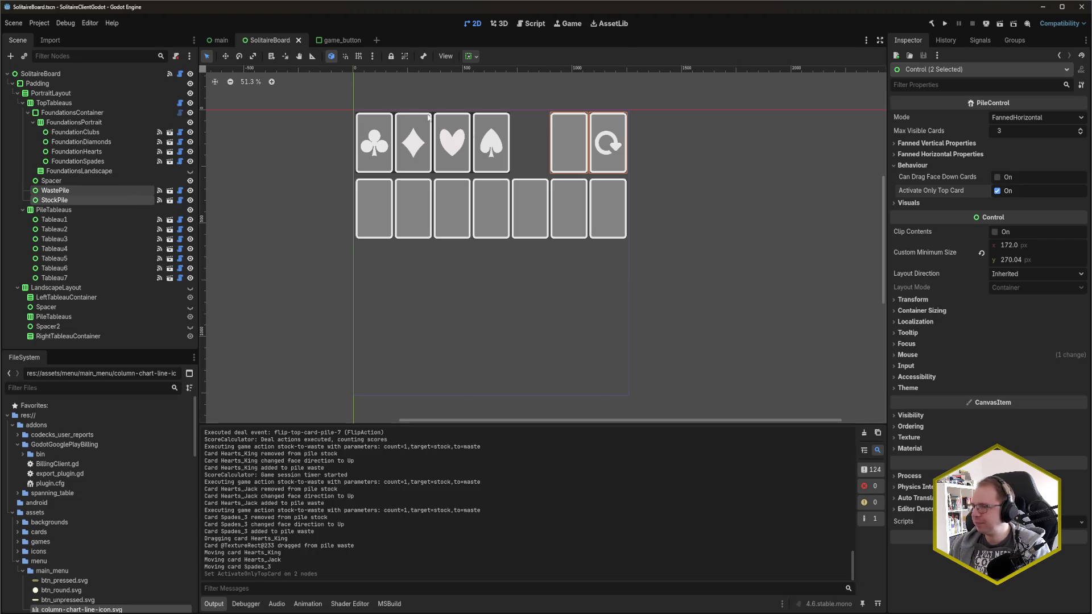
pyautogui.press('F5')
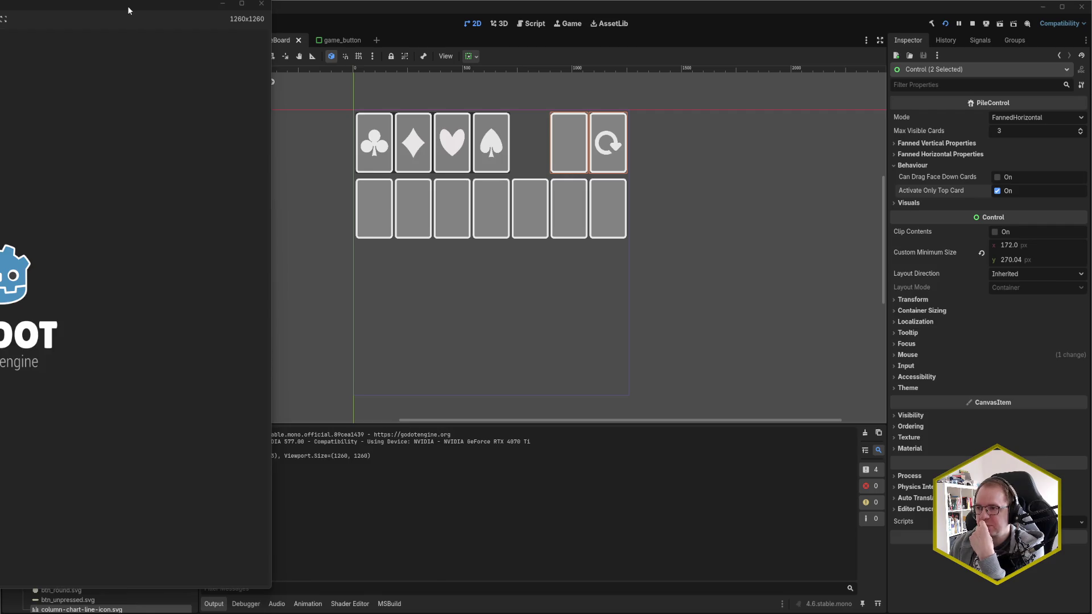
# Start a new game, draw one stock card, close it, check the Debugger Errors, and select StockPile.
pyautogui.moveTo(130, 5)
pyautogui.mouseDown()
pyautogui.moveTo(867, 7)
pyautogui.moveTo(725, 26)
pyautogui.mouseUp()
pyautogui.click(626, 211)
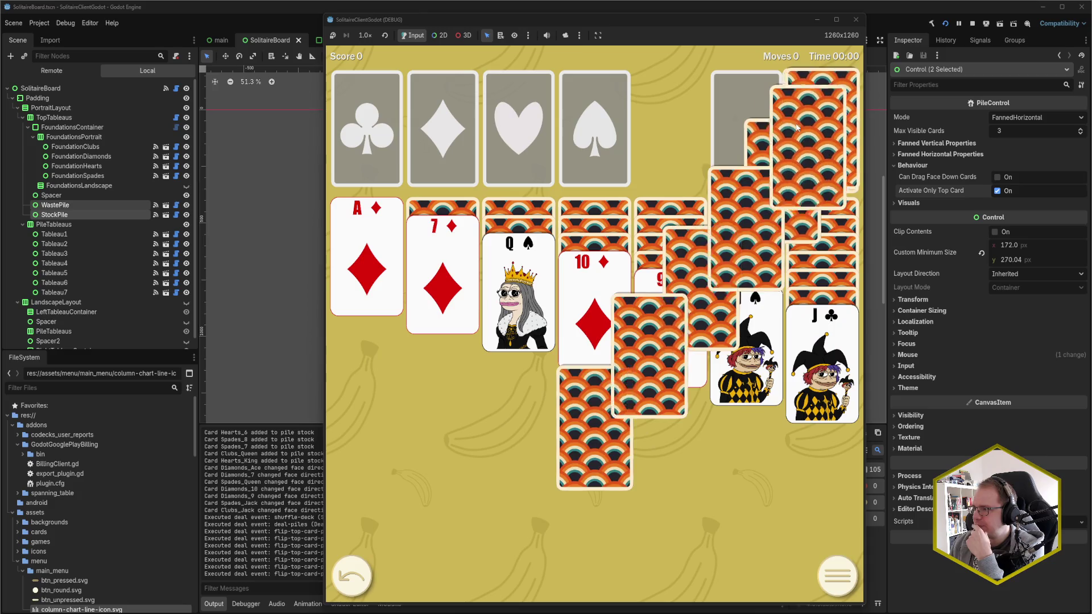
pyautogui.click(817, 132)
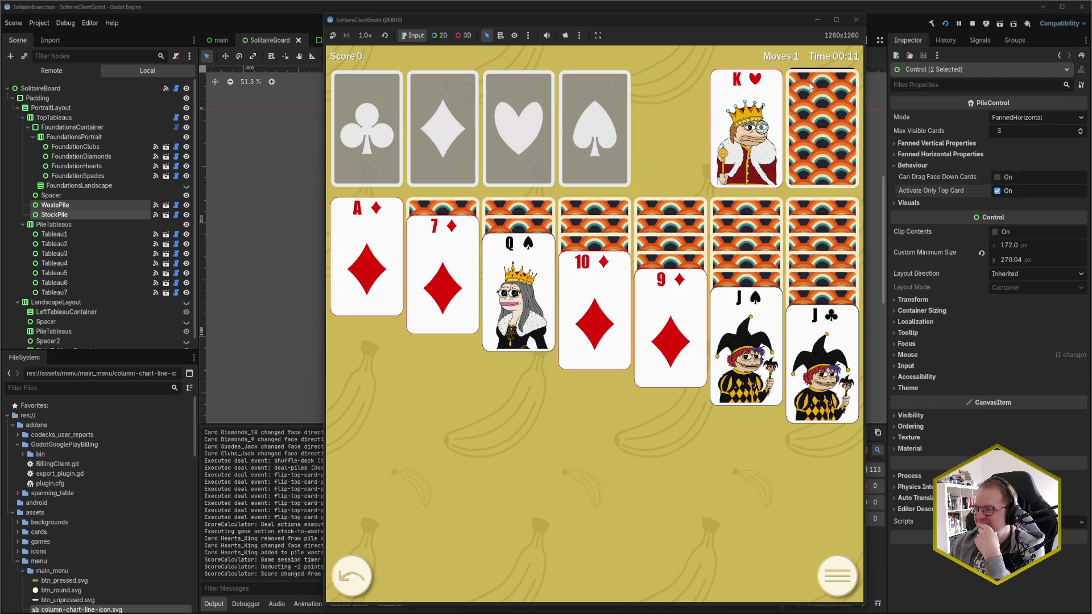
pyautogui.click(856, 19)
pyautogui.click(246, 604)
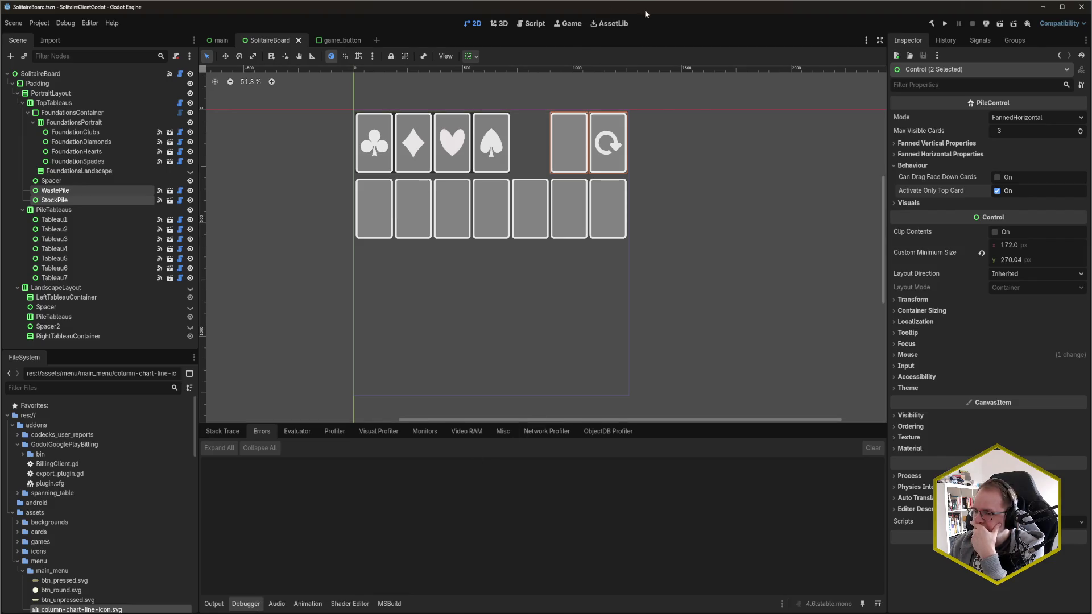
pyautogui.click(85, 199)
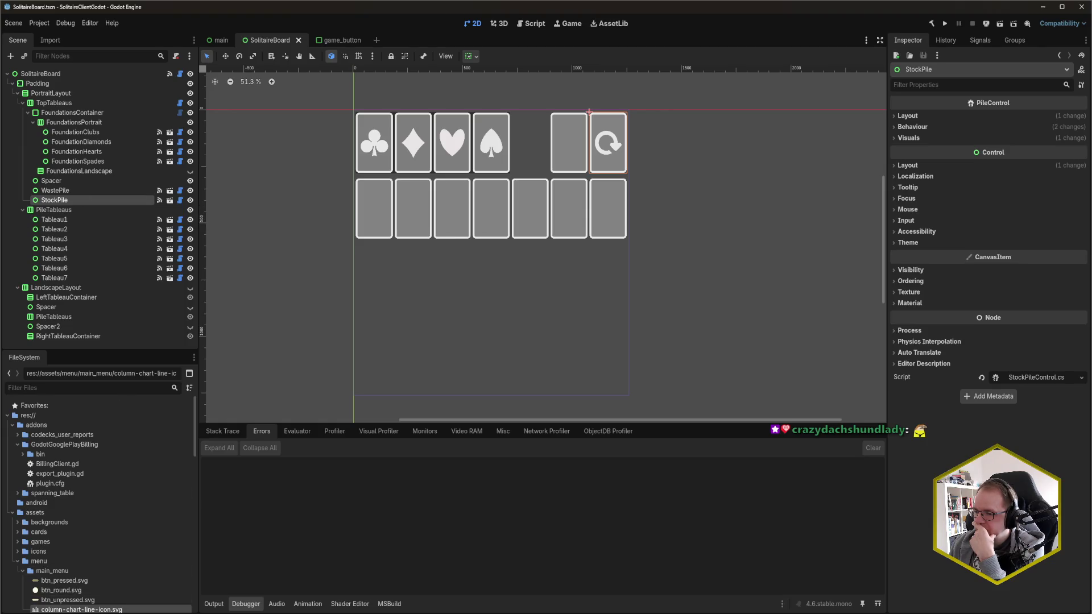
# In Rider, open StockPileControl to inspect the _wasPressed reset, then return to the CardView code.
pyautogui.moveTo(53, 604)
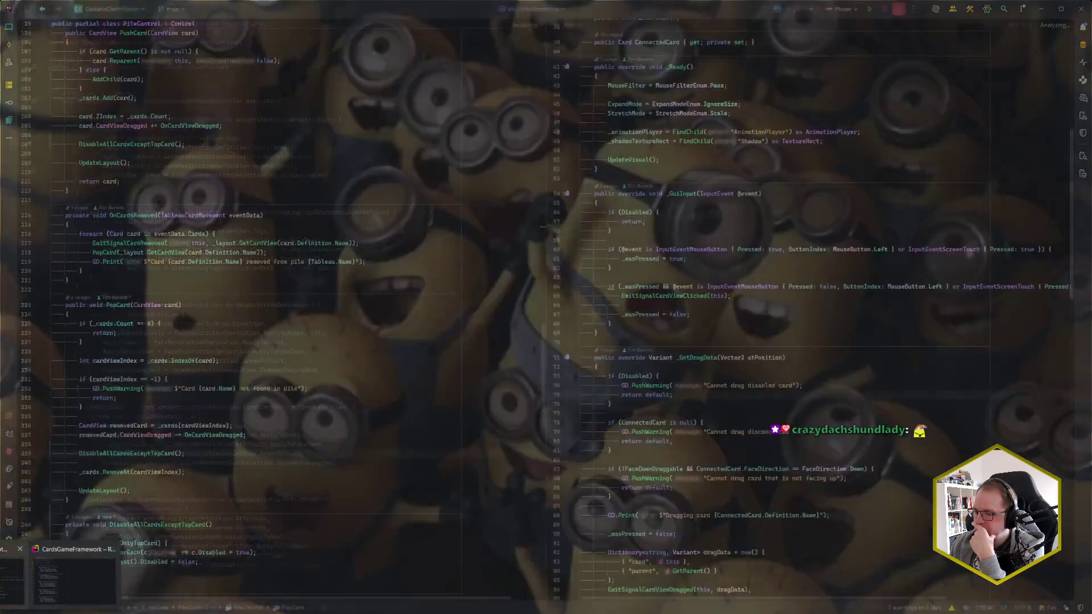
pyautogui.click(74, 576)
pyautogui.click(253, 348)
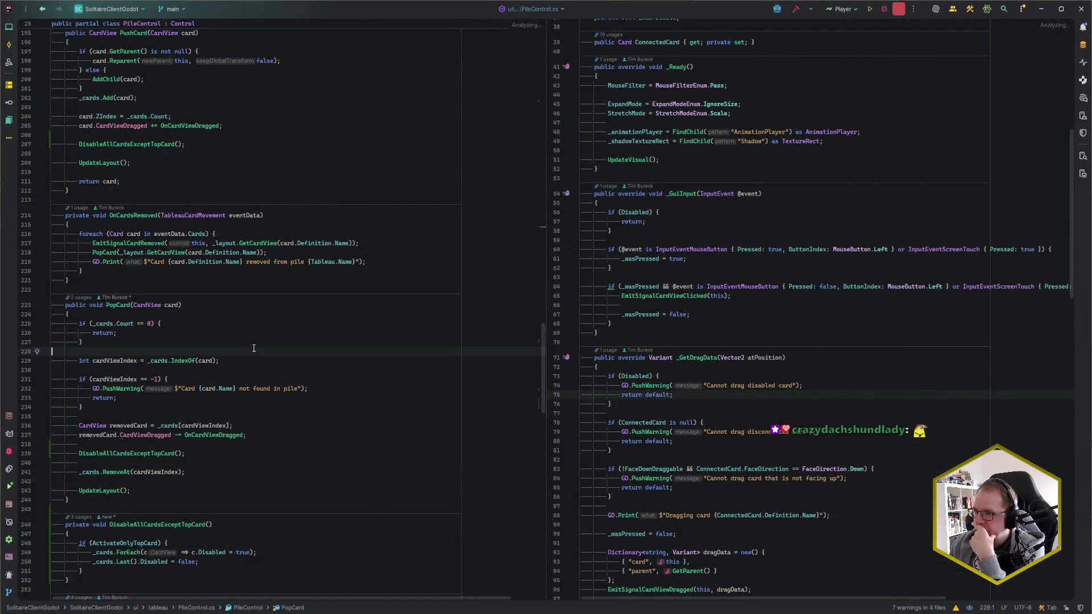
pyautogui.click(671, 323)
pyautogui.hotkey('ctrl', 'n')
pyautogui.write('Stoc')
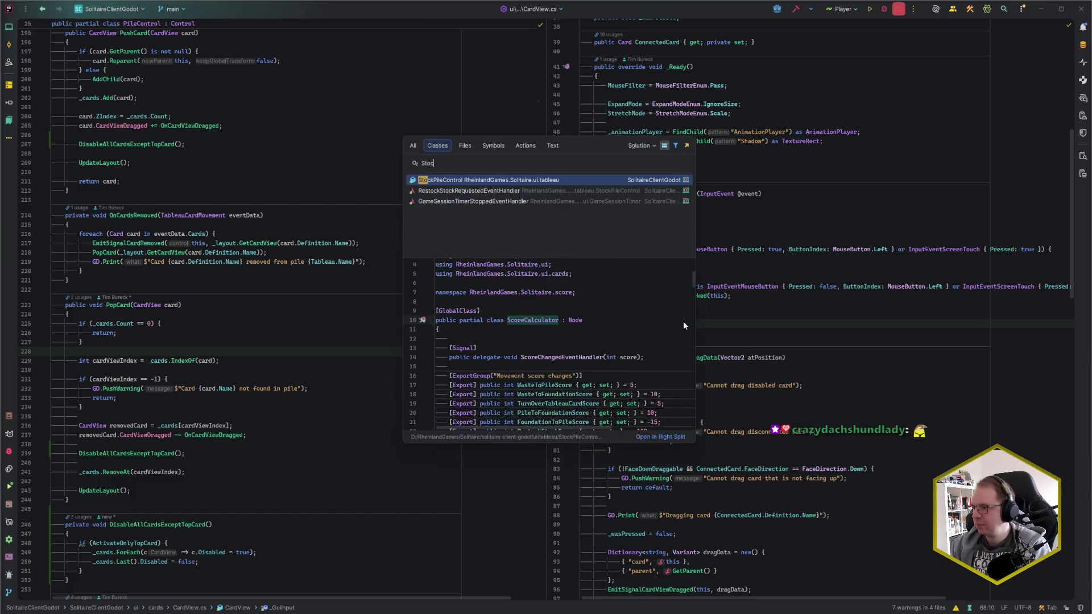
pyautogui.press('Return')
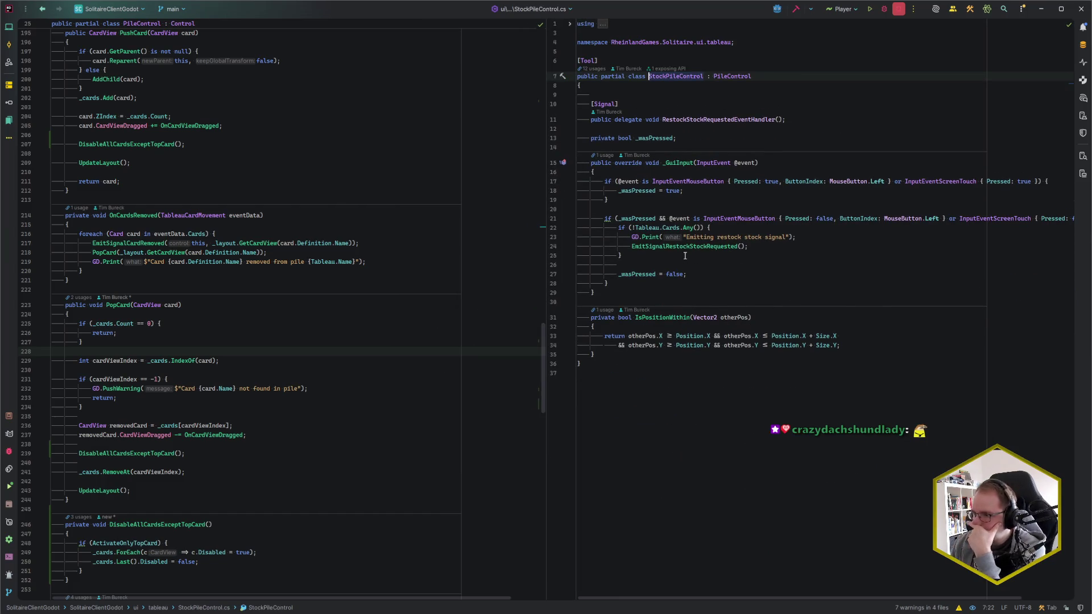
pyautogui.click(726, 272)
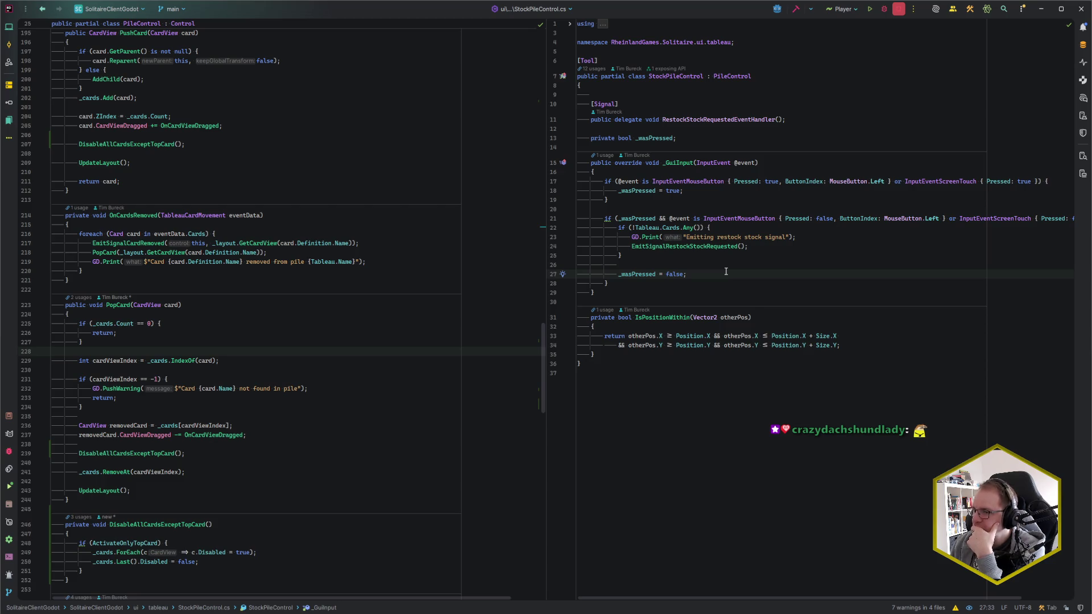
pyautogui.hotkey('ctrl', 'alt', 'Left')
pyautogui.click(673, 252)
# In Godot, turn off Activate Only Top Card on StockPile, save the scene, and rerun the game.
pyautogui.hotkey('alt', 'Tab')
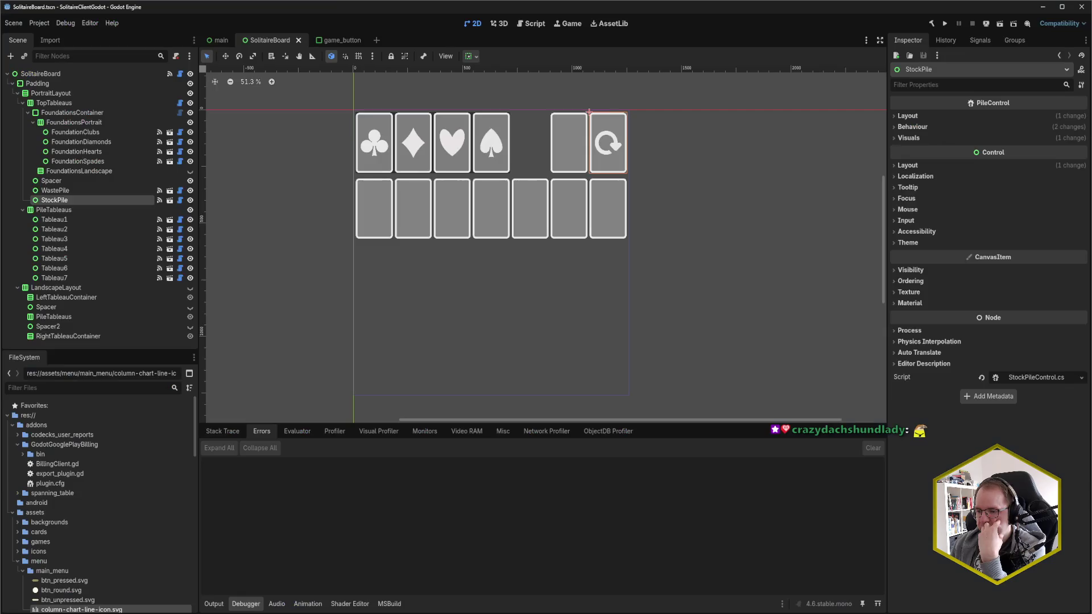
pyautogui.click(73, 199)
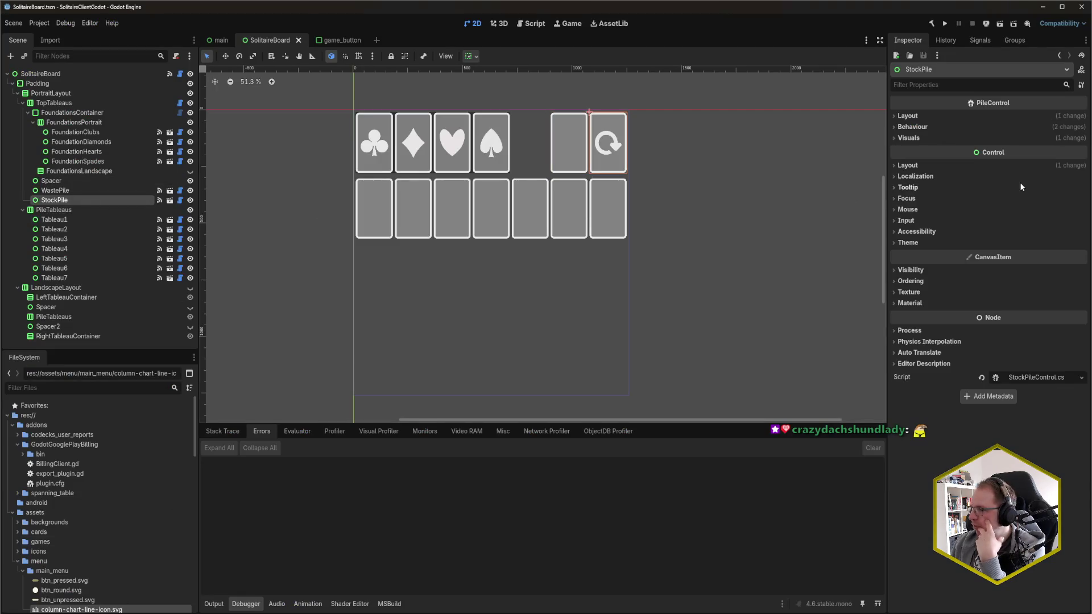
pyautogui.click(913, 127)
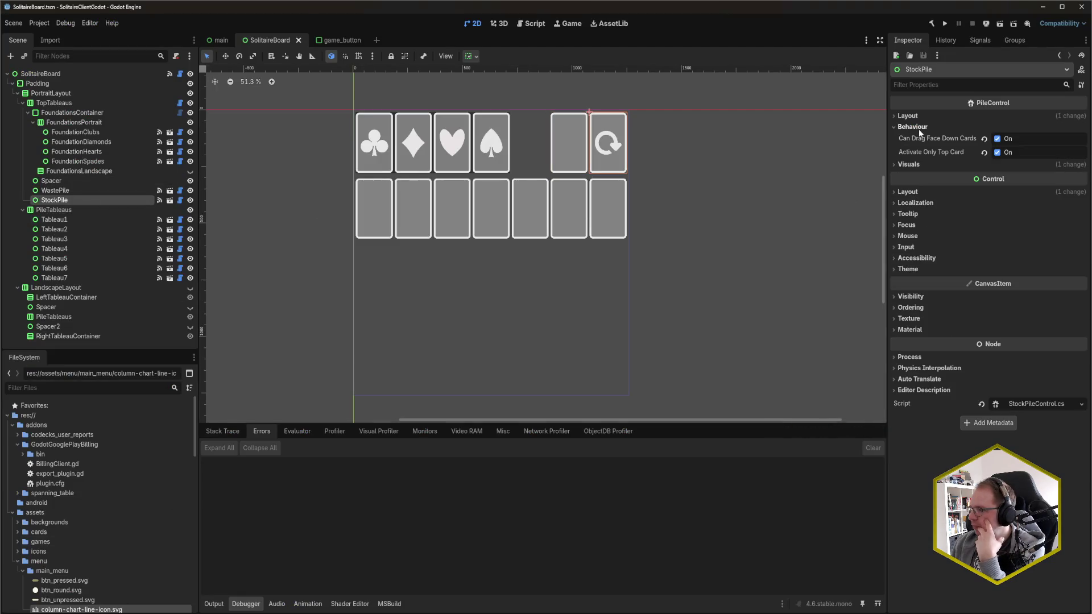
pyautogui.click(998, 152)
pyautogui.hotkey('ctrl', 's')
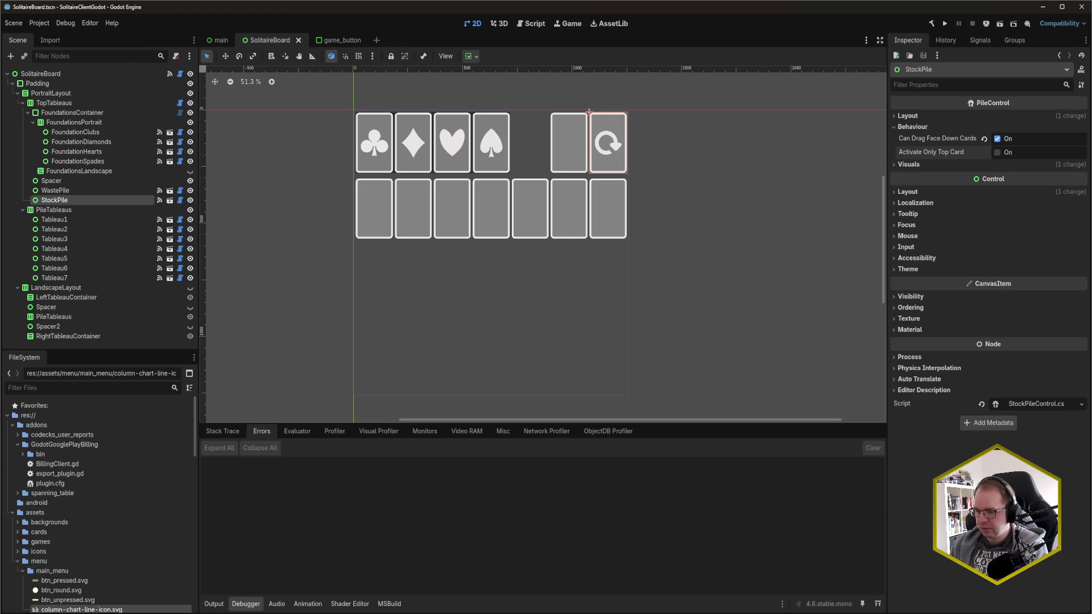
pyautogui.press('F5')
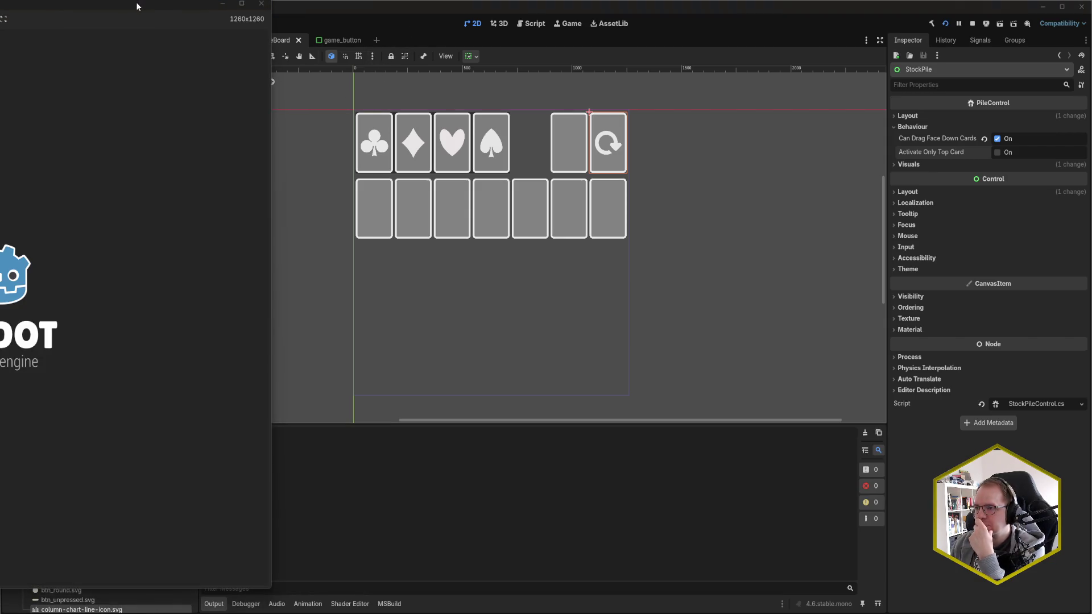
# Start a new game, draw three stock cards, and try dragging the King of Diamonds onto the 5♥ twice.
pyautogui.moveTo(141, 4)
pyautogui.mouseDown()
pyautogui.moveTo(310, 33)
pyautogui.moveTo(671, 14)
pyautogui.mouseUp()
pyautogui.click(562, 198)
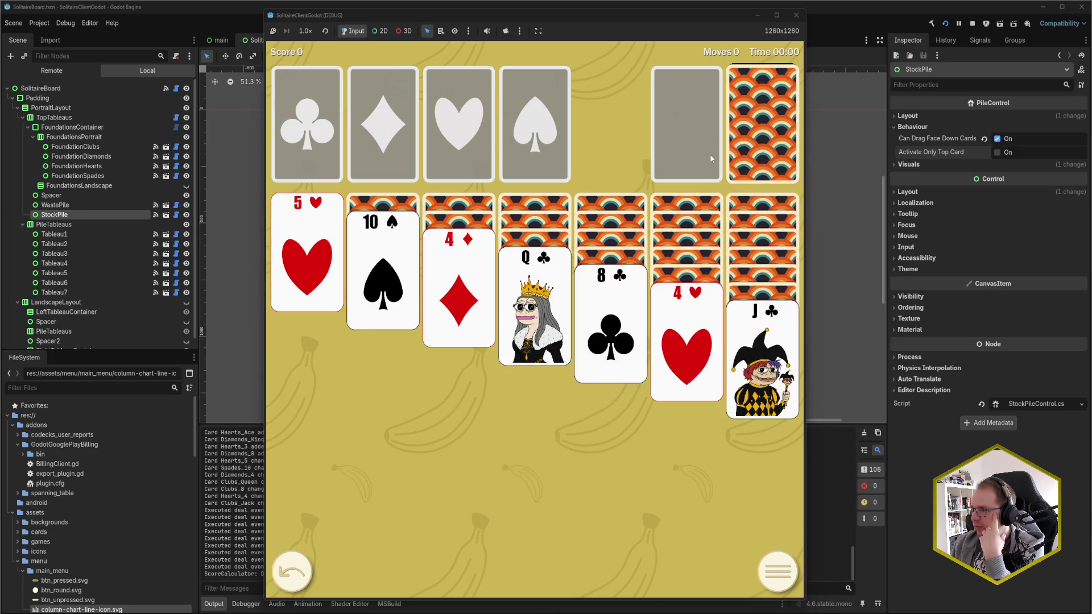
pyautogui.click(750, 109)
pyautogui.click(749, 110)
pyautogui.click(749, 110)
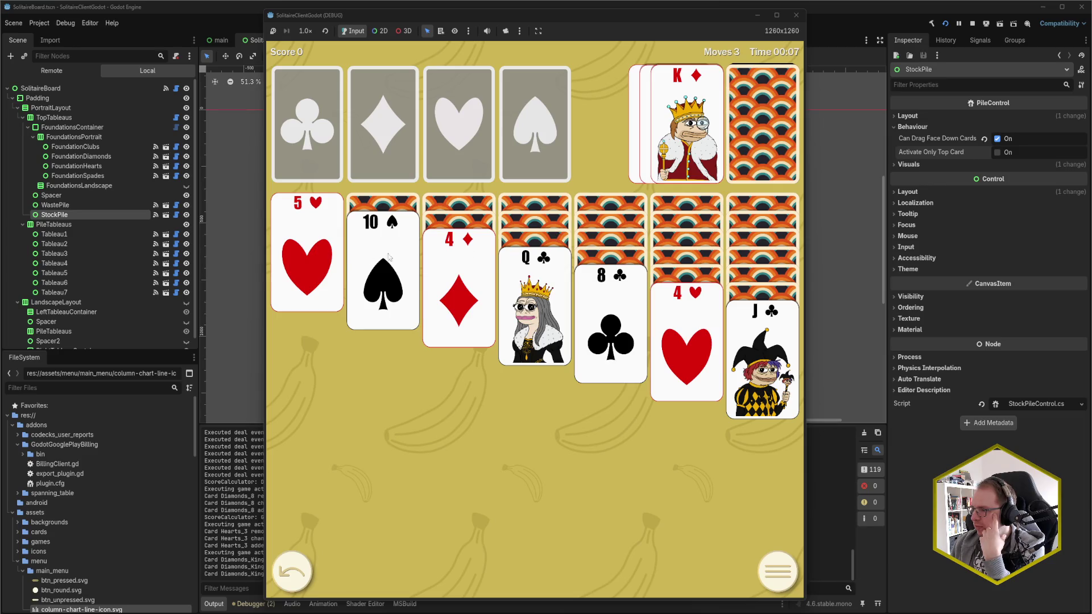
pyautogui.moveTo(700, 124)
pyautogui.mouseDown()
pyautogui.moveTo(641, 273)
pyautogui.moveTo(475, 290)
pyautogui.moveTo(361, 273)
pyautogui.moveTo(312, 221)
pyautogui.mouseUp()
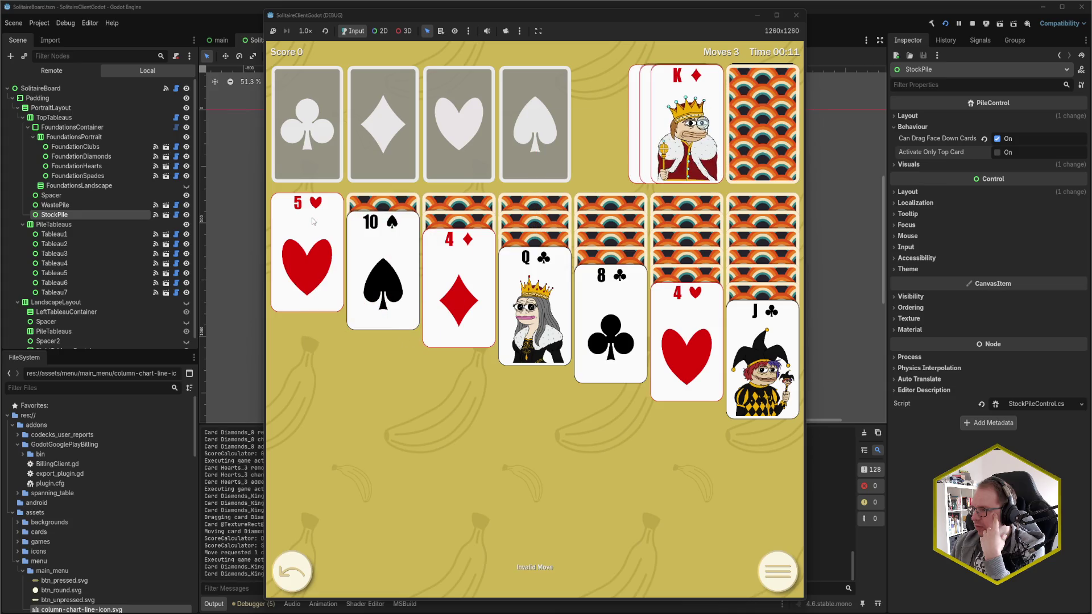
pyautogui.moveTo(688, 126)
pyautogui.mouseDown()
pyautogui.moveTo(409, 278)
pyautogui.moveTo(302, 227)
pyautogui.mouseUp()
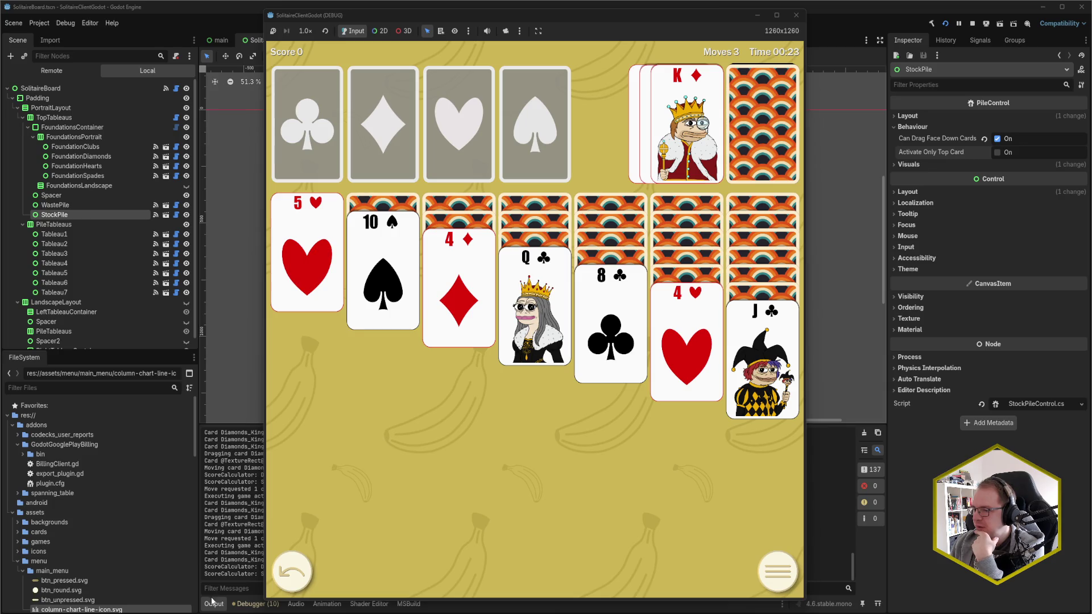
# Stop the game with F8, show the Debugger's Errors list, and close the game window.
pyautogui.press('F8')
pyautogui.click(258, 605)
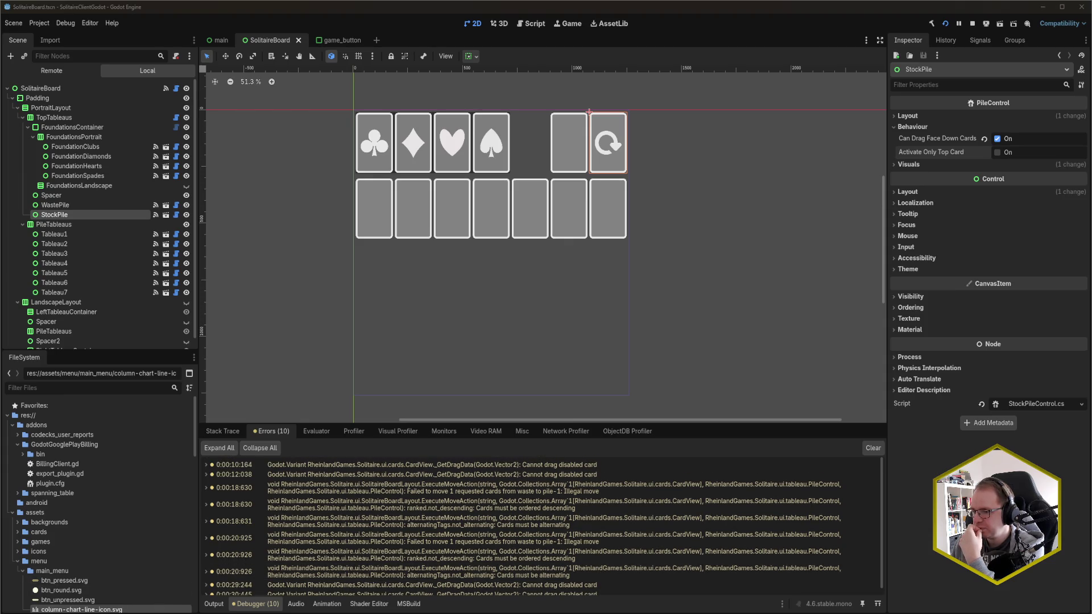
pyautogui.hotkey('alt', 'Tab')
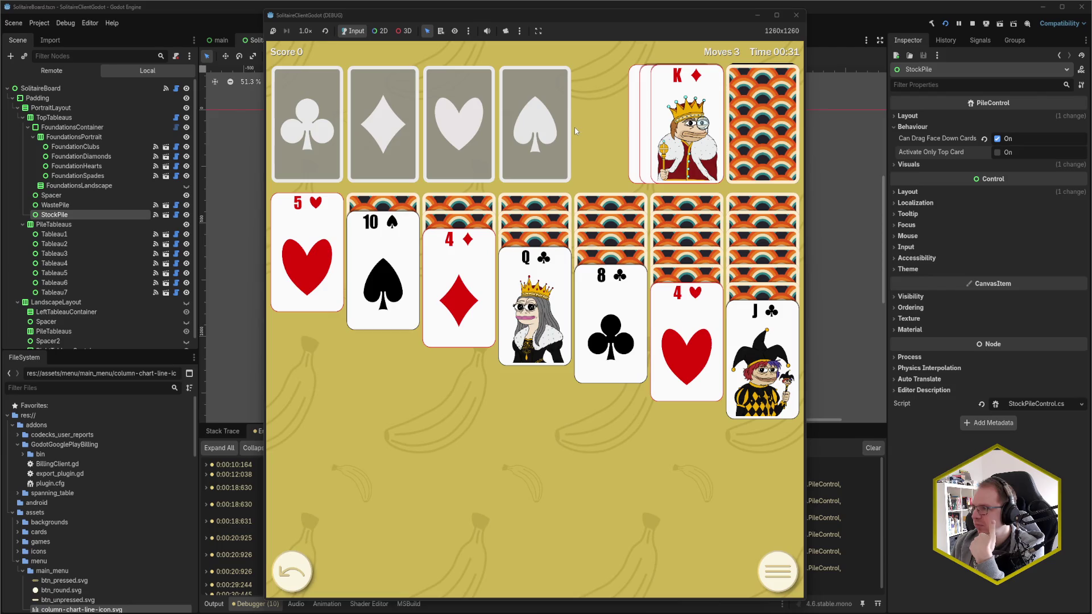
pyautogui.click(796, 14)
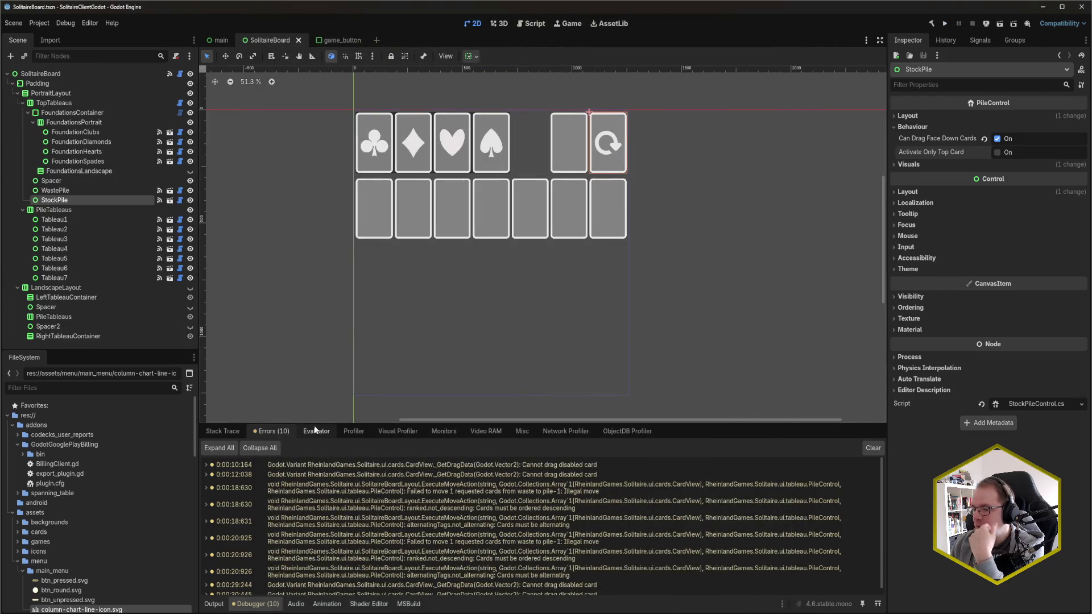
pyautogui.moveTo(104, 613)
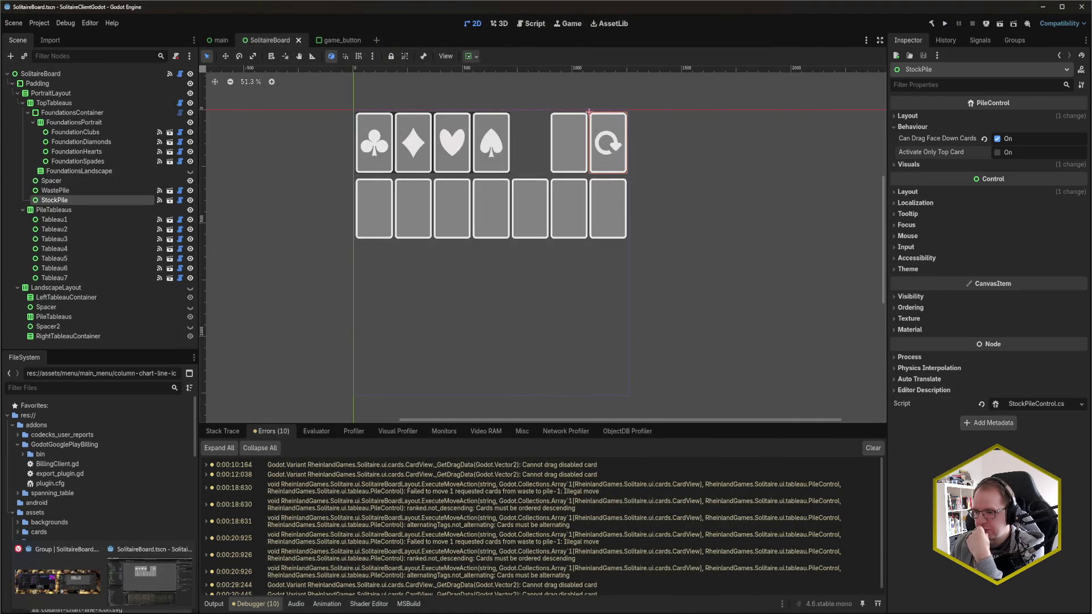
pyautogui.moveTo(57, 613)
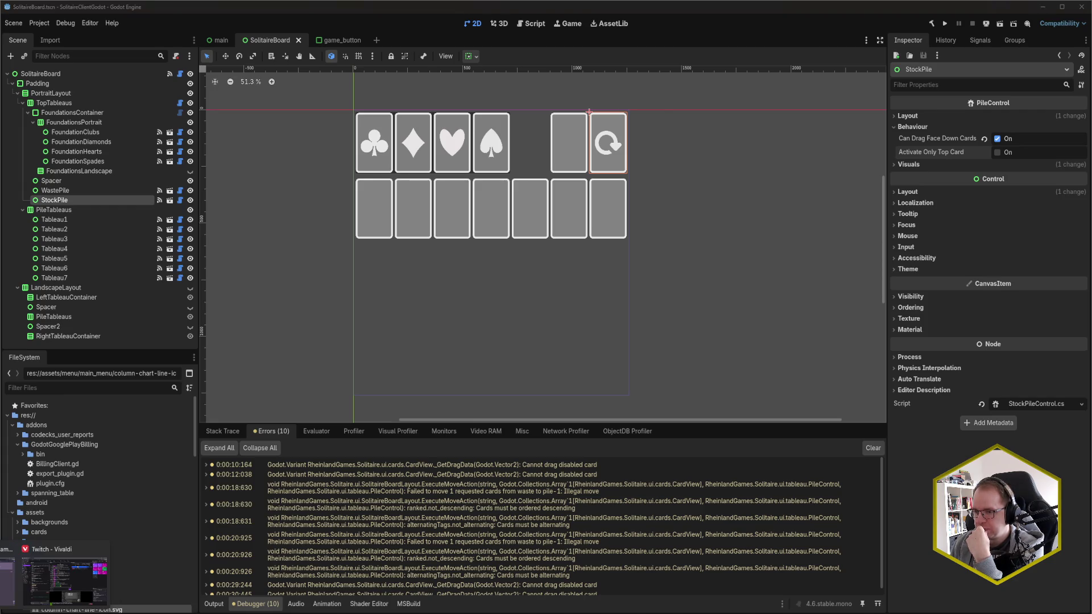
# Commit and push the changes as 'fix: can drag multiple cards from waste pile, which then get stuck' with 'Refs: $1c'.
pyautogui.click(46, 574)
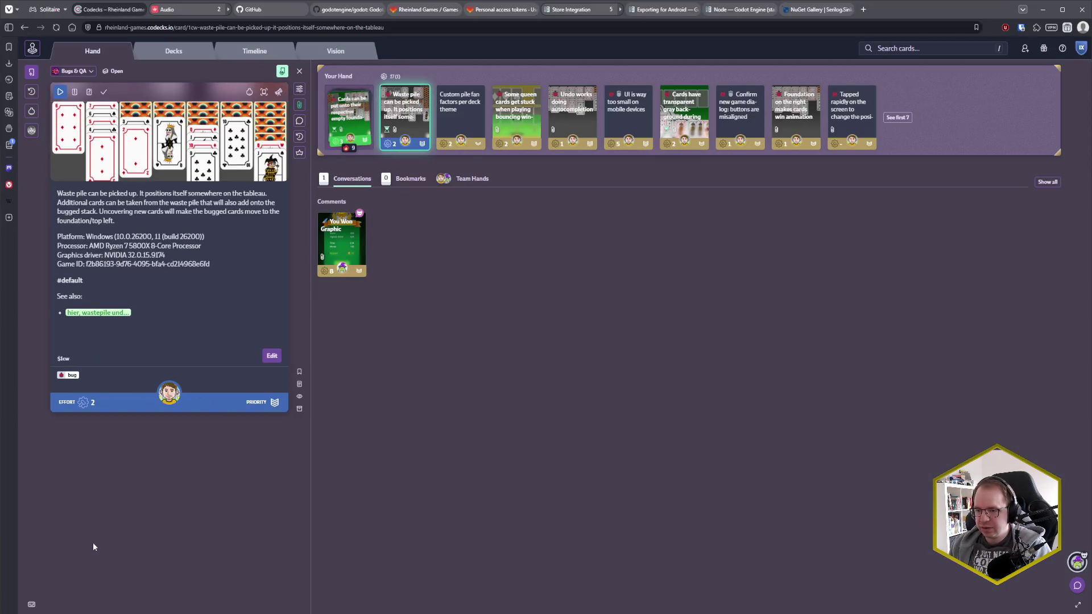
pyautogui.moveTo(76, 613)
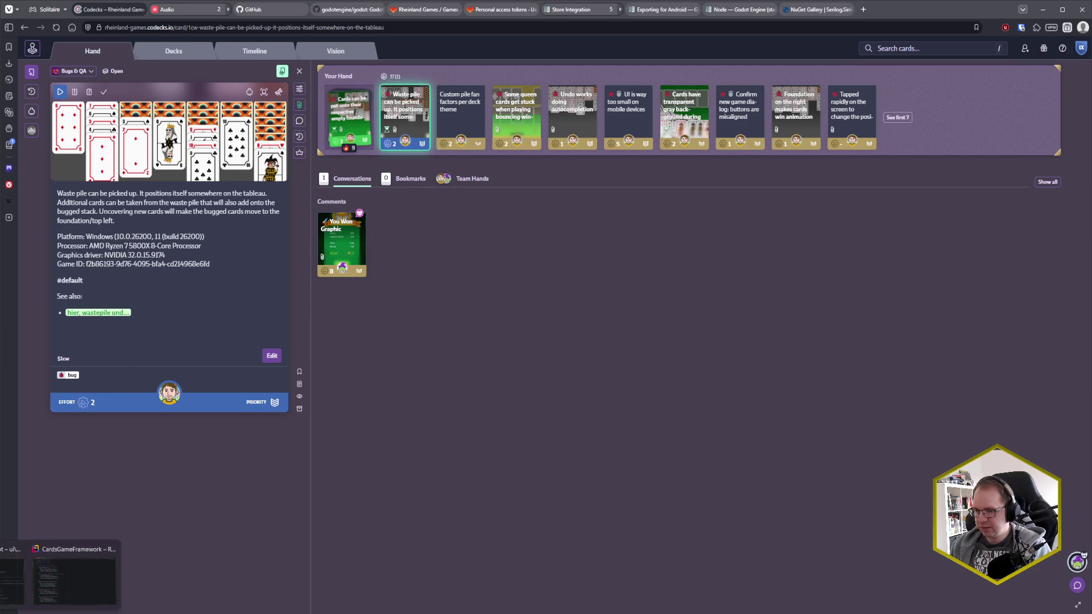
pyautogui.click(11, 580)
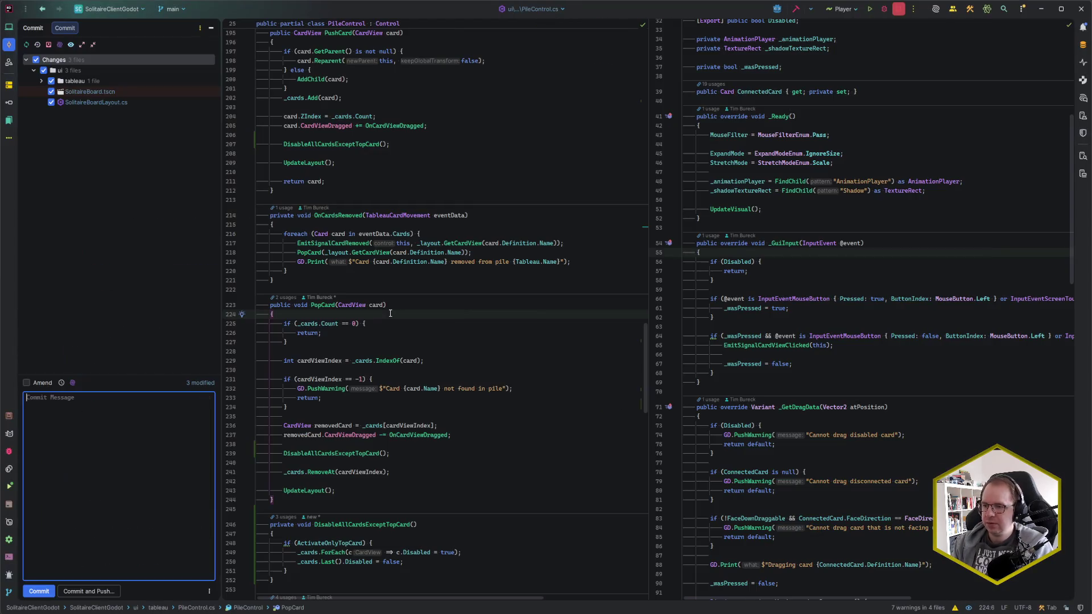
pyautogui.write('fix: ')
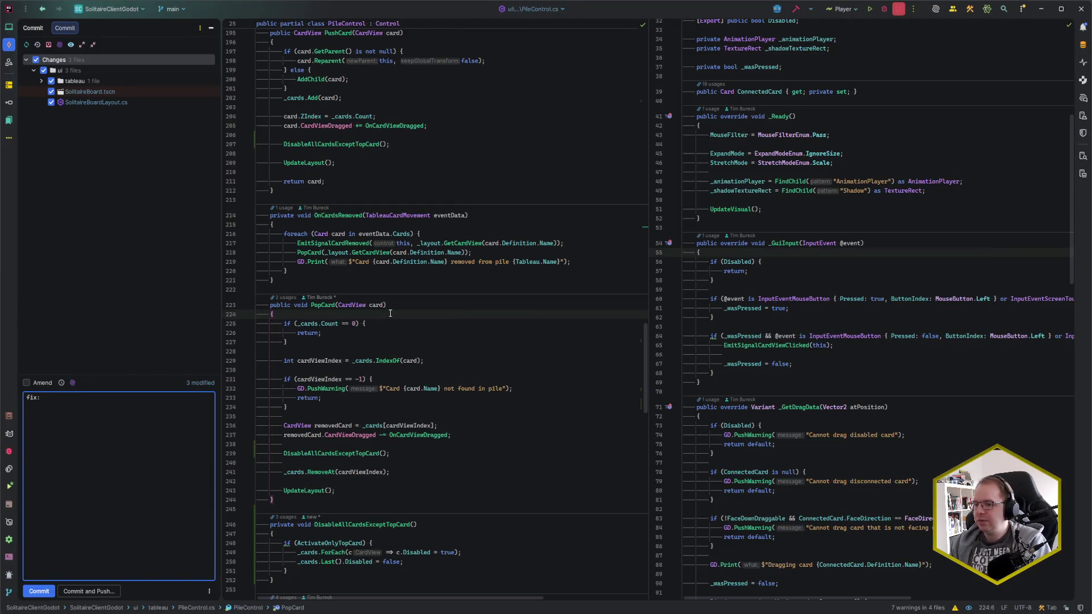
pyautogui.write('can drag u')
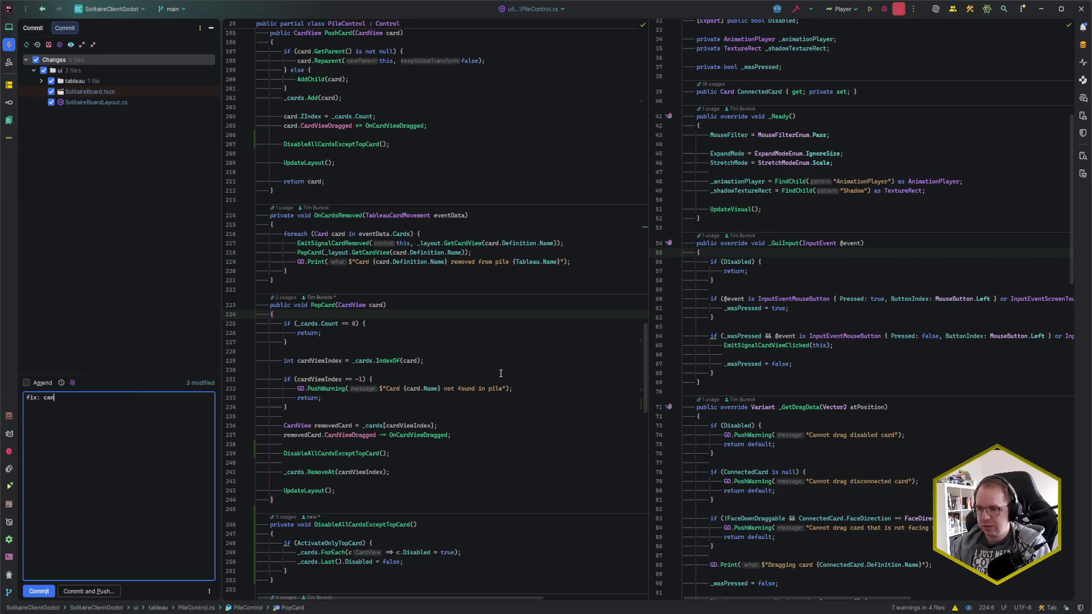
pyautogui.press('BackSpace')
pyautogui.write('m')
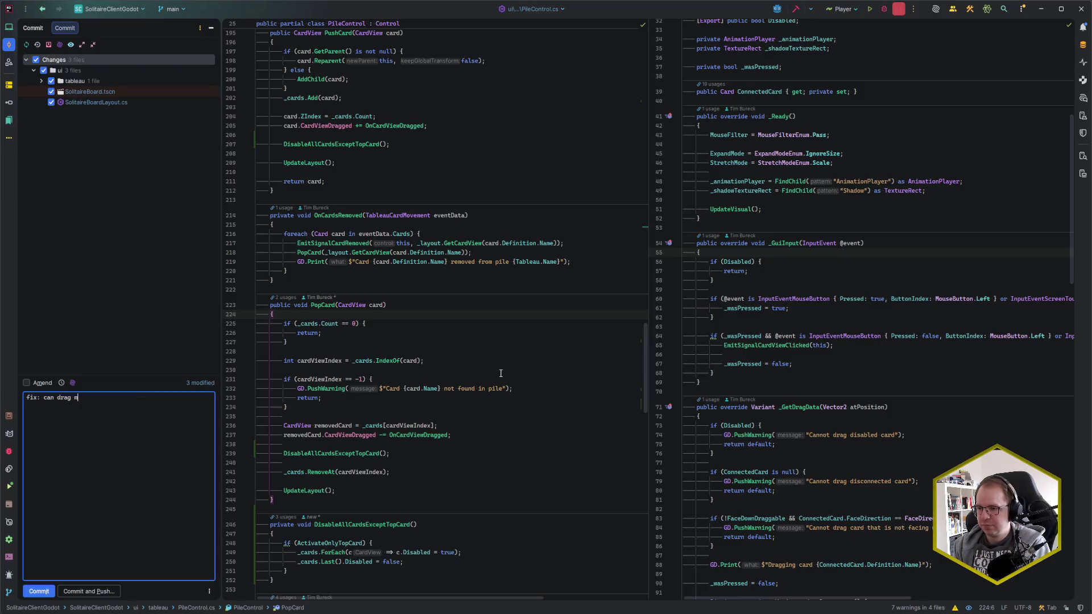
pyautogui.write('ultiple cards from waste pile')
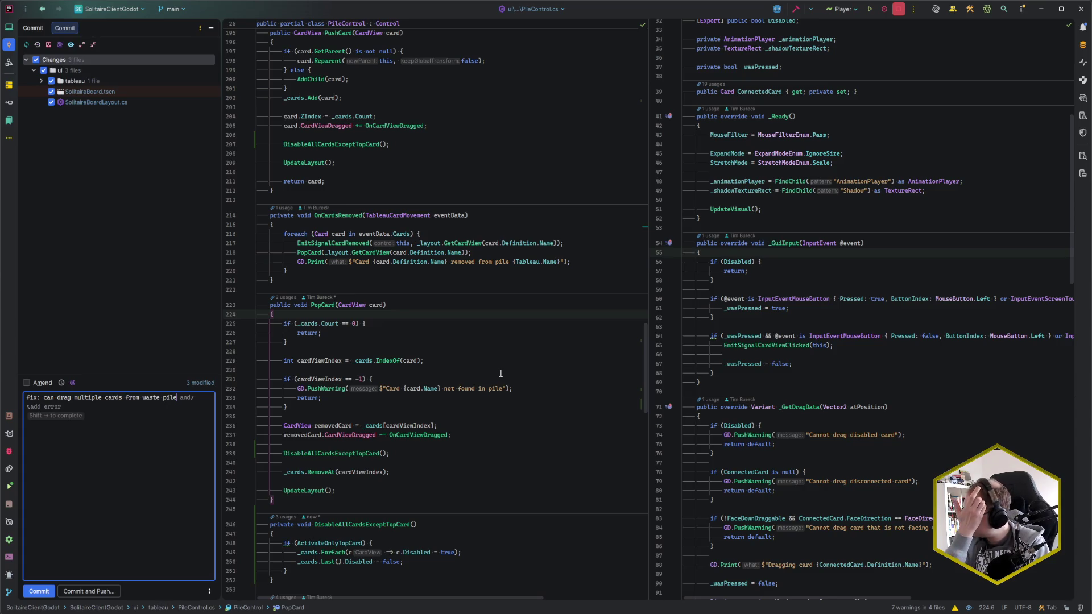
pyautogui.write(', which then get stuck')
pyautogui.press('Return')
pyautogui.press('Return')
pyautogui.write('Refs: $1cw')
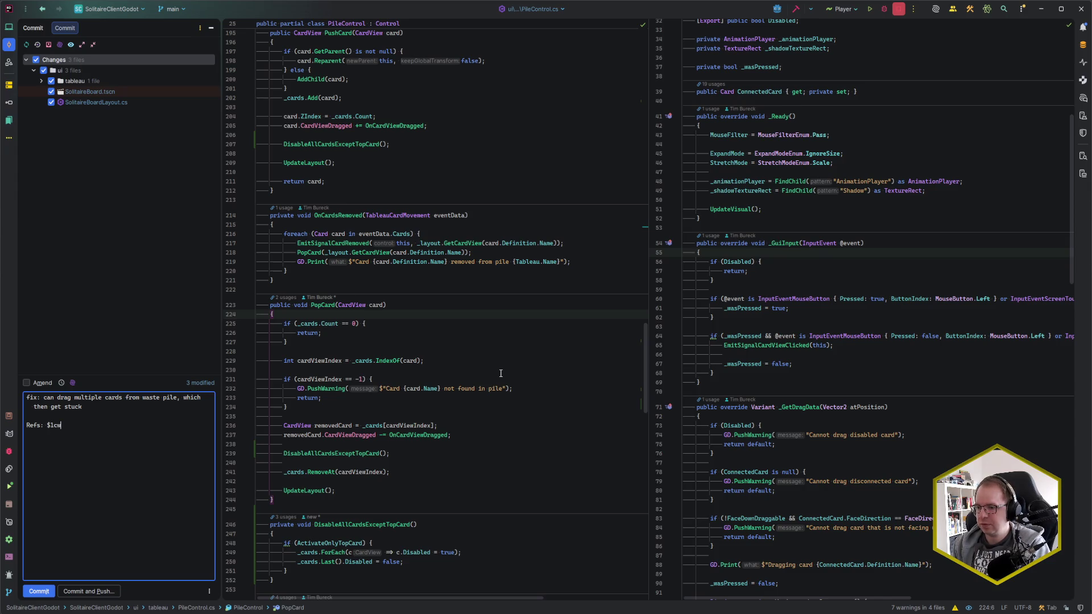
pyautogui.hotkey('ctrl', 'alt', 'k')
pyautogui.press('Return')
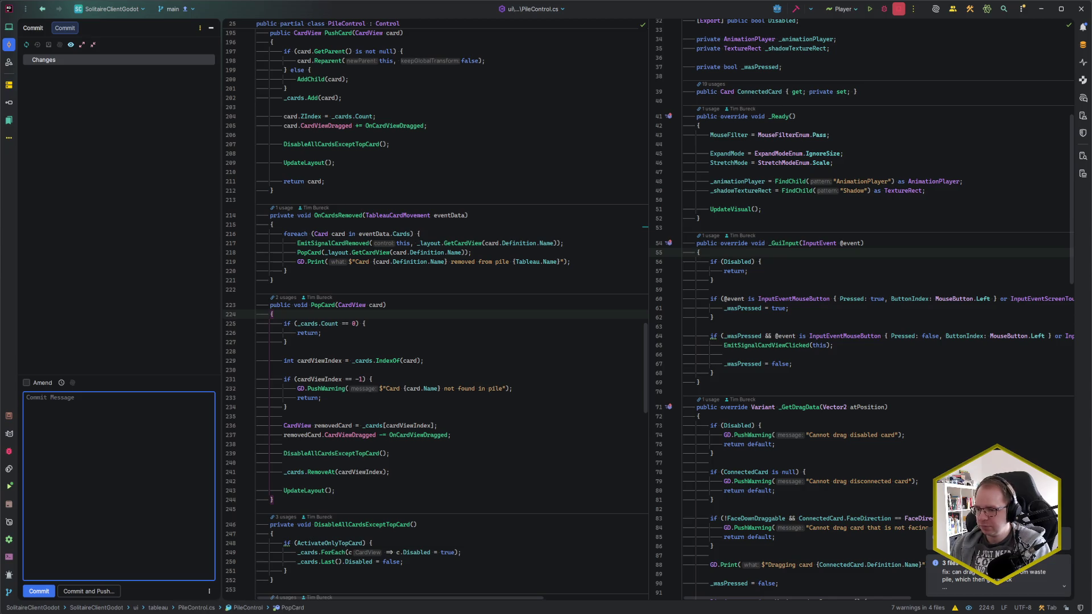
pyautogui.moveTo(103, 613)
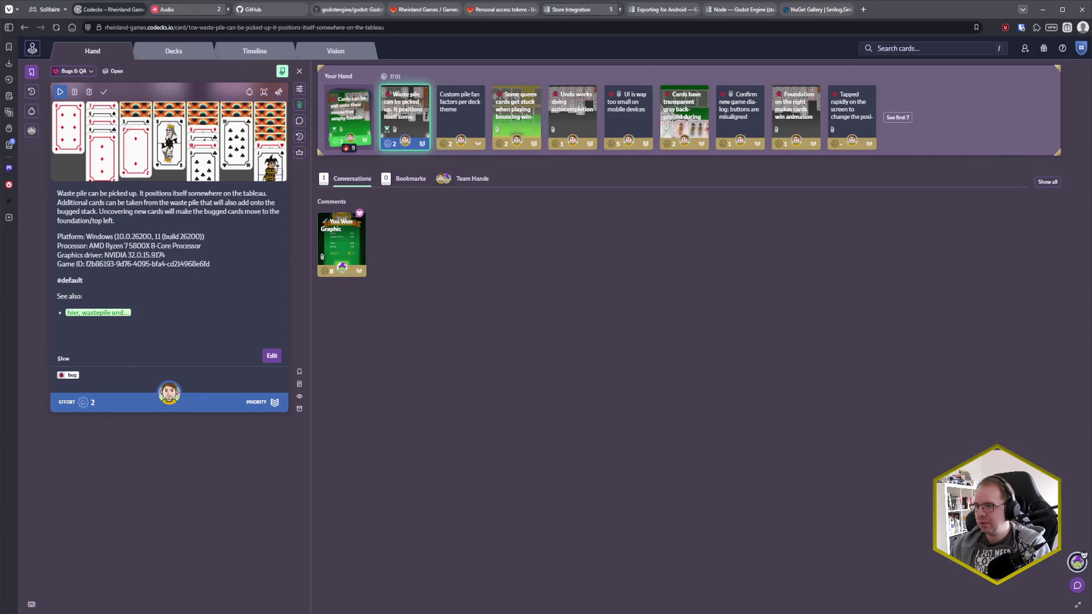
# Mark the waste-pile bug card done, start the 'Undo works doing autocompletion' card, and return to Godot.
pyautogui.click(103, 92)
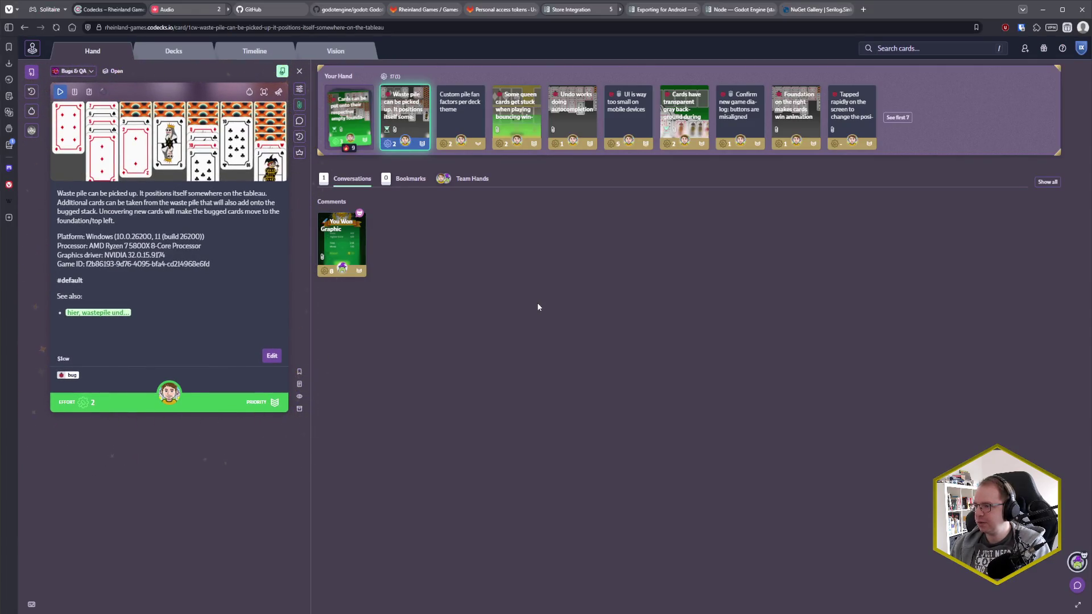
pyautogui.click(500, 105)
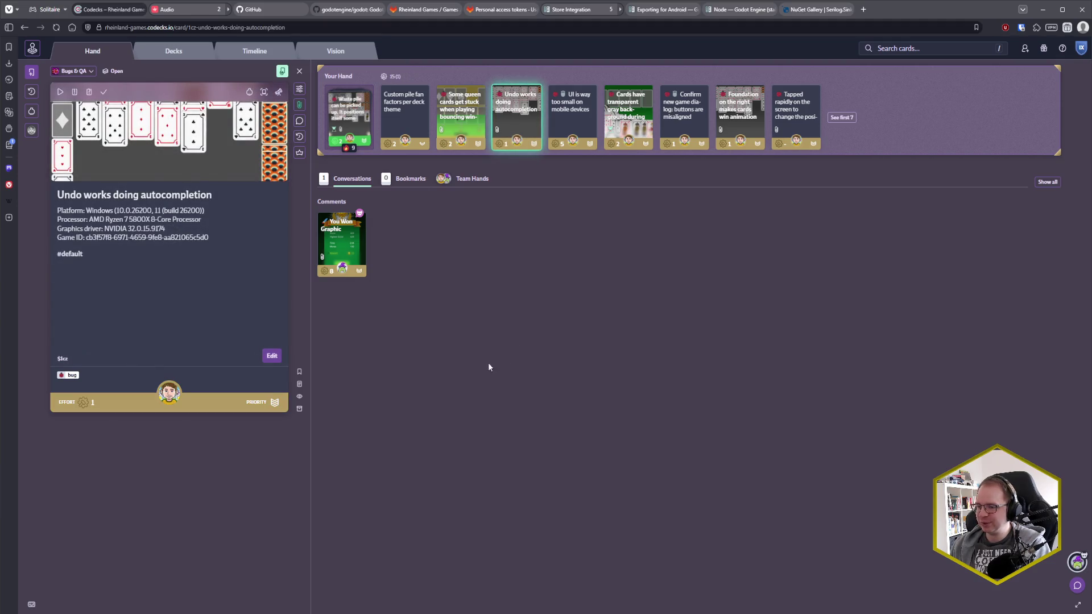
pyautogui.click(60, 91)
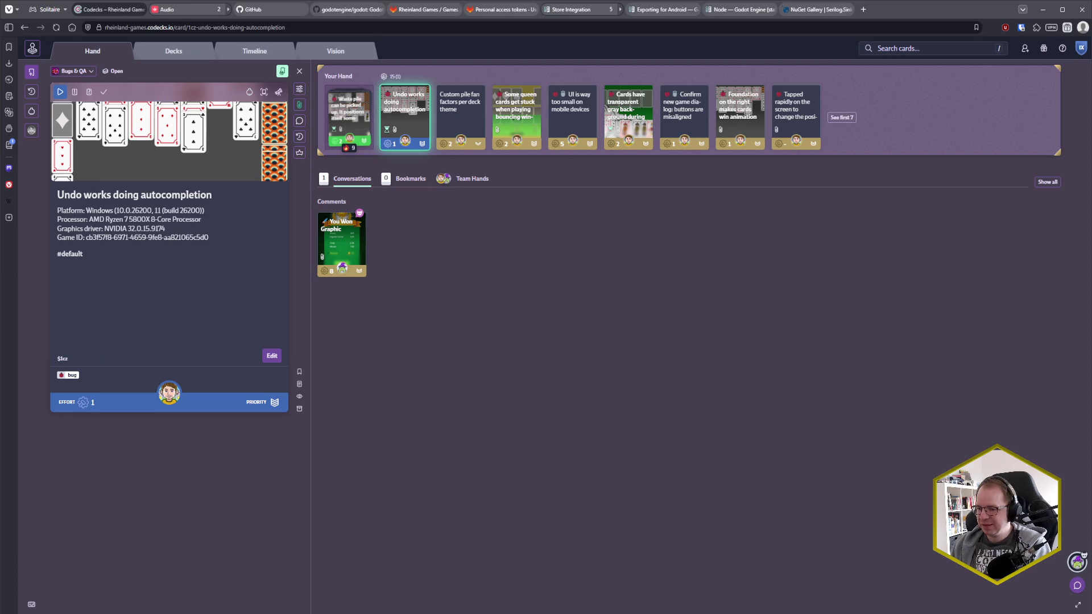
pyautogui.moveTo(74, 612)
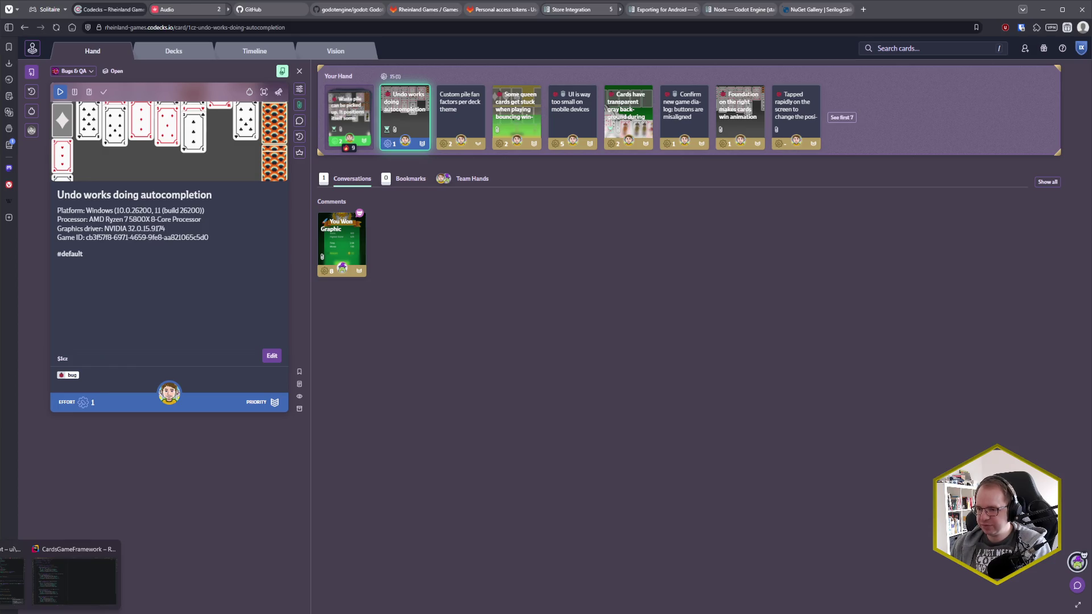
pyautogui.click(74, 580)
pyautogui.hotkey('alt', 'Tab')
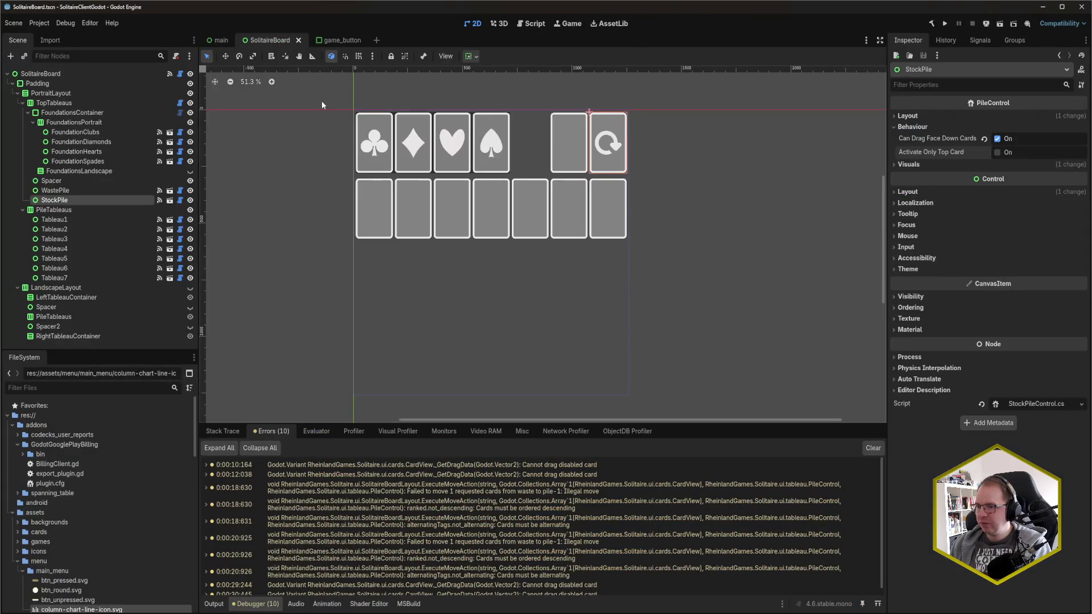
# Show the UndoButton's properties from Godot's main scene, then return to Rider.
pyautogui.click(221, 40)
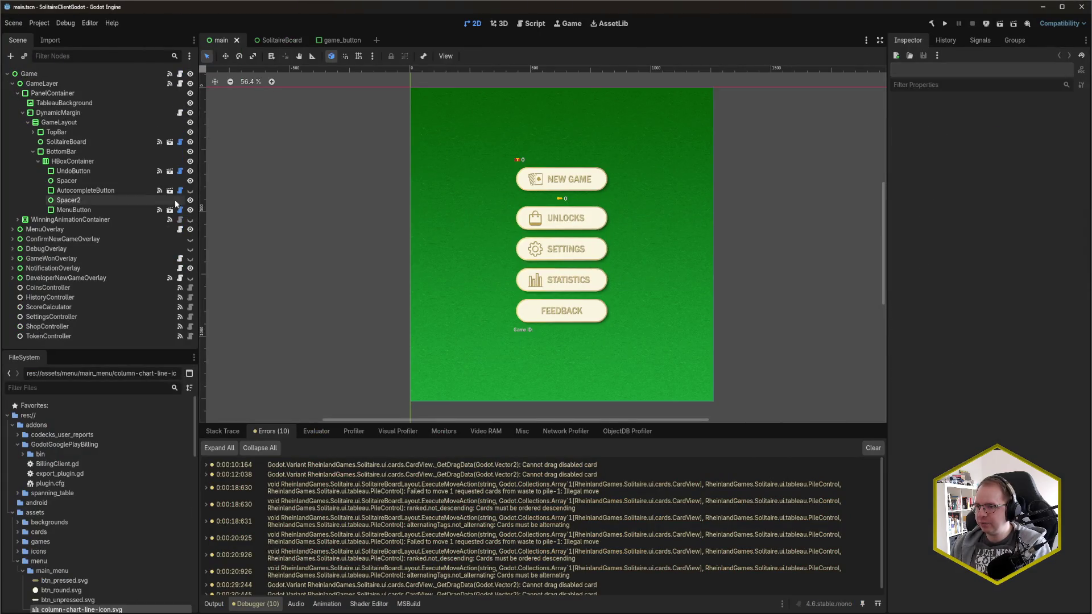
pyautogui.click(94, 170)
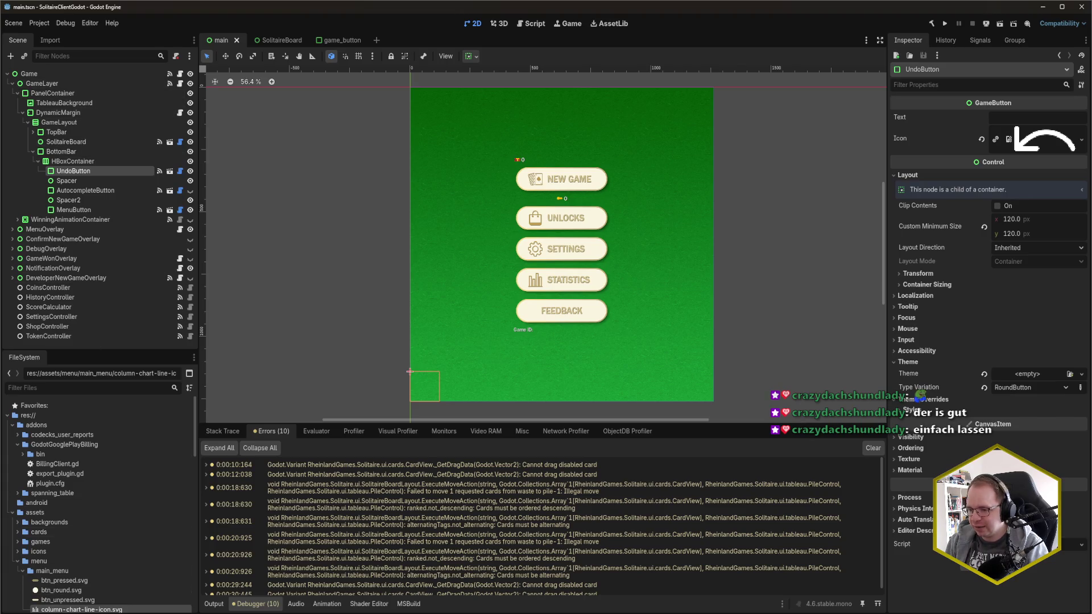
pyautogui.moveTo(60, 613)
pyautogui.click(74, 575)
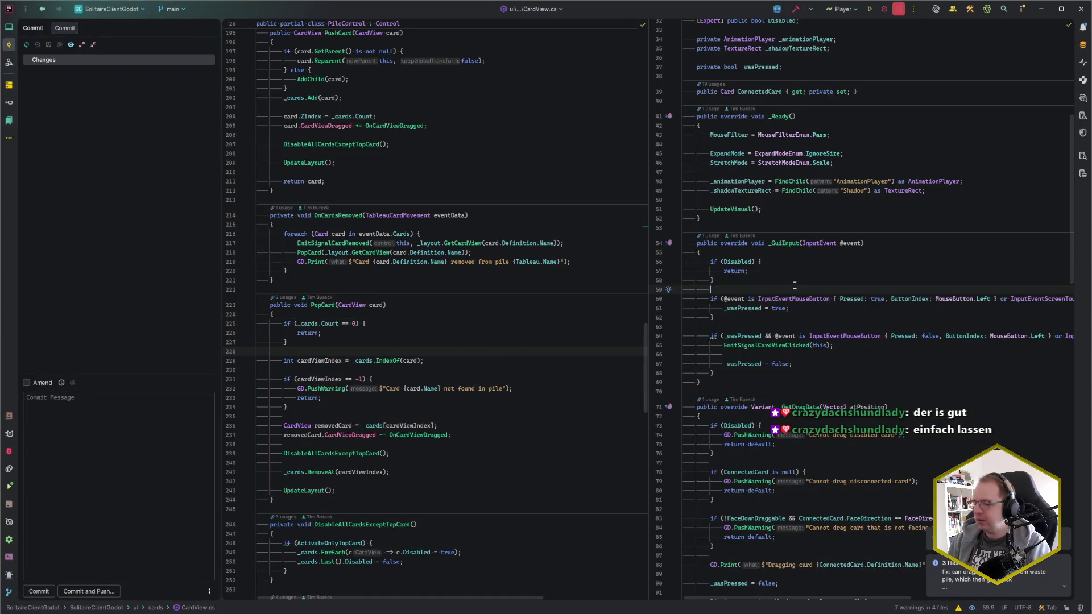
# Hide the commit panel and open GameLayer.cs through file search.
pyautogui.hotkey('alt', '0')
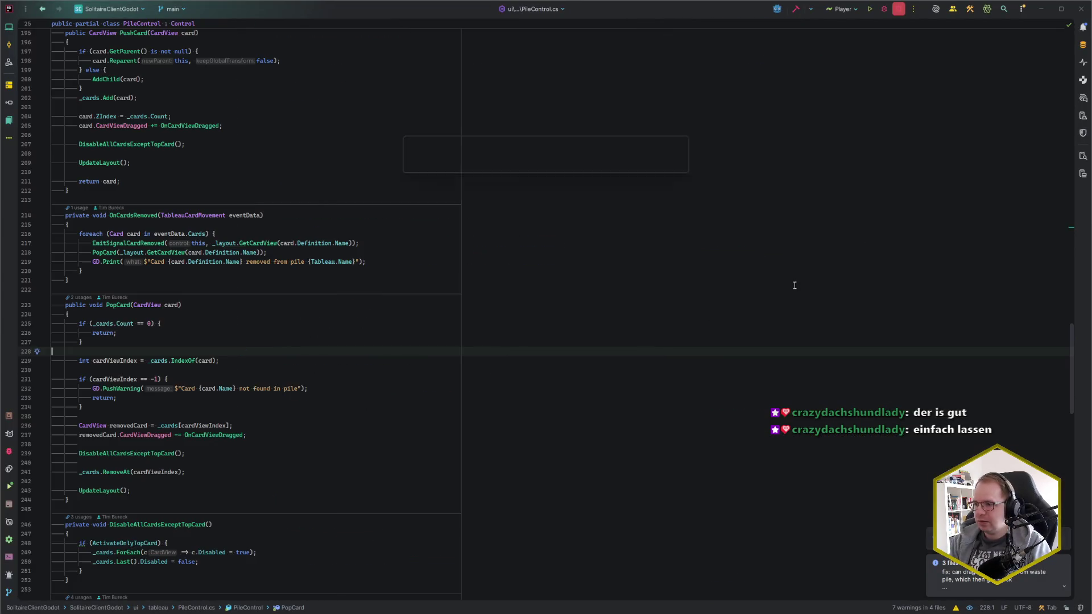
pyautogui.hotkey('ctrl', 't')
pyautogui.write('GameLayer')
pyautogui.press('Return')
pyautogui.hotkey('alt', 'Tab')
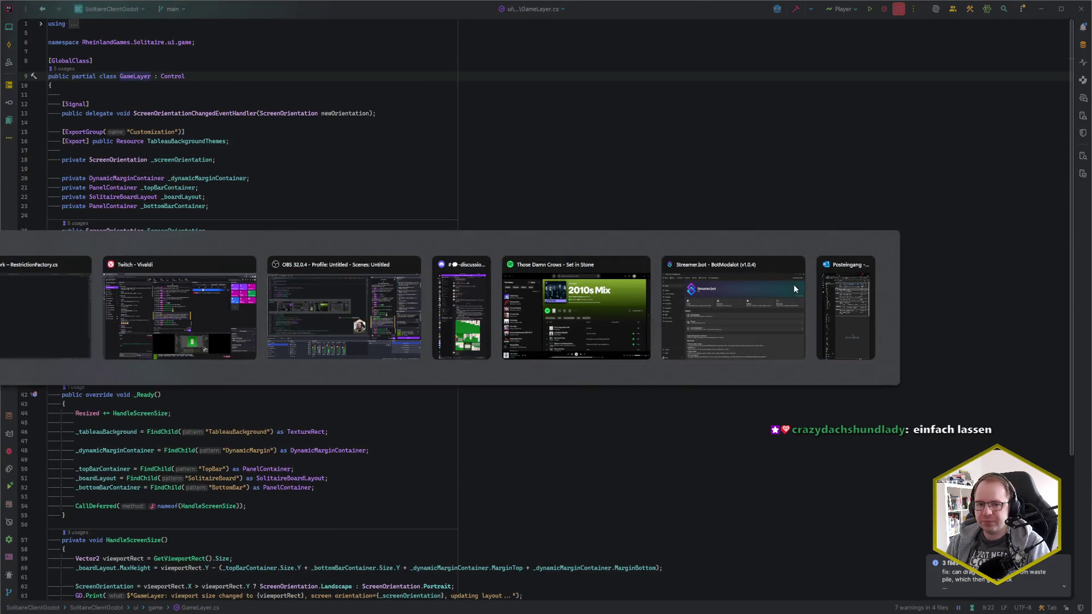
pyautogui.hotkey('alt', 'Tab')
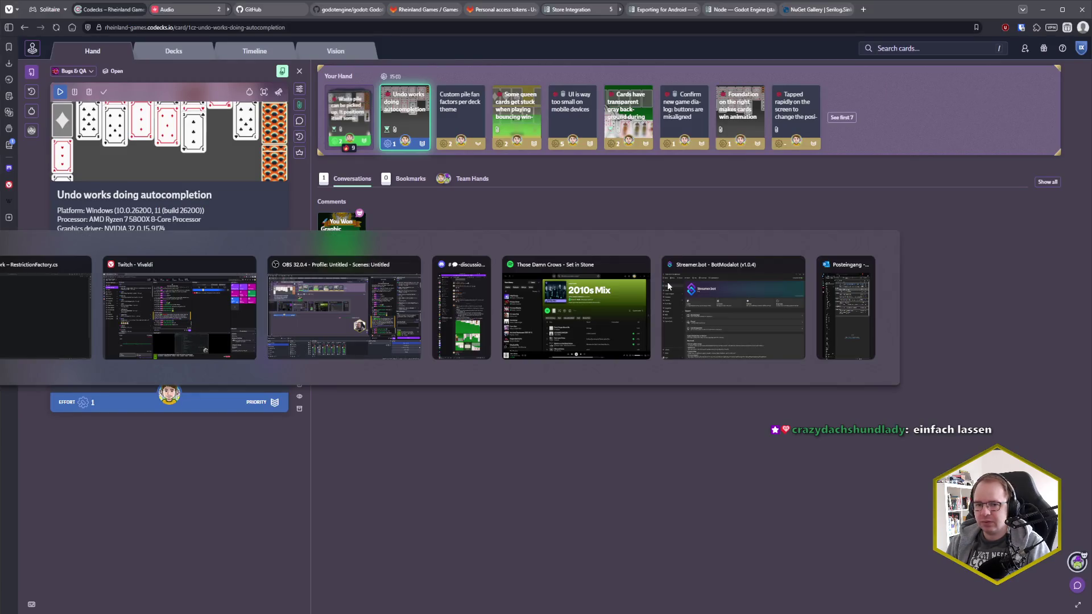
pyautogui.click(276, 290)
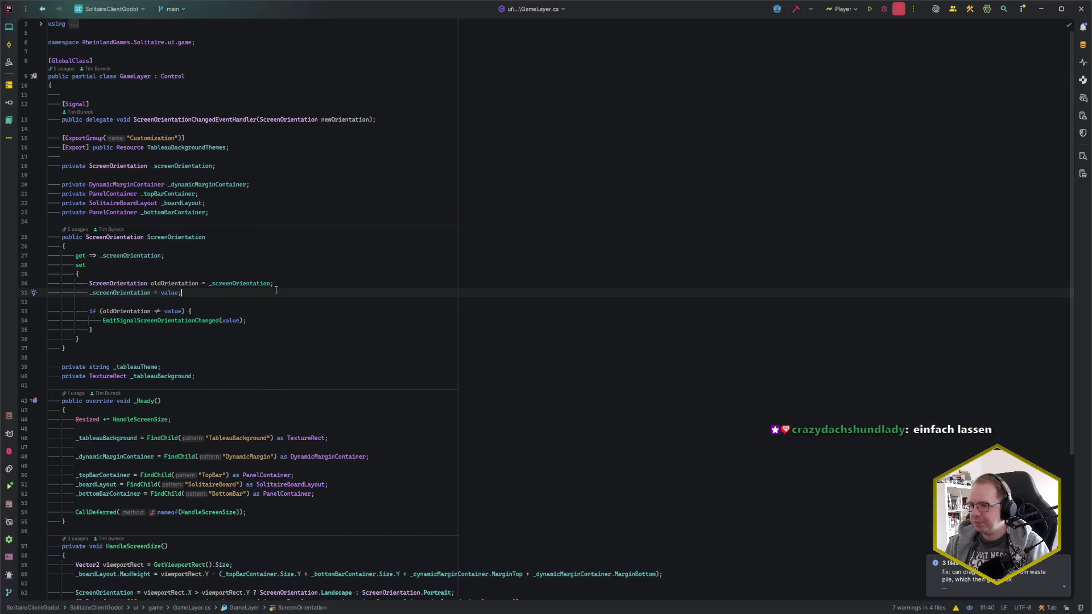
# Review GameLayer's bar fields and _Ready lookups, checking the bottom bar nodes in Godot.
pyautogui.press('Down')
pyautogui.scroll(-5, 306, 297)
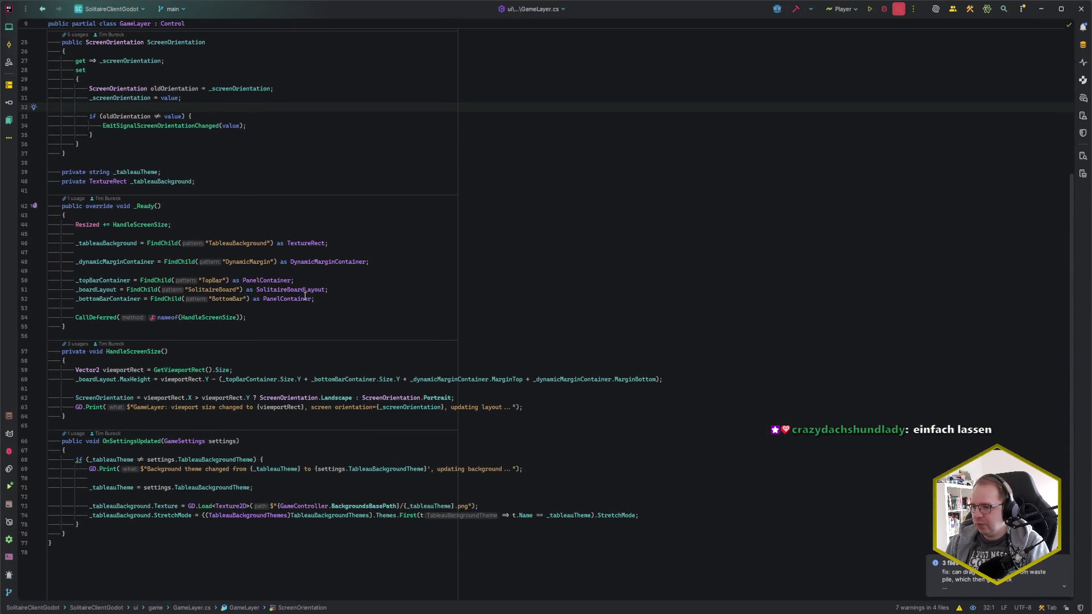
pyautogui.click(174, 334)
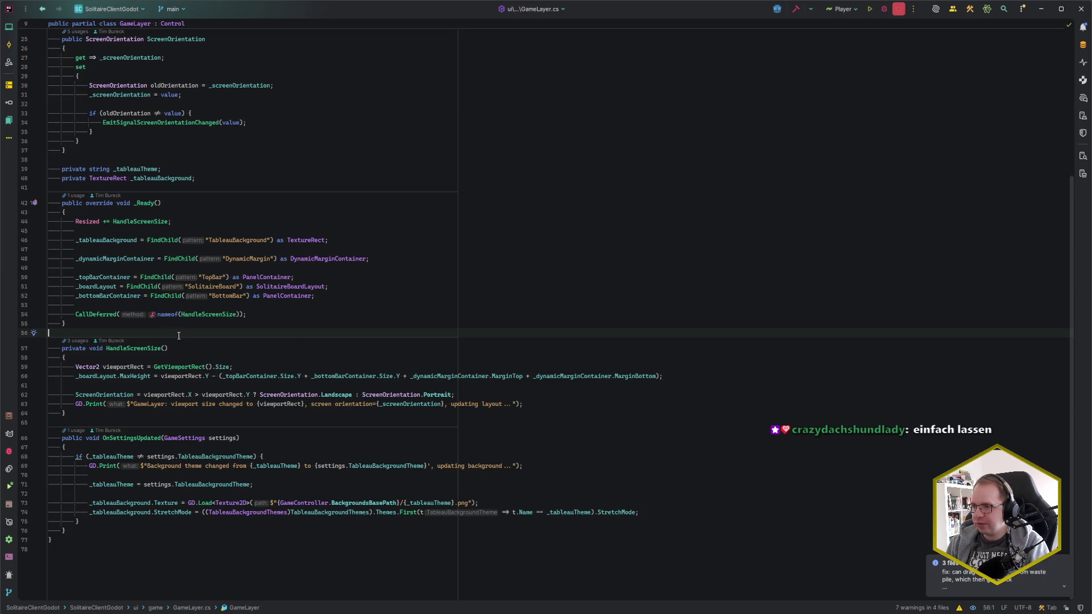
pyautogui.scroll(5, 188, 336)
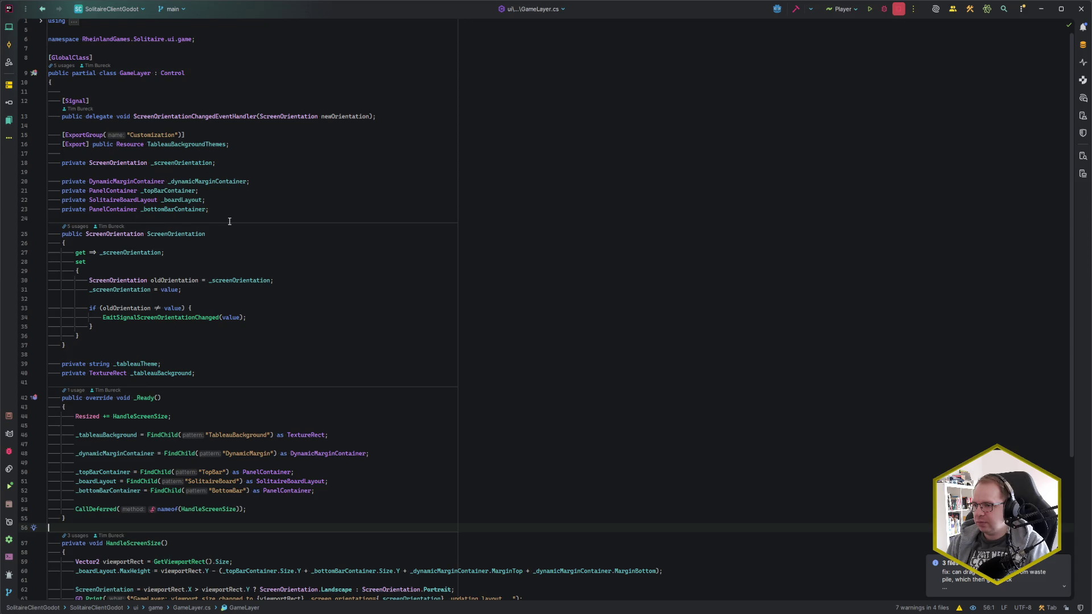
pyautogui.scroll(-1, 228, 221)
pyautogui.scroll(-1, 229, 221)
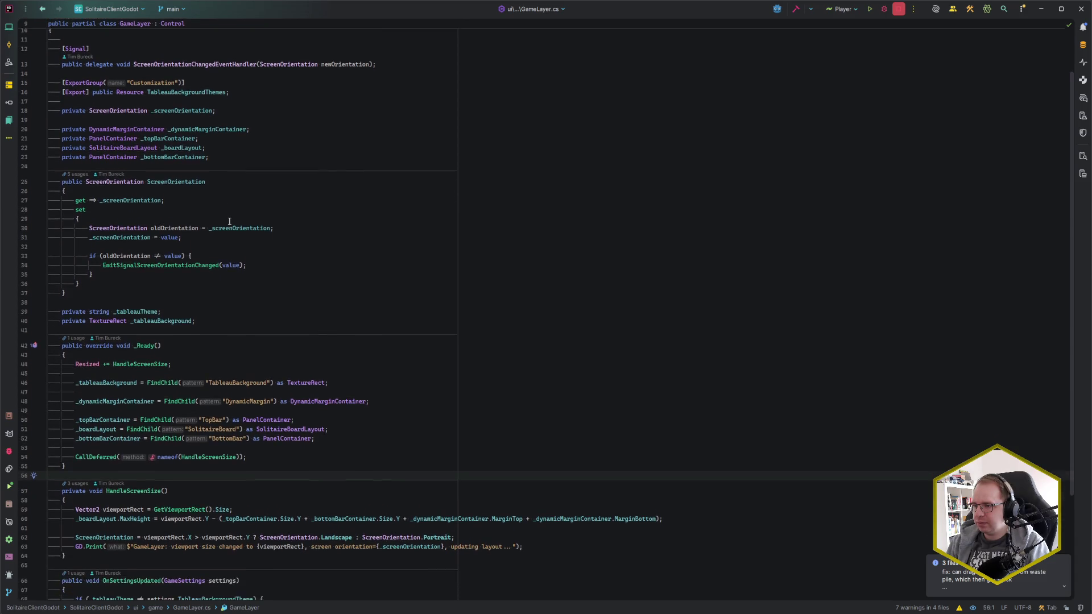
pyautogui.hotkey('alt', 'Tab')
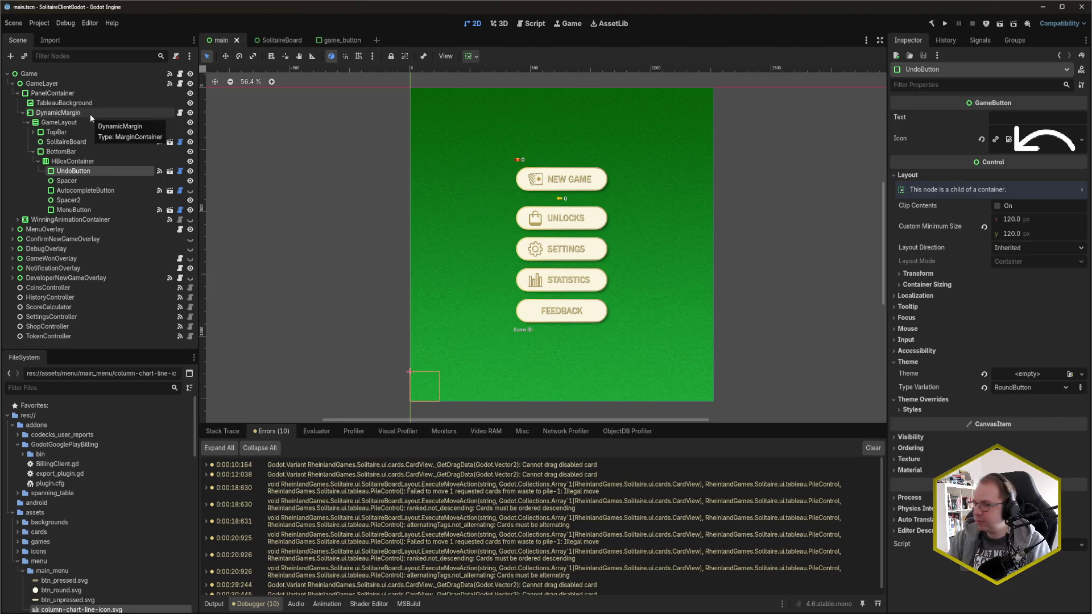
pyautogui.hotkey('alt', 'Tab')
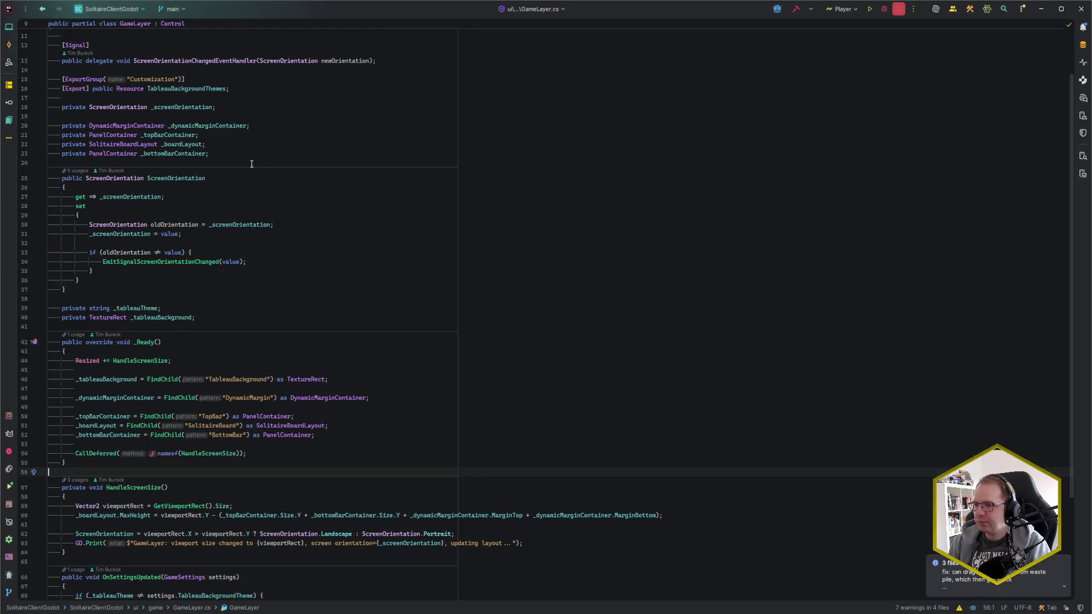
pyautogui.click(242, 155)
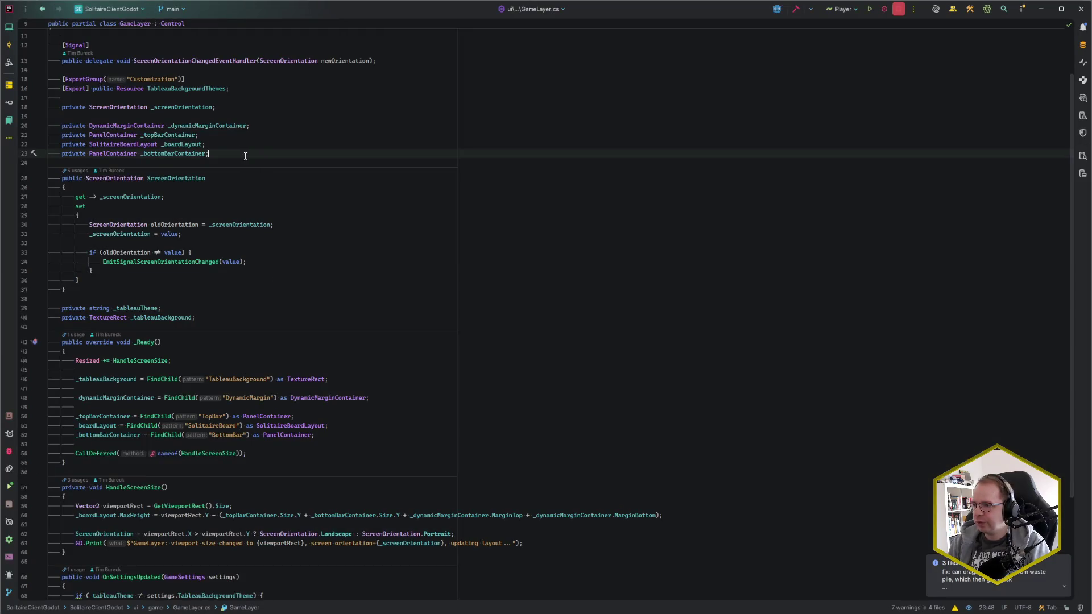
# Declare private GameButton fields _undoButton and _autocompleteButton in GameLayer.
pyautogui.press('Return')
pyautogui.press('Return')
pyautogui.write('private GameButt')
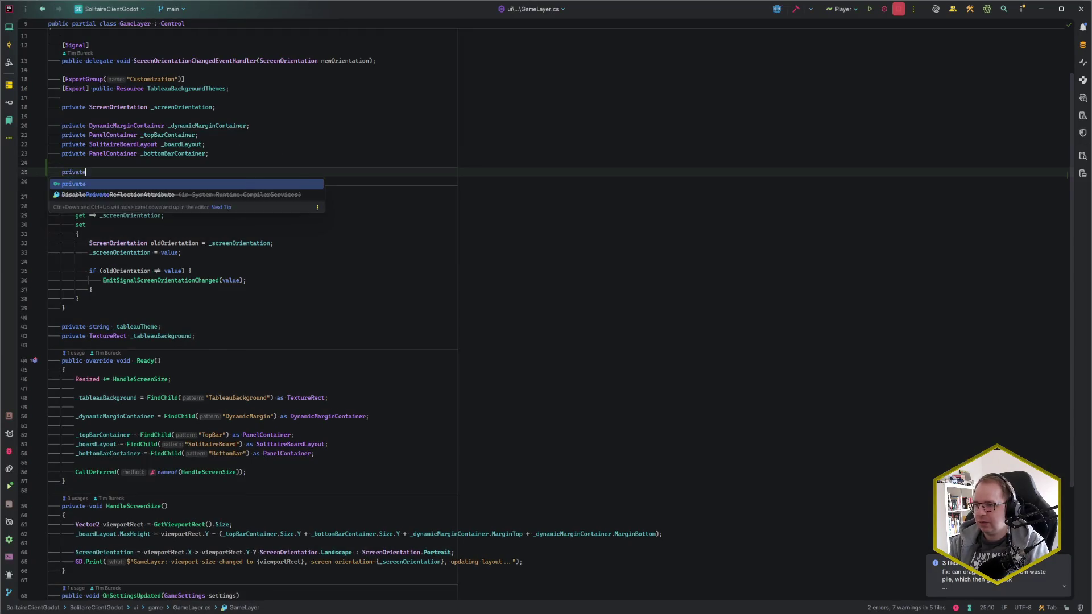
pyautogui.press('Return')
pyautogui.write('_')
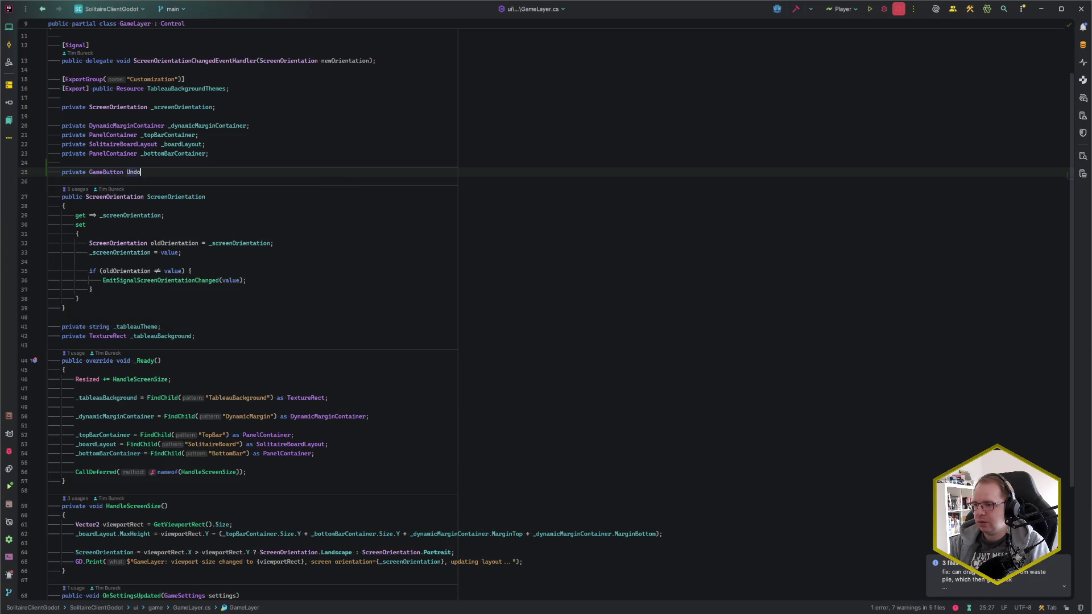
pyautogui.write('undoButton;')
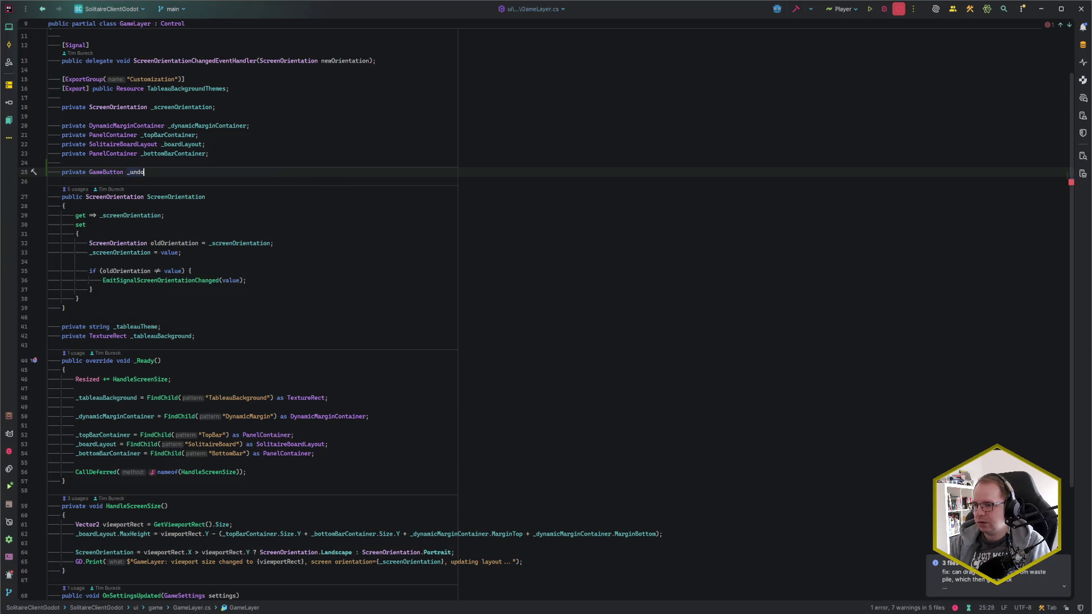
pyautogui.press('Return')
pyautogui.write('private')
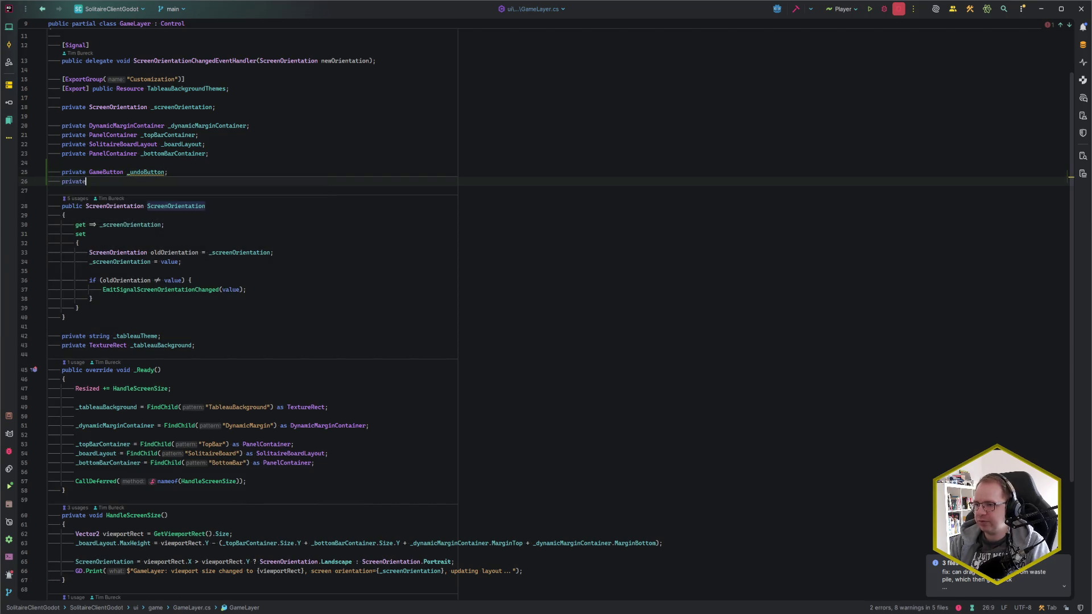
pyautogui.write(' GameBut')
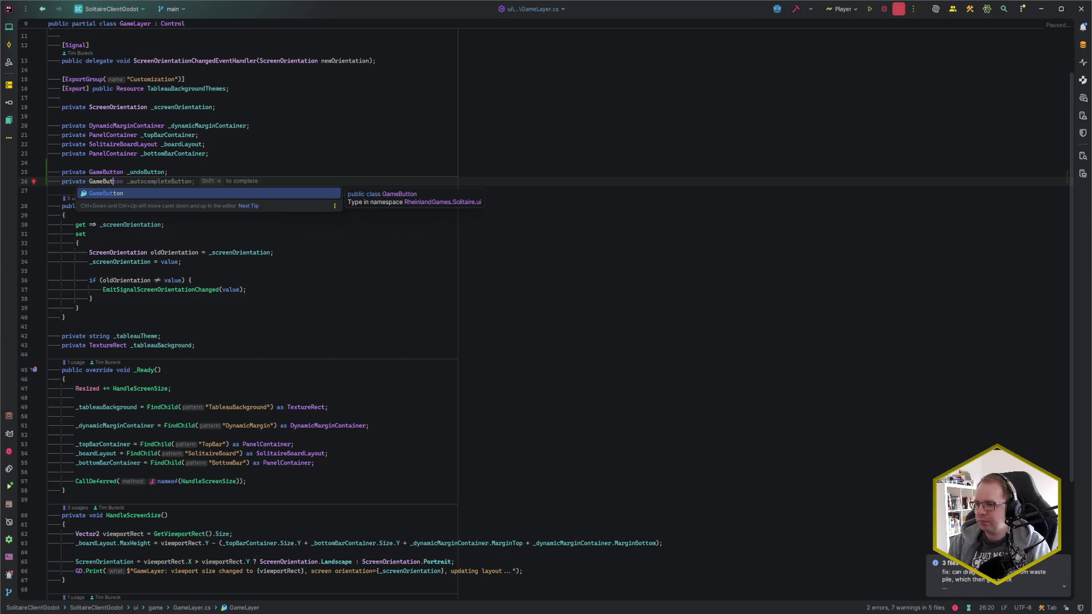
pyautogui.hotkey('shift', 'Right')
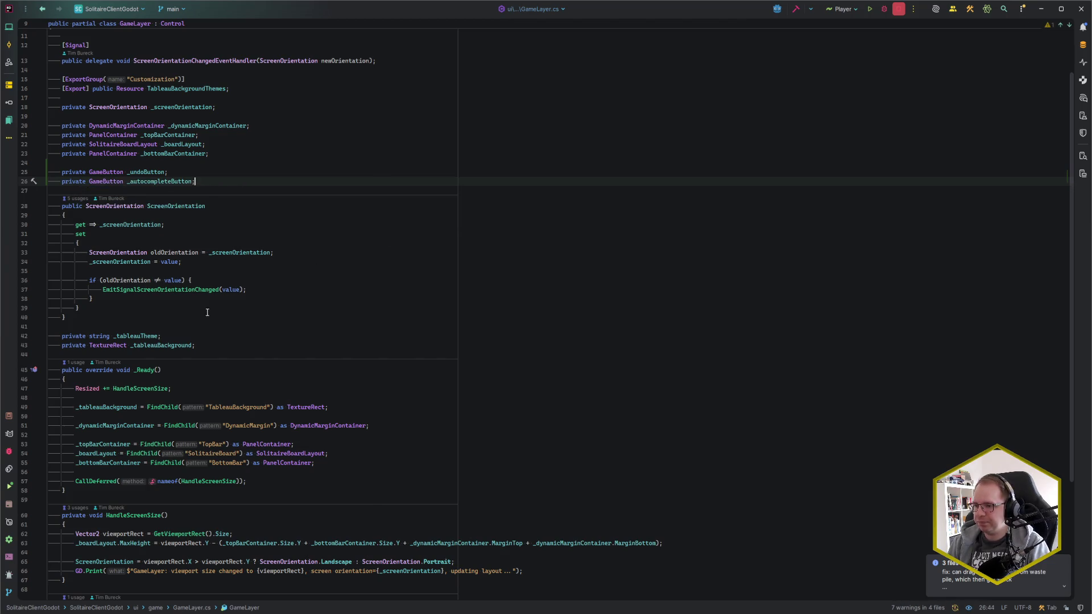
# In _Ready, assign both fields with FindChild("UndoButton") and FindChild("AutocompleteButton").
pyautogui.scroll(-4, 292, 343)
pyautogui.click(317, 352)
pyautogui.press('Return')
pyautogui.press('Return')
pyautogui.write('_undo')
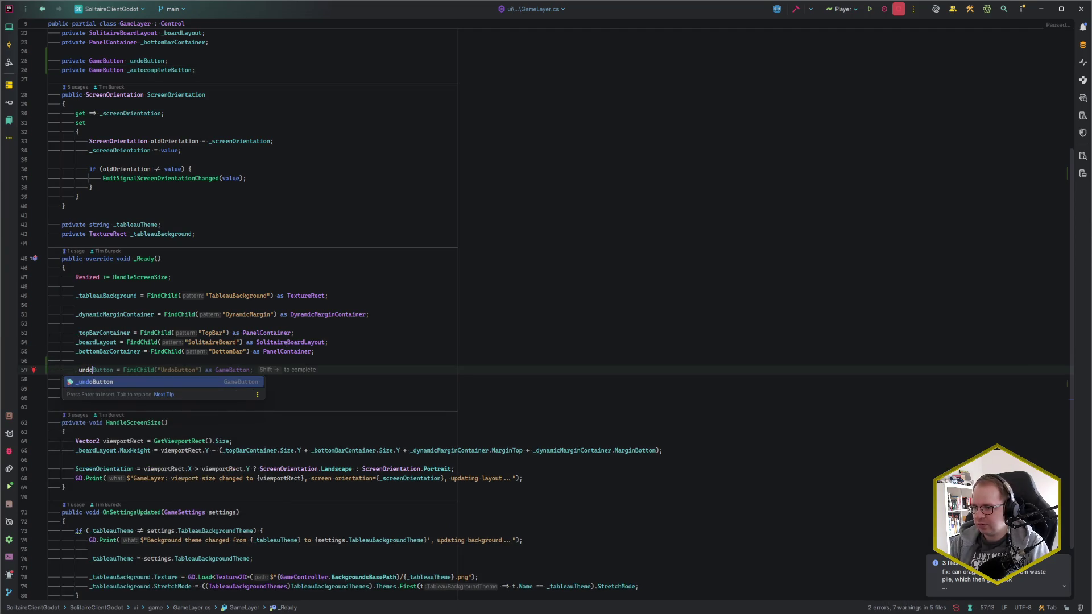
pyautogui.press('Tab')
pyautogui.press('Return')
pyautogui.write('_a')
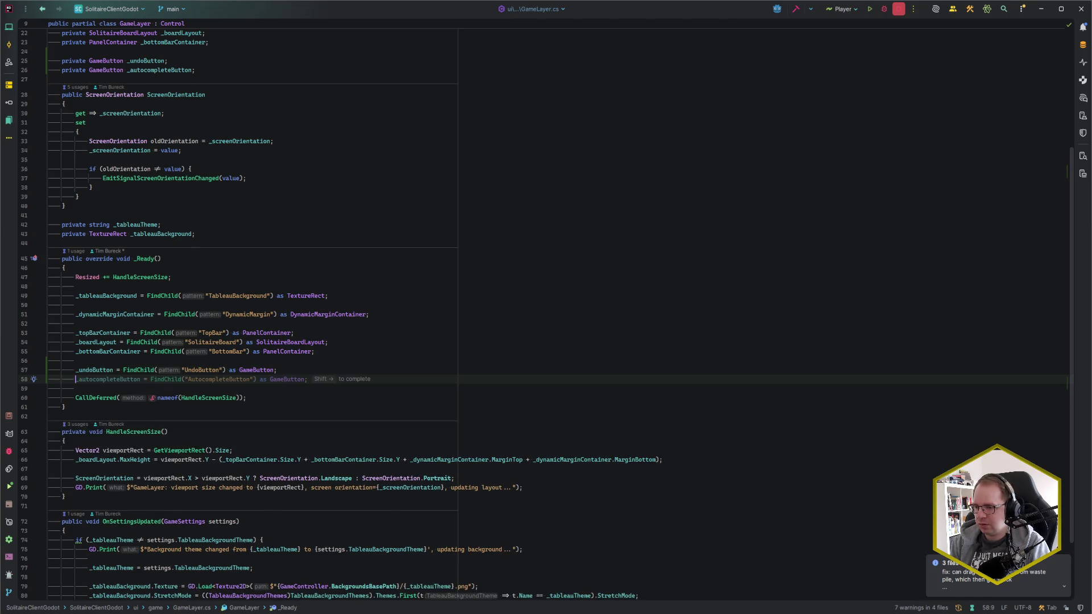
pyautogui.press('Tab')
pyautogui.hotkey('alt', 'Tab')
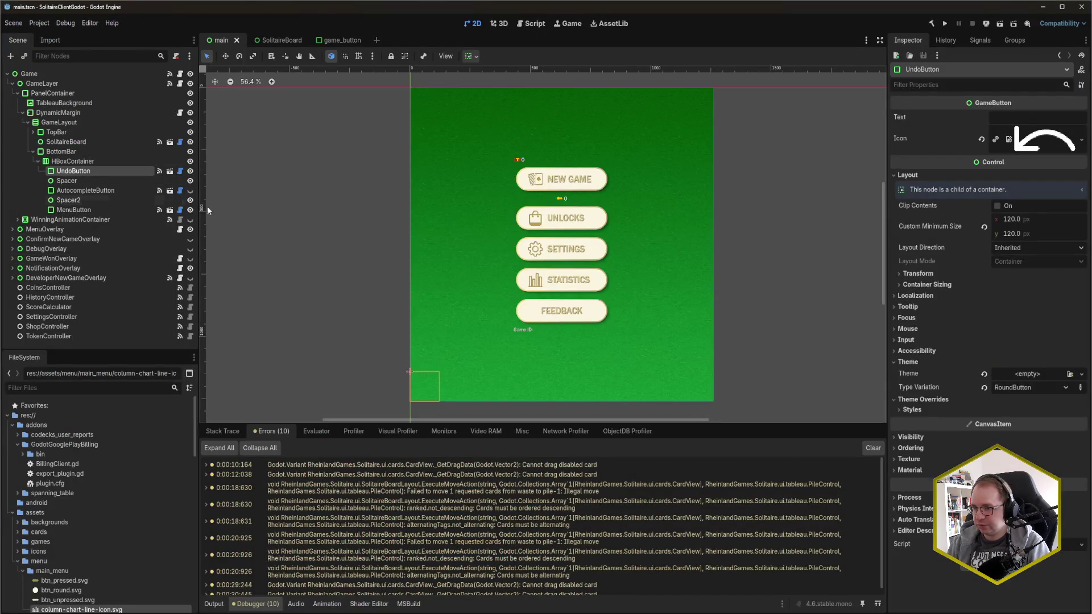
pyautogui.hotkey('alt', 'Tab')
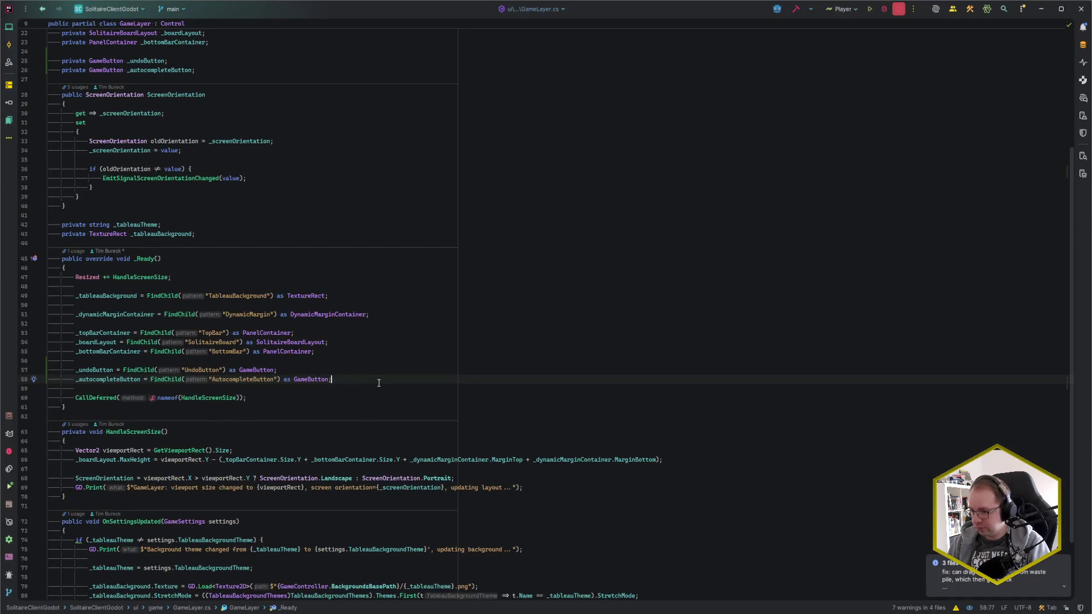
pyautogui.scroll(-3, 379, 383)
# Add a public void OnAutocompleteButtonPressed() method below HandleScreenSize.
pyautogui.click(180, 416)
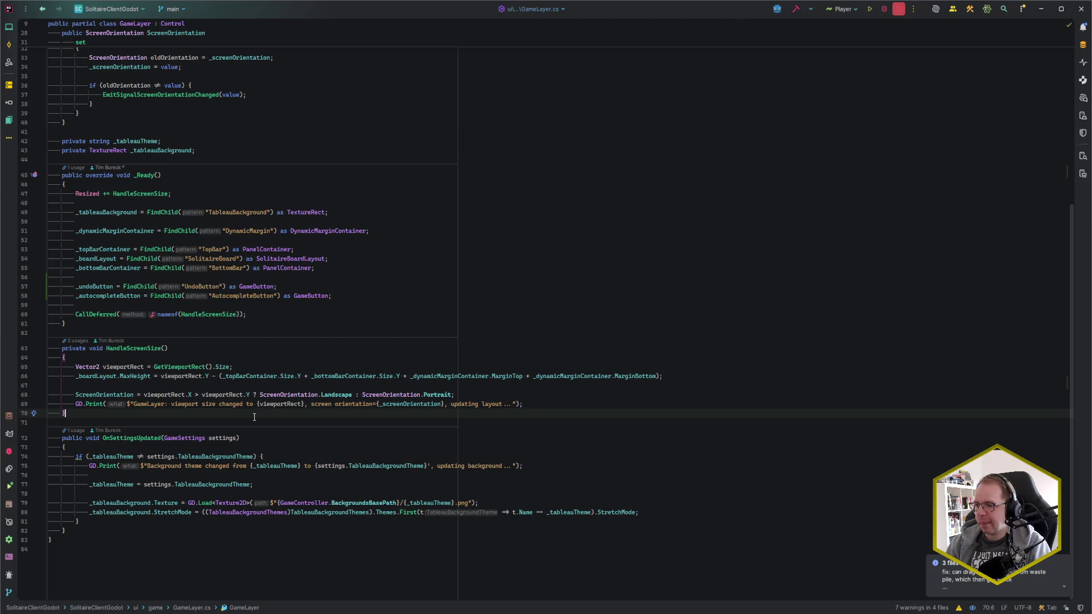
pyautogui.press('Return')
pyautogui.press('Return')
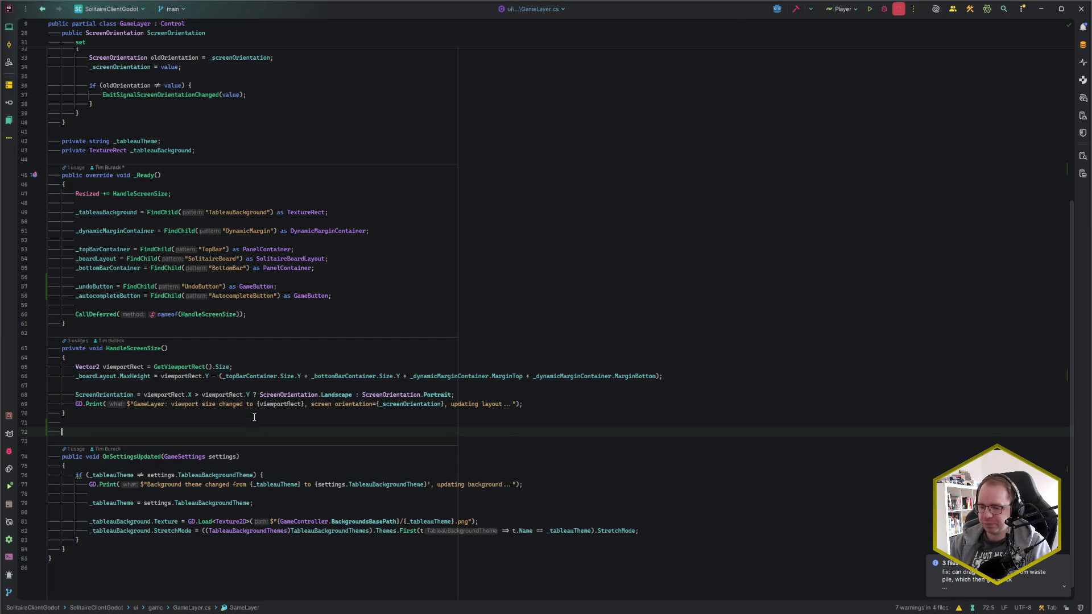
pyautogui.write('public void OnAutoCom')
pyautogui.press('BackSpace')
pyautogui.press('BackSpace')
pyautogui.press('BackSpace')
pyautogui.write('comple')
pyautogui.press('Tab')
pyautogui.press('Return')
pyautogui.write('{')
pyautogui.press('Return')
# Delete the unfinished _undoButton line so the body stays empty, and open Recent Files.
pyautogui.write('_undoButton')
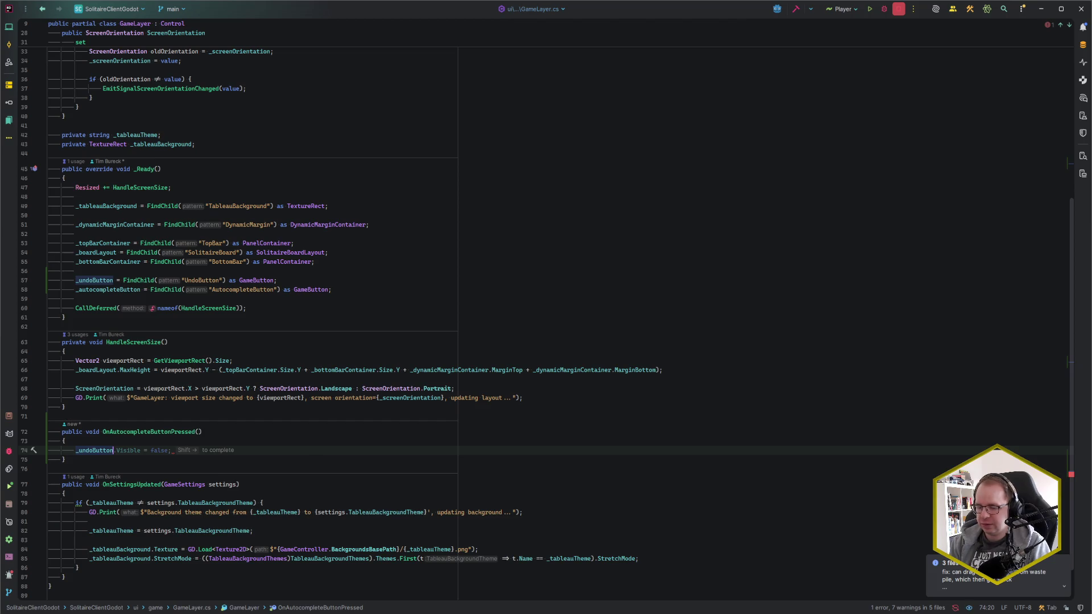
pyautogui.write('.Dis')
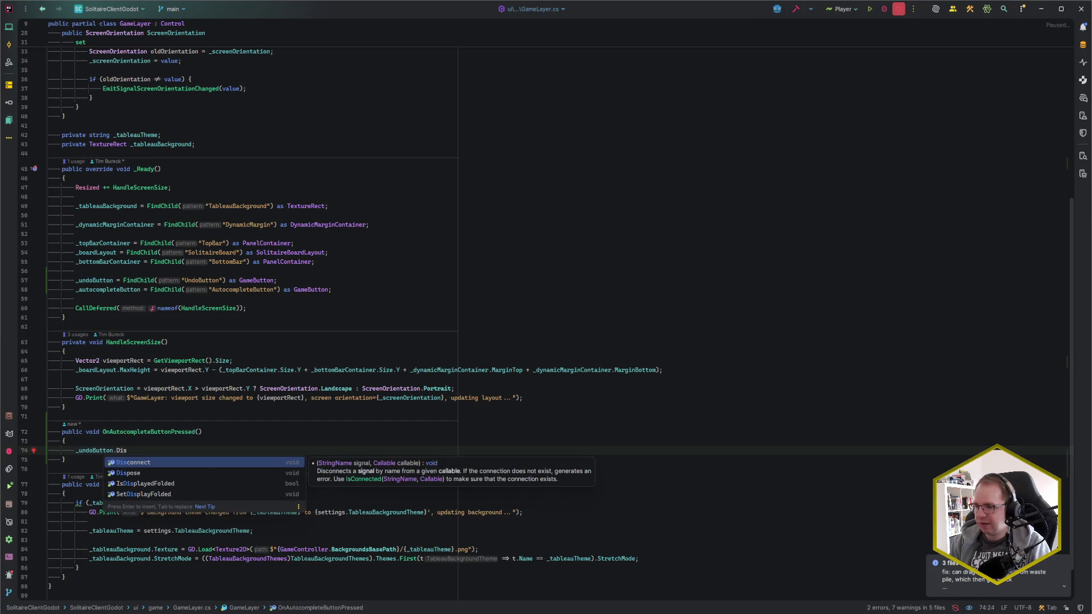
pyautogui.press('BackSpace')
pyautogui.press('BackSpace')
pyautogui.press('BackSpace')
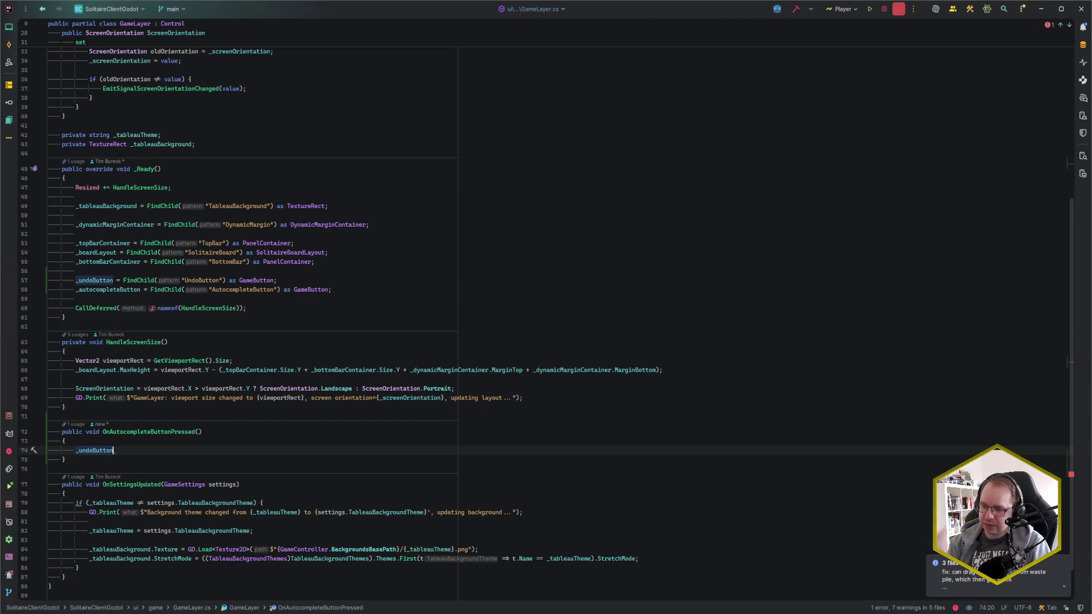
pyautogui.hotkey('ctrl', 'w')
pyautogui.hotkey('ctrl', 'w')
pyautogui.hotkey('ctrl', 'w')
pyautogui.hotkey('ctrl', 'shift', 'w')
pyautogui.hotkey('ctrl', 'shift', 'w')
pyautogui.hotkey('ctrl', 'shift', 'w')
pyautogui.press('Delete')
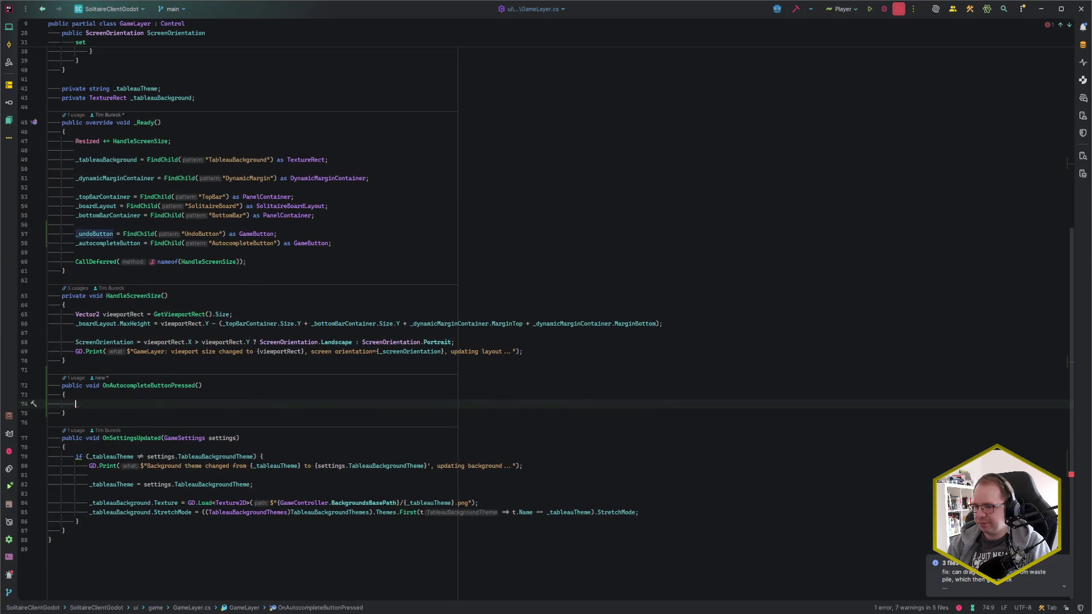
pyautogui.hotkey('ctrl', 'e')
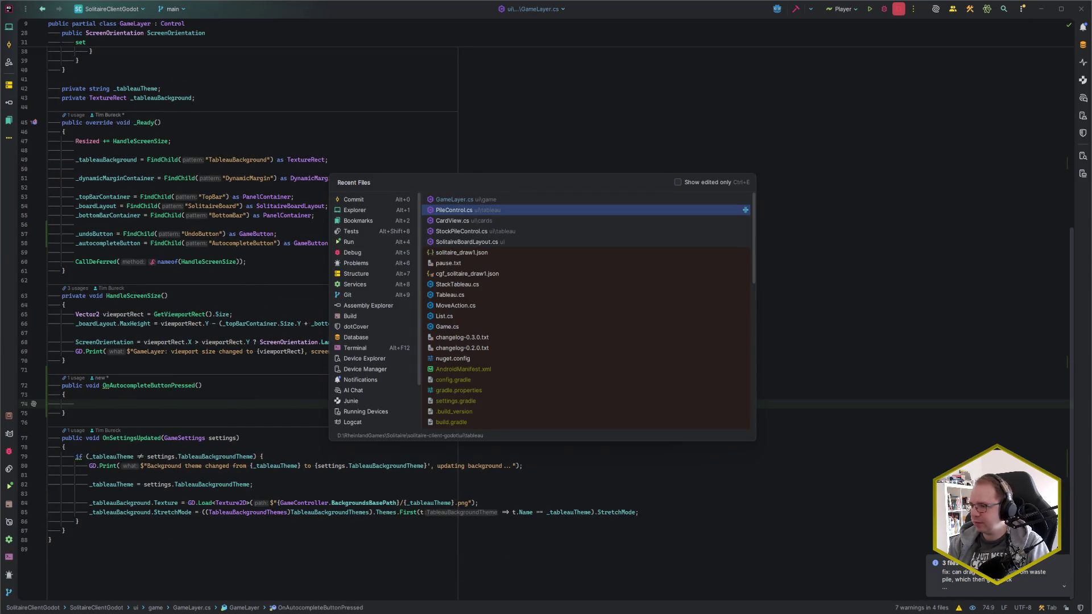
# Open GameButton.cs beside GameLayer and add [Export] public bool Disabled below Icon.
pyautogui.write('GameBut')
pyautogui.hotkey('shift', 'Return')
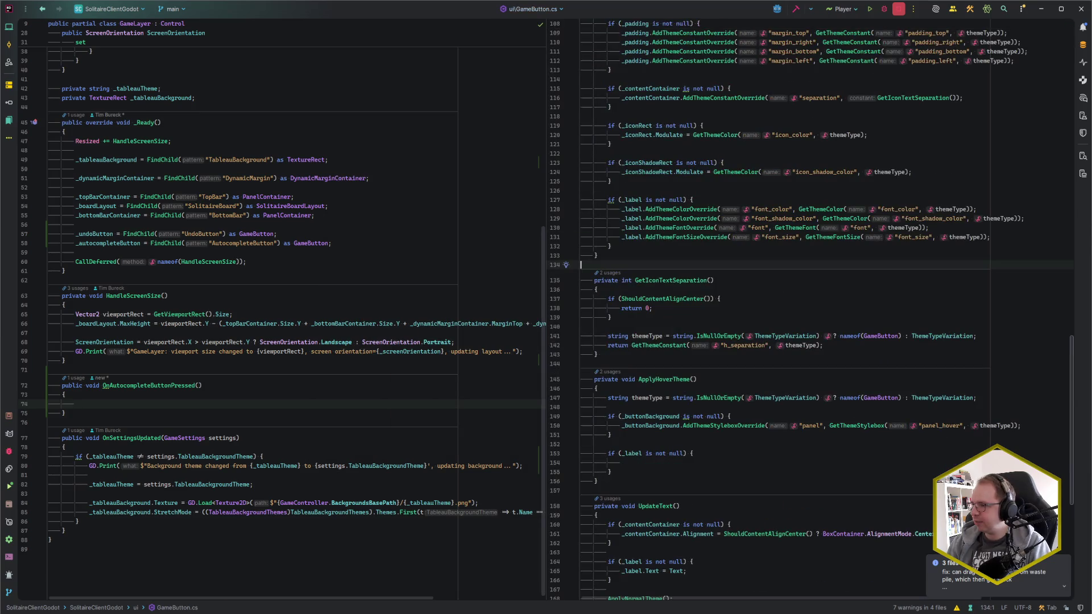
pyautogui.click(651, 267)
pyautogui.hotkey('ctrl', 'Home')
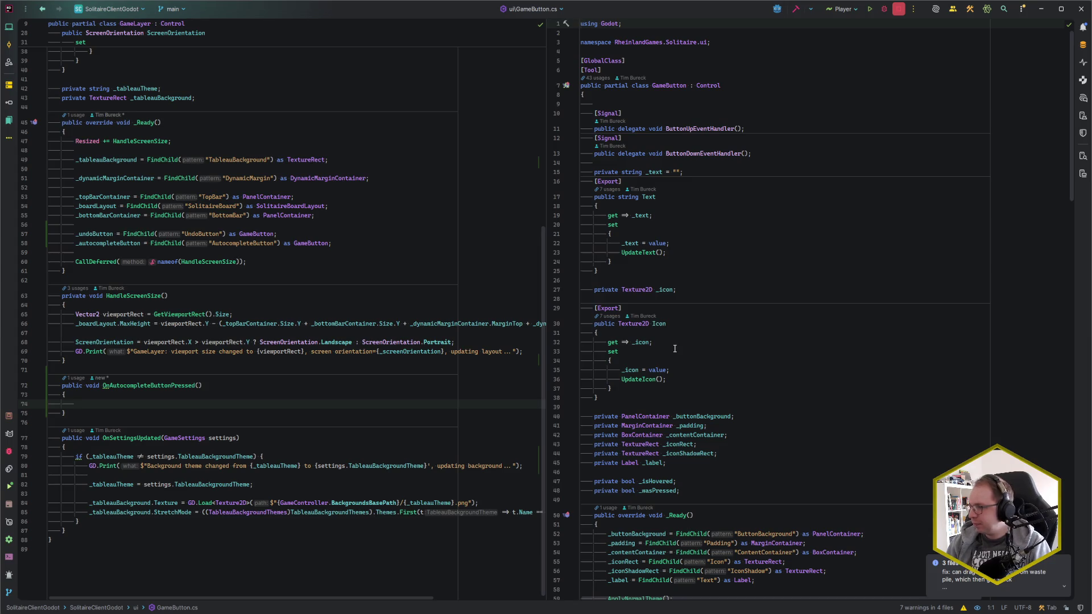
pyautogui.click(617, 399)
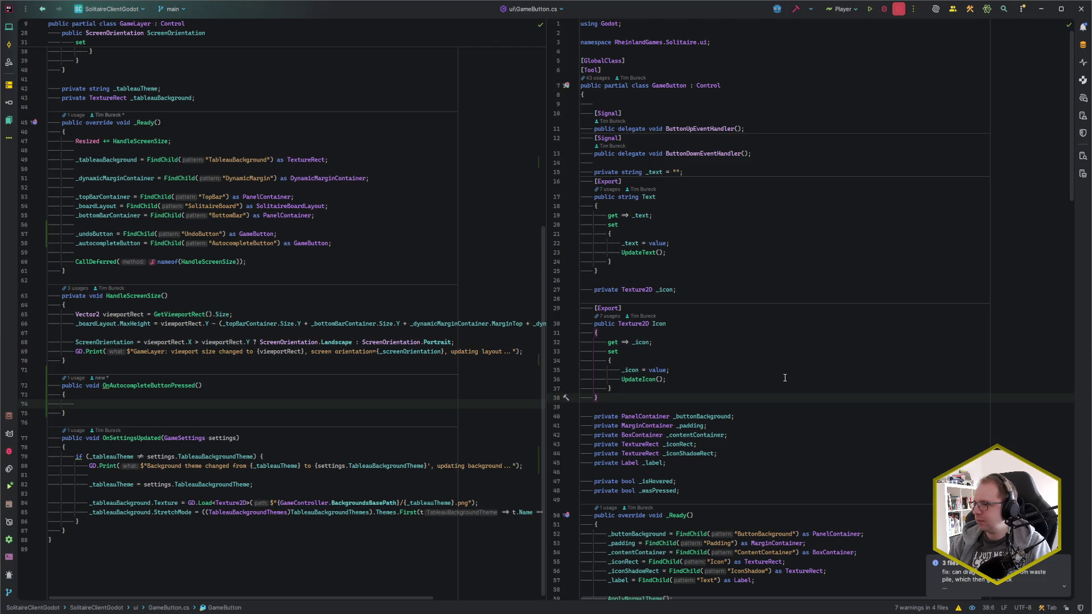
pyautogui.press('Return')
pyautogui.press('Return')
pyautogui.write('[Export]')
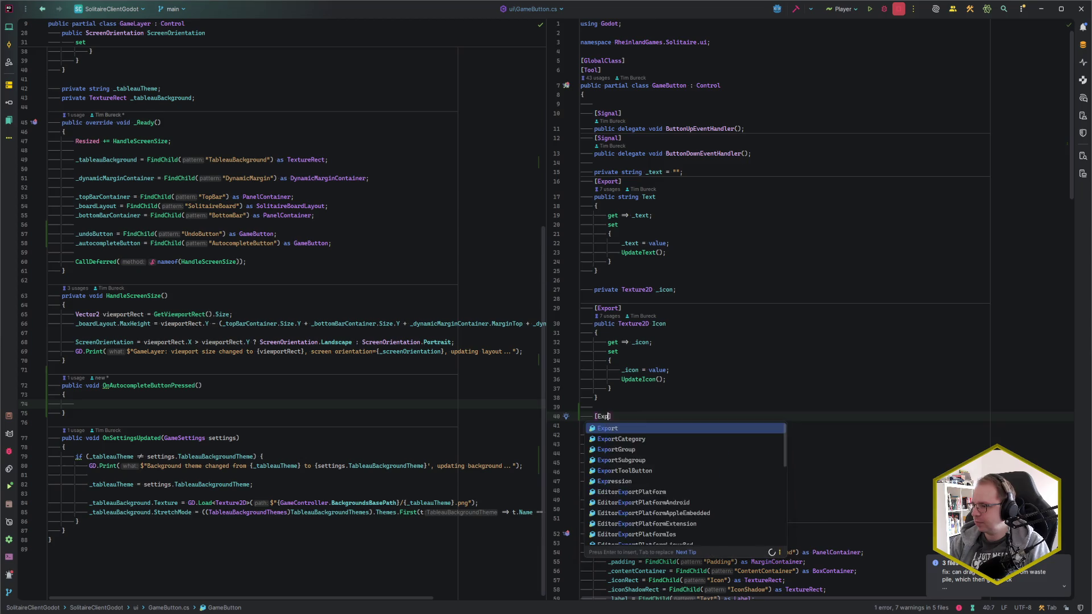
pyautogui.write(' public ')
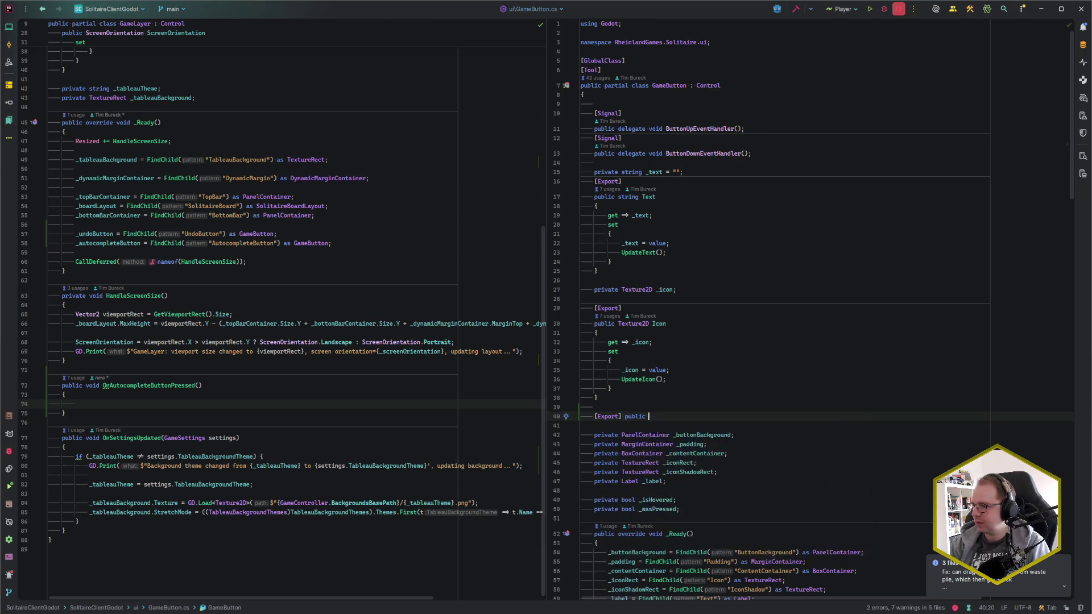
pyautogui.write('bool Dis')
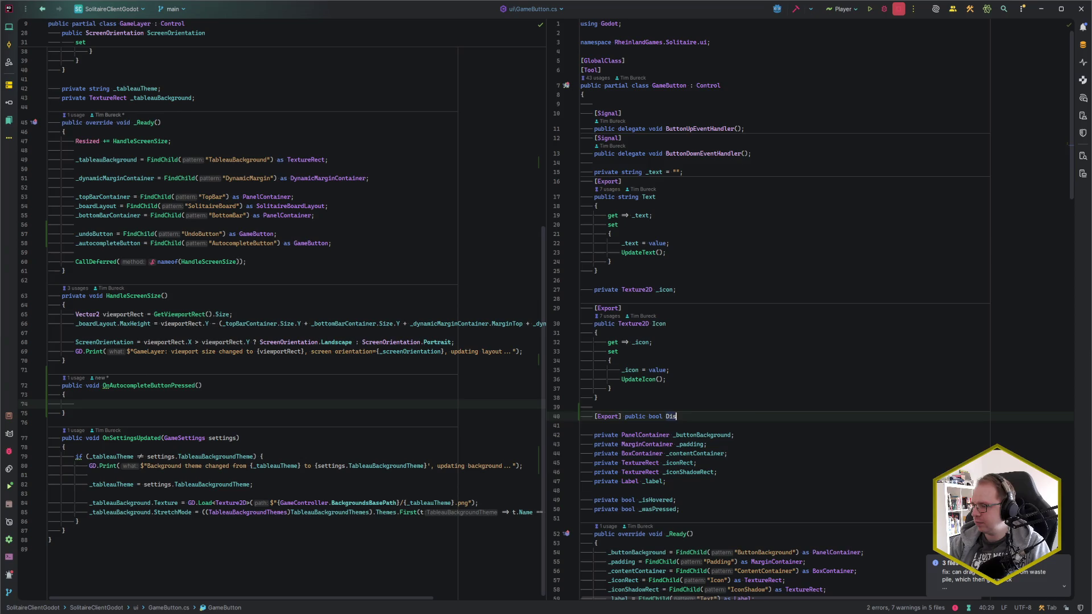
pyautogui.write('abled;')
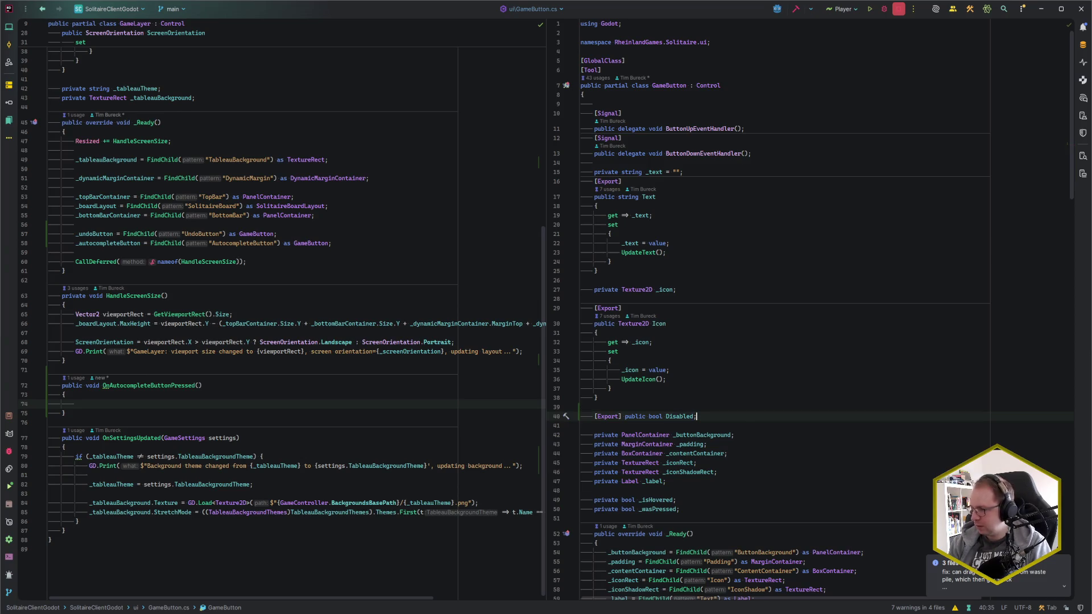
pyautogui.scroll(-5, 821, 370)
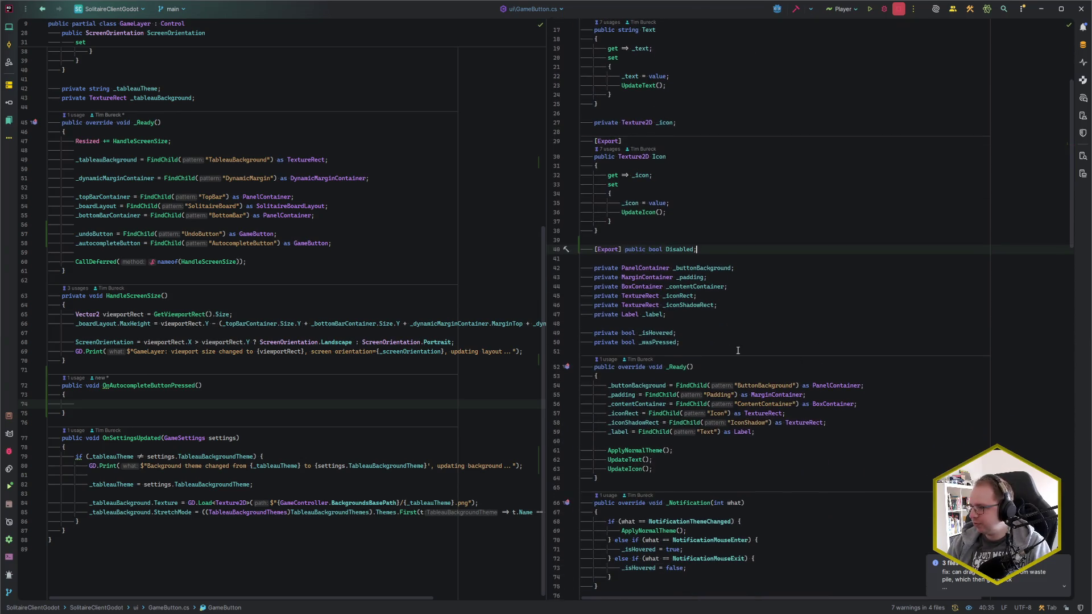
pyautogui.scroll(-2, 737, 350)
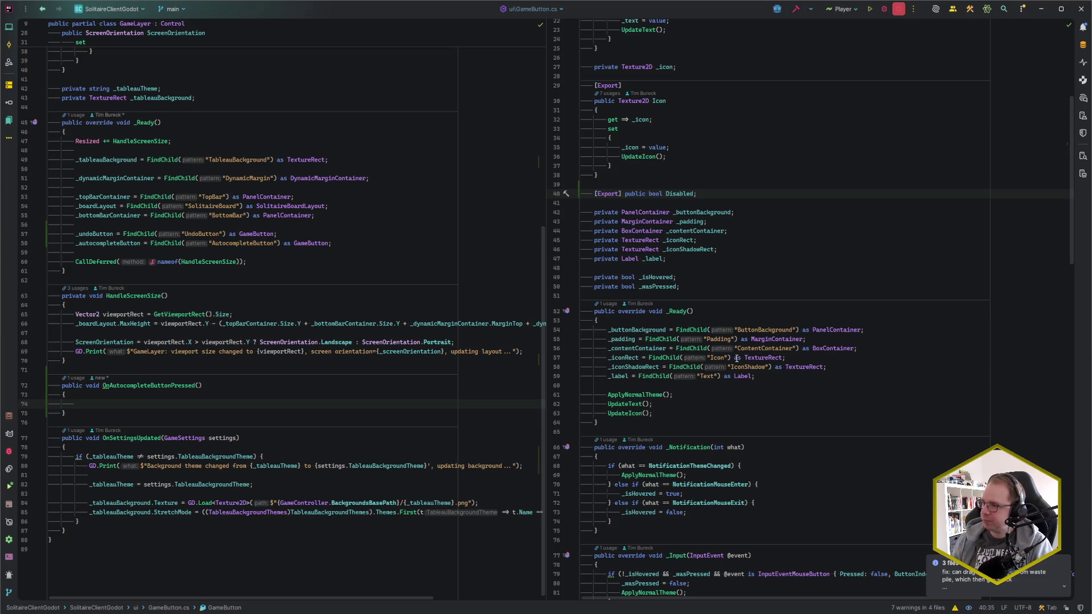
# Make Disabled a { get; set; } auto-property, then convert it to a property with backing field.
pyautogui.press('BackSpace')
pyautogui.write('{ get;')
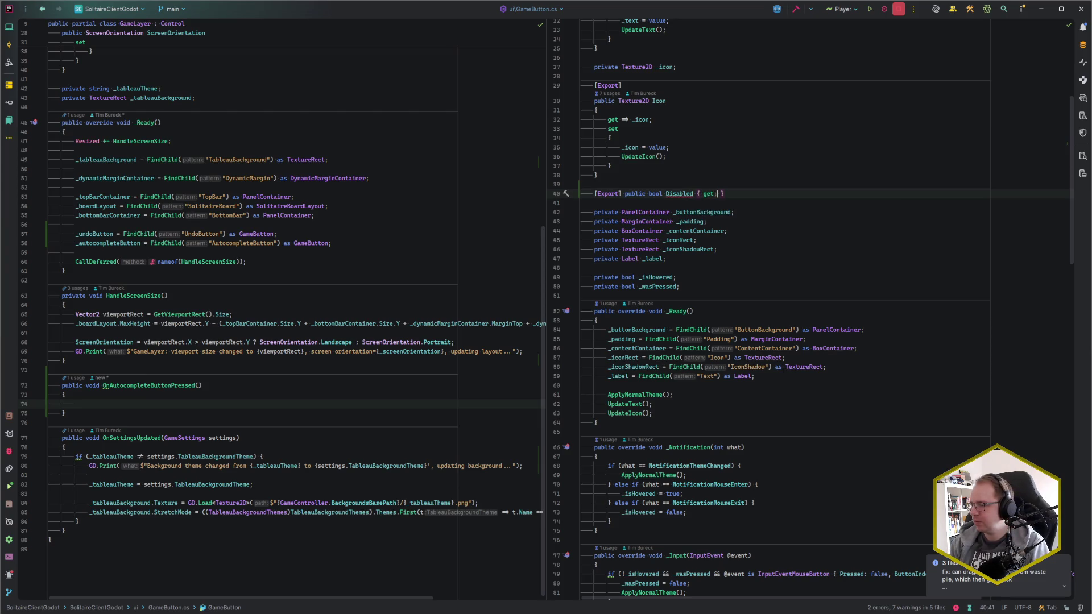
pyautogui.write(' set;')
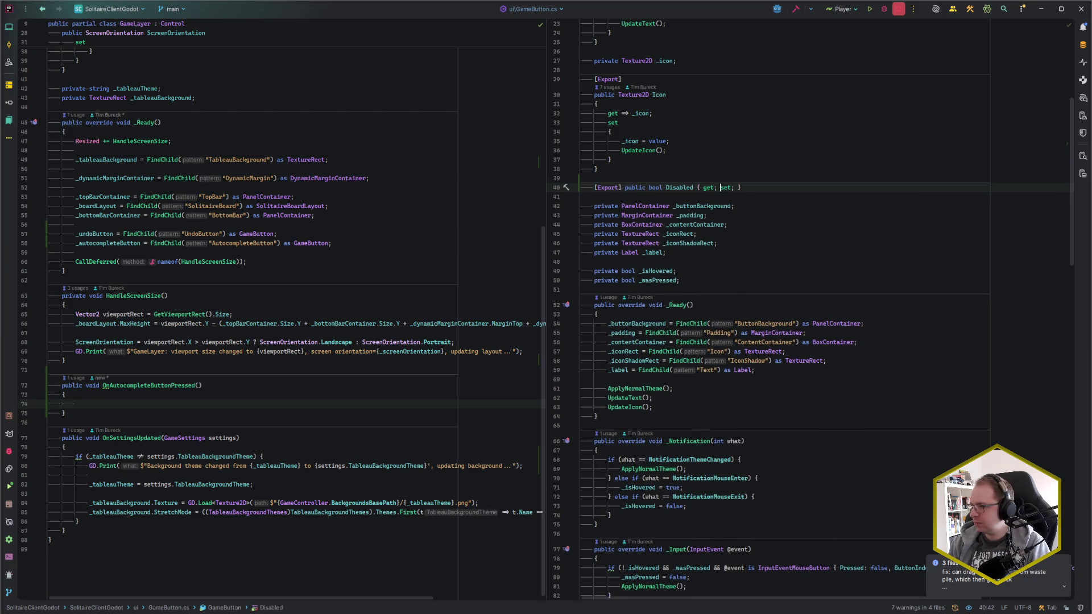
pyautogui.hotkey('alt', 'Return')
pyautogui.press('Escape')
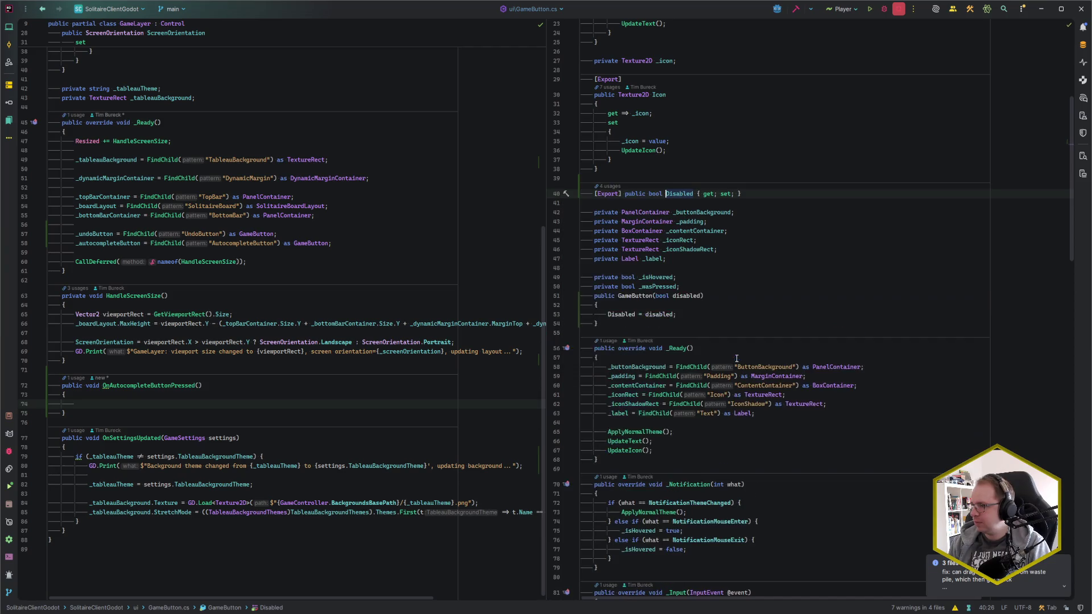
pyautogui.hotkey('alt', 'Return')
pyautogui.press('Return')
# Move the _disabled field above the Disabled property and remove the extra blank line.
pyautogui.press('Up')
pyautogui.press('Up')
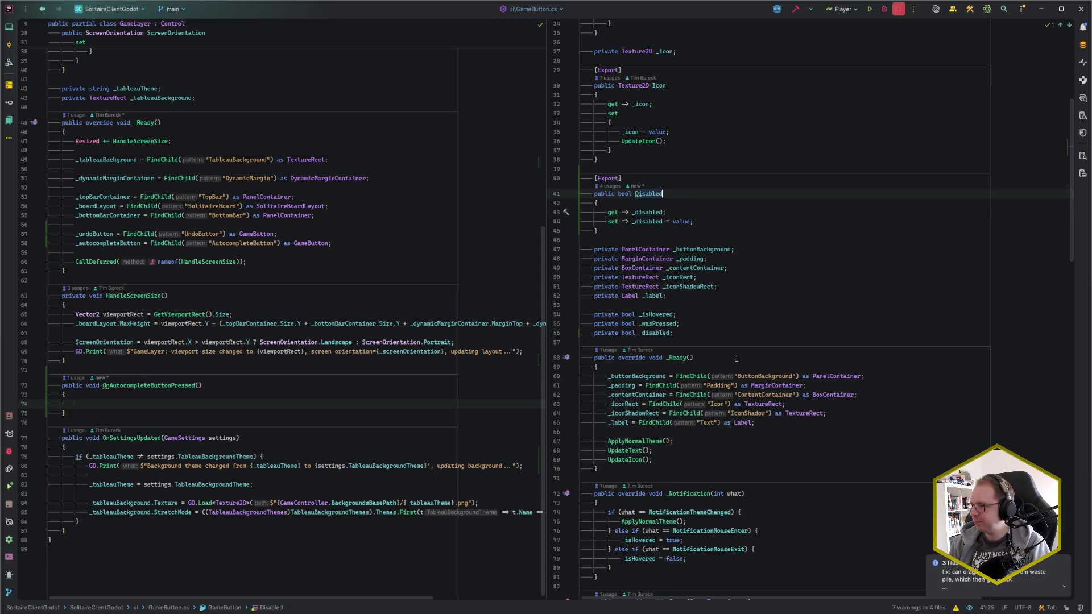
pyautogui.press('Down')
pyautogui.press('Down')
pyautogui.press('Down')
pyautogui.press('Down')
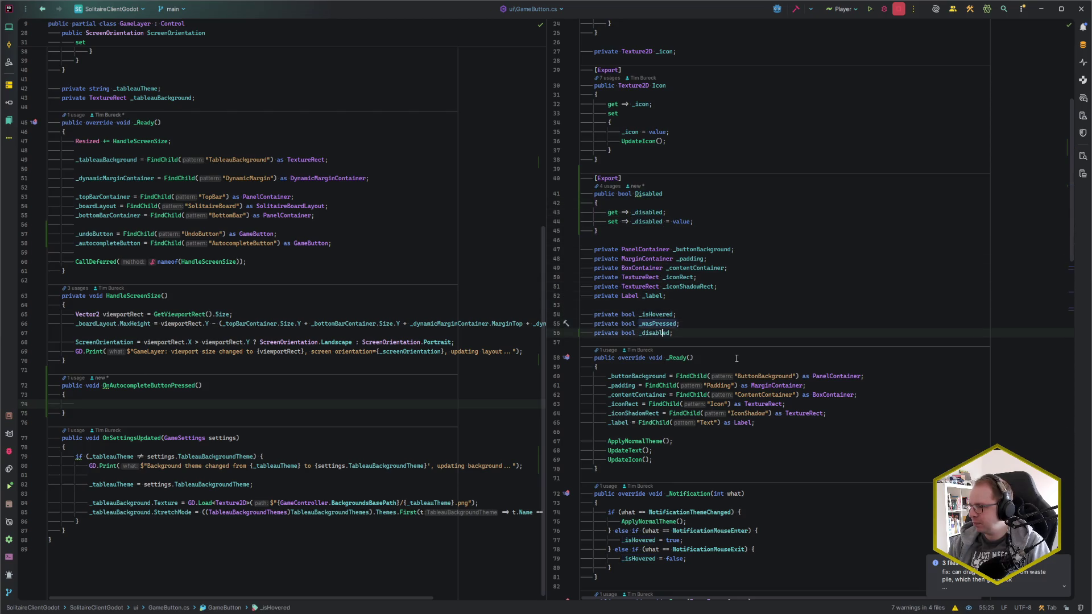
pyautogui.hotkey('alt', 'shift', 'Up')
pyautogui.hotkey('alt', 'shift', 'Up')
pyautogui.hotkey('ctrl', 'alt', 'shift', 'Up')
pyautogui.hotkey('ctrl', 'alt', 'shift', 'Up')
pyautogui.hotkey('ctrl', 'alt', 'shift', 'Up')
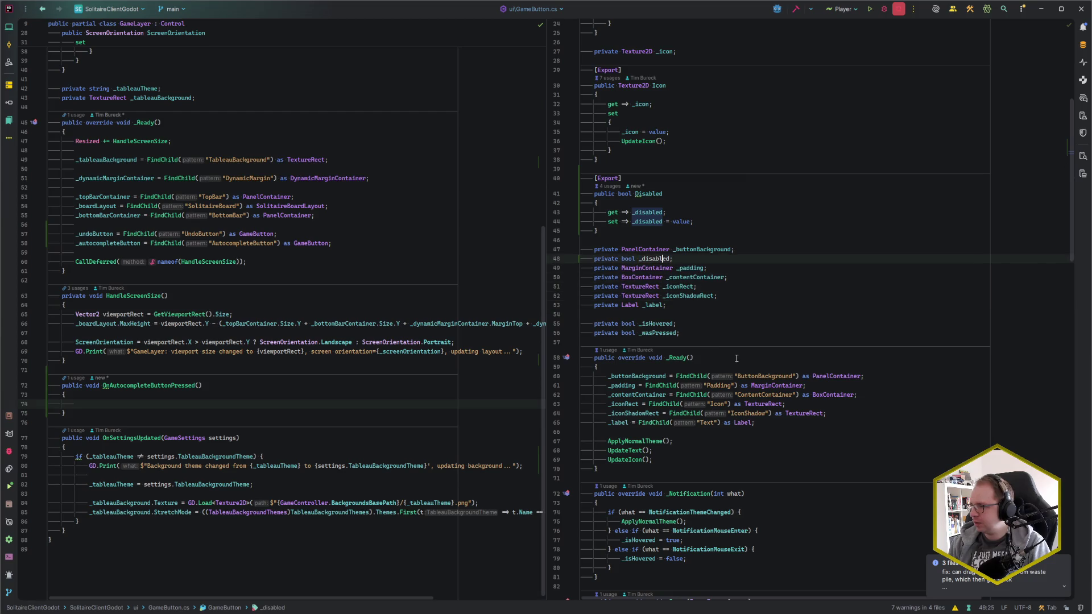
pyautogui.press('Down')
pyautogui.press('BackSpace')
pyautogui.press('Down')
pyautogui.press('Down')
pyautogui.press('Down')
pyautogui.hotkey('ctrl', 'Home')
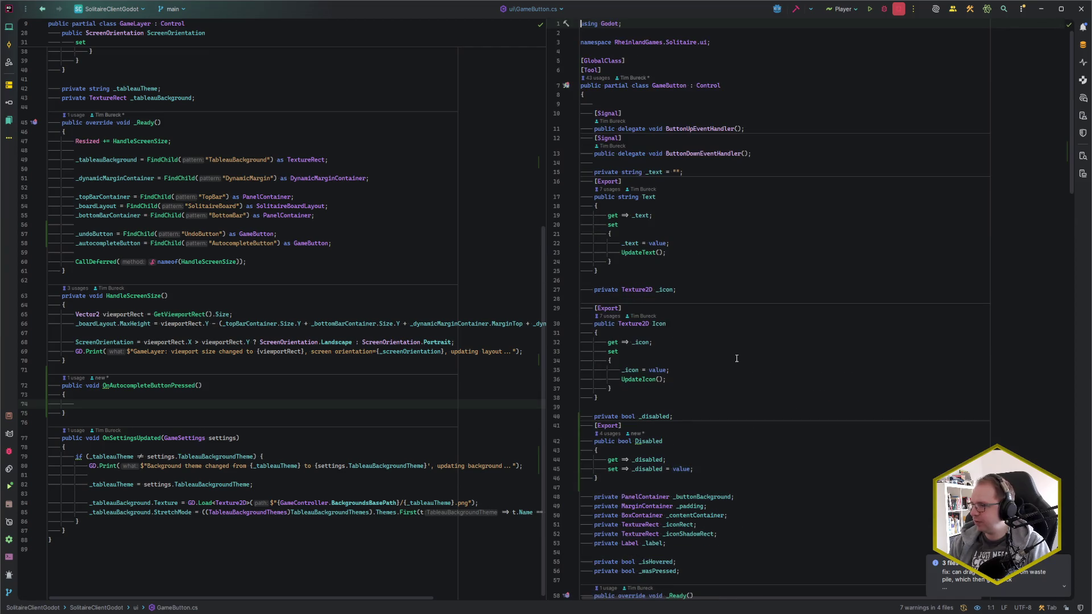
# Add an 'if (Disabled) { return; }' guard at the top of _Input.
pyautogui.scroll(-5, 721, 316)
pyautogui.click(629, 248)
pyautogui.click(740, 245)
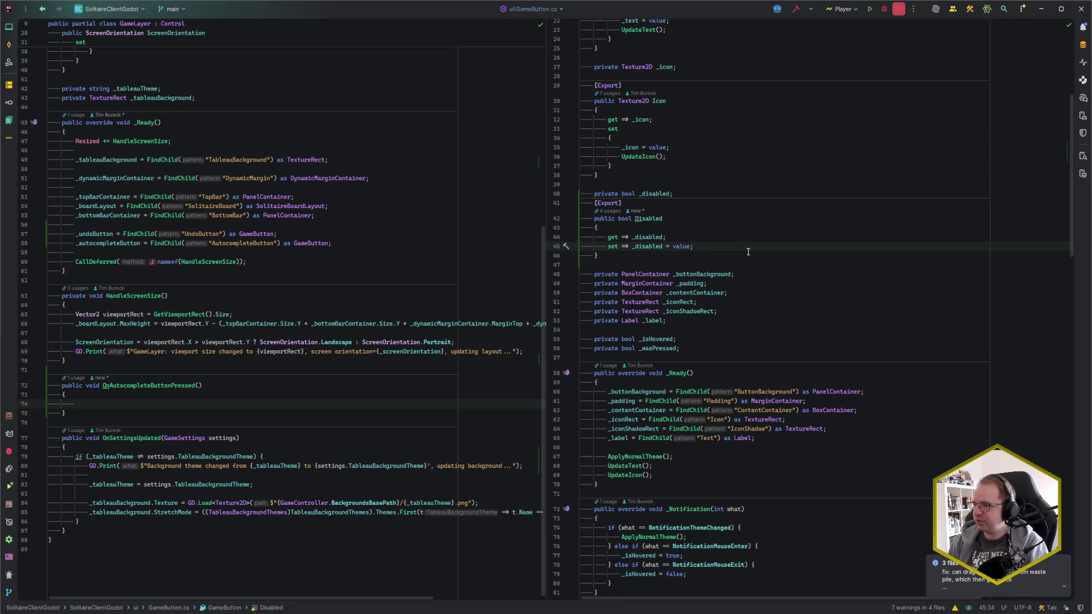
pyautogui.scroll(-4, 709, 265)
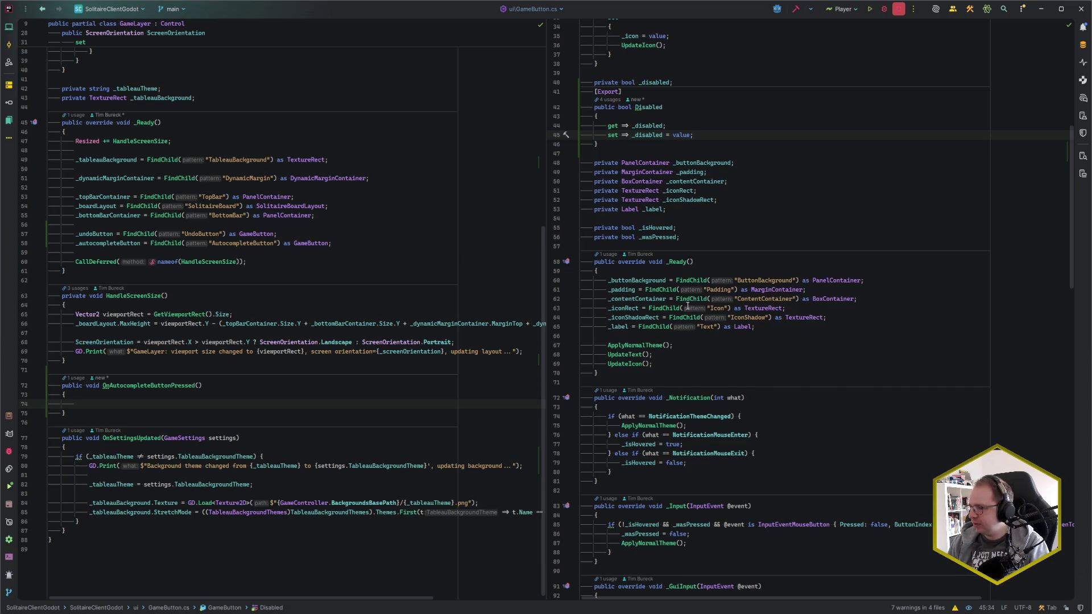
pyautogui.scroll(-4, 700, 341)
pyautogui.click(733, 403)
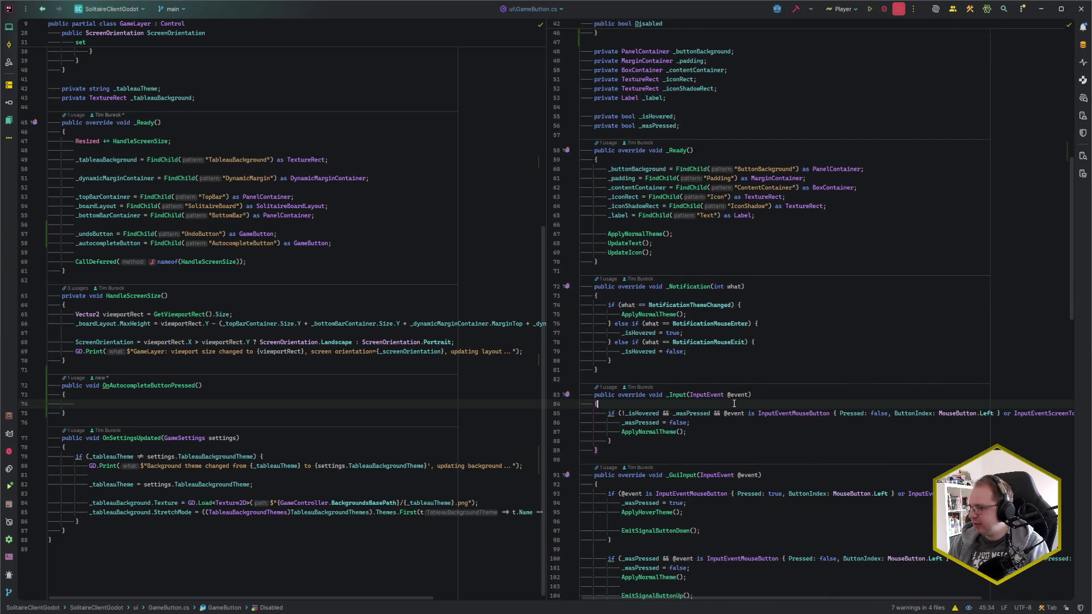
pyautogui.scroll(-4, 734, 404)
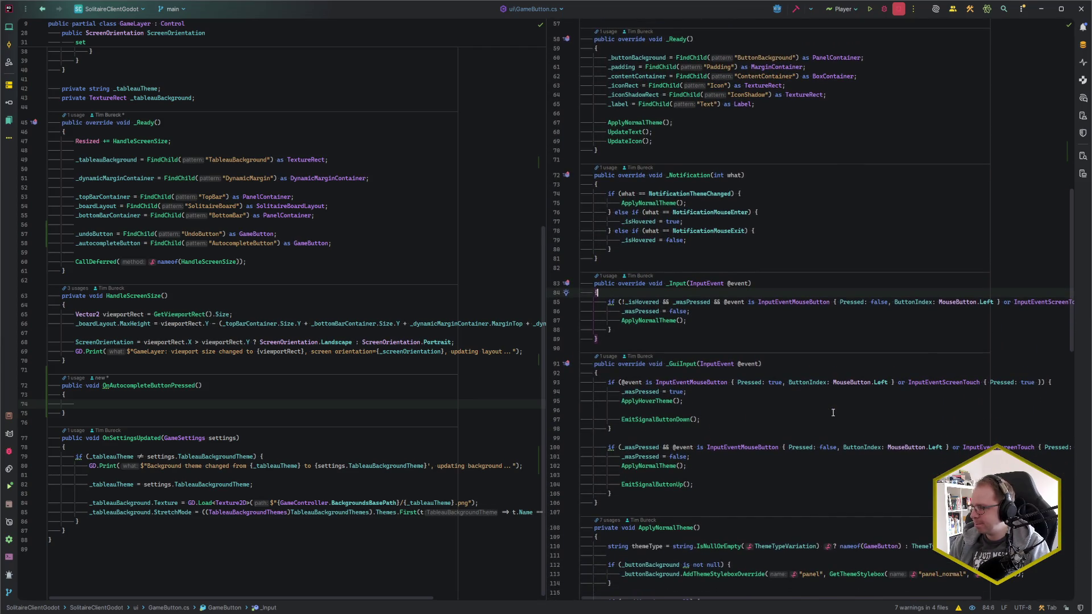
pyautogui.press('Return')
pyautogui.press('Return')
pyautogui.press('Up')
pyautogui.write('if (D')
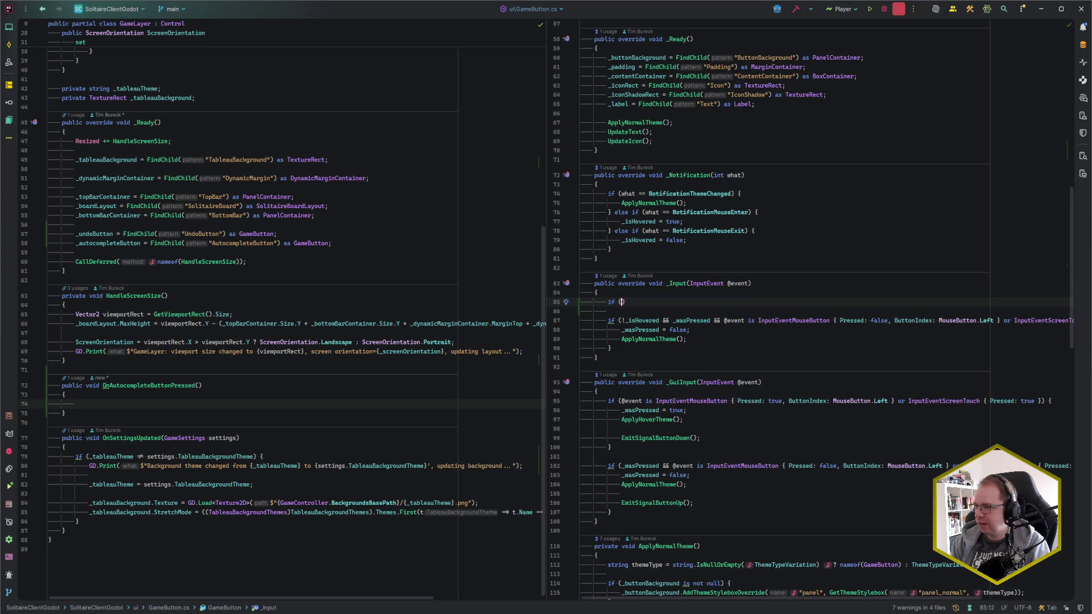
pyautogui.press('Return')
pyautogui.write(') {')
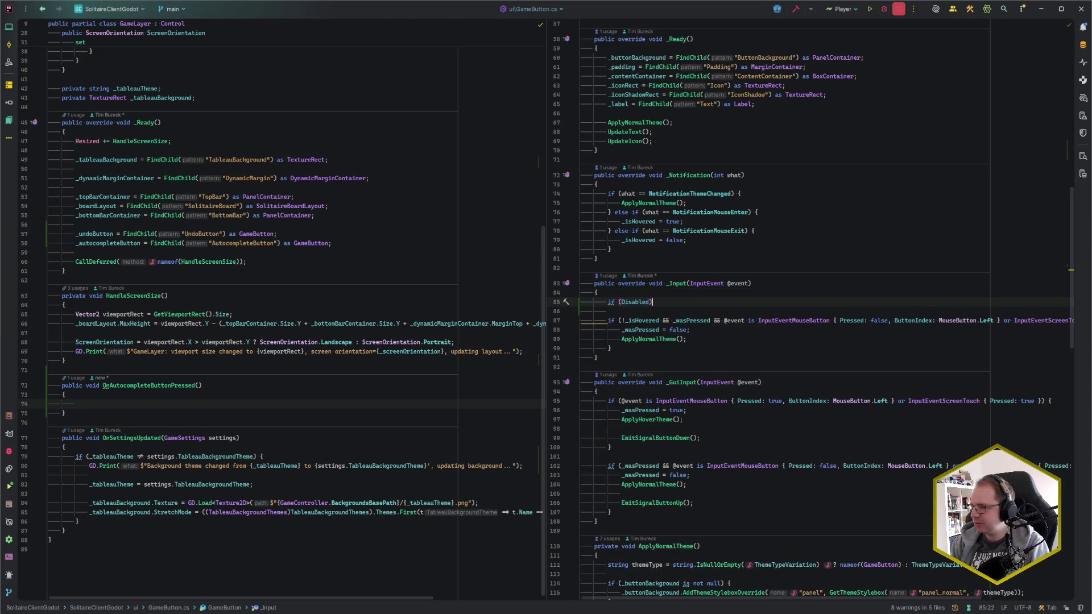
pyautogui.press('Return')
pyautogui.write('return;')
# Copy the Disabled guard into the top of _GuiInput and look over the rest of the file.
pyautogui.hotkey('ctrl', 'w')
pyautogui.hotkey('ctrl', 'w')
pyautogui.hotkey('ctrl', 'w')
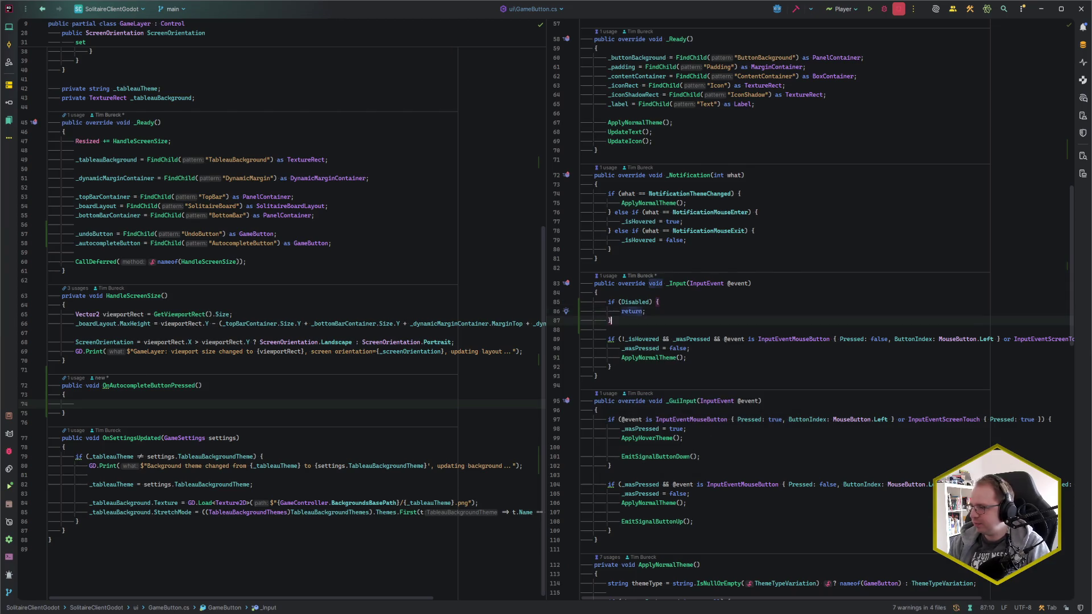
pyautogui.hotkey('ctrl', 'c')
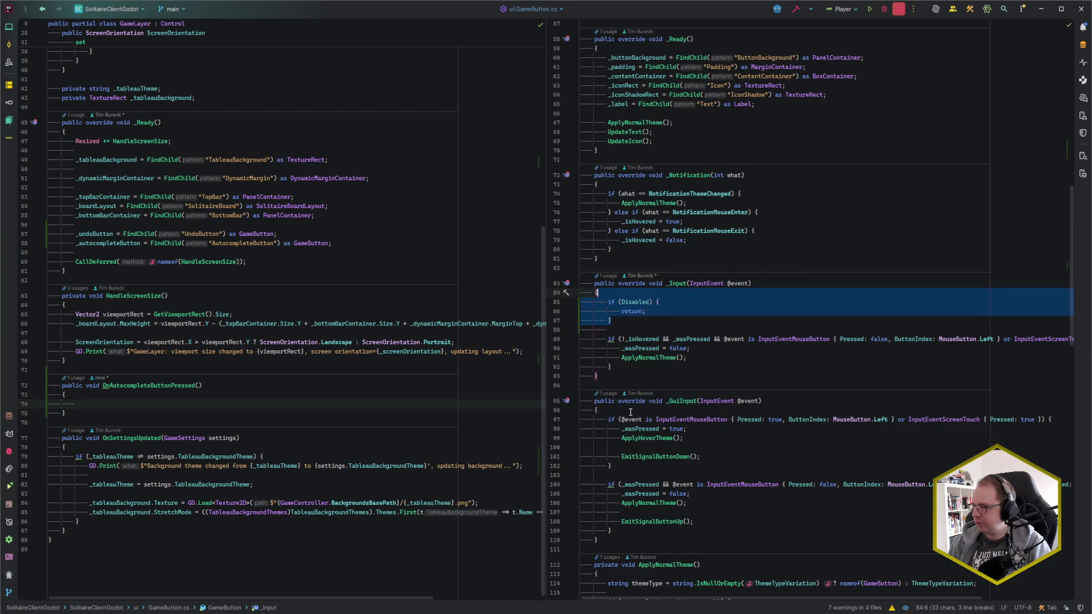
pyautogui.click(696, 409)
pyautogui.hotkey('ctrl', 'v')
pyautogui.press('Return')
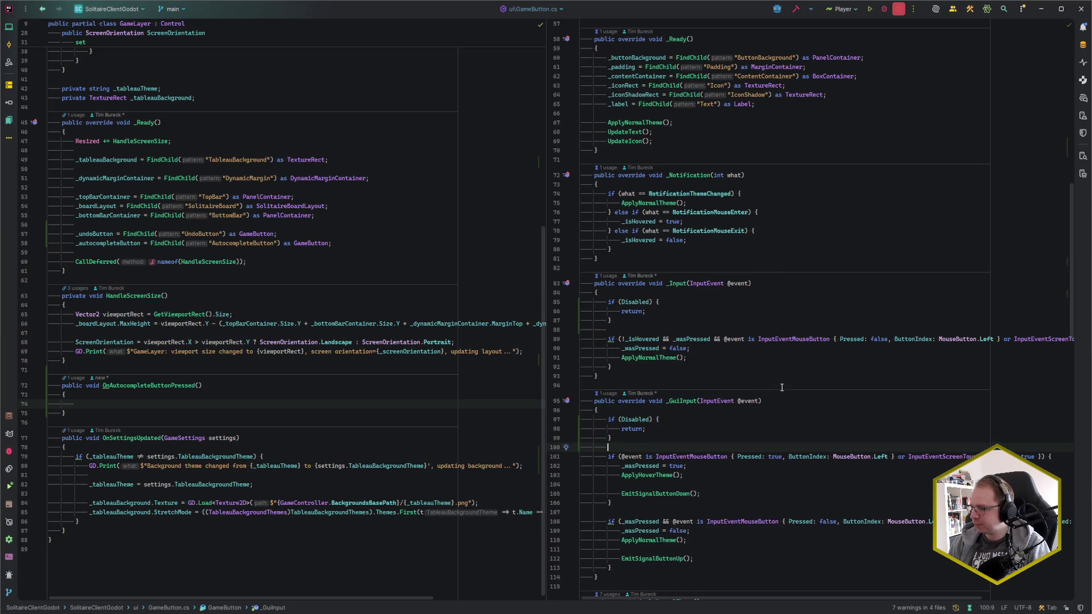
pyautogui.scroll(-5, 782, 388)
pyautogui.scroll(-12, 782, 387)
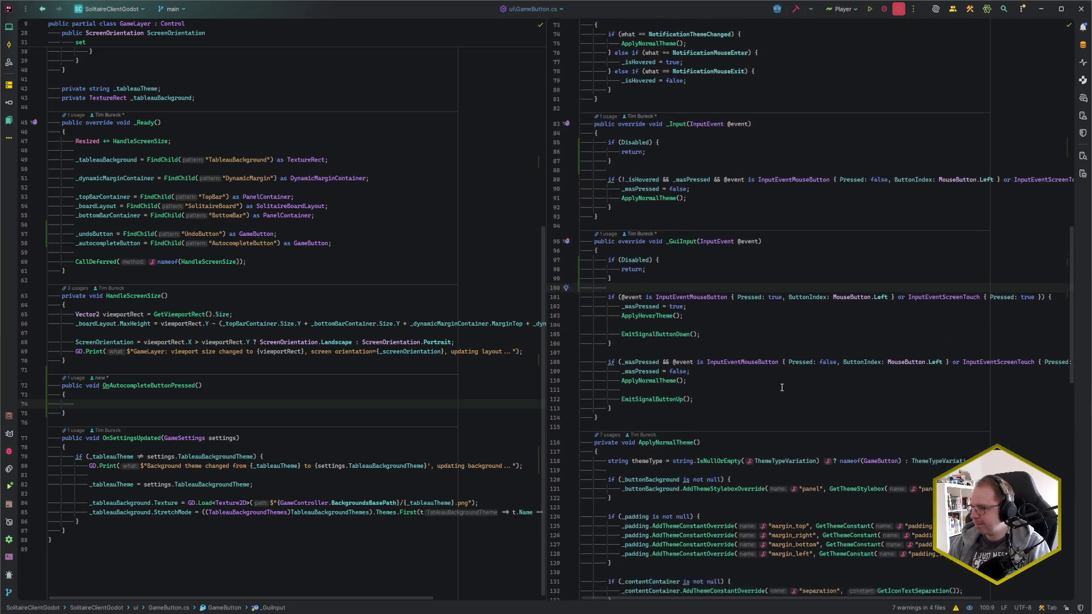
pyautogui.scroll(-3, 781, 386)
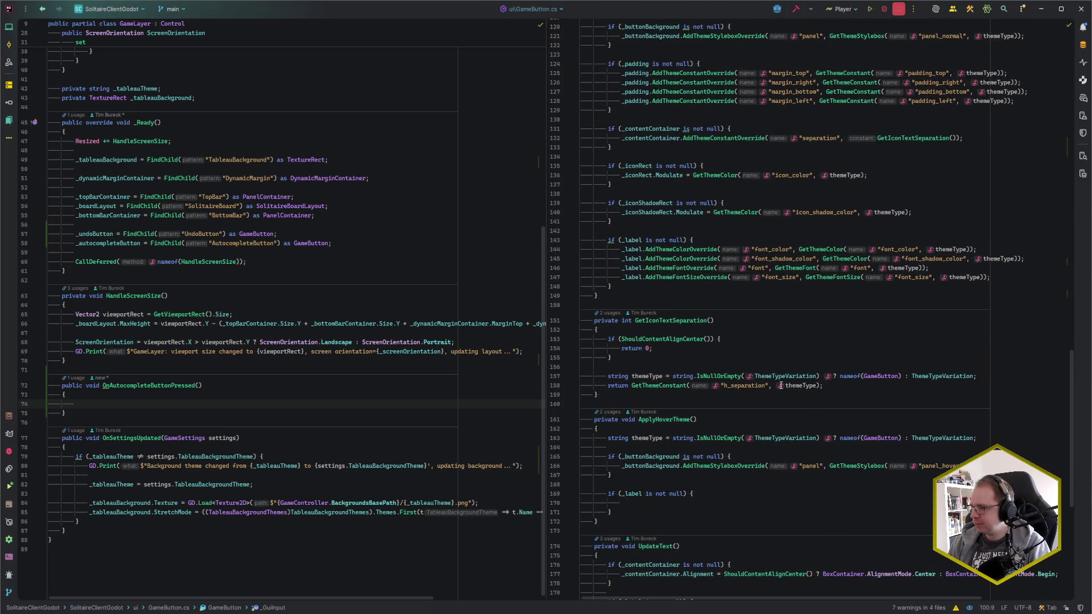
pyautogui.scroll(-6, 781, 386)
pyautogui.scroll(-6, 781, 386)
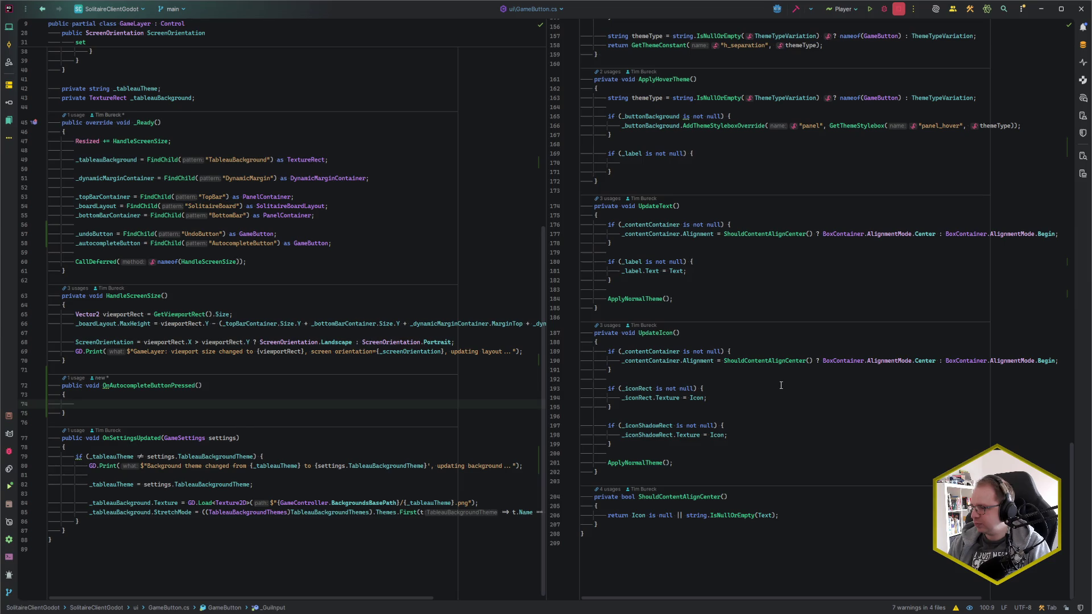
pyautogui.scroll(20, 780, 386)
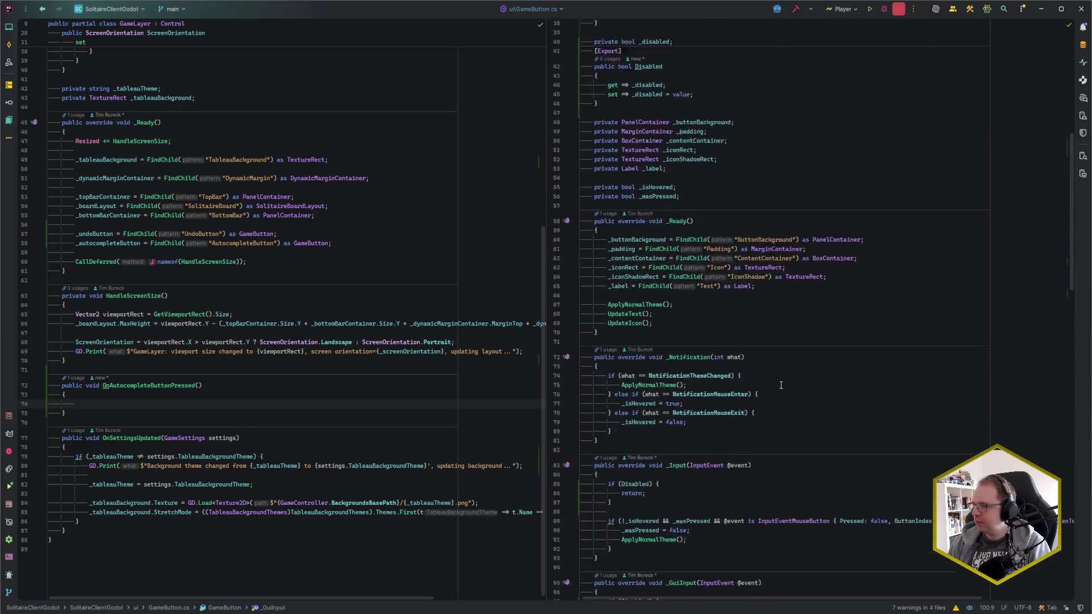
pyautogui.scroll(8, 781, 386)
# Set _undoButton.Disabled and _autocompleteButton.Disabled to true in OnAutocompleteButtonPressed.
pyautogui.click(91, 411)
pyautogui.click(93, 409)
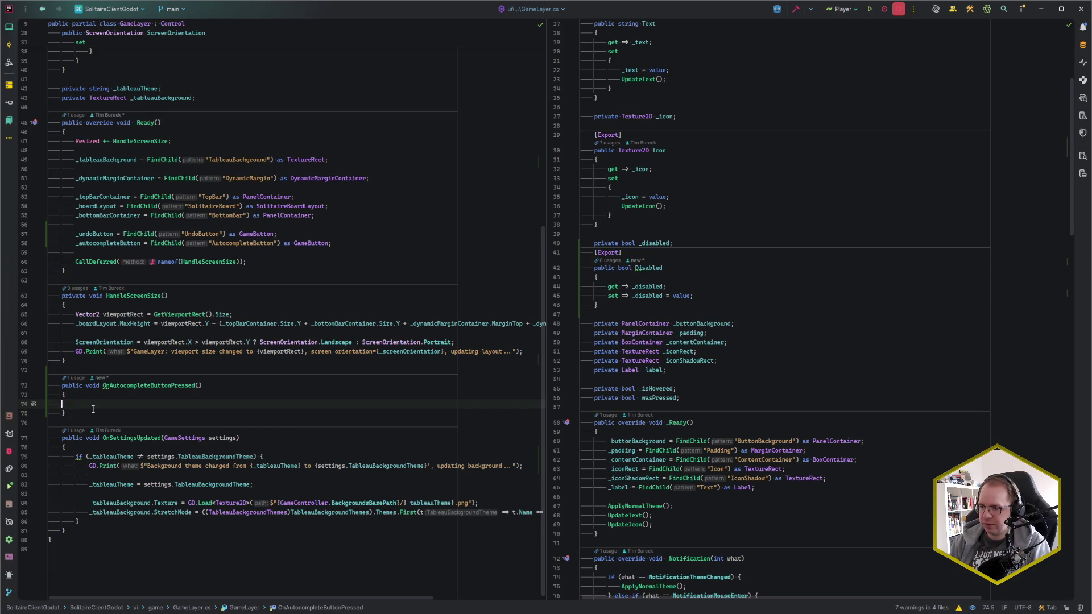
pyautogui.write('_un')
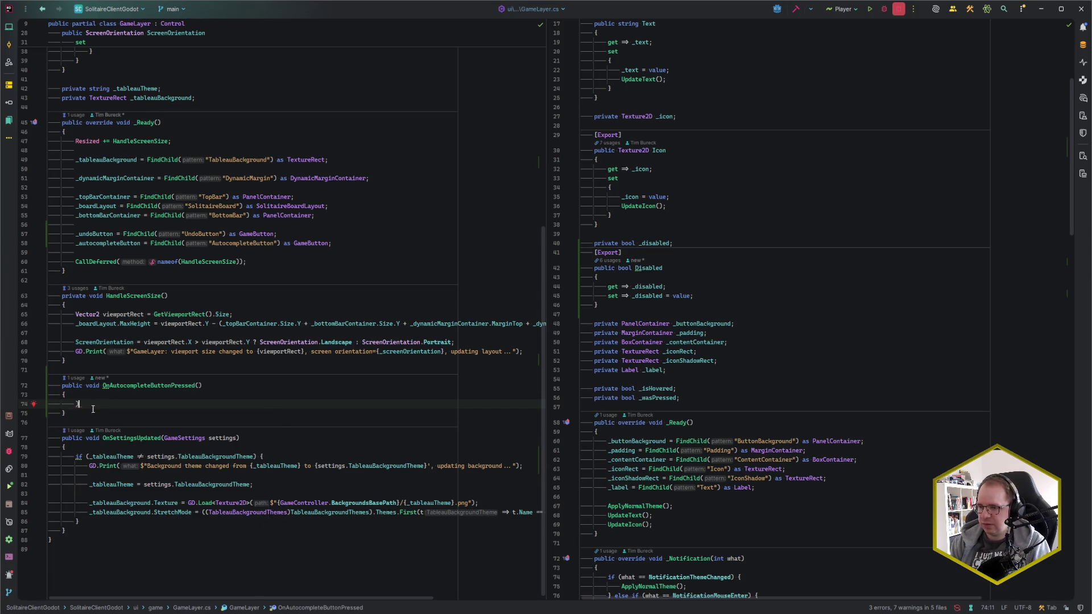
pyautogui.press('Return')
pyautogui.write('doButton.Dis')
pyautogui.press('Return')
pyautogui.write('= true;')
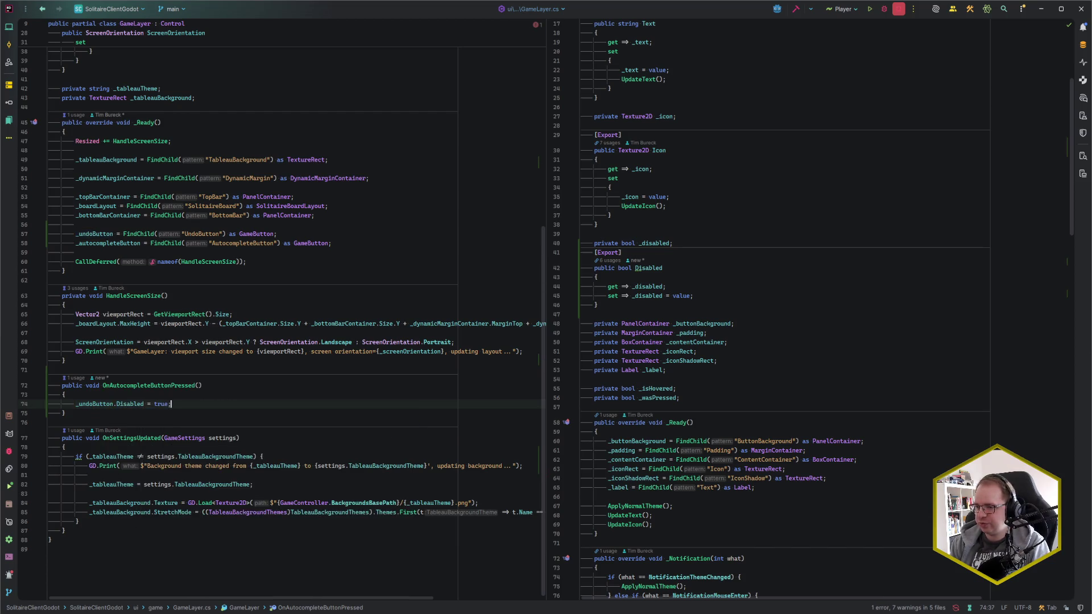
pyautogui.press('Return')
pyautogui.write('_aut')
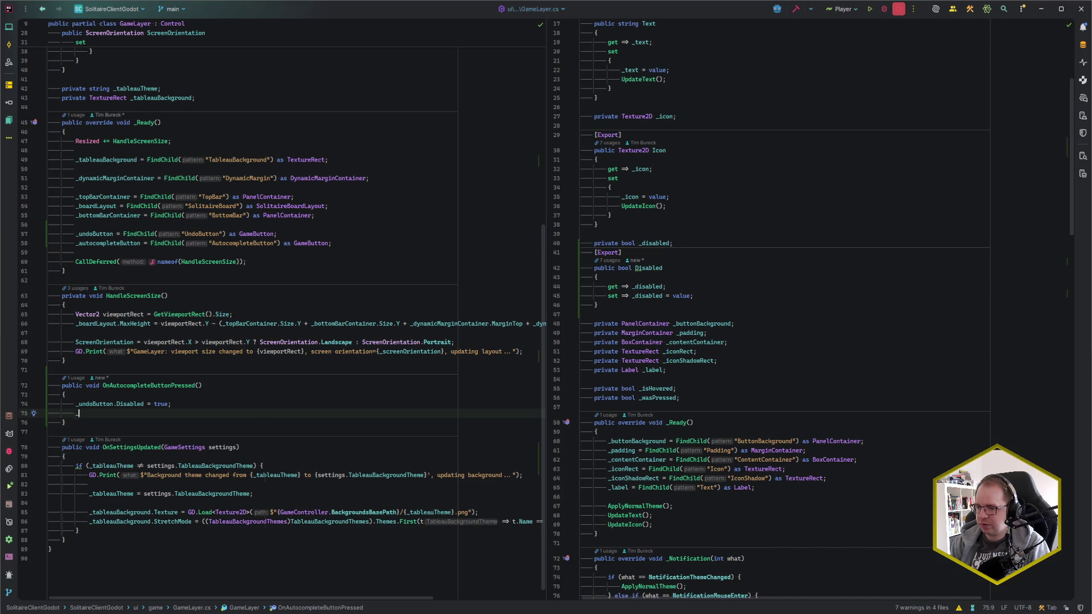
pyautogui.press('Return')
pyautogui.write('.Disabled = true;')
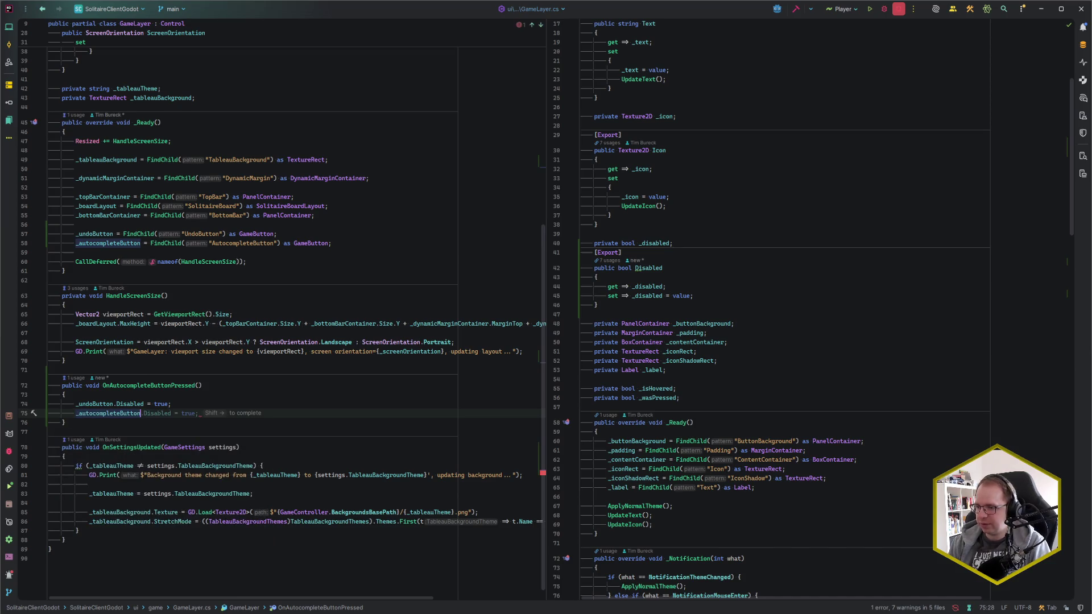
# Start a new private void OnNewGameStarted() declaration above OnAutocompleteButtonPressed.
pyautogui.click(112, 364)
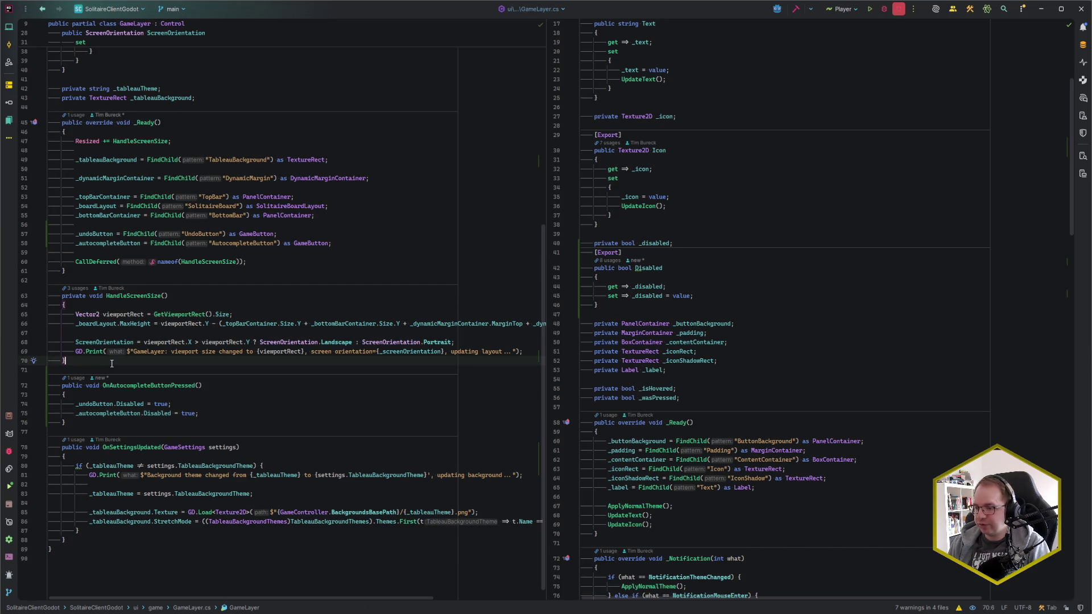
pyautogui.click(206, 386)
pyautogui.press('Home')
pyautogui.write('pri')
pyautogui.press('Tab')
pyautogui.press('Up')
pyautogui.press('Up')
pyautogui.press('Return')
pyautogui.press('Return')
pyautogui.write('private void OnNewG')
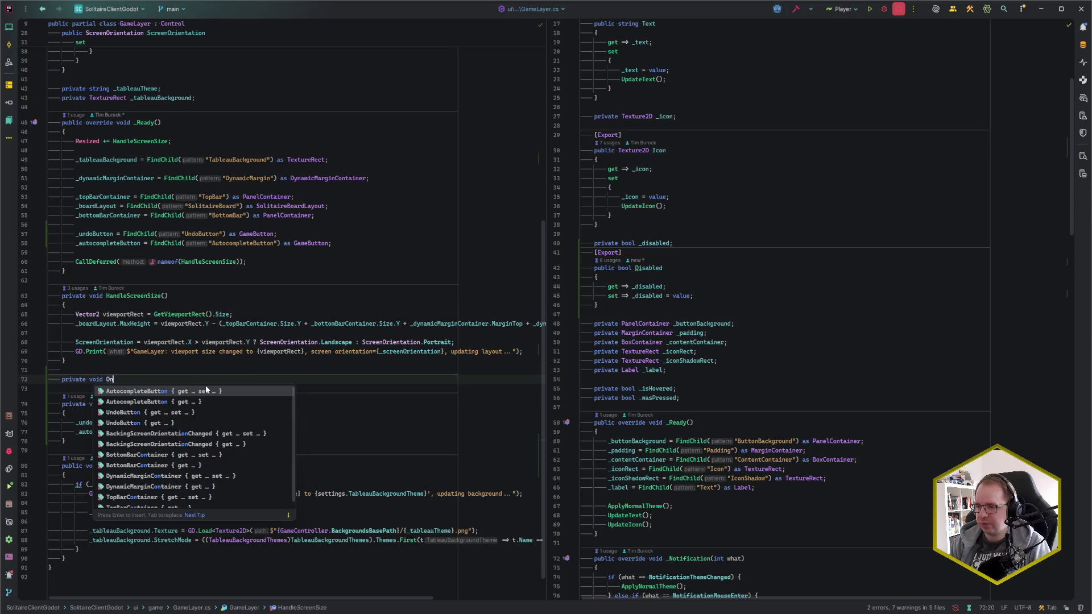
pyautogui.write('ameStarted()')
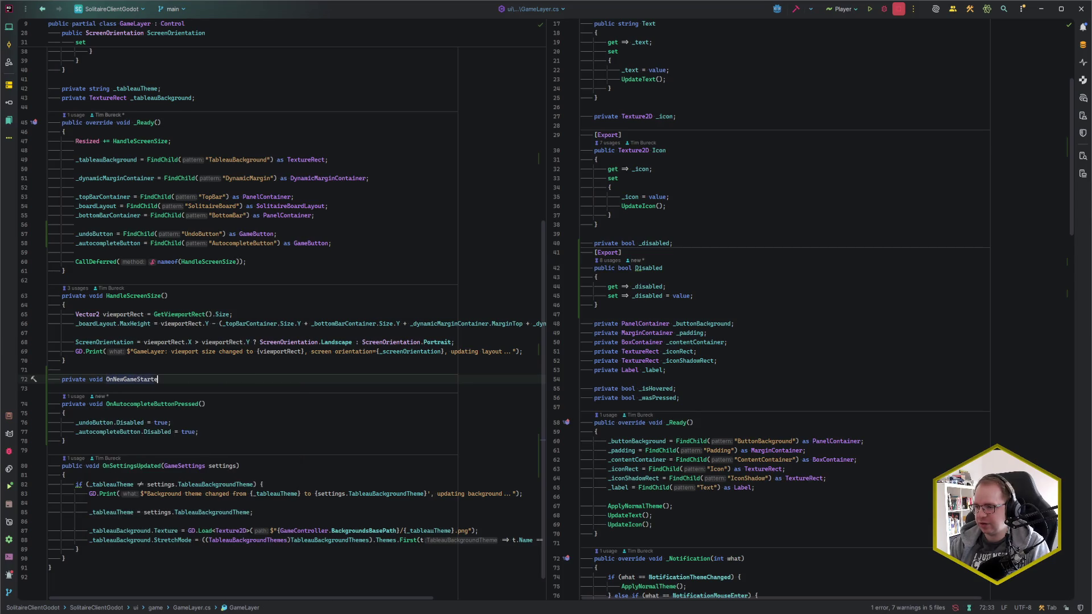
# Give OnNewGameStarted a body setting _undoButton.Disabled and _autocompleteButton.Disabled to false.
pyautogui.hotkey('ctrl', 'shift', 'Return')
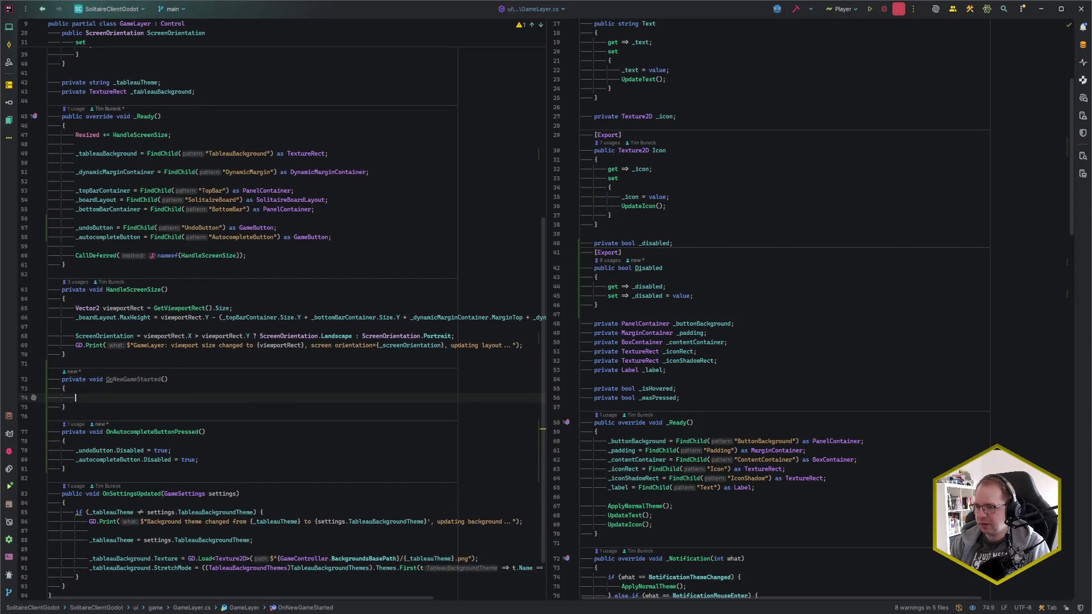
pyautogui.write('_u')
pyautogui.press('Escape')
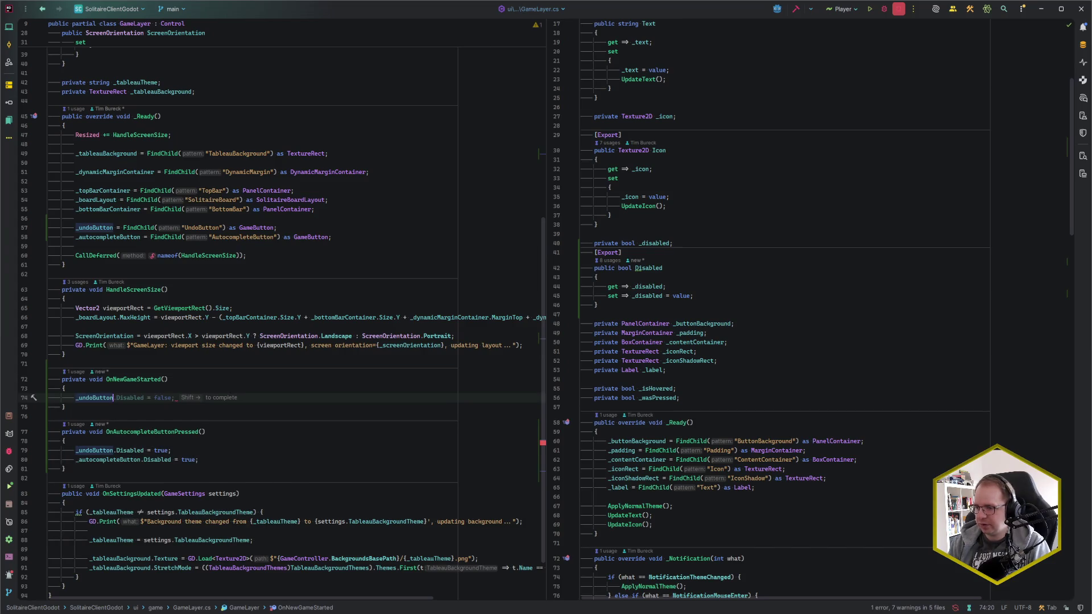
pyautogui.hotkey('shift', 'Right')
pyautogui.press('Return')
pyautogui.write('_a')
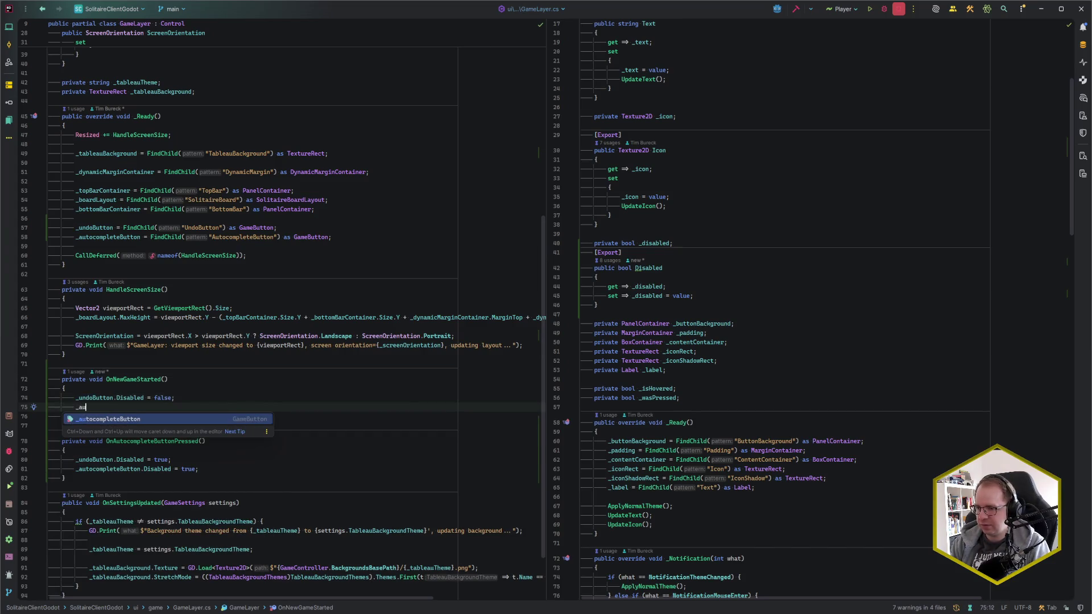
pyautogui.press('Return')
pyautogui.press('Tab')
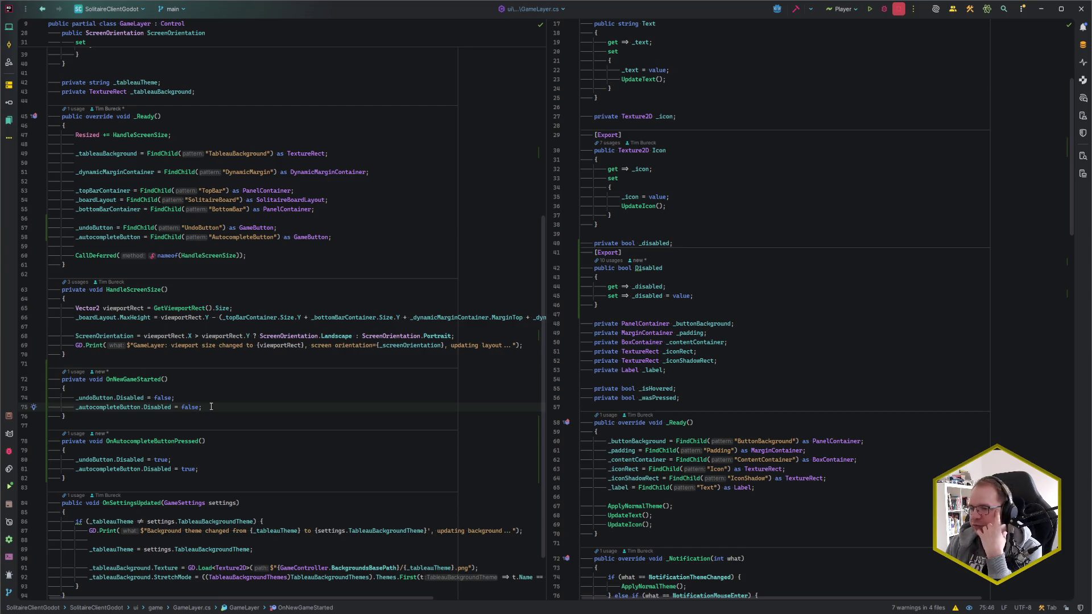
# In Godot, view the SolitaireBoard node's signals.
pyautogui.moveTo(104, 607)
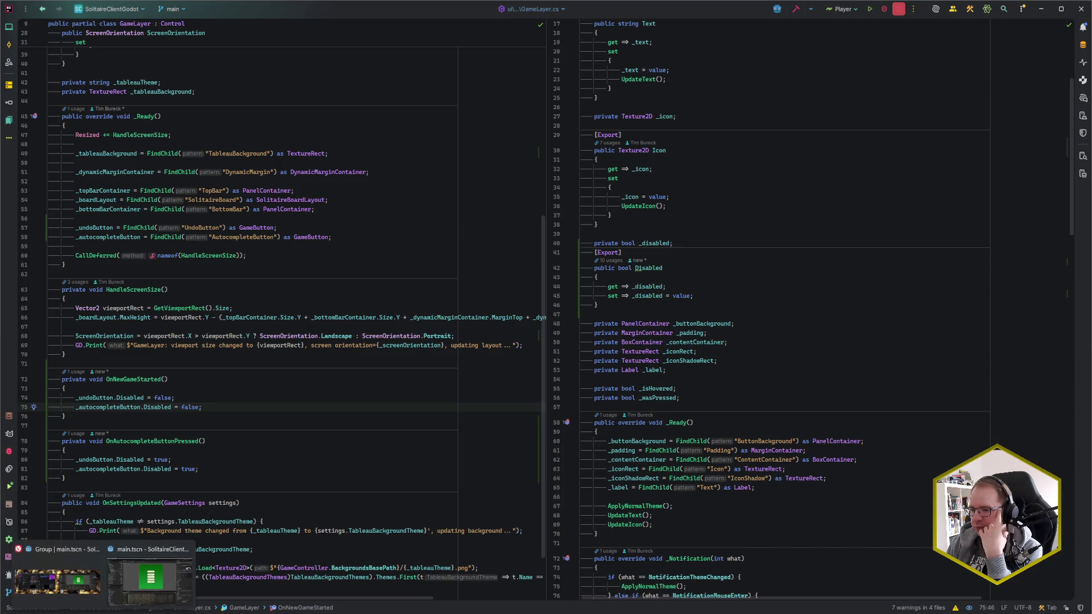
pyautogui.click(149, 578)
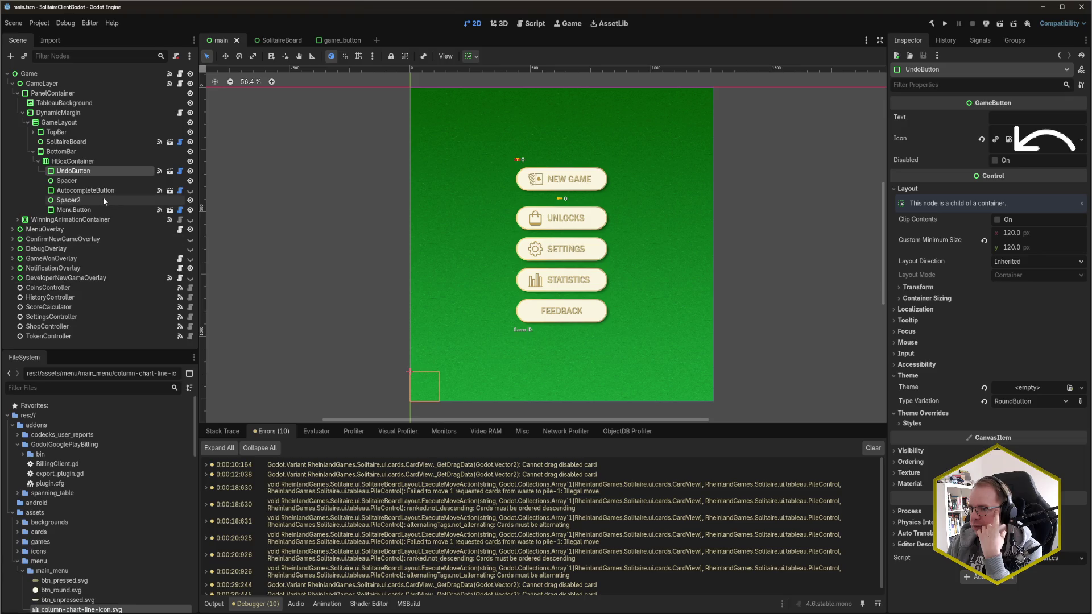
pyautogui.click(85, 143)
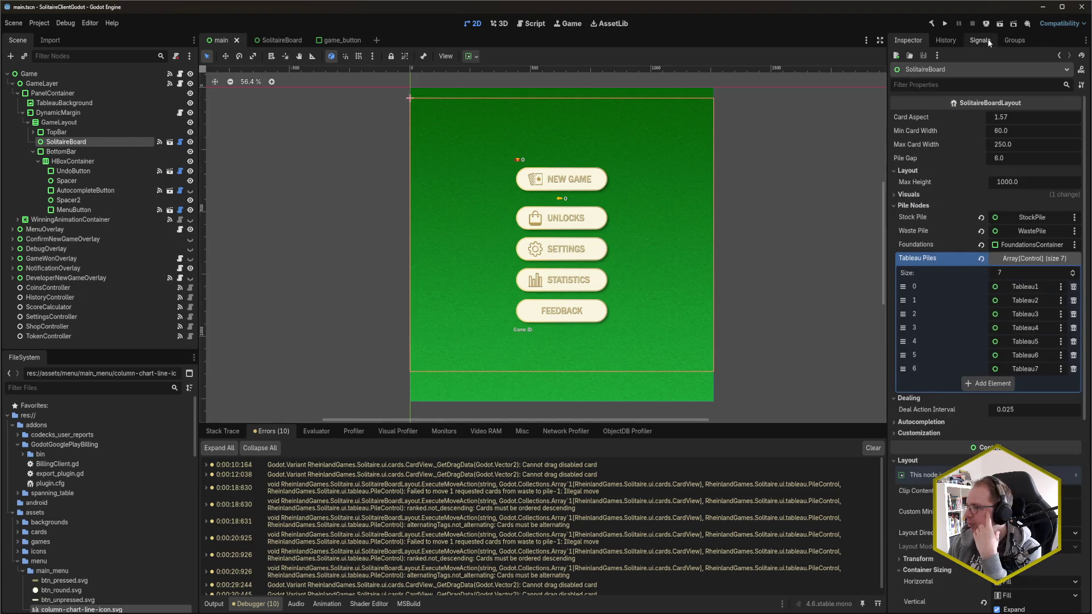
pyautogui.click(980, 40)
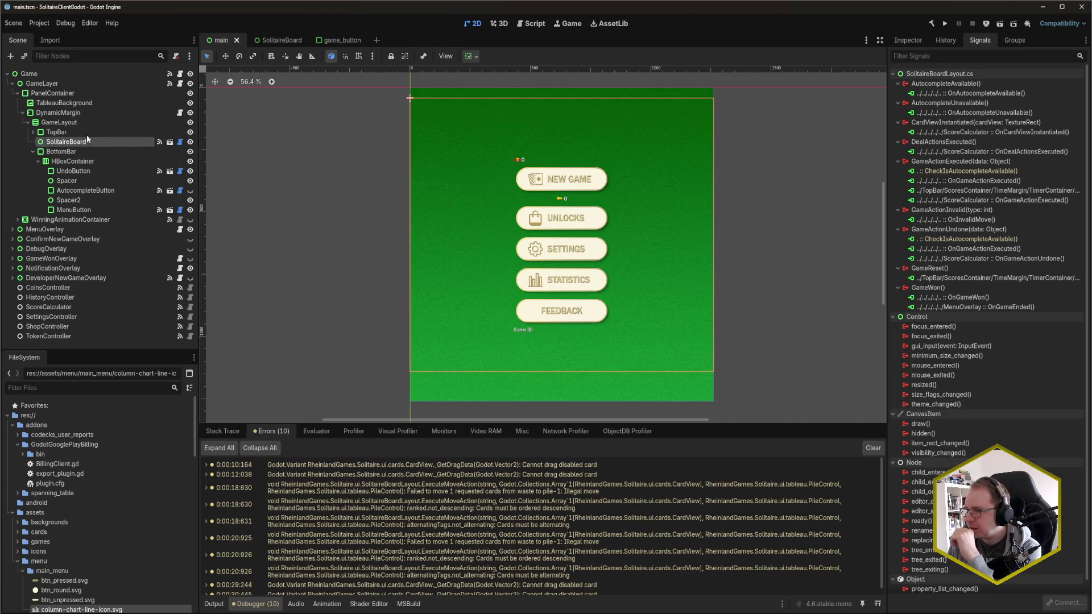
# Begin connecting the Game node's GameStarted signal, browse the method list, then return to Rider.
pyautogui.click(81, 83)
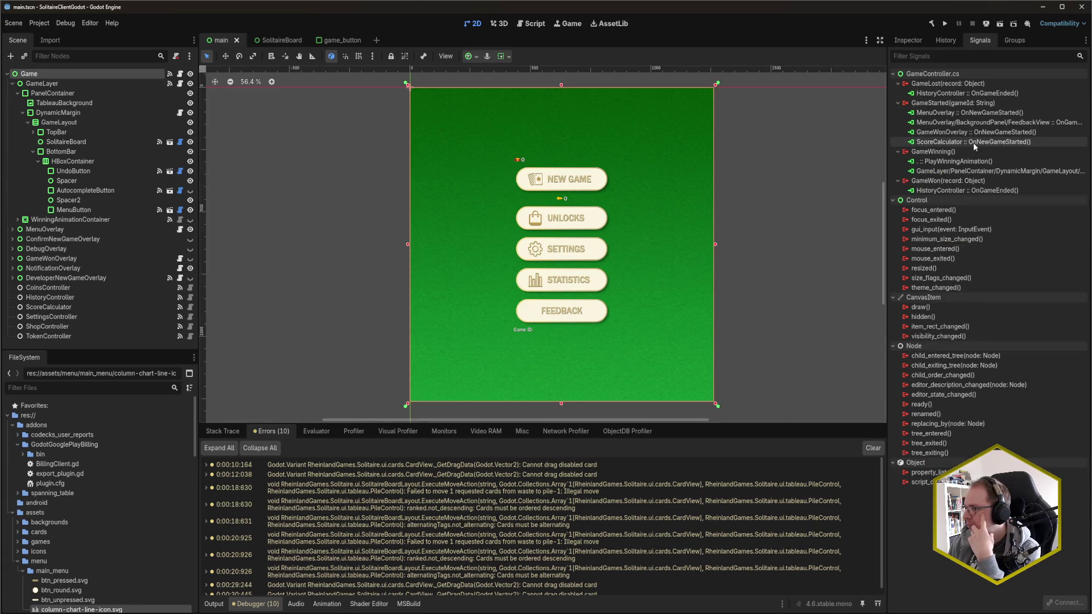
pyautogui.doubleClick(942, 103)
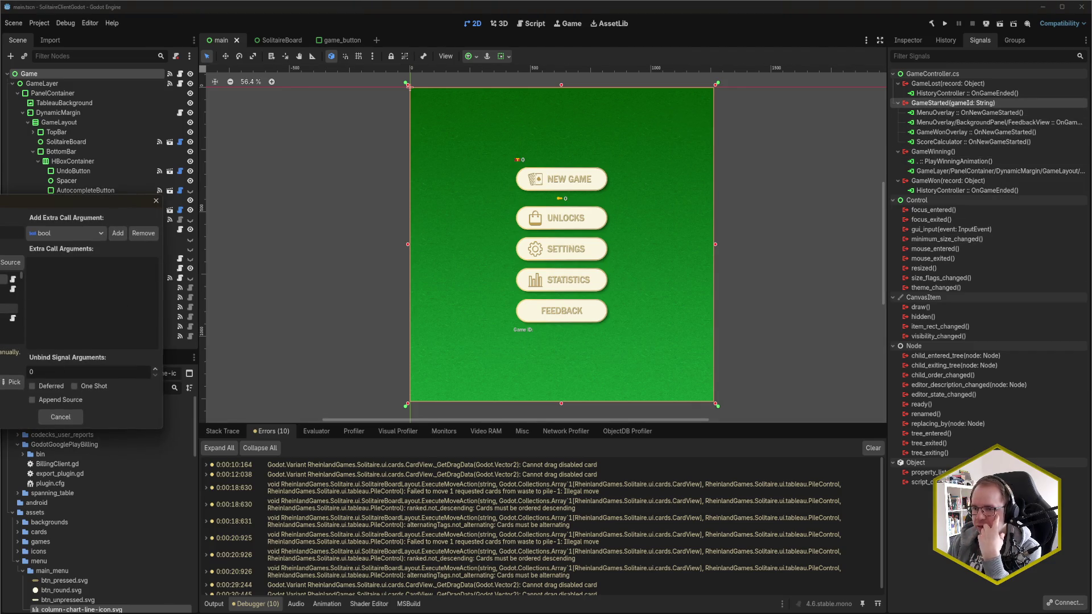
pyautogui.click(12, 382)
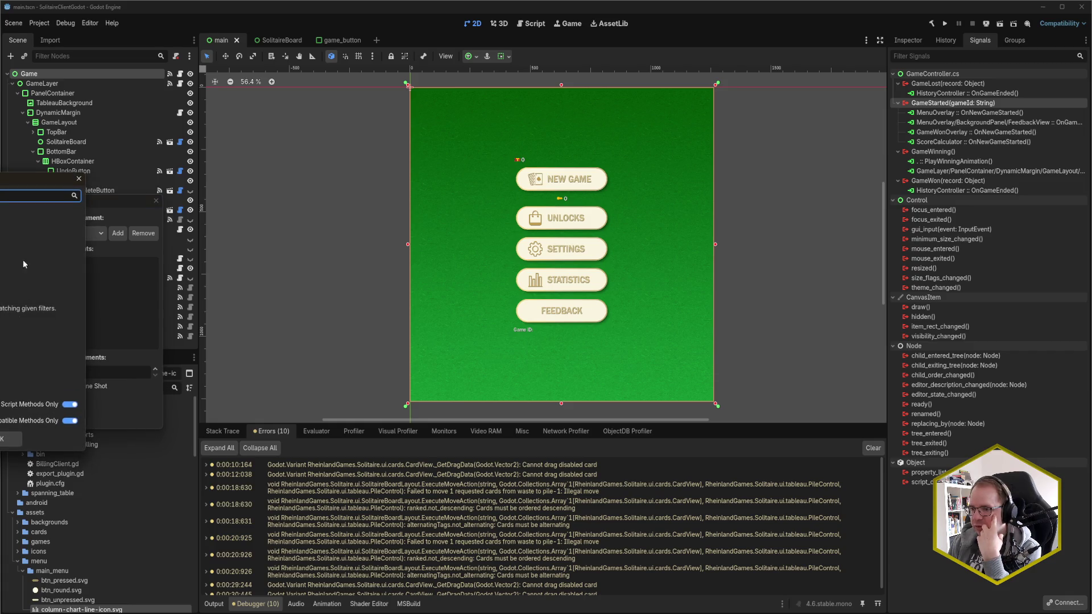
pyautogui.click(79, 179)
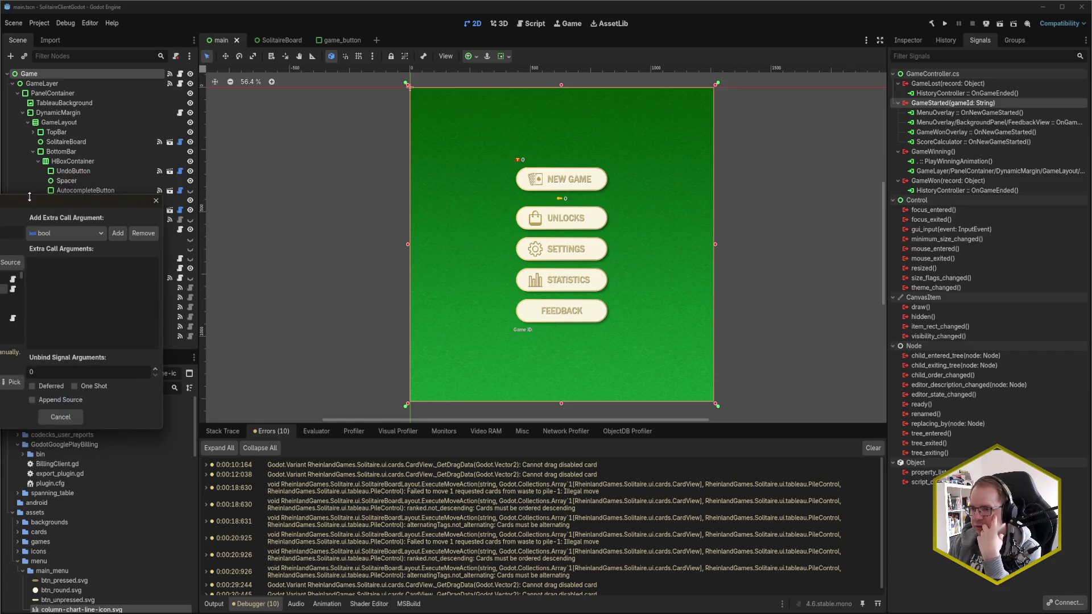
pyautogui.click(60, 416)
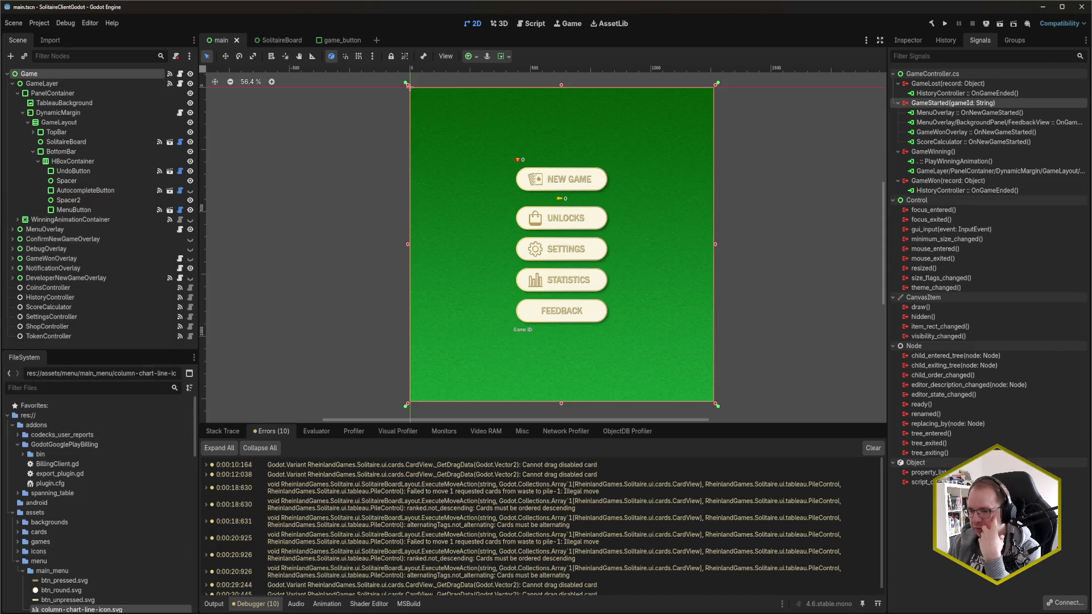
pyautogui.moveTo(121, 609)
pyautogui.click(15, 574)
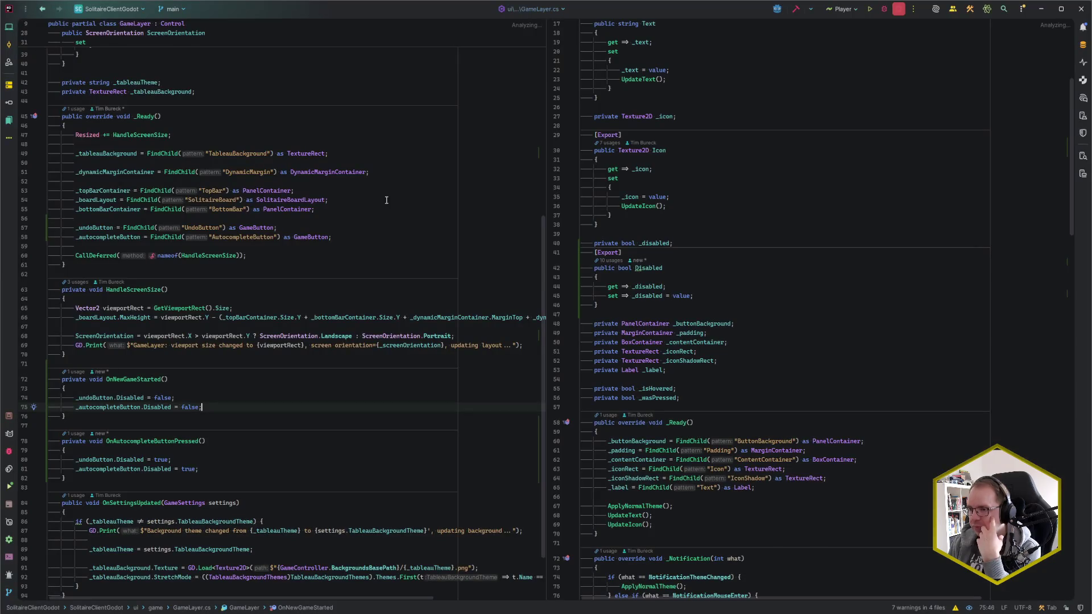
# Change OnNewGameStarted in GameLayer.cs to take a discarded 'string _' parameter, then return to Godot.
pyautogui.click(165, 378)
pyautogui.write('string _')
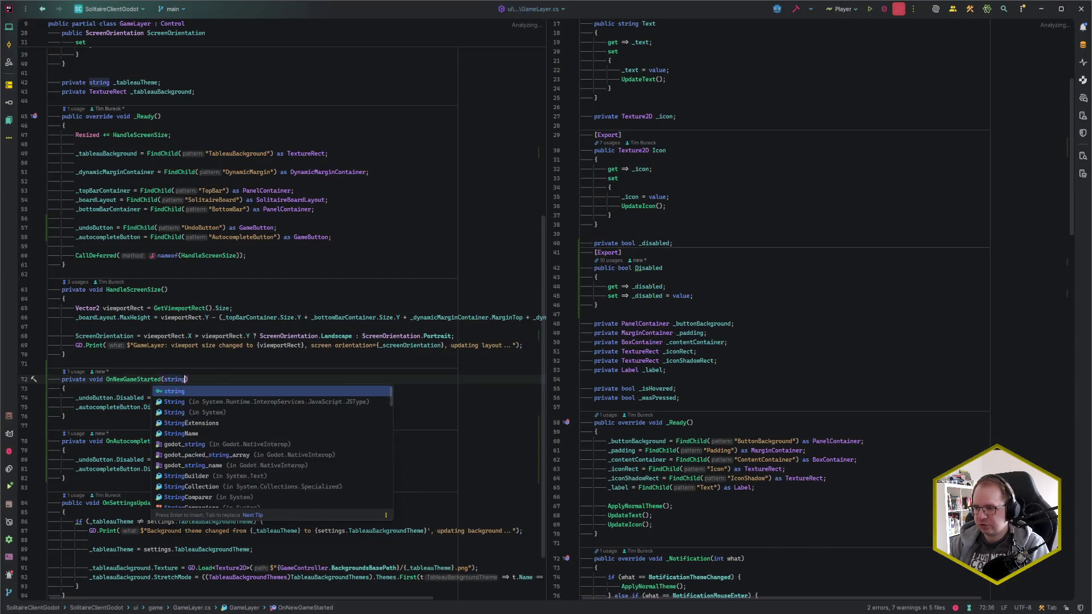
pyautogui.write(')')
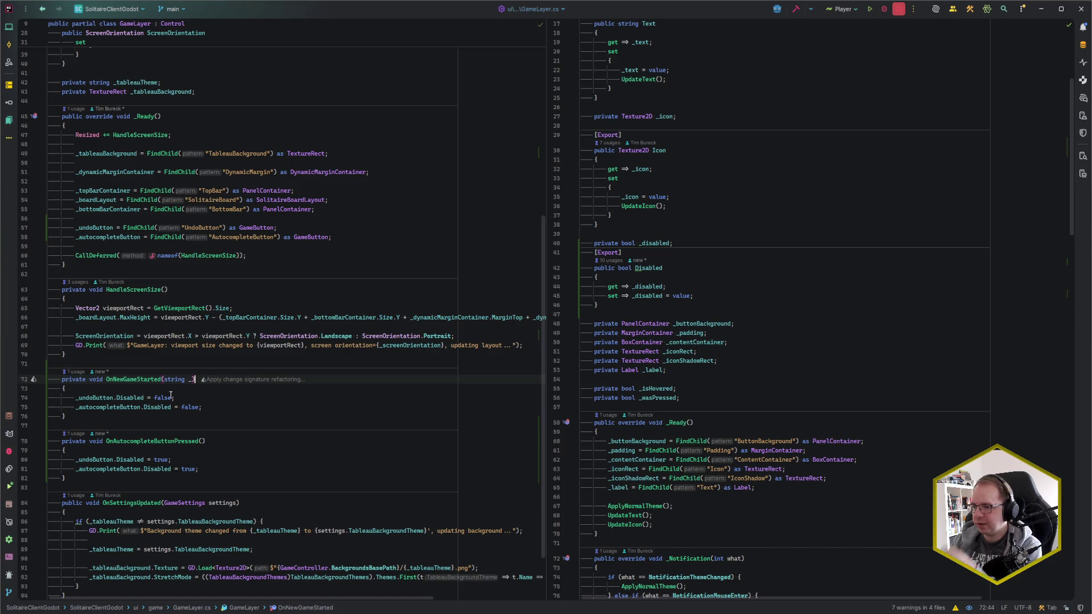
pyautogui.hotkey('alt', 'Tab')
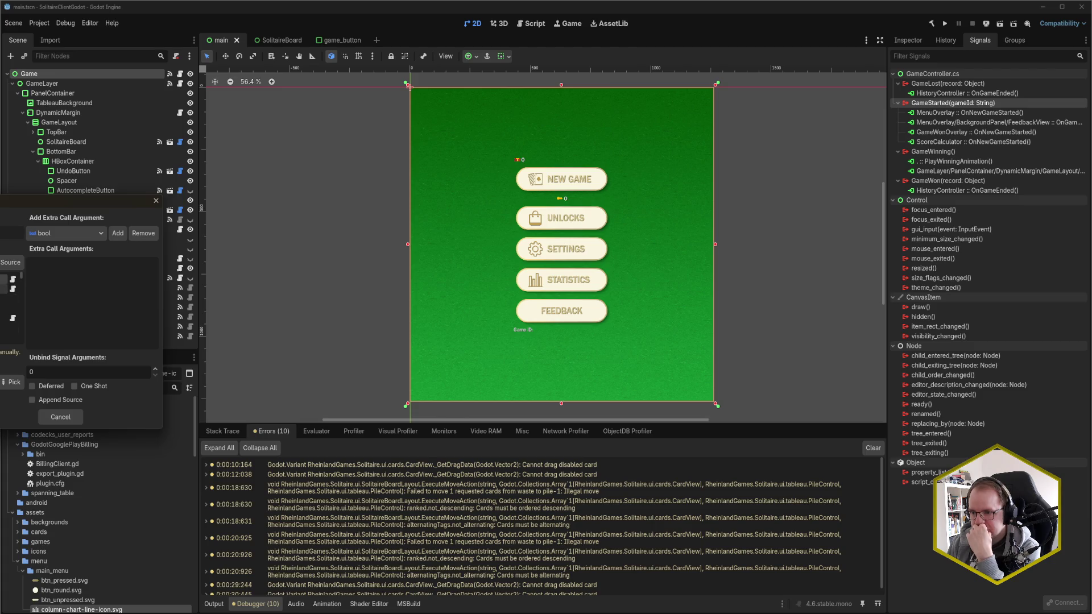
# Connect GameStarted to OnNewGameStarted, save the main scene, and return to Rider.
pyautogui.click(11, 382)
pyautogui.press('Return')
pyautogui.press('Return')
pyautogui.hotkey('ctrl', 's')
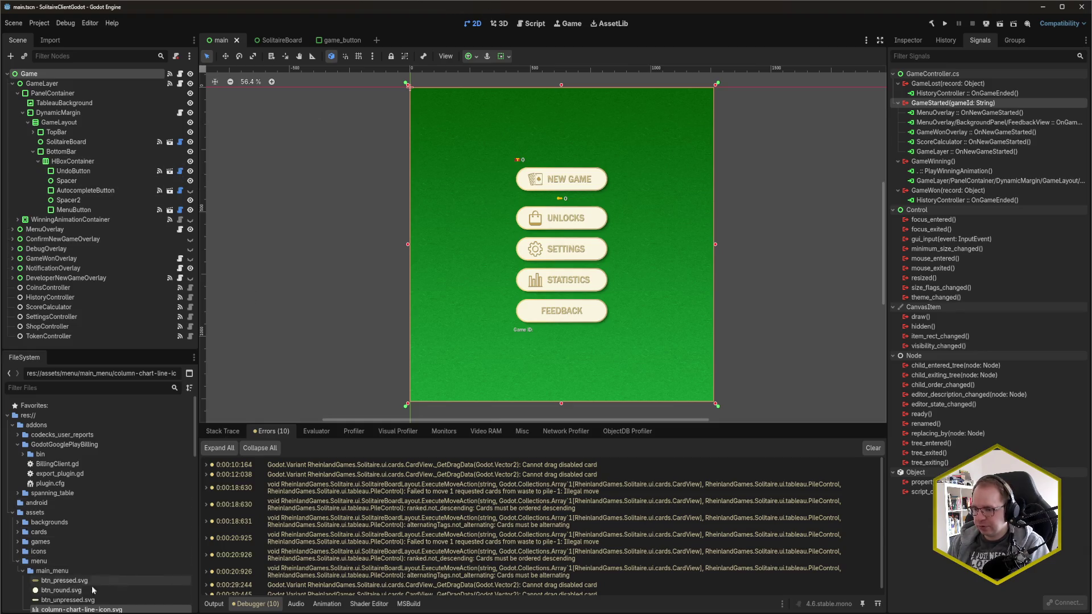
pyautogui.hotkey('alt', 'Tab')
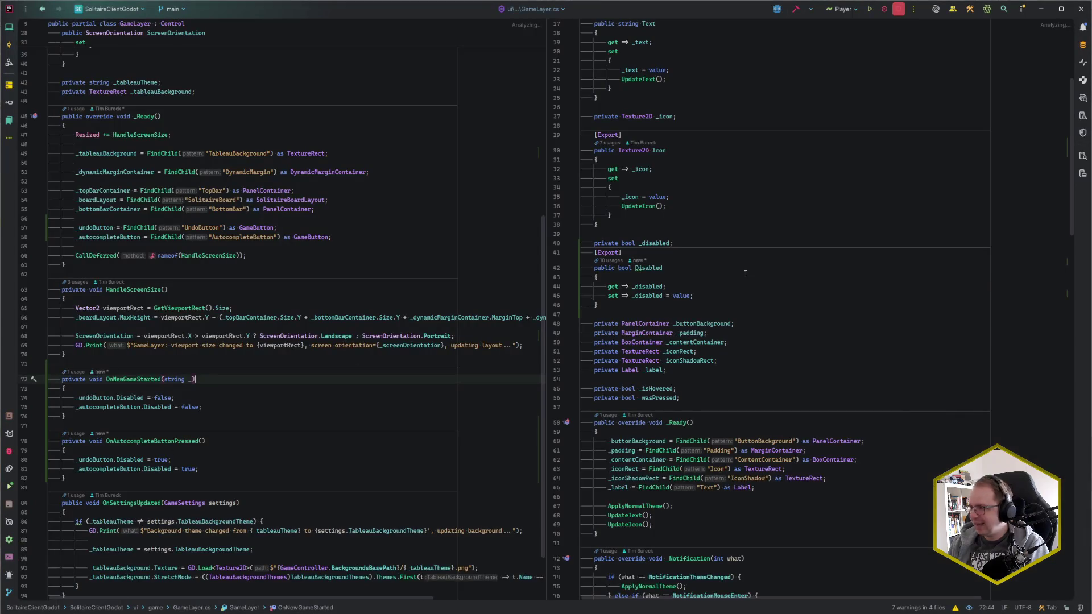
# Open SolitaireBoardLayout.cs in a split beside GameLayer.cs.
pyautogui.hotkey('ctrl', 'e')
pyautogui.write('BoarLay')
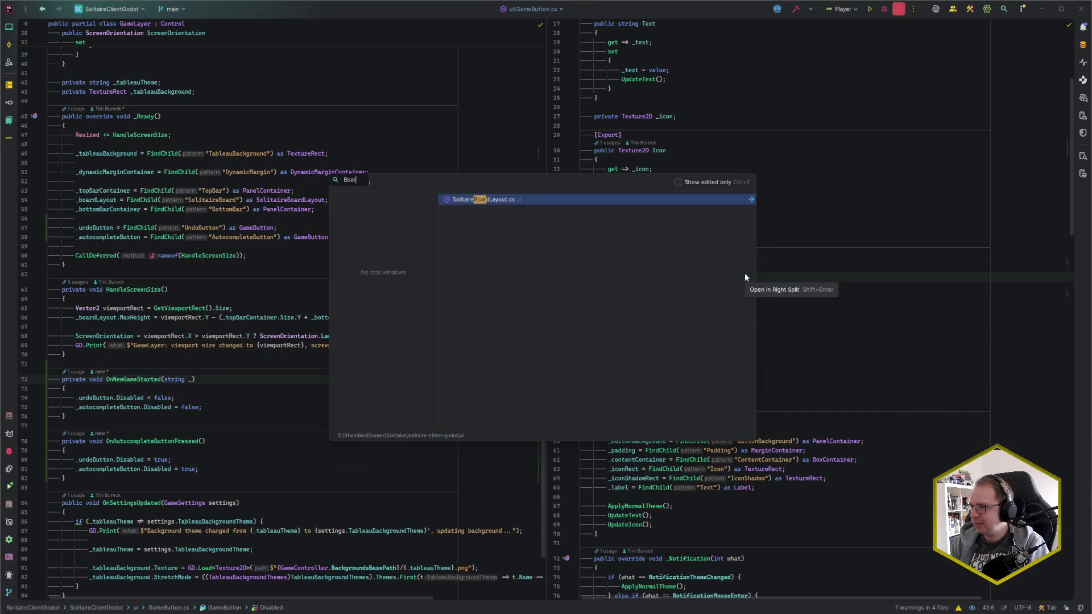
pyautogui.press('Return')
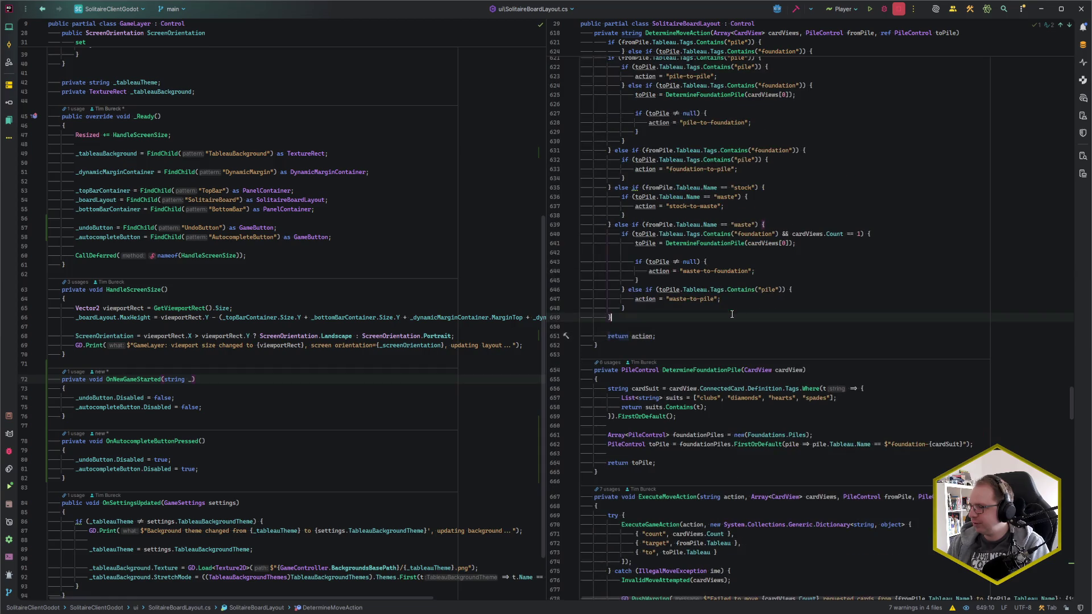
pyautogui.click(716, 328)
pyautogui.scroll(-20, 716, 328)
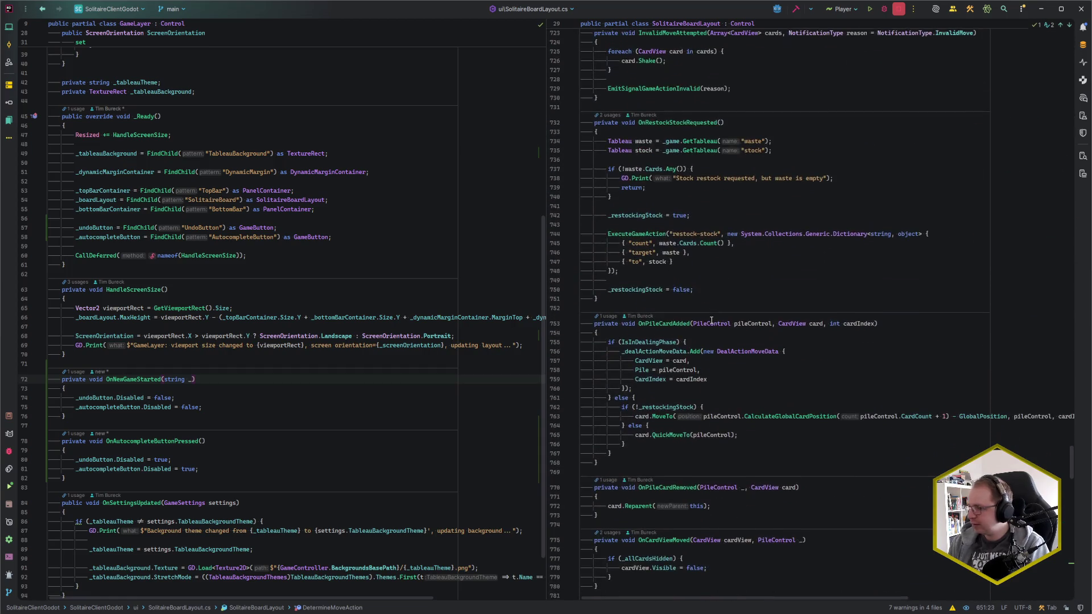
# Jump to the Autocomplete() method and review its ResetAutocompletion call.
pyautogui.hotkey('ctrl', 'F12')
pyautogui.write('Autocomp')
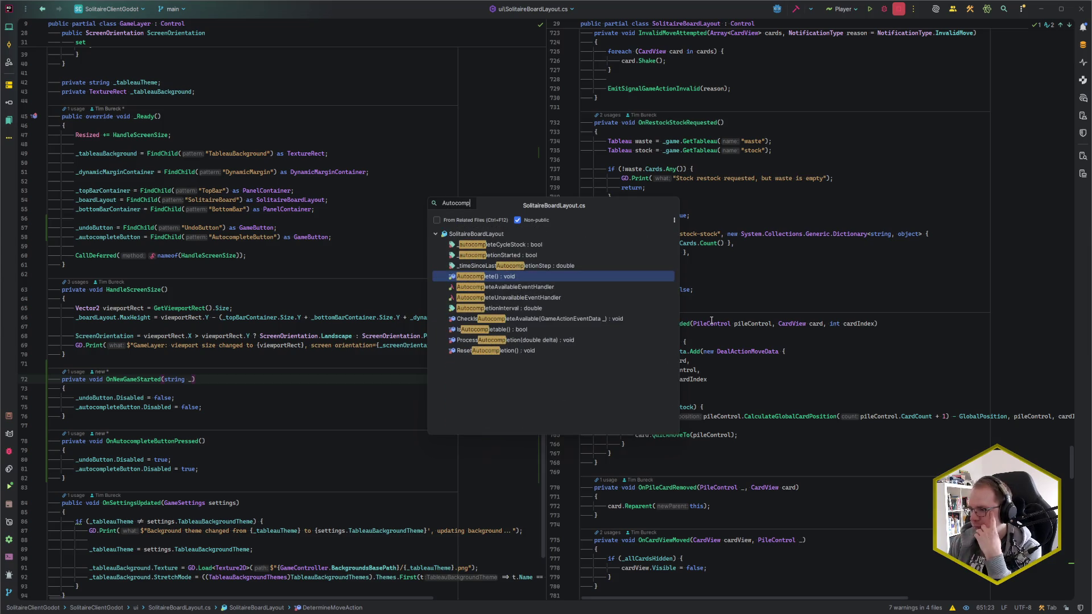
pyautogui.press('Down')
pyautogui.press('Down')
pyautogui.press('Down')
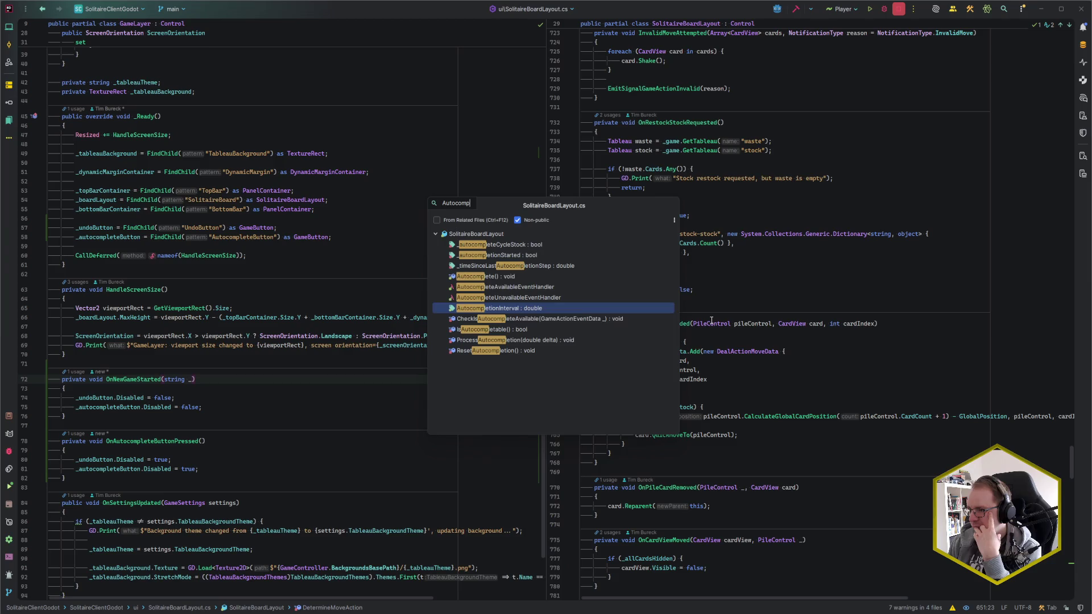
pyautogui.press('Up')
pyautogui.press('Up')
pyautogui.press('Up')
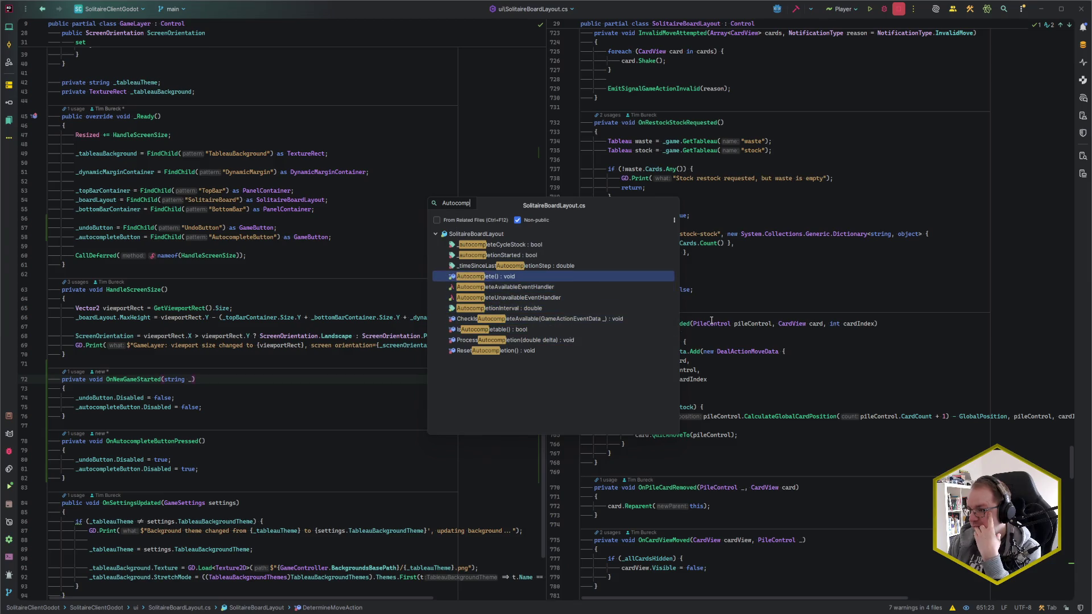
pyautogui.press('Return')
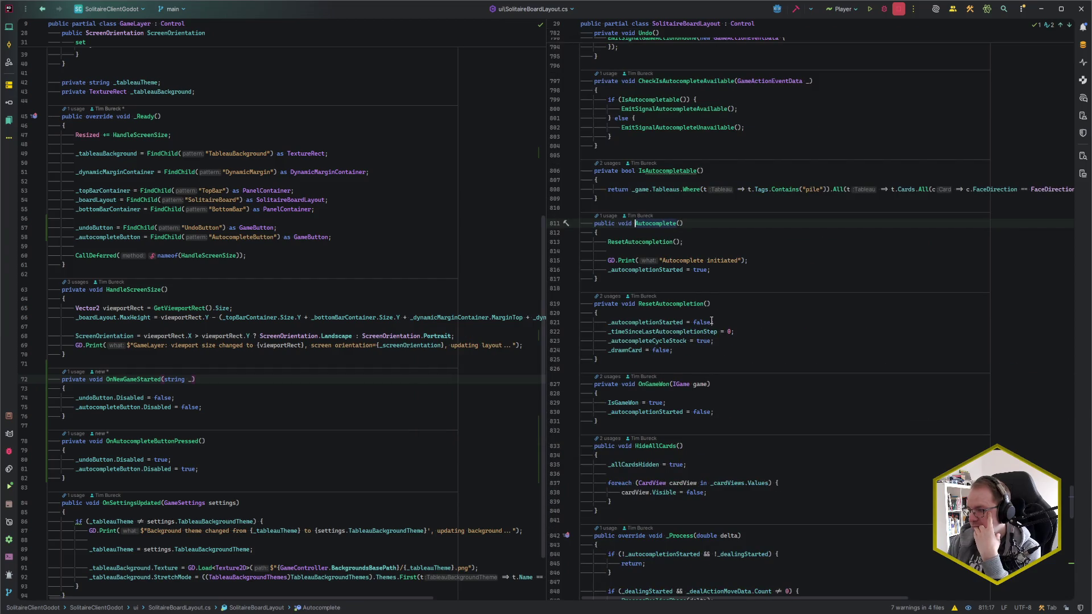
pyautogui.click(718, 271)
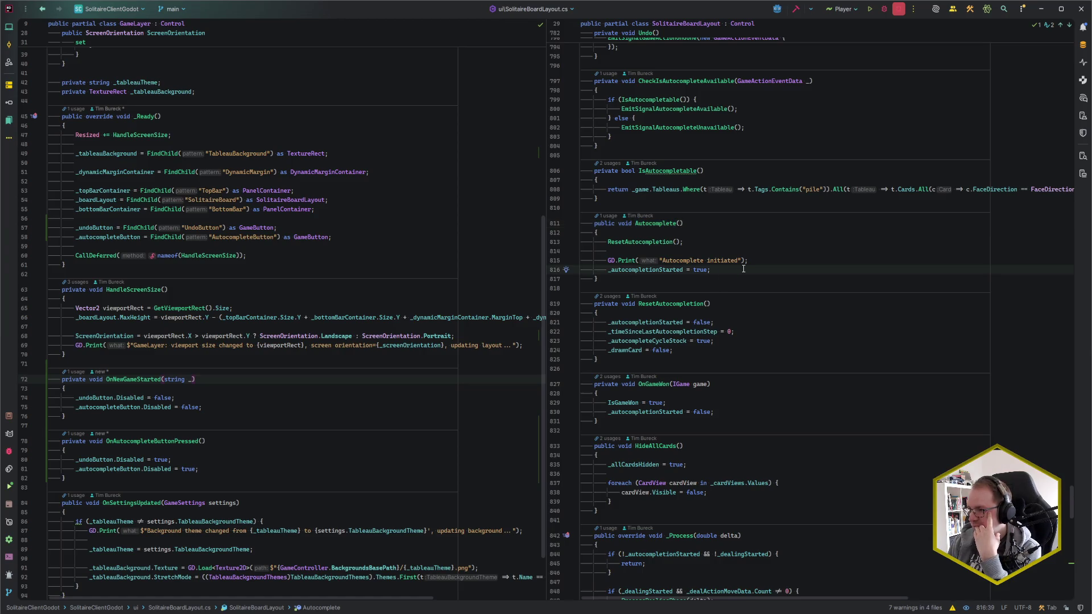
pyautogui.click(653, 243)
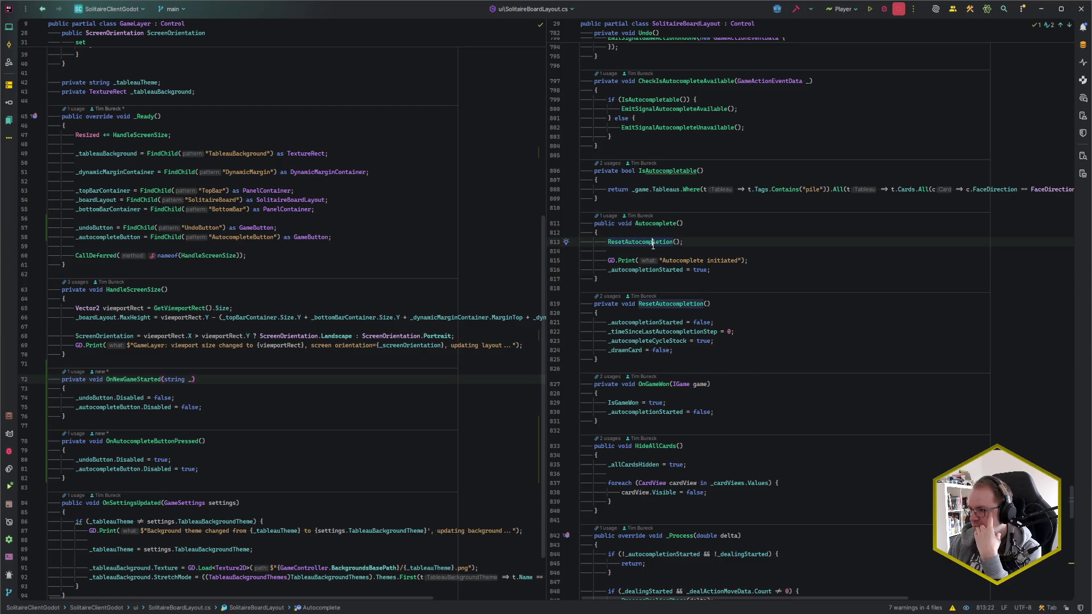
pyautogui.click(693, 234)
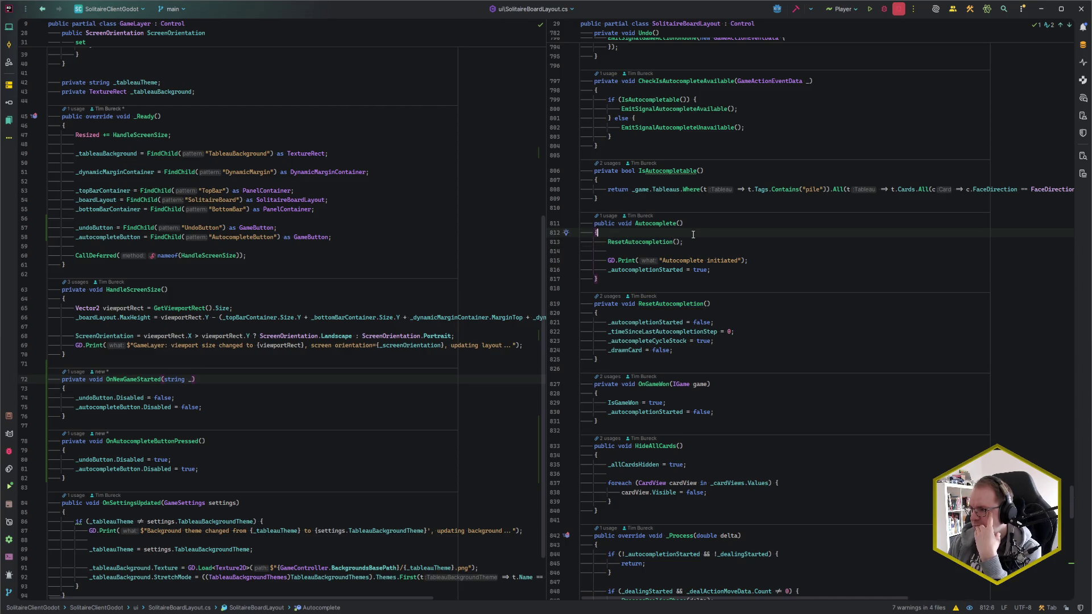
pyautogui.scroll(-3, 693, 234)
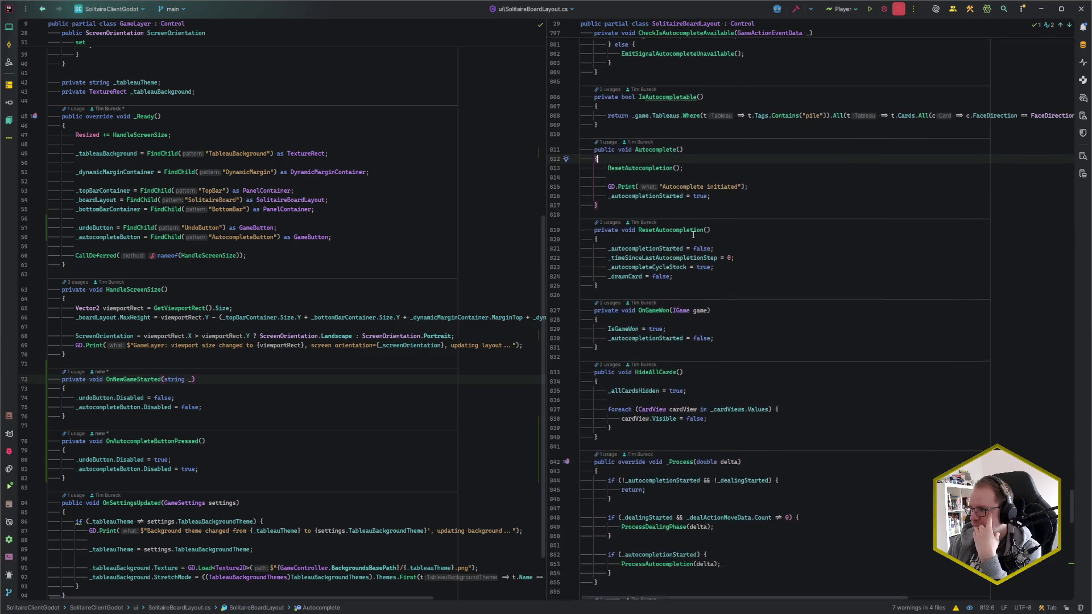
pyautogui.scroll(5, 767, 267)
pyautogui.scroll(-1, 766, 267)
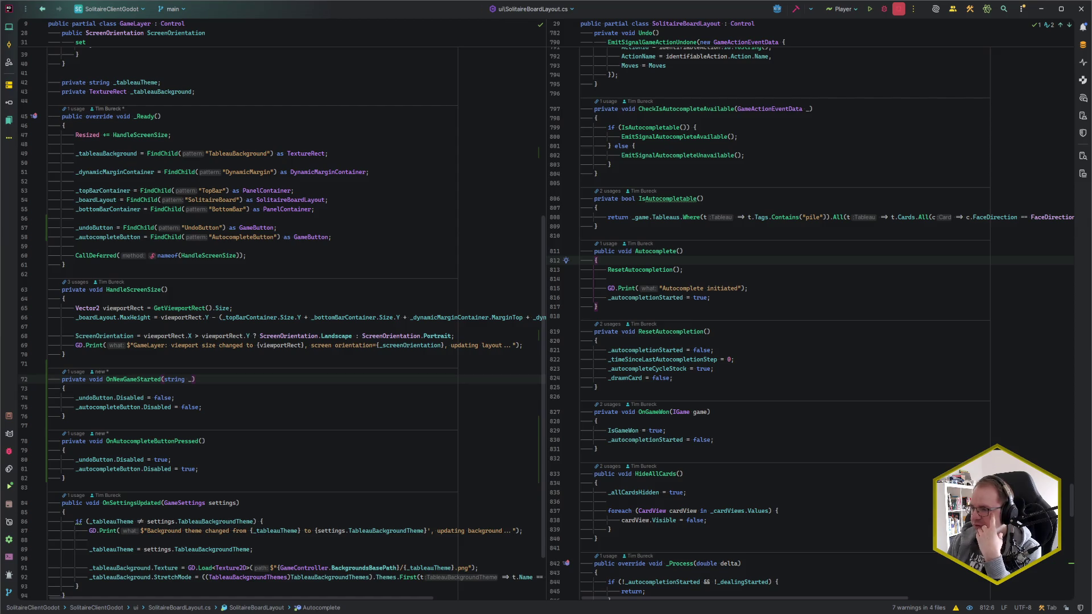
pyautogui.moveTo(103, 613)
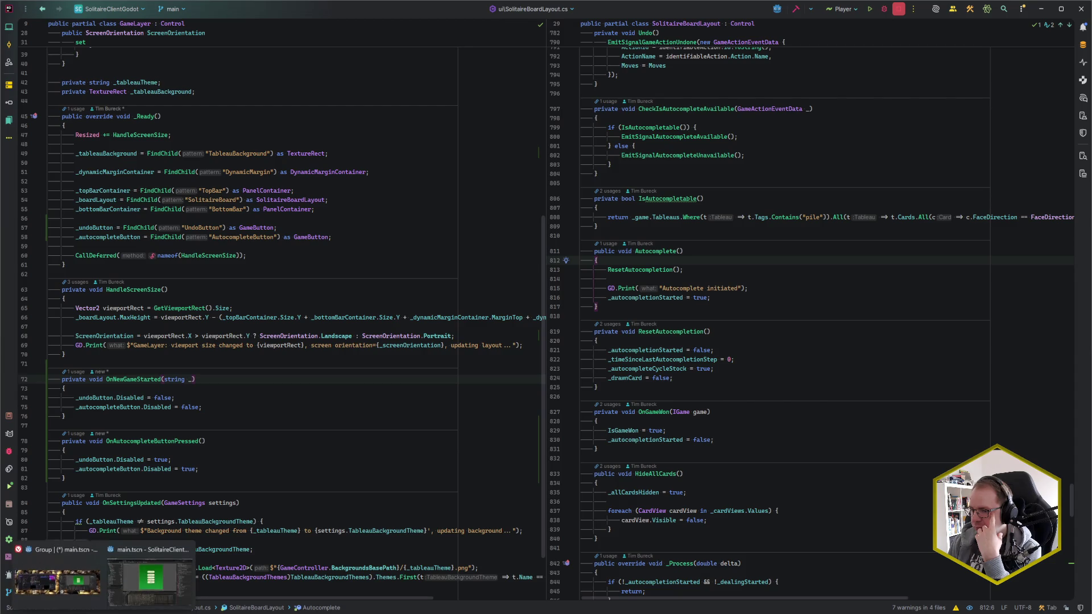
pyautogui.click(64, 583)
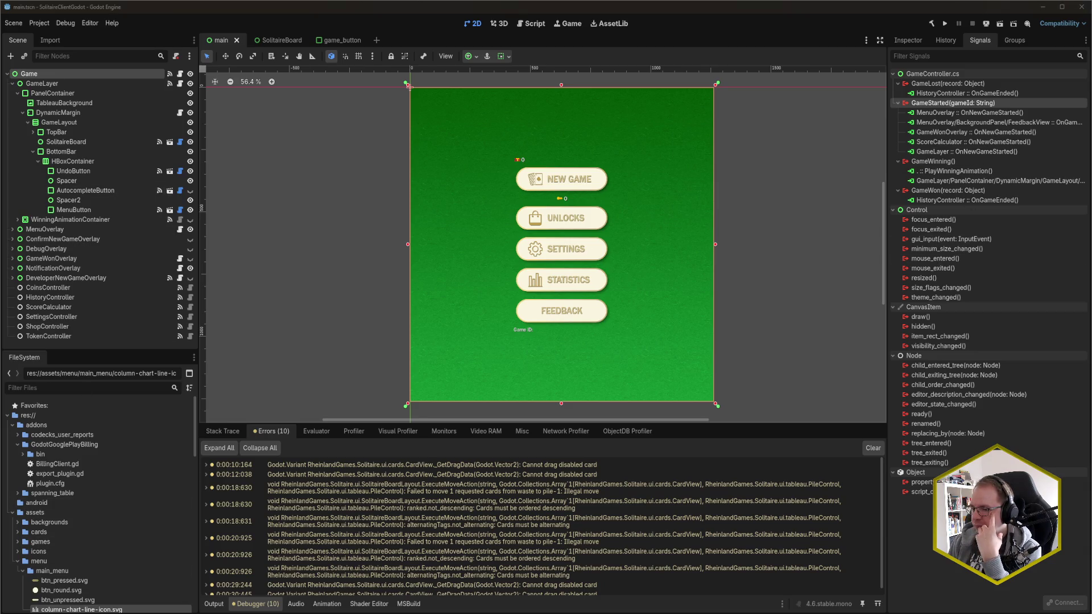
pyautogui.hotkey('alt', 'Tab')
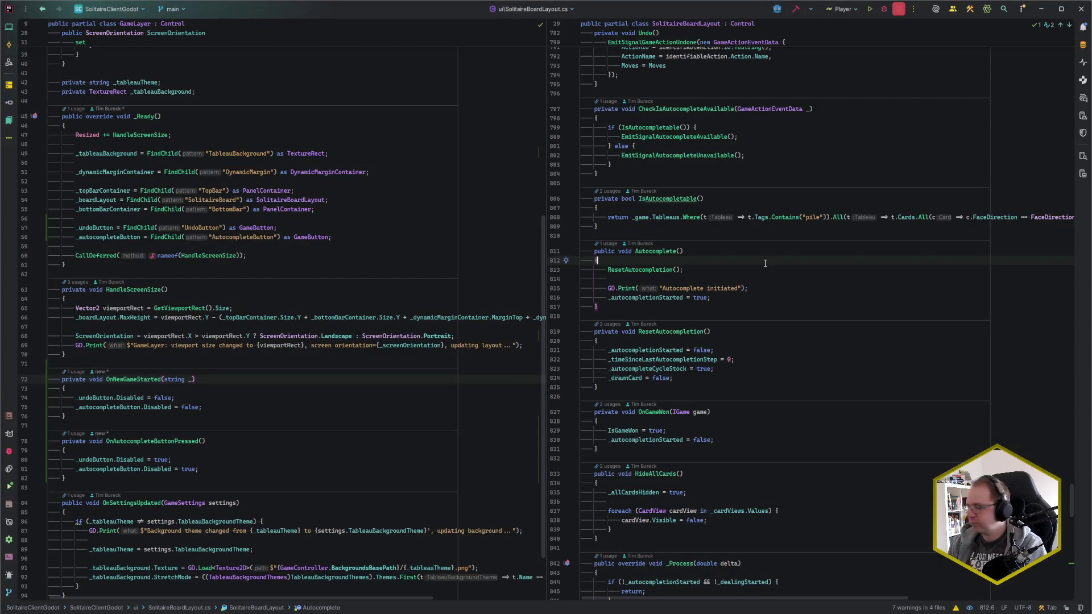
# Go from the NewGame method to the ResetGameState declaration.
pyautogui.hotkey('ctrl', 'F12')
pyautogui.write('newgame')
pyautogui.press('Return')
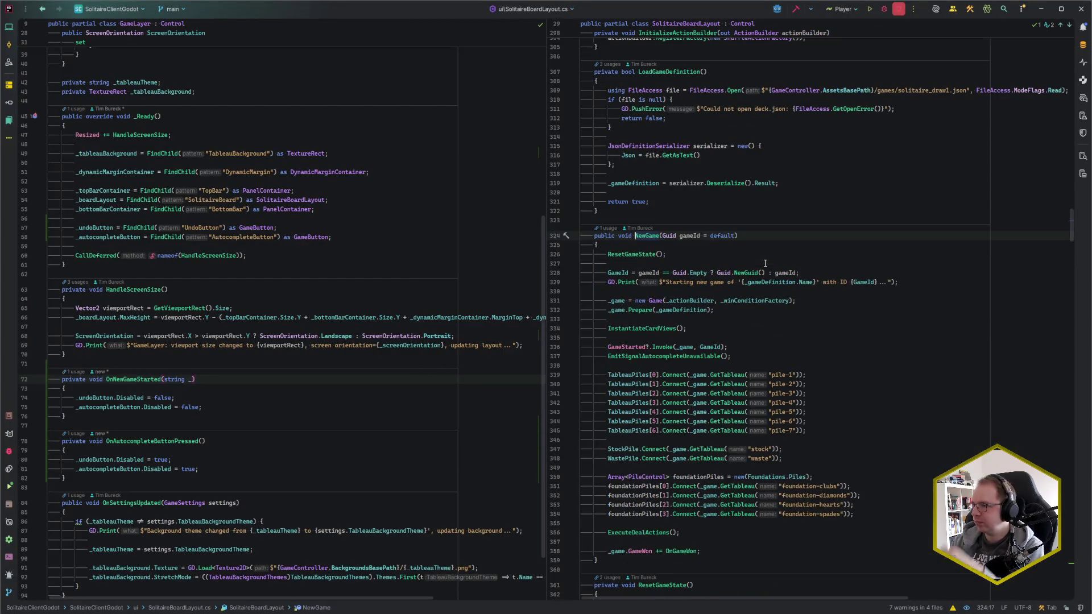
pyautogui.click(648, 262)
pyautogui.press('Up')
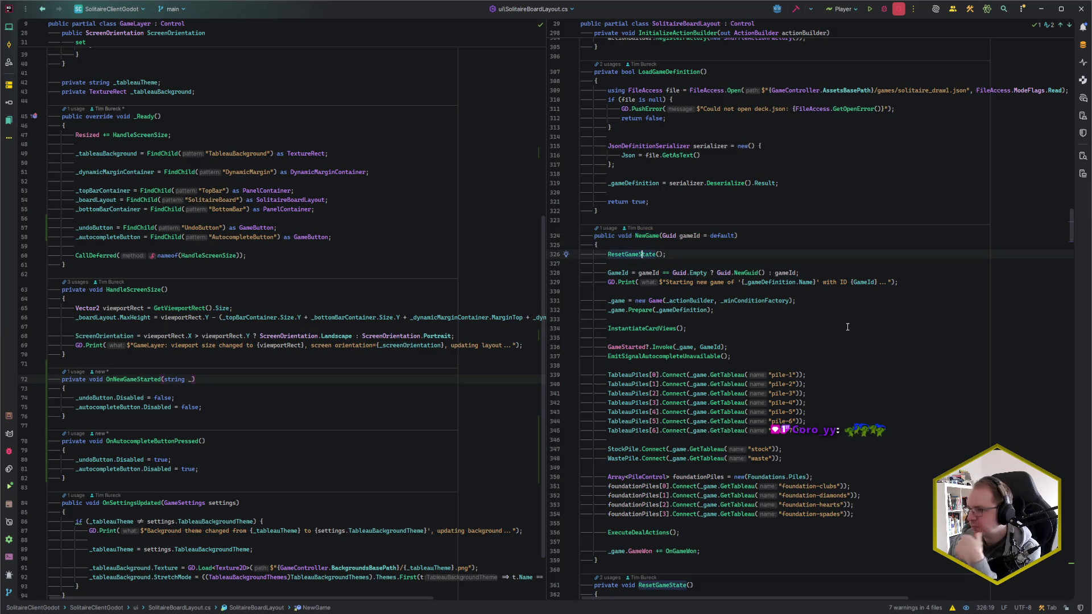
pyautogui.scroll(-3, 847, 327)
pyautogui.hotkey('ctrl', 'b')
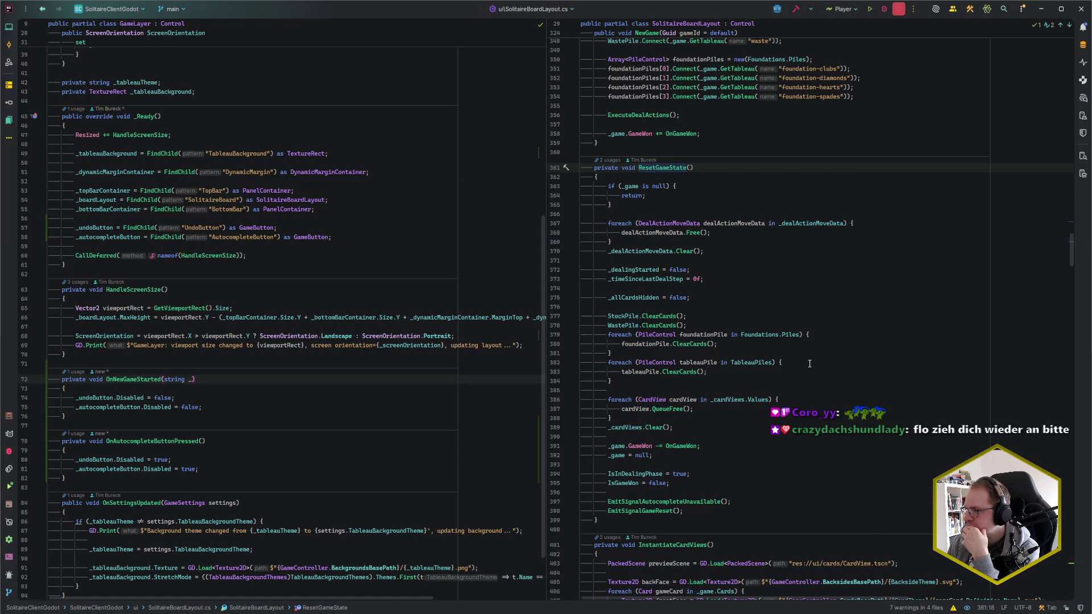
# Insert a ResetAutocompletion(); call in ResetGameState before the autocomplete-unavailable signal.
pyautogui.click(683, 484)
pyautogui.press('Return')
pyautogui.press('Return')
pyautogui.write('ResetAuto')
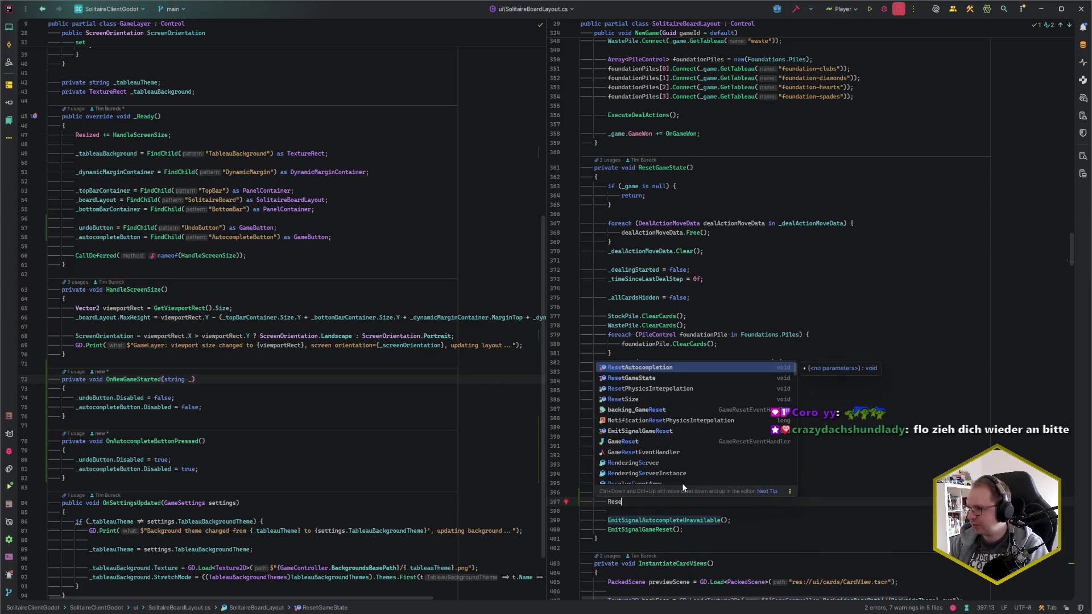
pyautogui.press('Return')
pyautogui.scroll(-1, 683, 484)
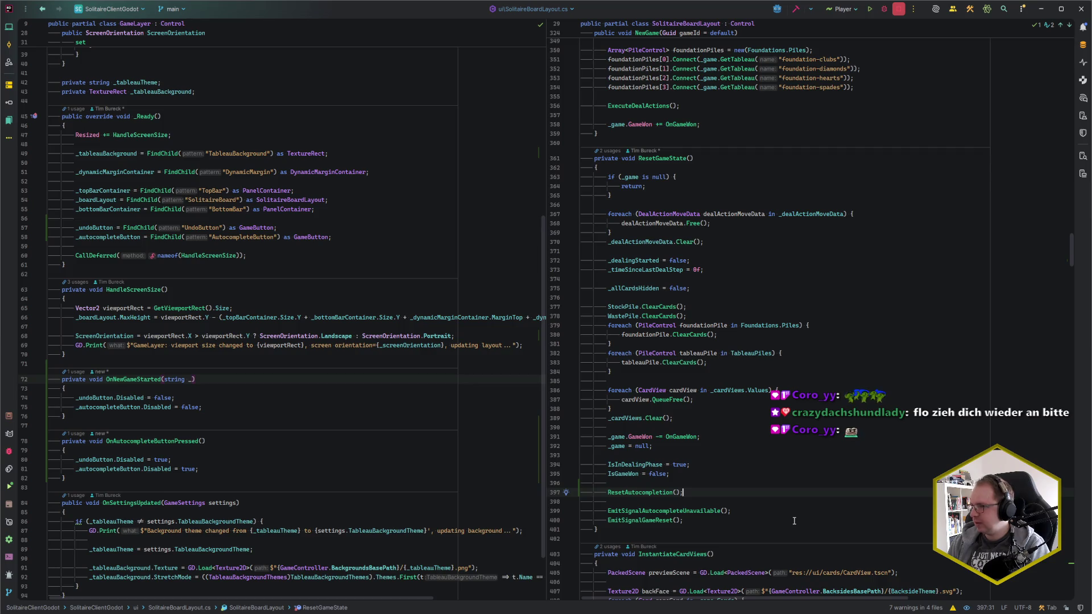
pyautogui.hotkey('ctrl', 'e')
pyautogui.press('Escape')
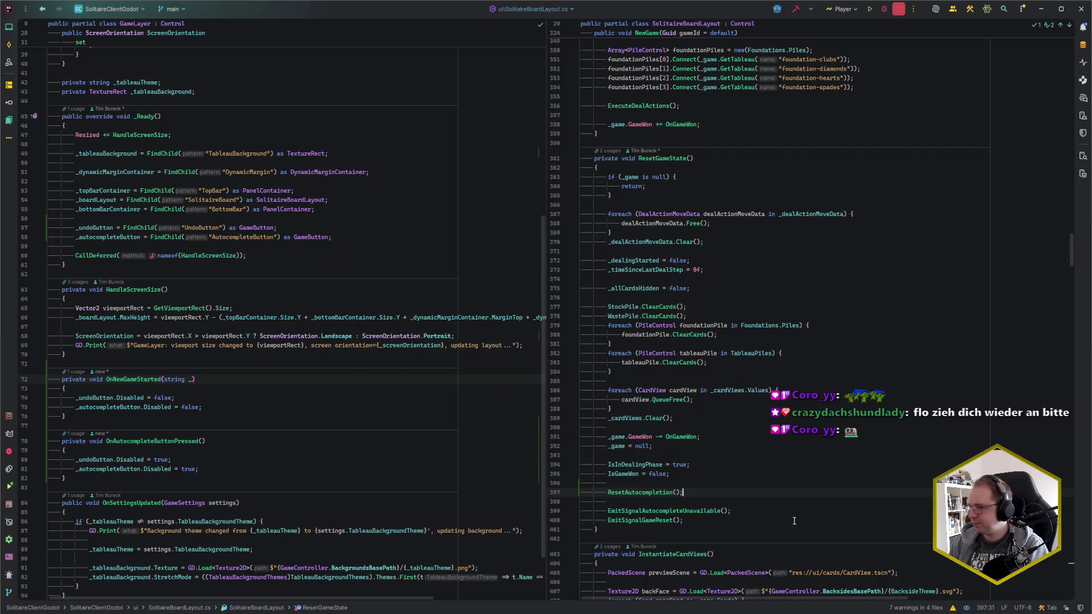
pyautogui.scroll(-20, 794, 521)
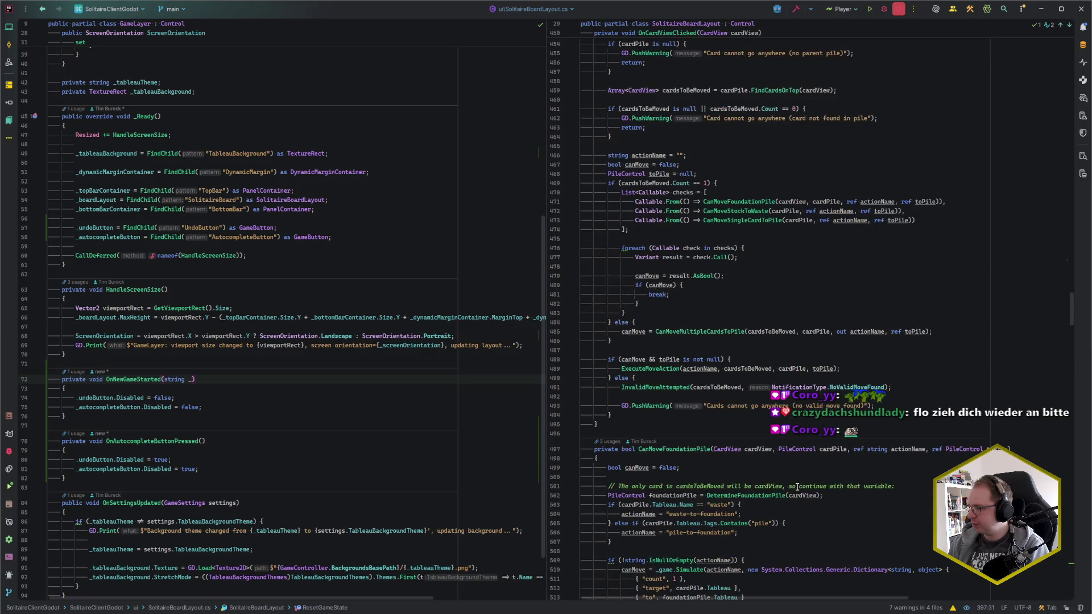
pyautogui.scroll(-5, 797, 486)
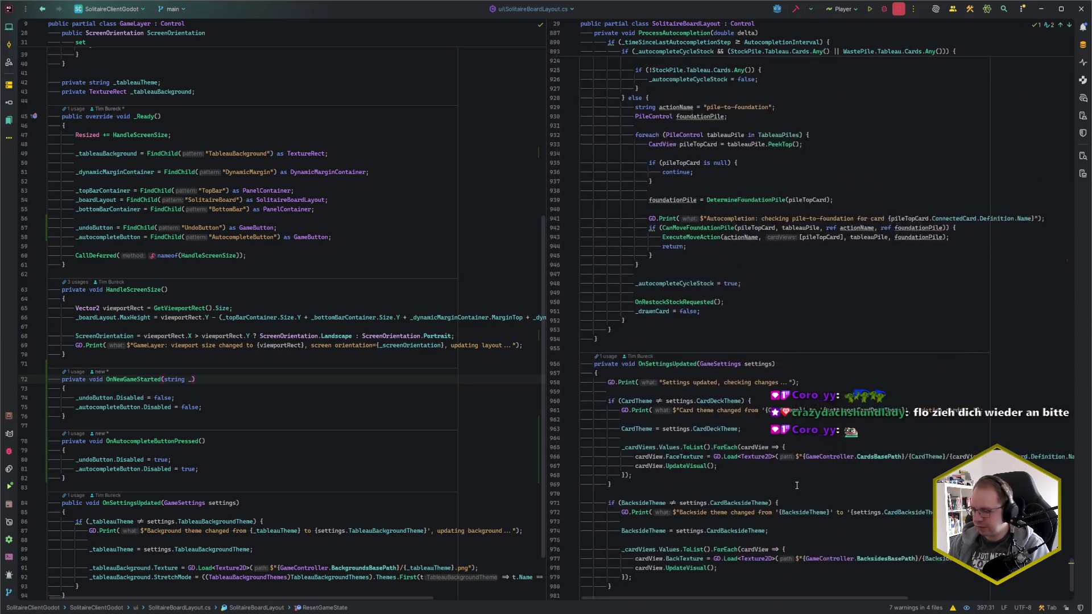
# Jump to Autocomplete() and open a new line at the top of its body.
pyautogui.hotkey('ctrl', 'F12')
pyautogui.write('autocomplete')
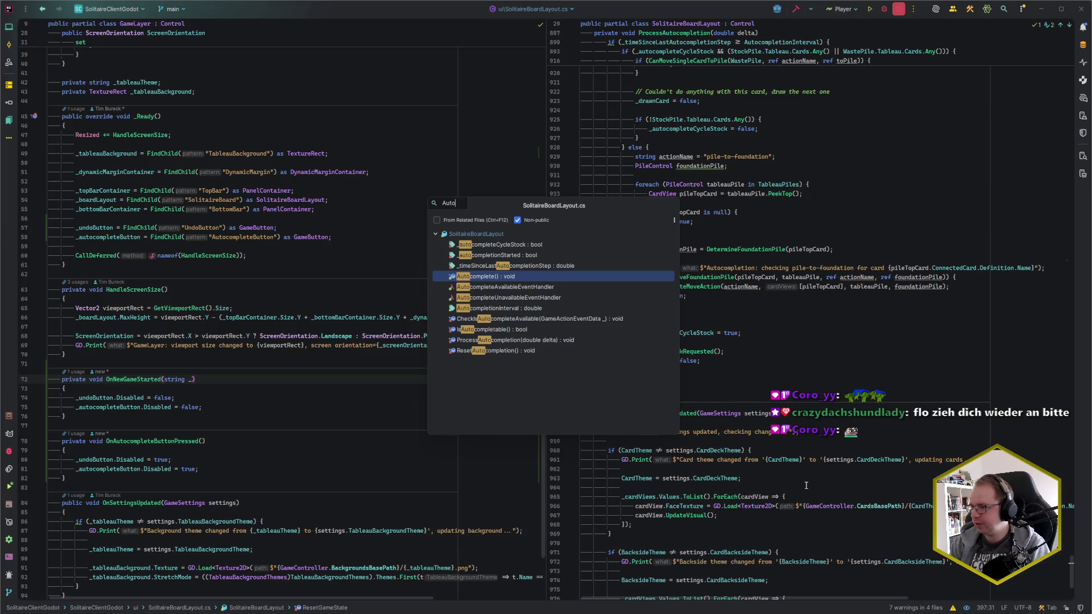
pyautogui.press('Return')
pyautogui.press('Down')
pyautogui.press('End')
pyautogui.press('Return')
# Write the guard 'if (_autocompletionStarted) { return; }' and reformat the code.
pyautogui.write('if (_aut')
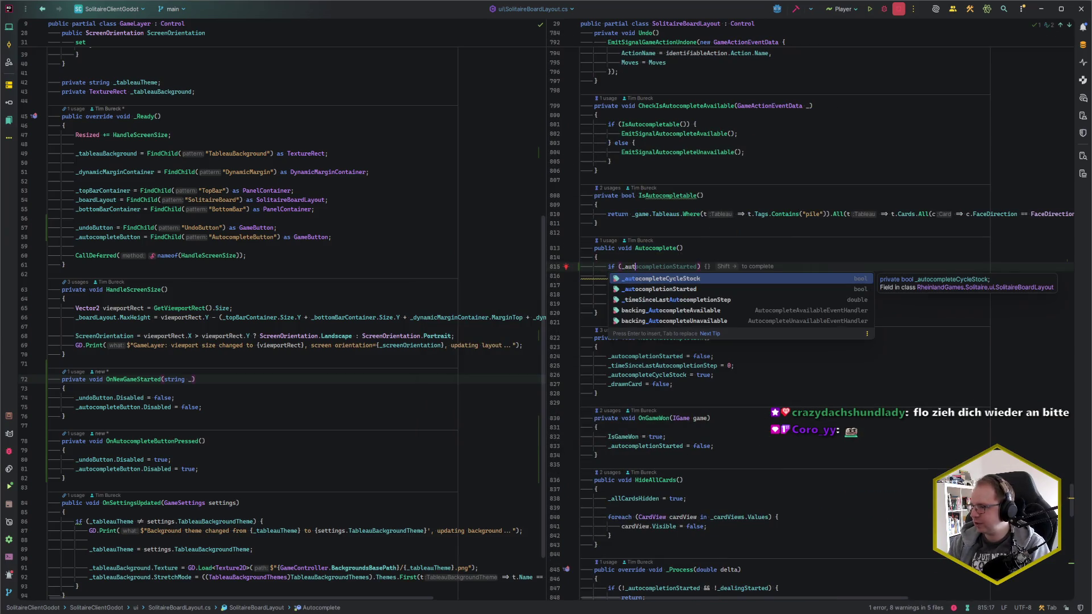
pyautogui.press('Down')
pyautogui.press('Return')
pyautogui.write(') {')
pyautogui.press('Return')
pyautogui.write('return;')
pyautogui.press('Return')
pyautogui.write('}')
pyautogui.hotkey('ctrl', 'alt', 'l')
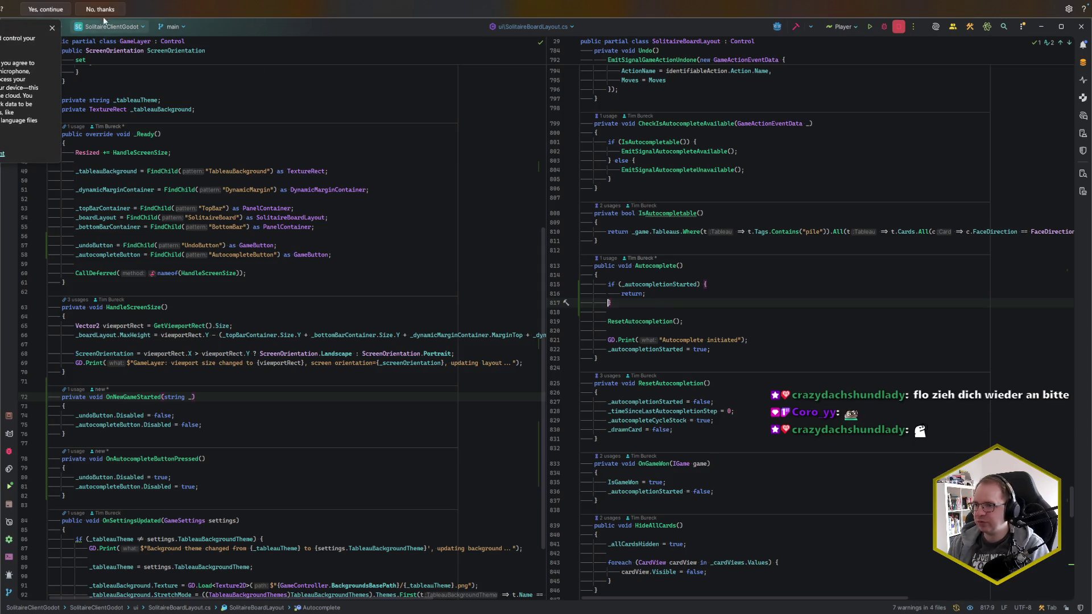
# Decline the voice access consent banner and return to the top of the file.
pyautogui.click(101, 12)
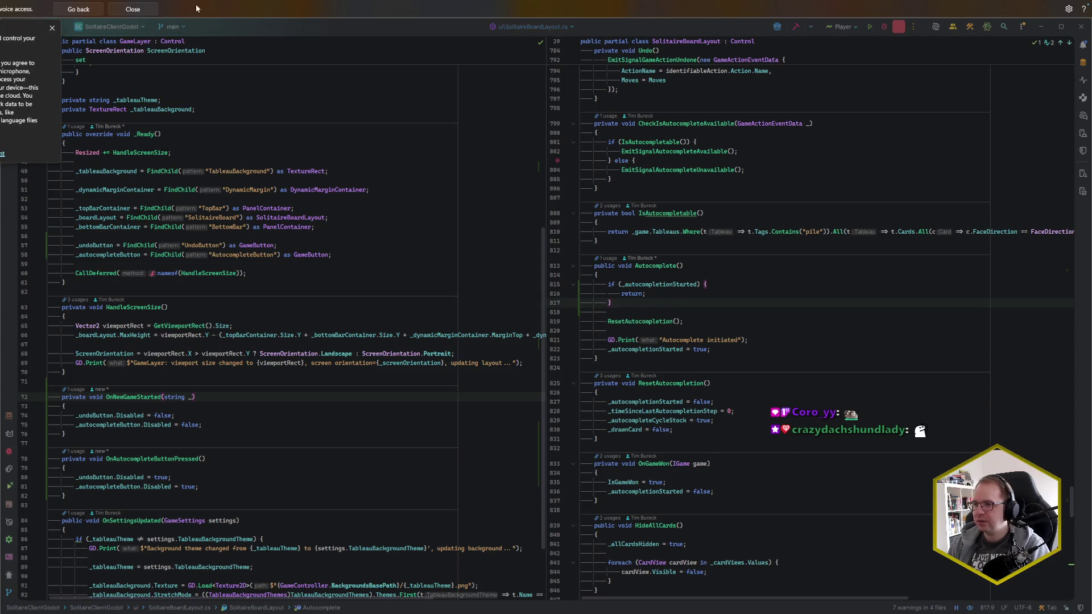
pyautogui.click(132, 9)
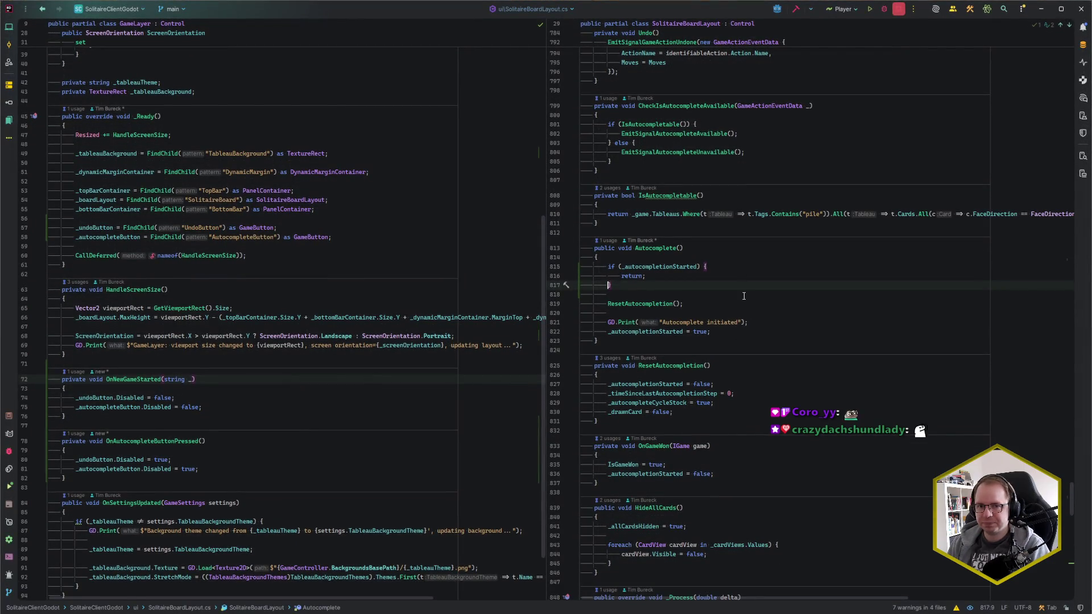
pyautogui.click(672, 286)
pyautogui.click(788, 332)
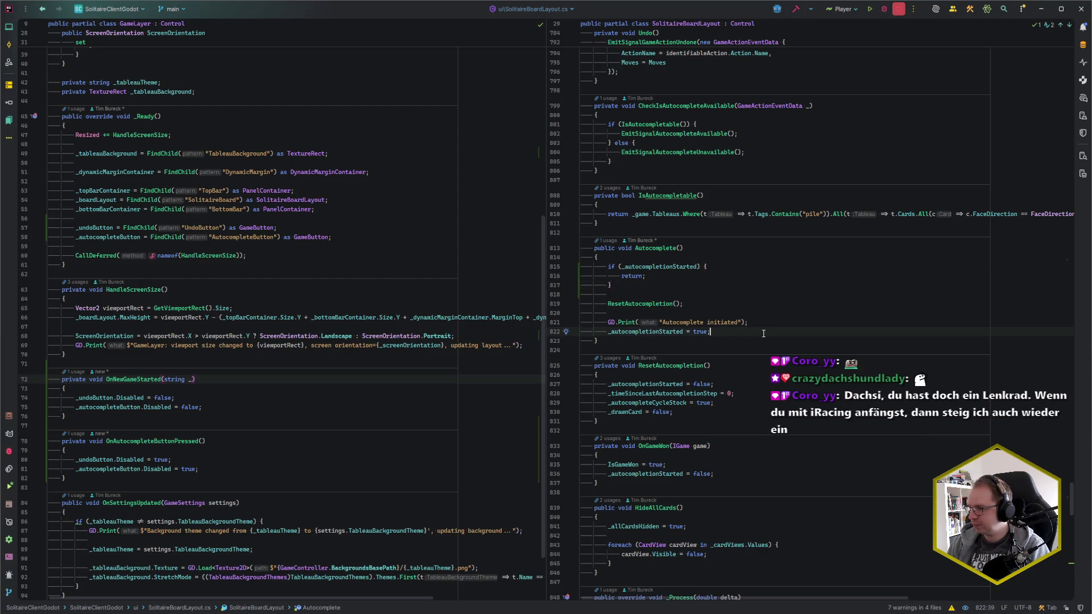
pyautogui.press('Down')
pyautogui.press('Down')
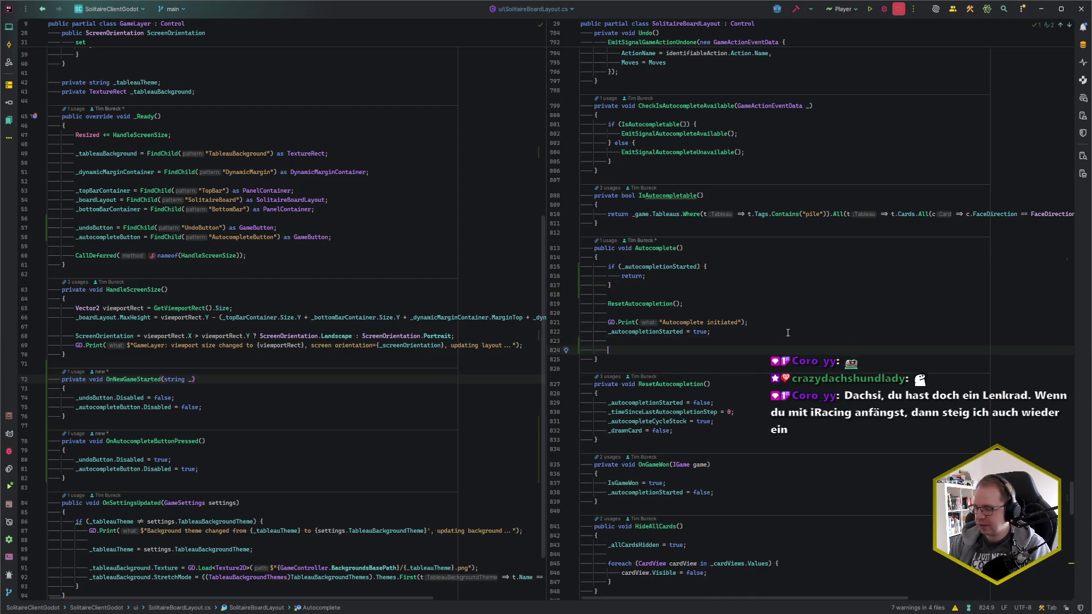
pyautogui.hotkey('ctrl', 'Home')
pyautogui.scroll(-5, 830, 364)
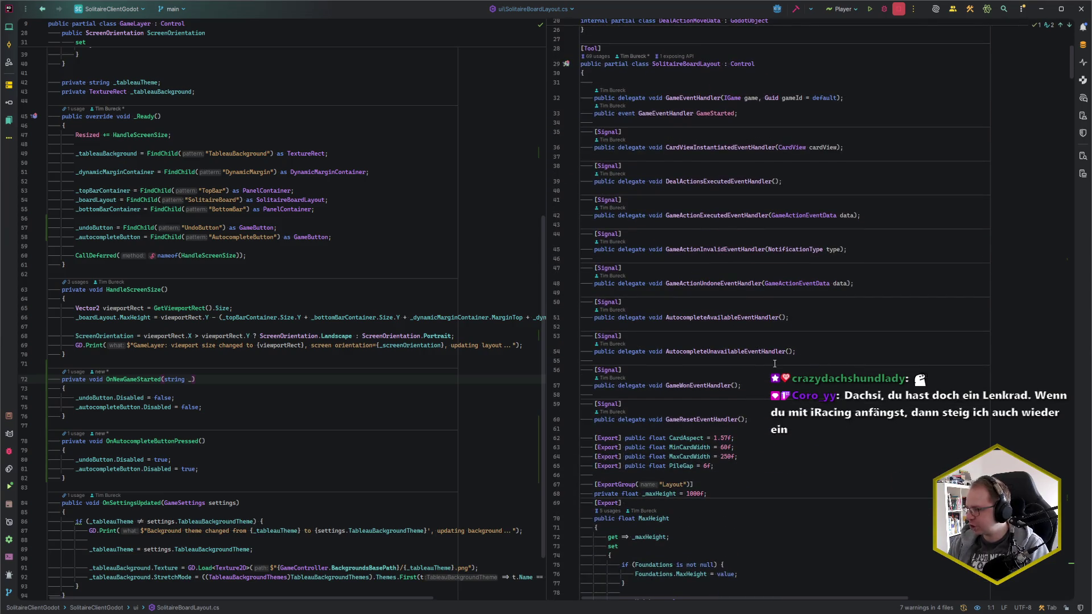
# Add '[Signal] public delegate void AutocompleteStartedEventHandler();' below AutocompleteAvailableEventHandler.
pyautogui.click(824, 319)
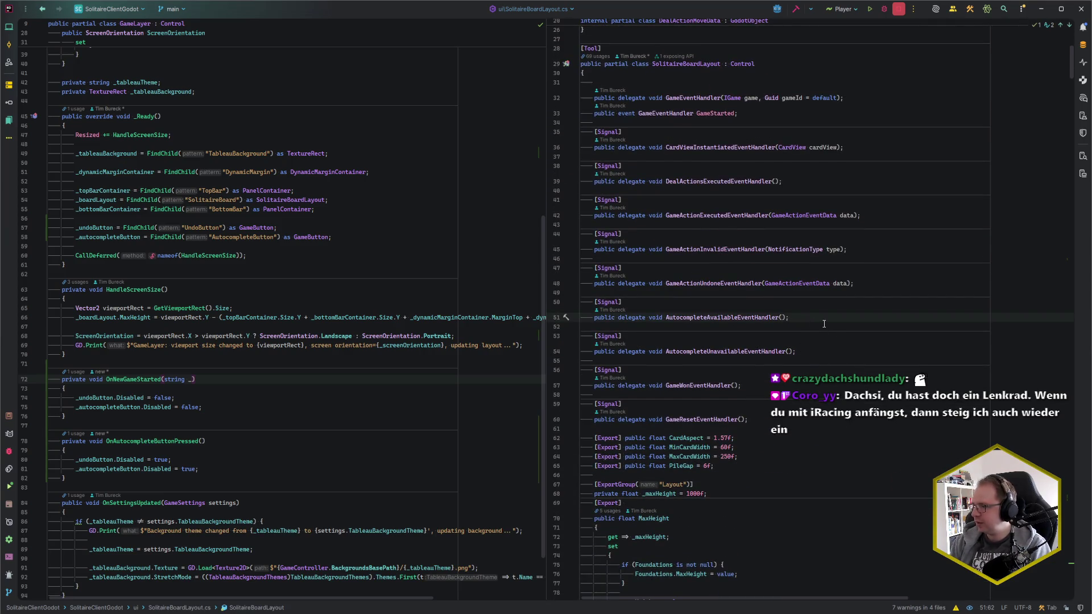
pyautogui.press('Return')
pyautogui.press('Return')
pyautogui.write('[Signal')
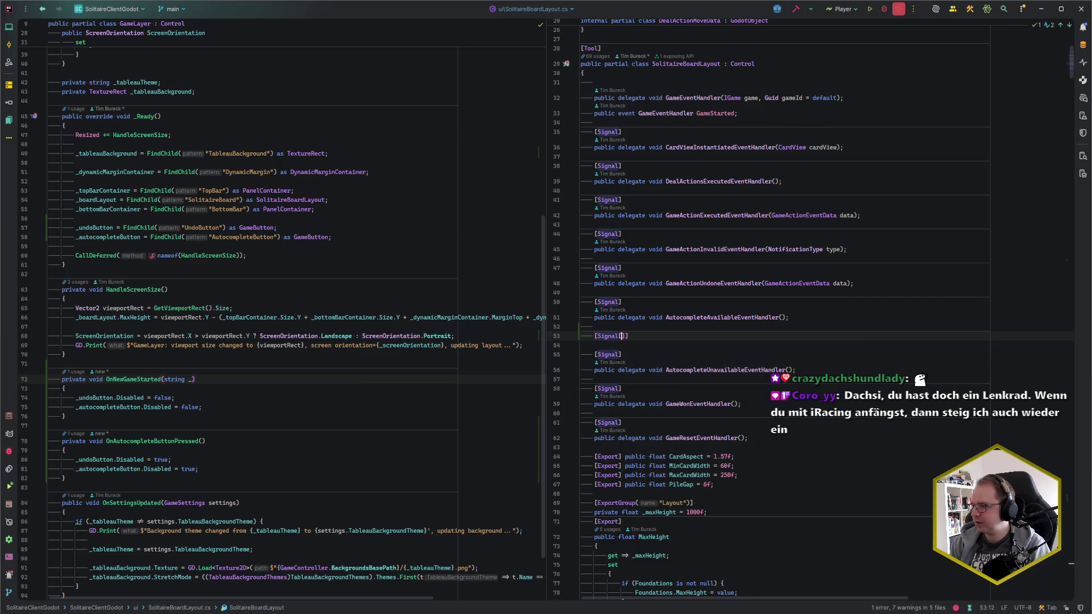
pyautogui.write(']')
pyautogui.press('Return')
pyautogui.write('p')
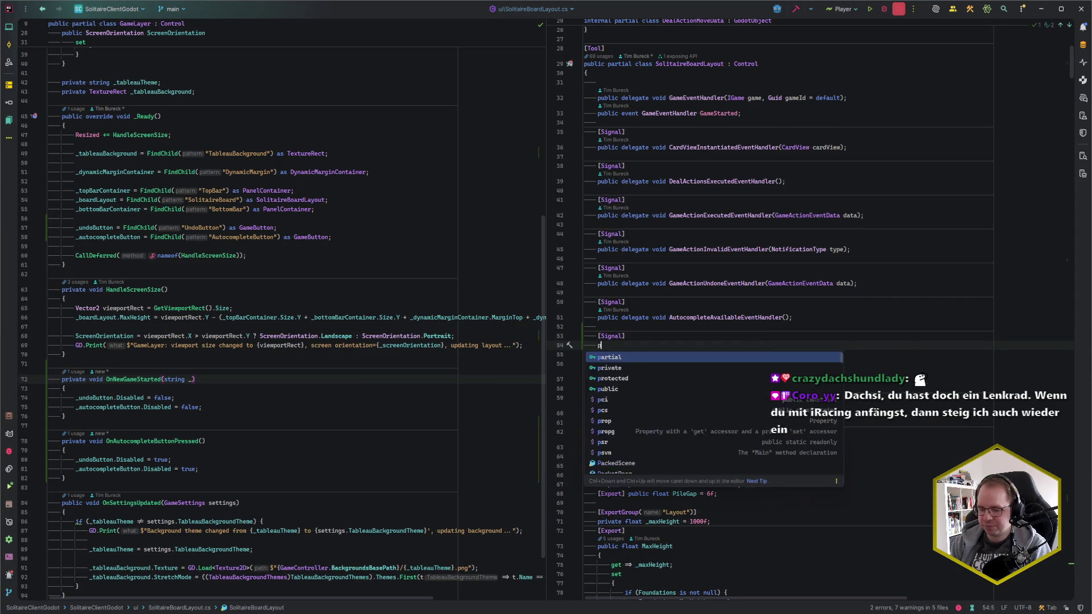
pyautogui.write('ublic')
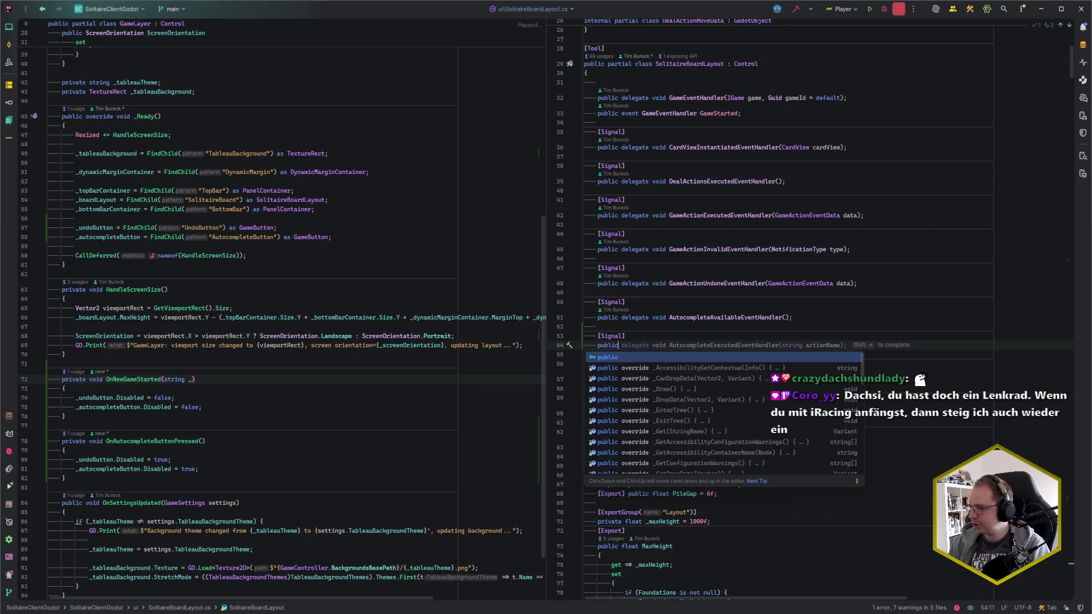
pyautogui.write(' delegate void AutocompleteExecuted')
pyautogui.press('BackSpace')
pyautogui.press('BackSpace')
pyautogui.press('BackSpace')
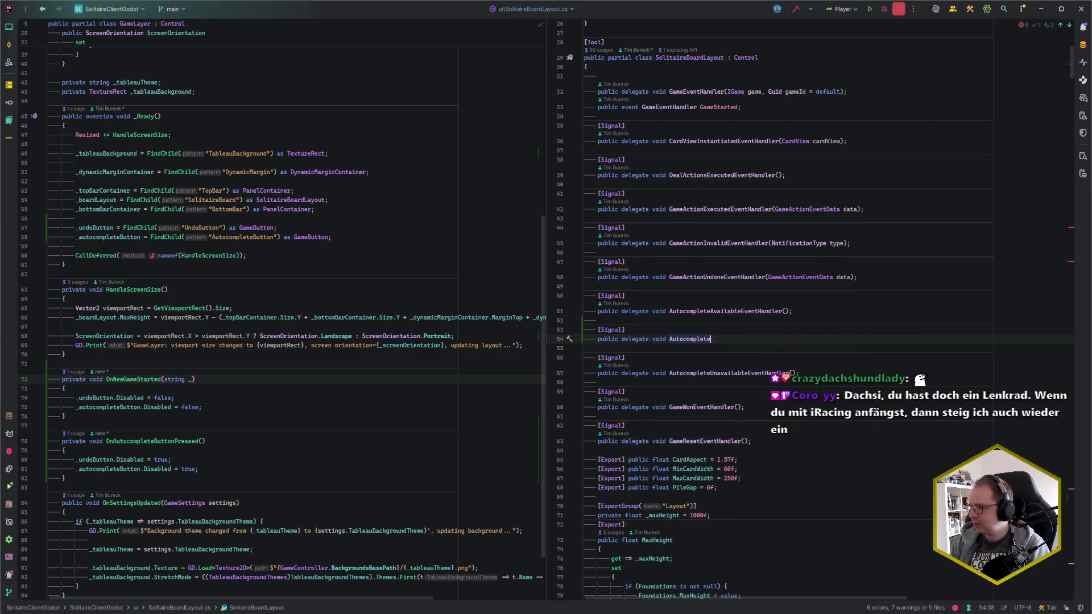
pyautogui.write('StartedEventHandler();')
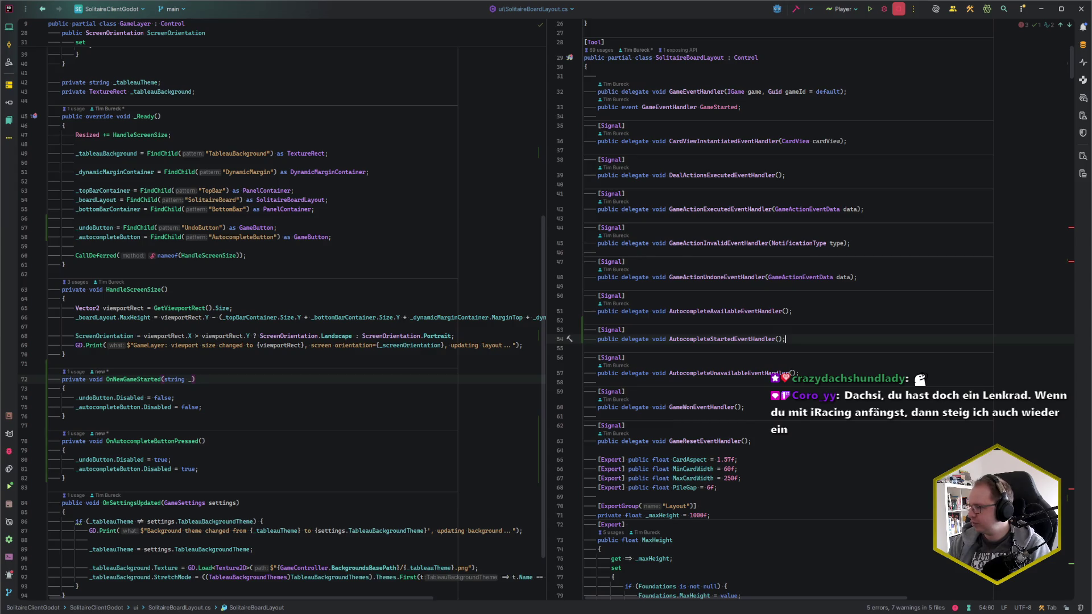
pyautogui.press('F2')
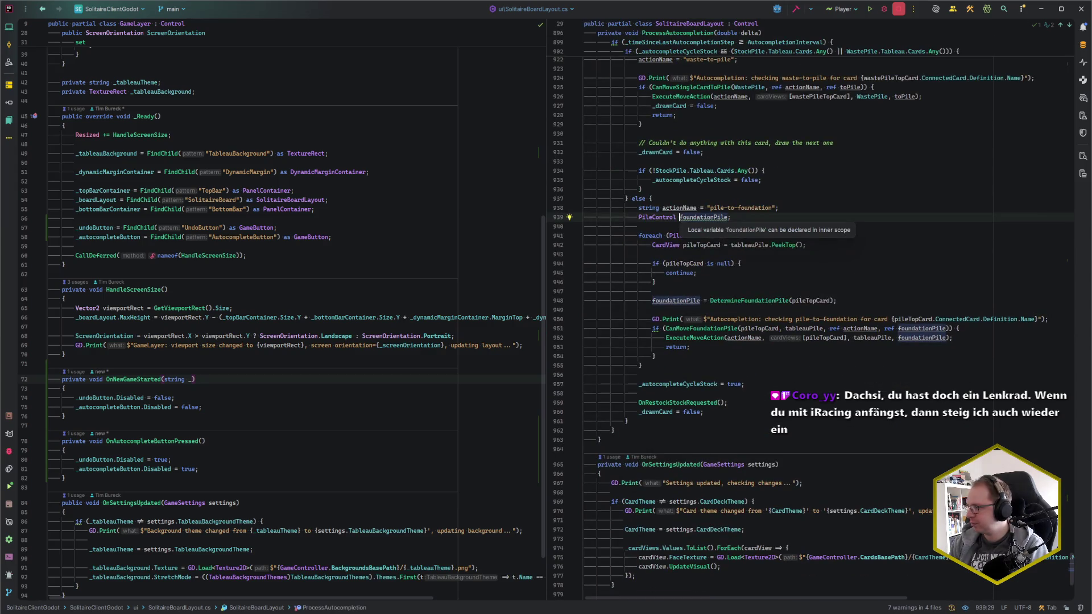
# Add an EmitSignalAutocompleteStarted(); call at the end of Autocomplete().
pyautogui.click(584, 595)
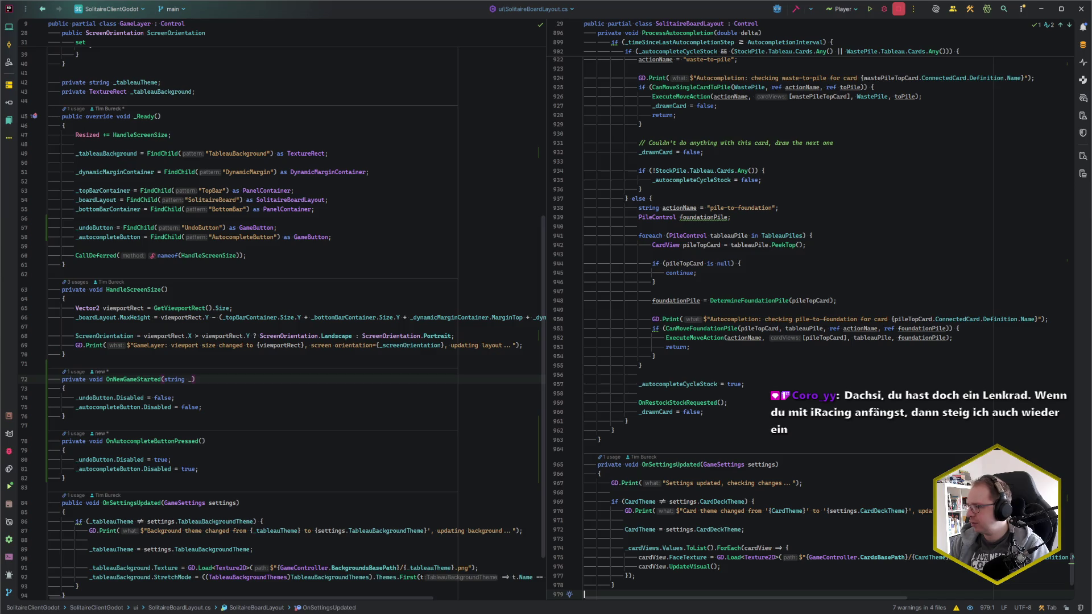
pyautogui.hotkey('ctrl', 'F12')
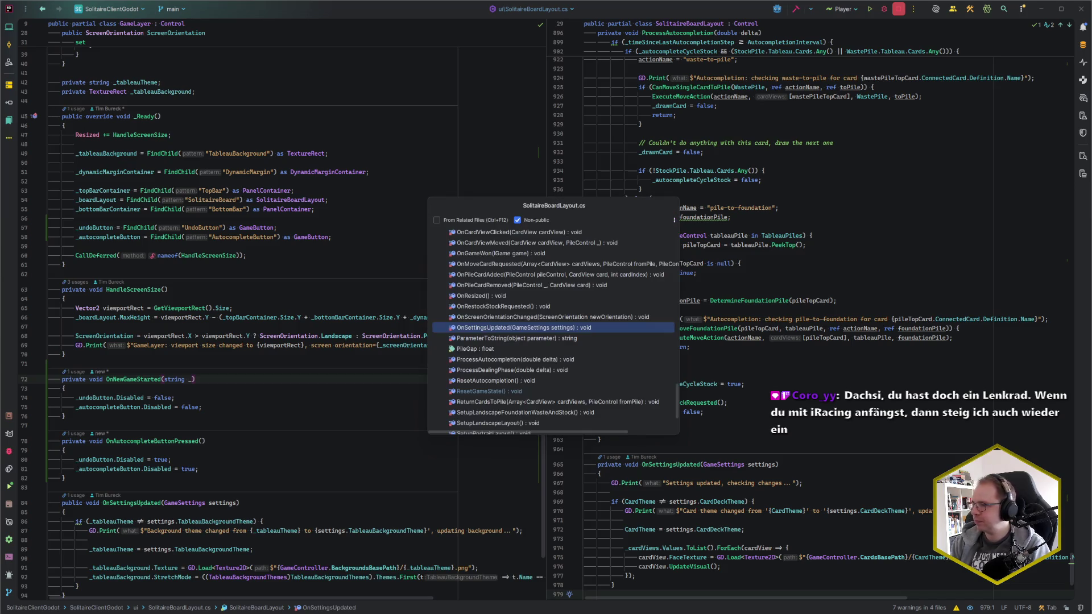
pyautogui.write('Autoc')
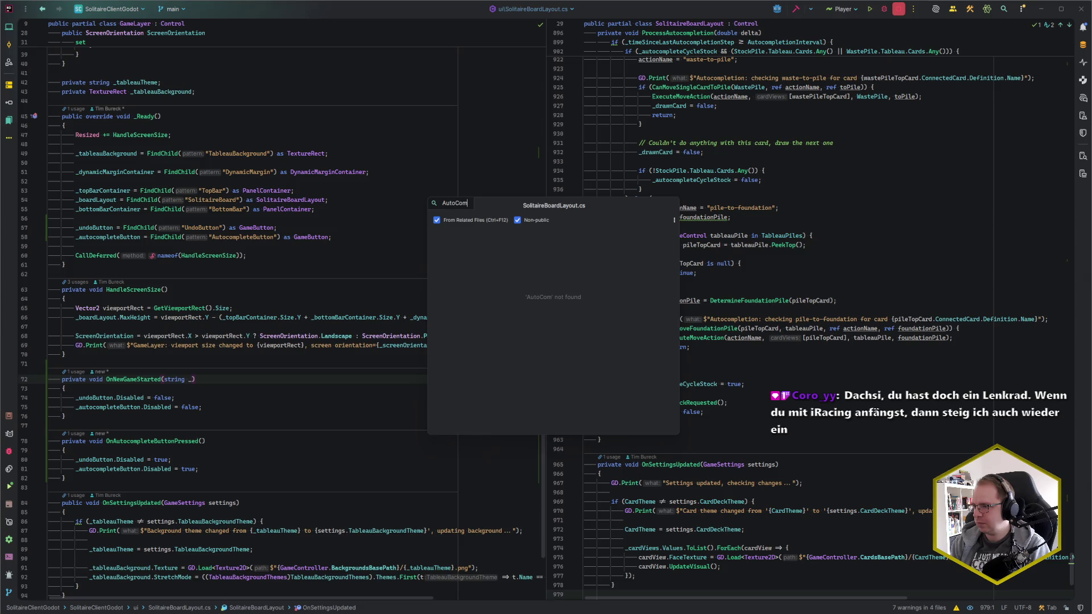
pyautogui.press('Return')
pyautogui.press('Down')
pyautogui.press('Down')
pyautogui.press('Down')
pyautogui.press('Down')
pyautogui.press('Down')
pyautogui.press('Down')
pyautogui.write('EmitSIg')
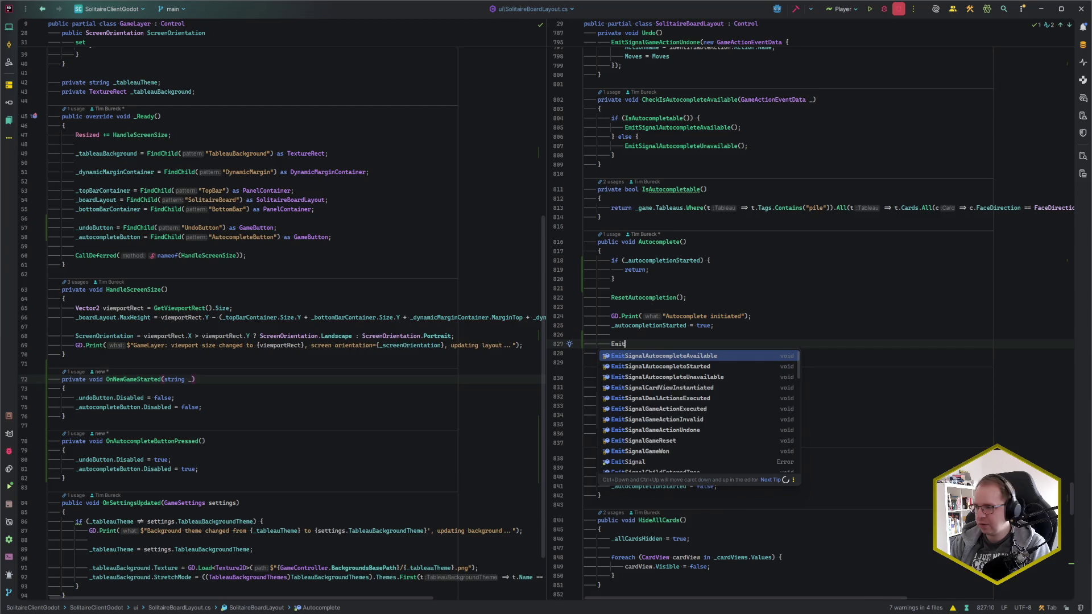
pyautogui.press('Down')
pyautogui.press('Return')
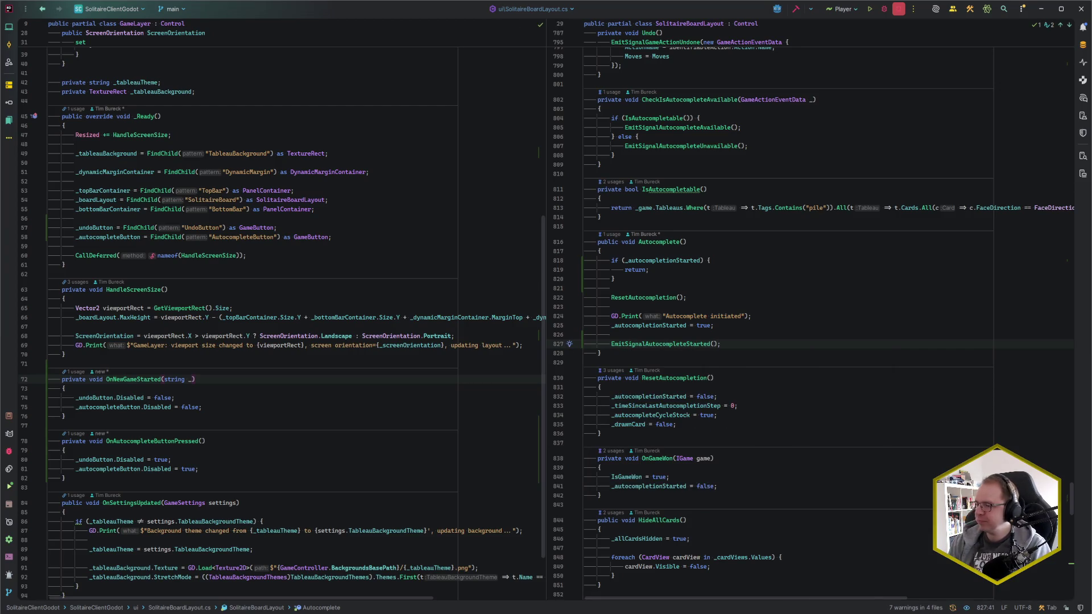
# Review GameLayer's autocomplete-button handler and the new emit line, then switch to Godot.
pyautogui.click(217, 460)
pyautogui.click(222, 473)
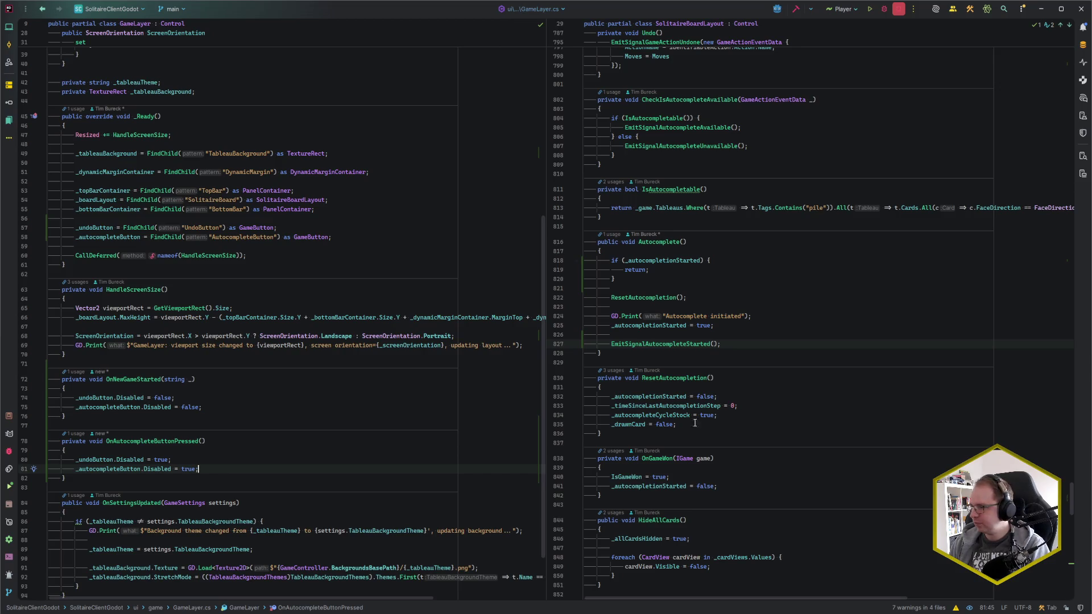
pyautogui.click(739, 343)
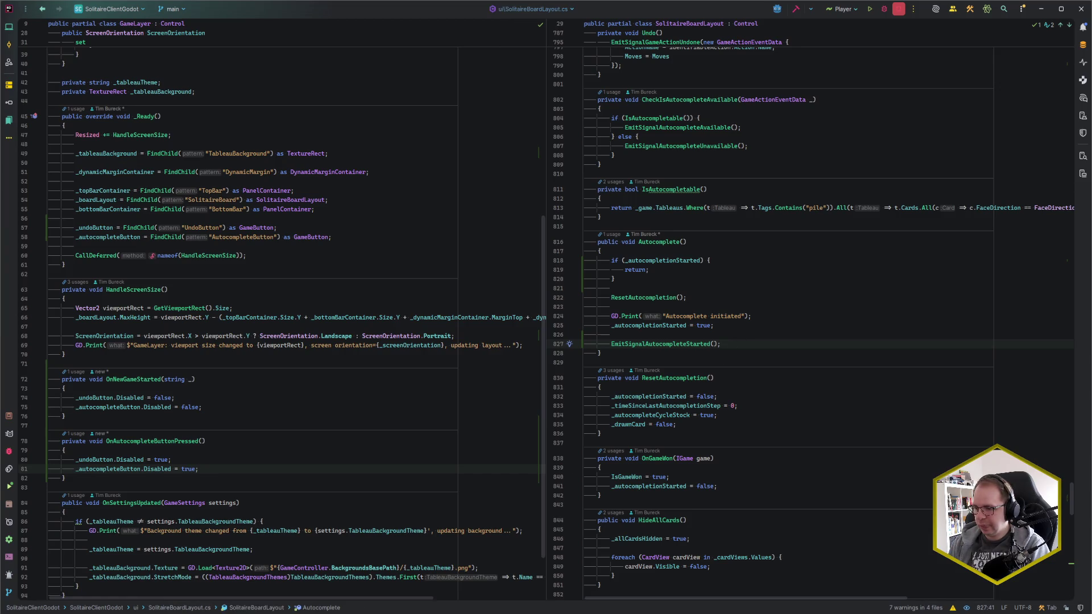
pyautogui.moveTo(102, 613)
pyautogui.click(149, 578)
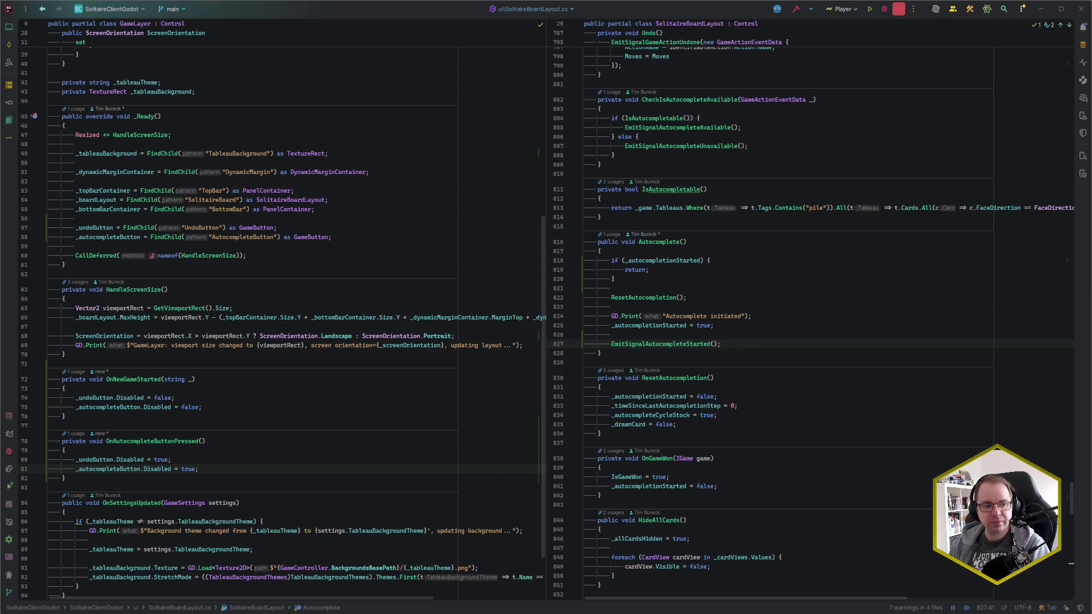
pyautogui.click(769, 343)
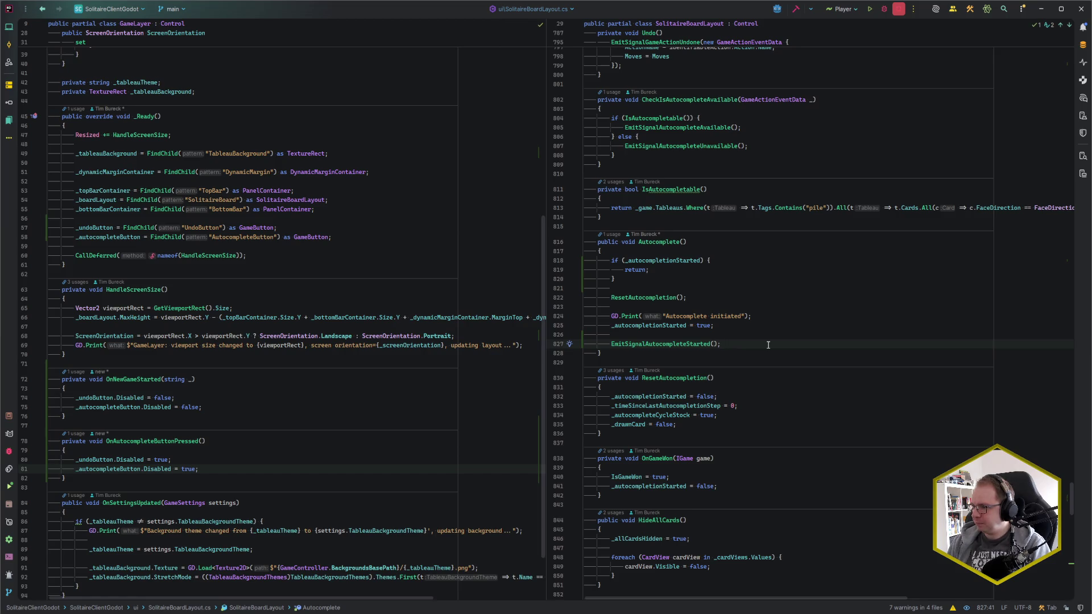
pyautogui.hotkey('alt', 'Tab')
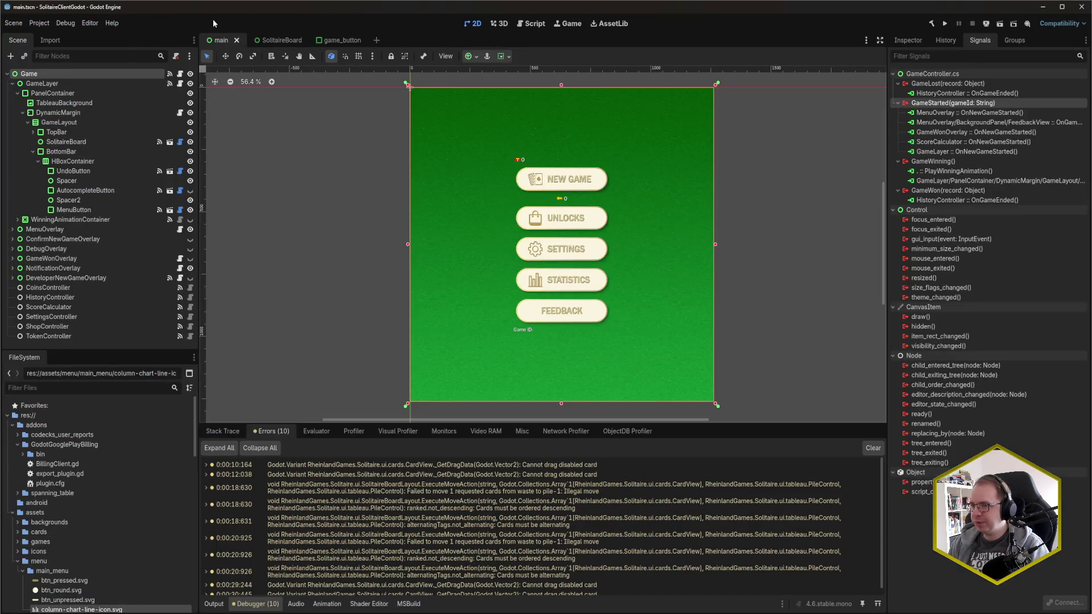
# Begin connecting SolitaireBoard's AutocompleteStarted signal, cancel it, and return to GameLayer.cs in Rider.
pyautogui.click(66, 141)
pyautogui.doubleClick(949, 103)
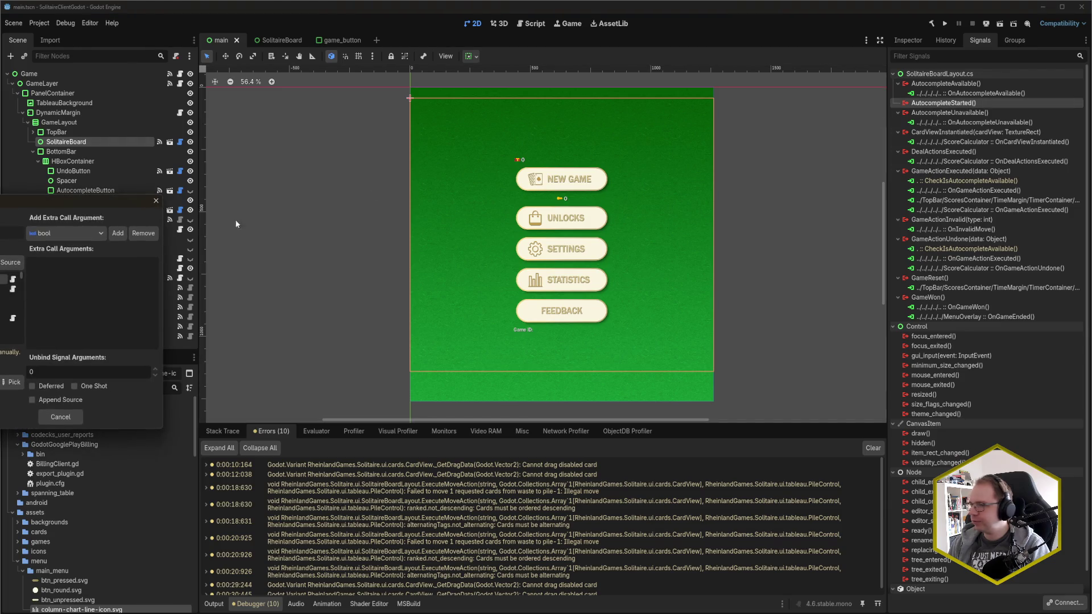
pyautogui.click(12, 382)
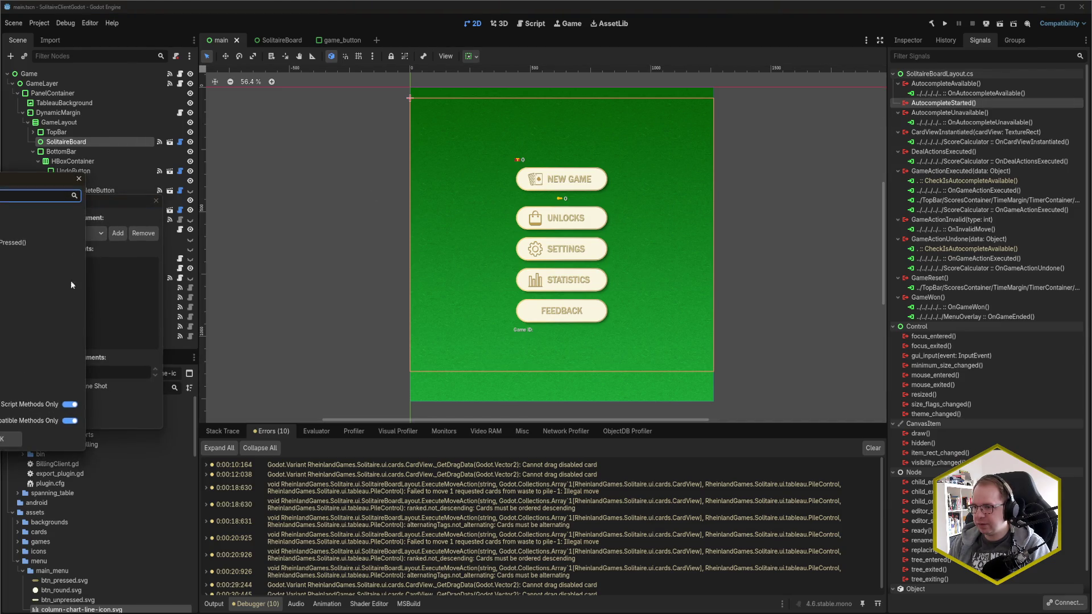
pyautogui.press('Return')
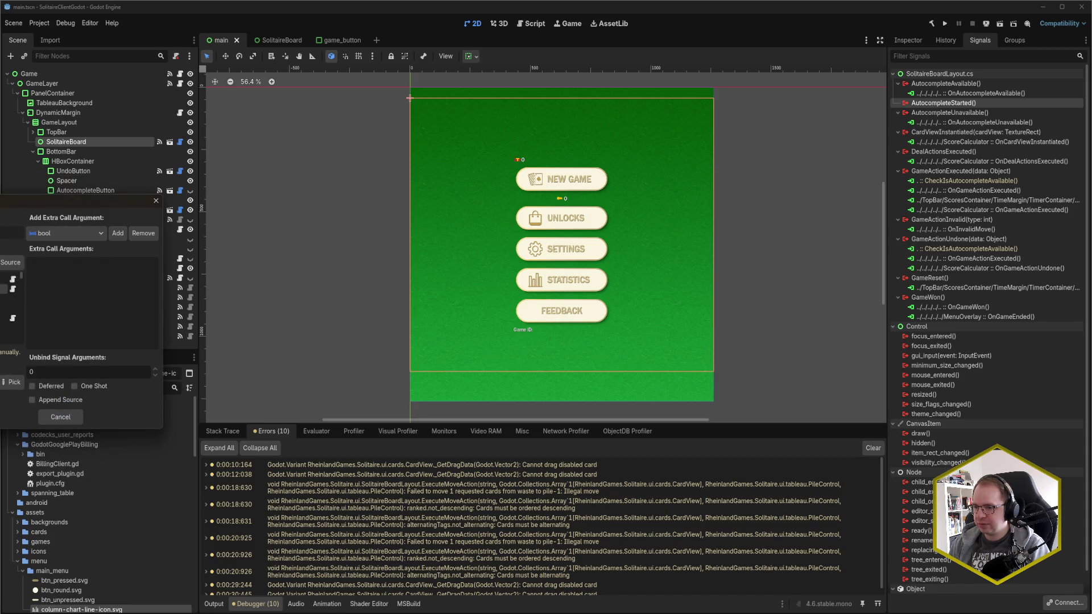
pyautogui.click(81, 418)
pyautogui.moveTo(121, 610)
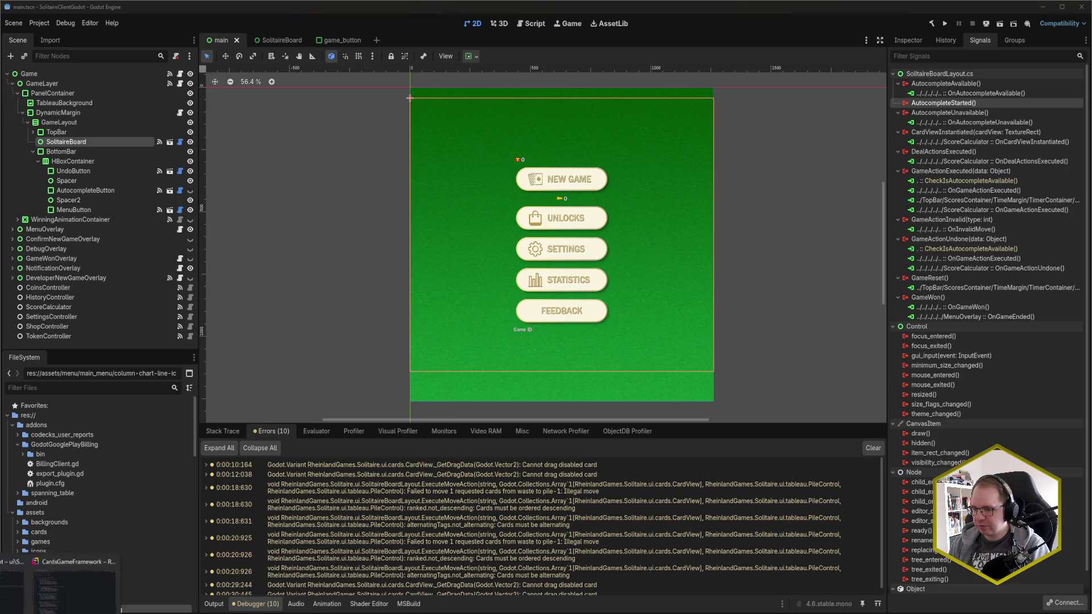
pyautogui.click(14, 589)
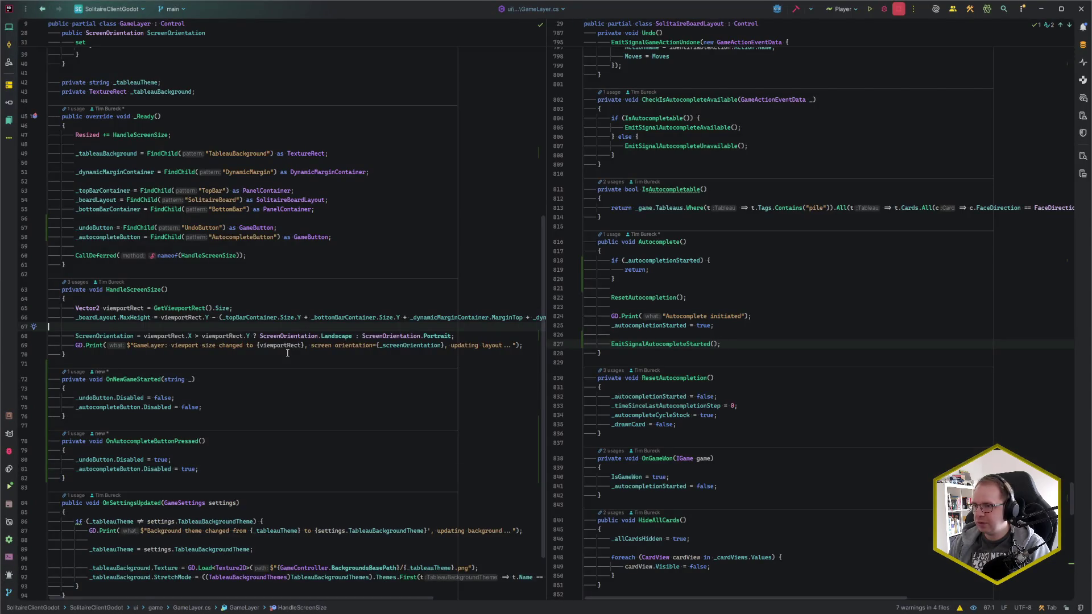
# Rename OnAutocompleteButtonPressed to OnAutocompleteStarted in GameLayer.cs, then switch to Godot.
pyautogui.scroll(-3, 287, 353)
pyautogui.click(169, 371)
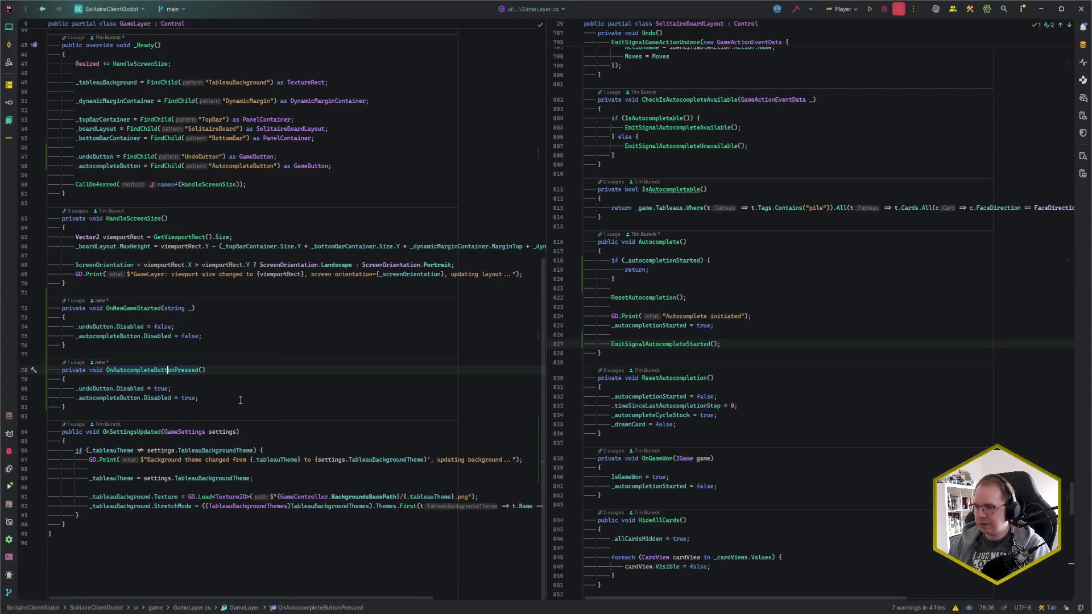
pyautogui.hotkey('ctrl', 'BackSpace')
pyautogui.hotkey('ctrl', 'BackSpace')
pyautogui.write('Started')
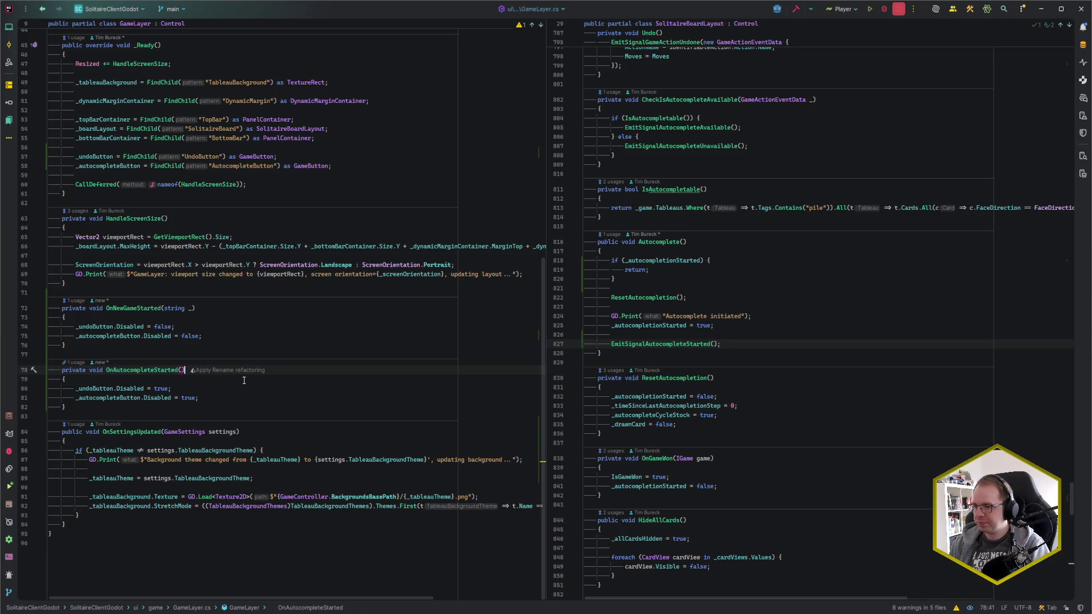
pyautogui.hotkey('alt', 'Tab')
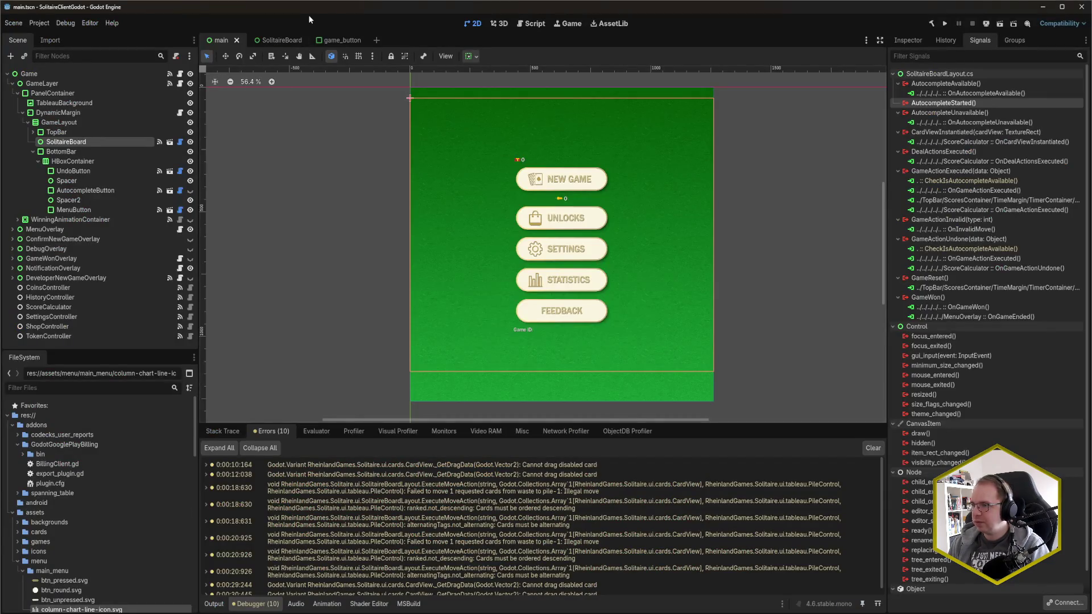
# Route SolitaireBoard's AutocompleteStarted to GameLayer's OnAutocompleteStarted and save the main scene.
pyautogui.doubleClick(947, 103)
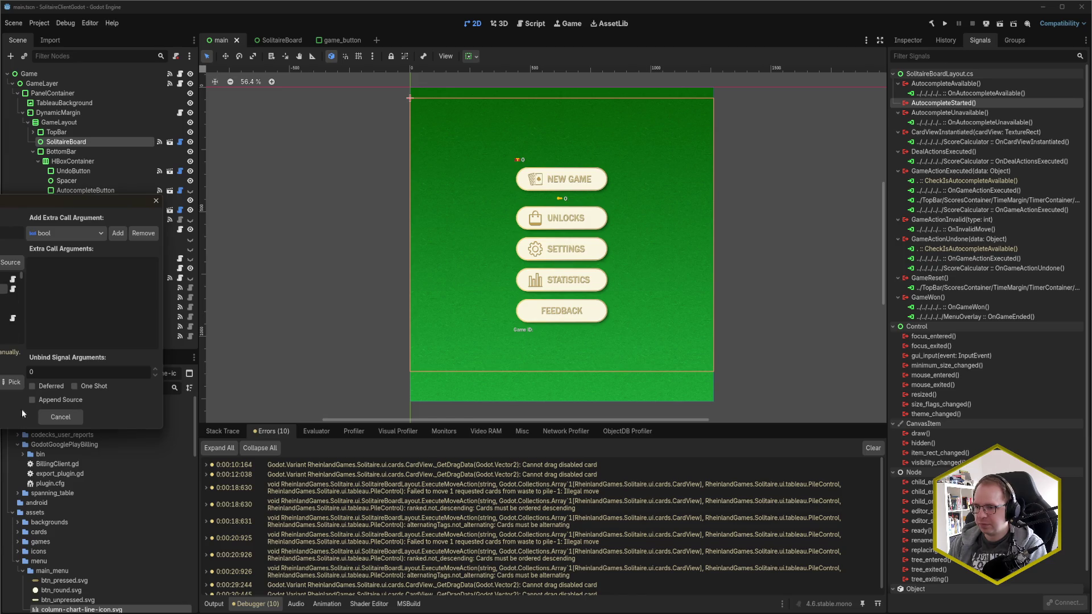
pyautogui.click(13, 382)
pyautogui.doubleClick(22, 243)
pyautogui.click(55, 417)
pyautogui.hotkey('ctrl', 's')
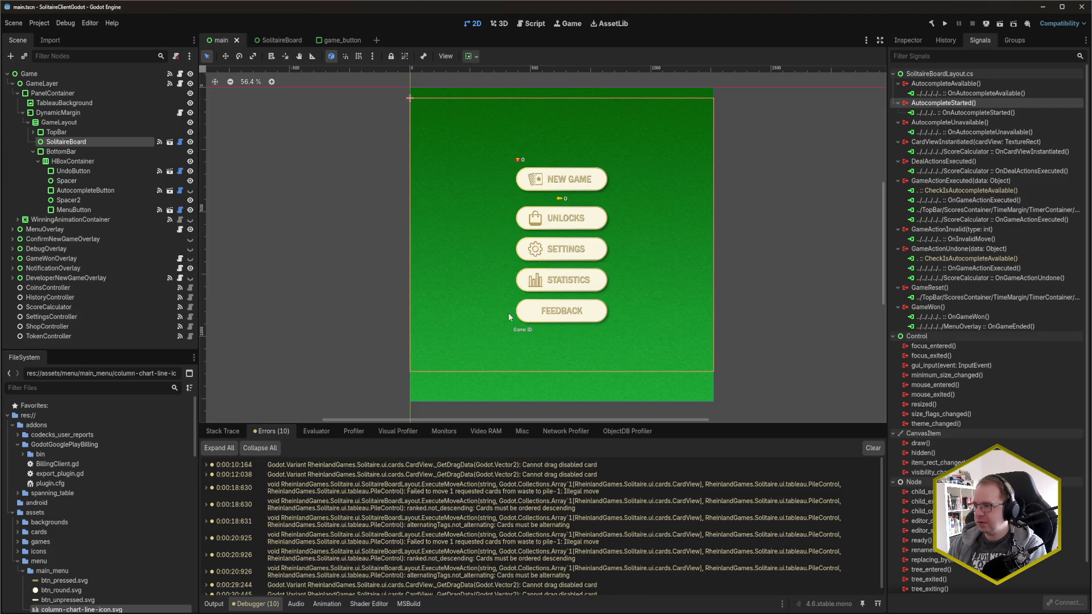
pyautogui.click(345, 360)
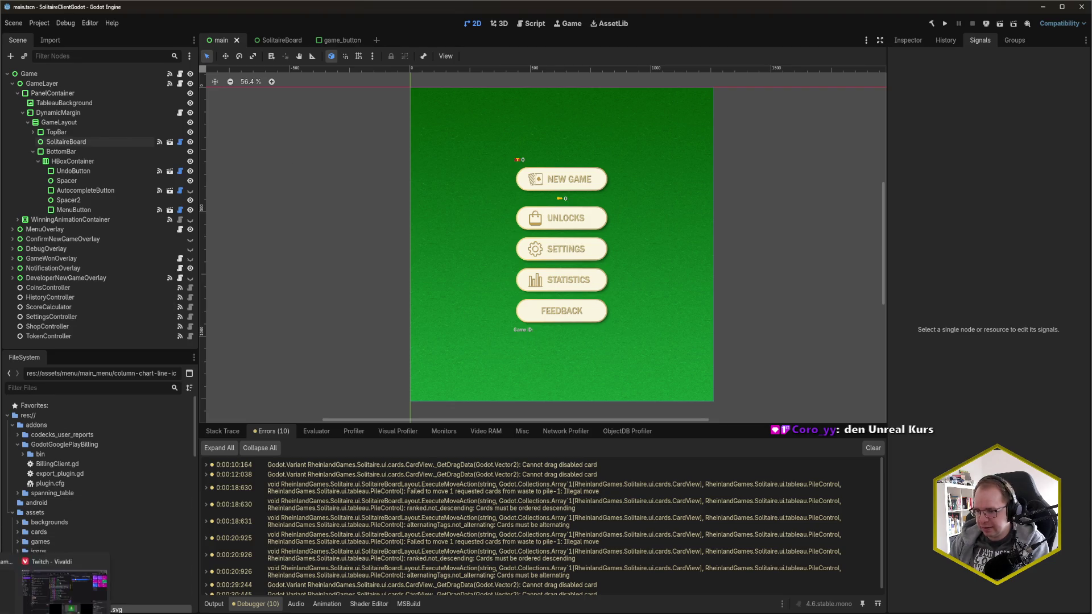
# Open the pause.txt scratch file from Rider's recent files.
pyautogui.hotkey('alt', 'Tab')
pyautogui.click(672, 207)
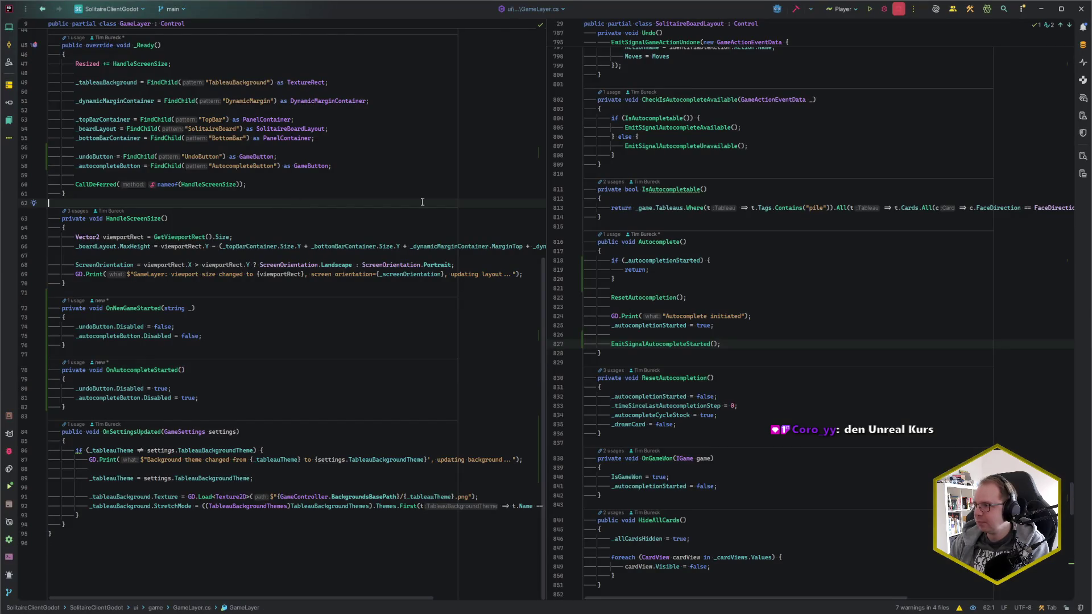
pyautogui.hotkey('ctrl', 'e')
pyautogui.press('Down')
pyautogui.press('Down')
pyautogui.press('Down')
pyautogui.press('Return')
# Select the game ID on line 3 of pause.txt and go back to Godot.
pyautogui.hotkey('shift', 'Home')
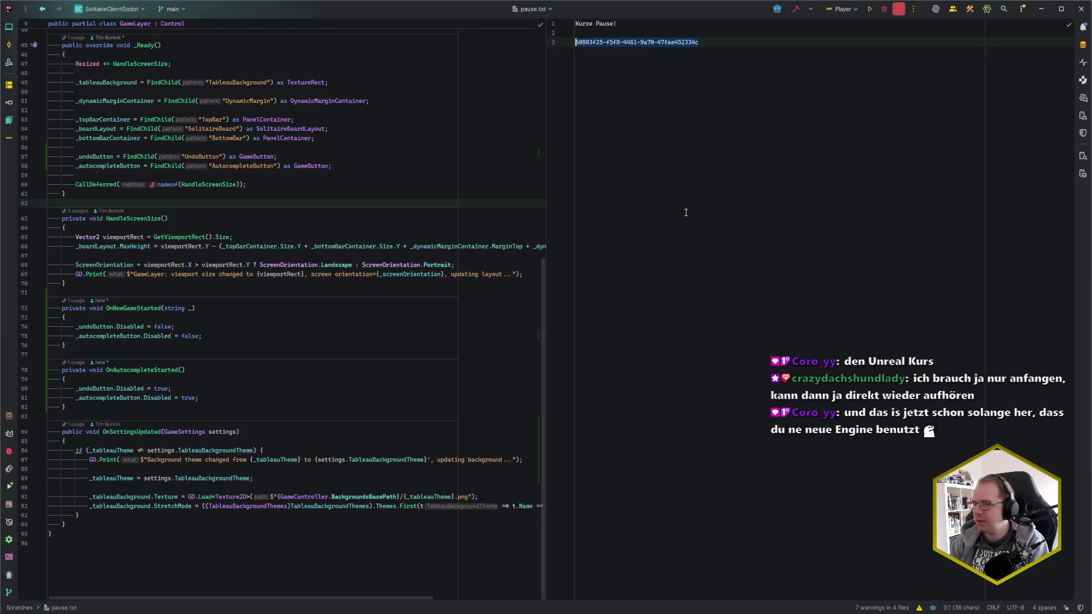
pyautogui.hotkey('alt', 'Tab')
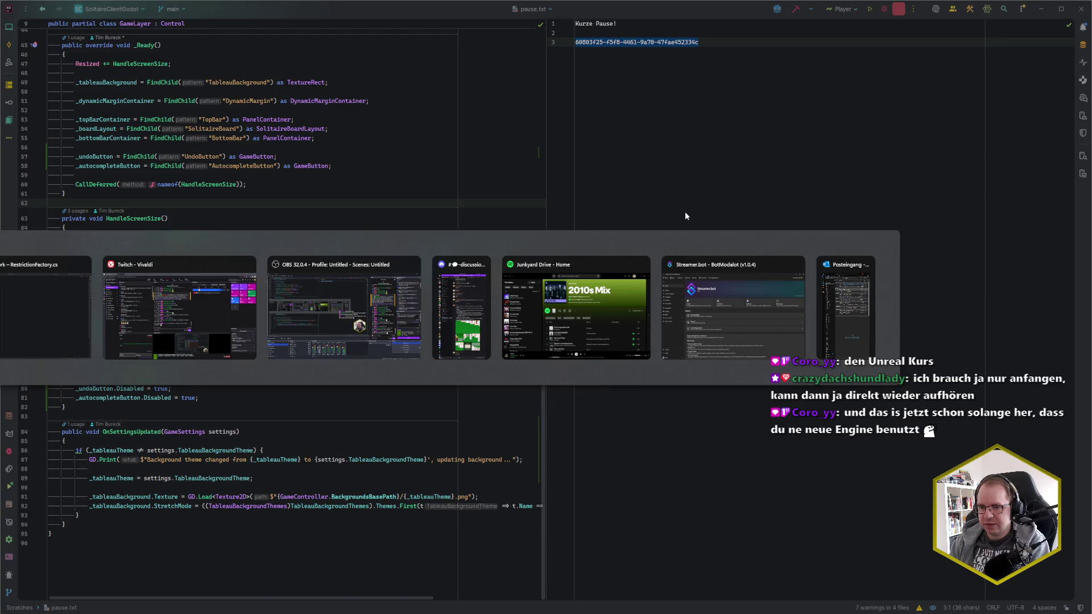
pyautogui.hotkey('alt', 'Tab')
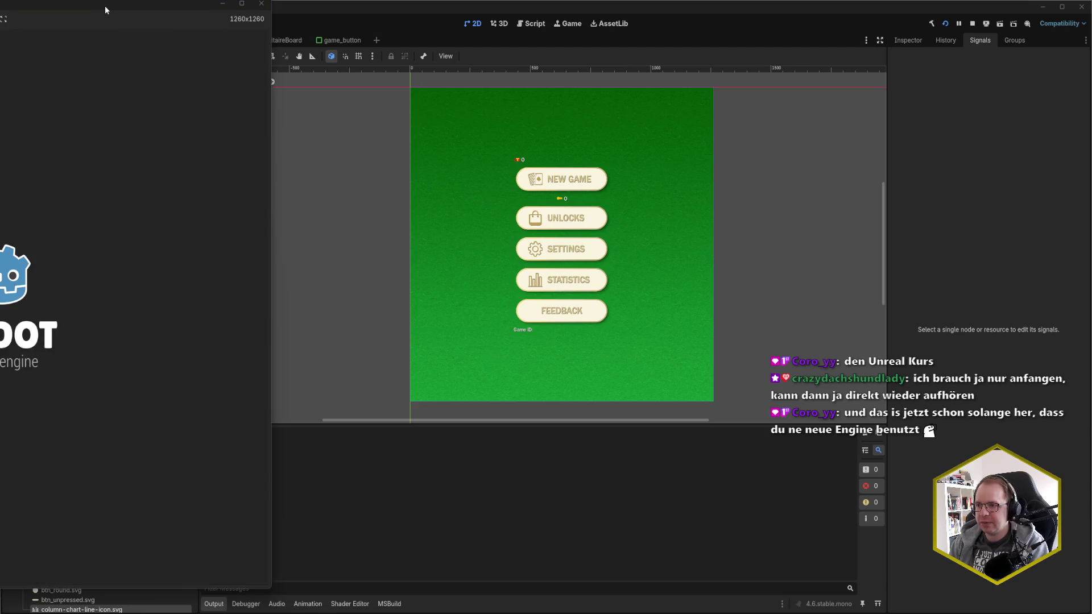
# Start a new game from the pasted game ID in the debug Game Id field, then stop it.
pyautogui.moveTo(104, 6); pyautogui.dragTo(645, 22)
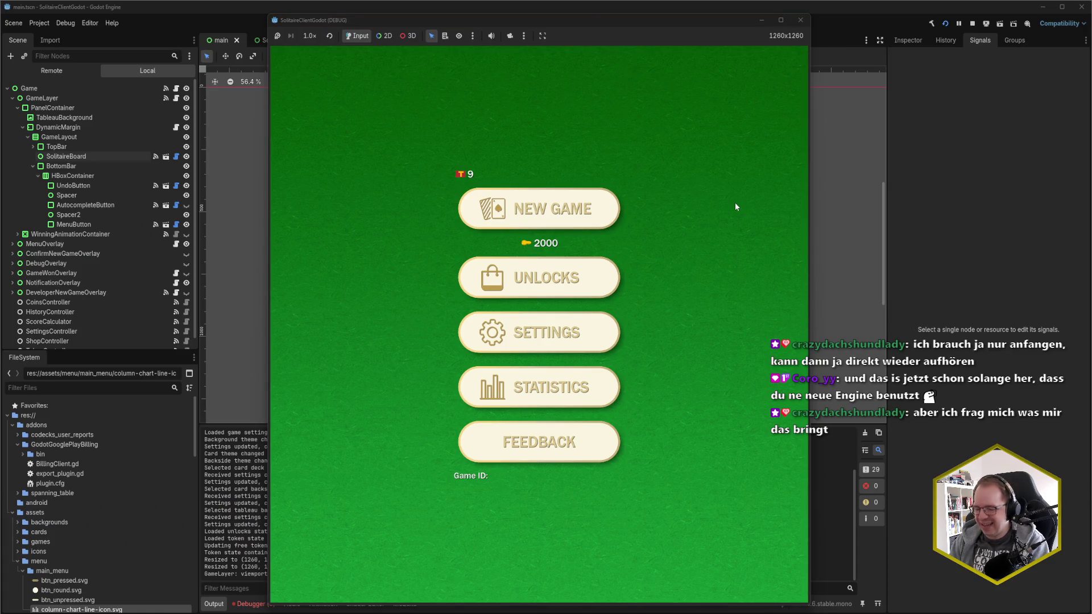
pyautogui.click(519, 325)
pyautogui.hotkey('ctrl', 'v')
pyautogui.click(590, 325)
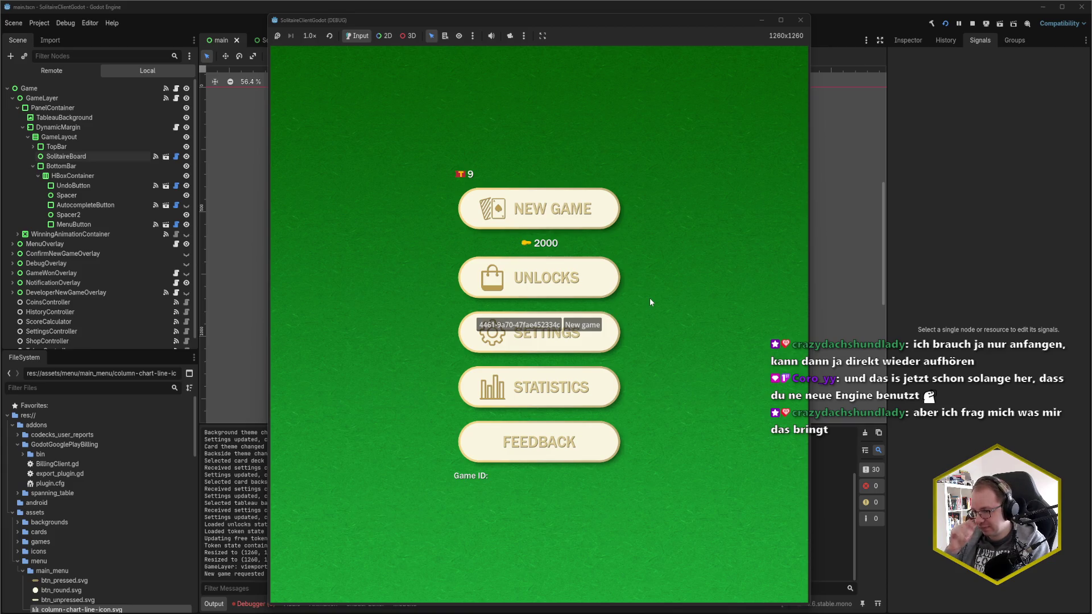
pyautogui.moveTo(670, 28); pyautogui.dragTo(935, 25)
pyautogui.press('F8')
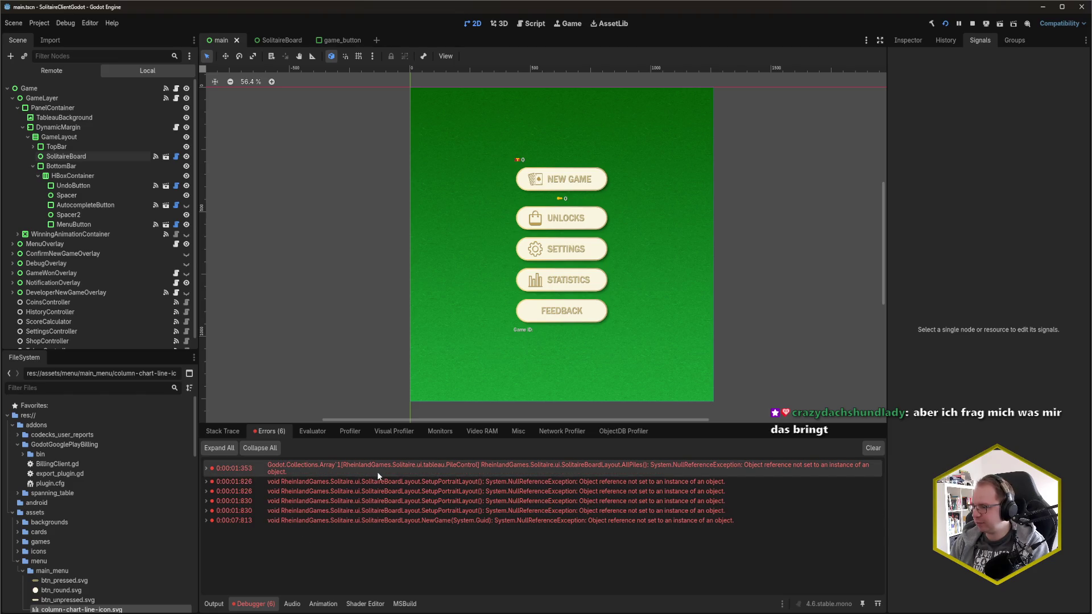
# Read the first NullReferenceException's stack trace in Errors, then rerun and close the game.
pyautogui.click(206, 469)
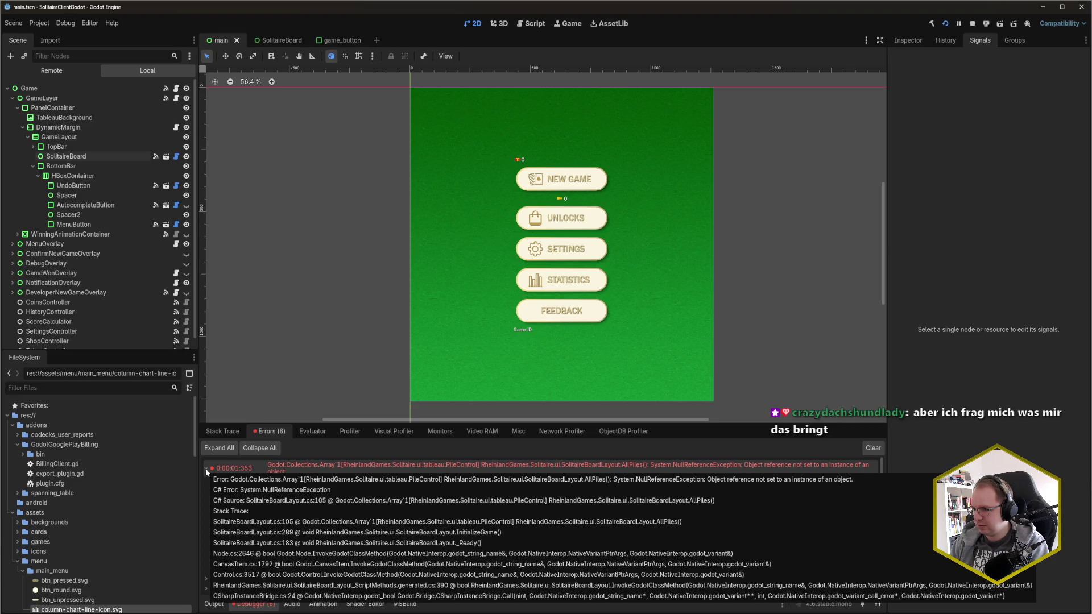
pyautogui.click(206, 469)
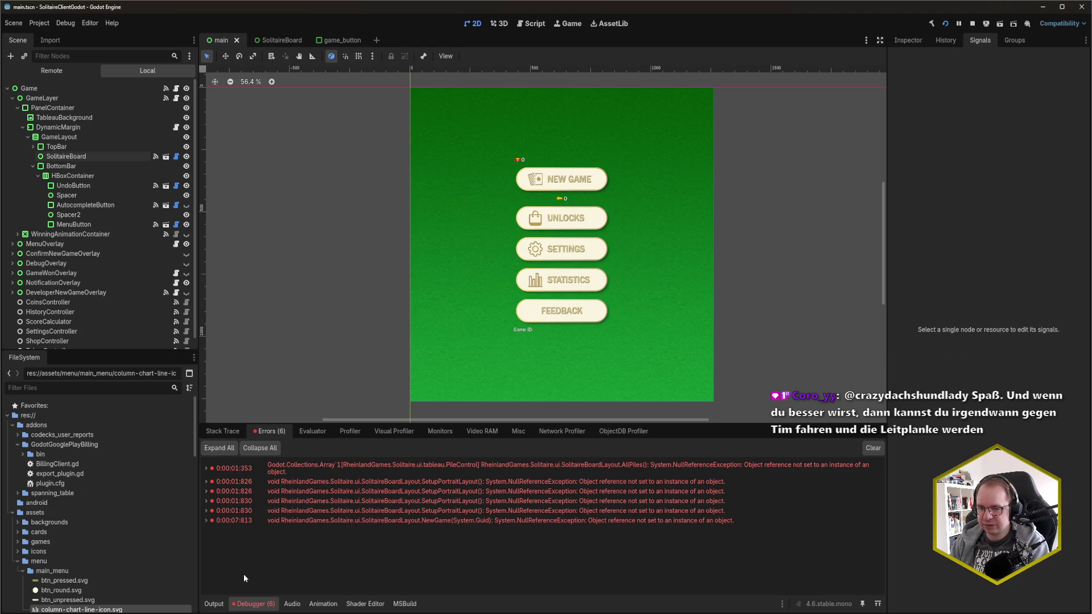
pyautogui.press('F5')
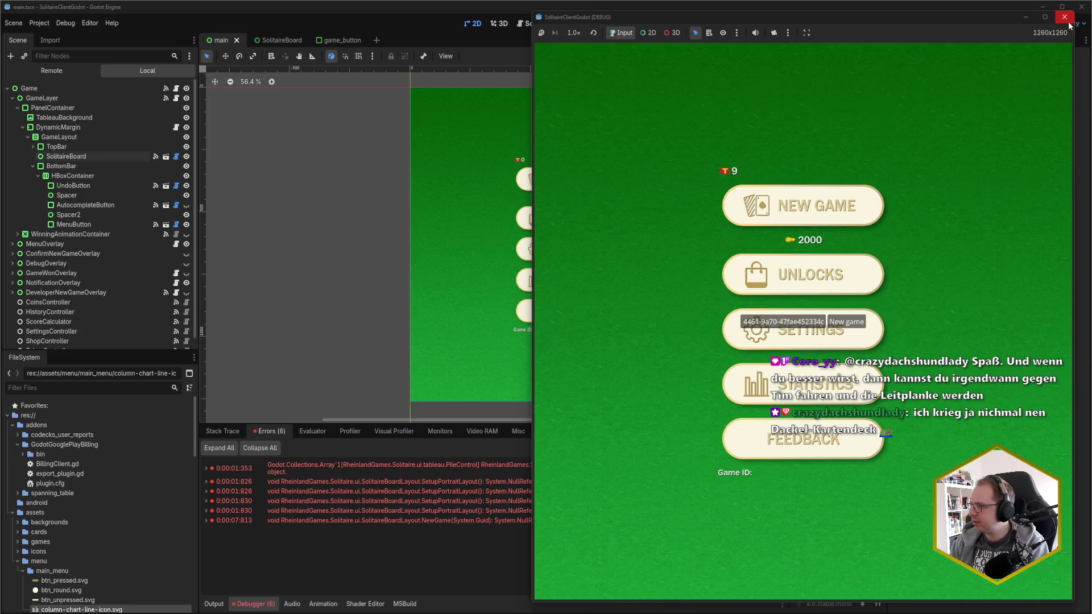
pyautogui.click(1065, 17)
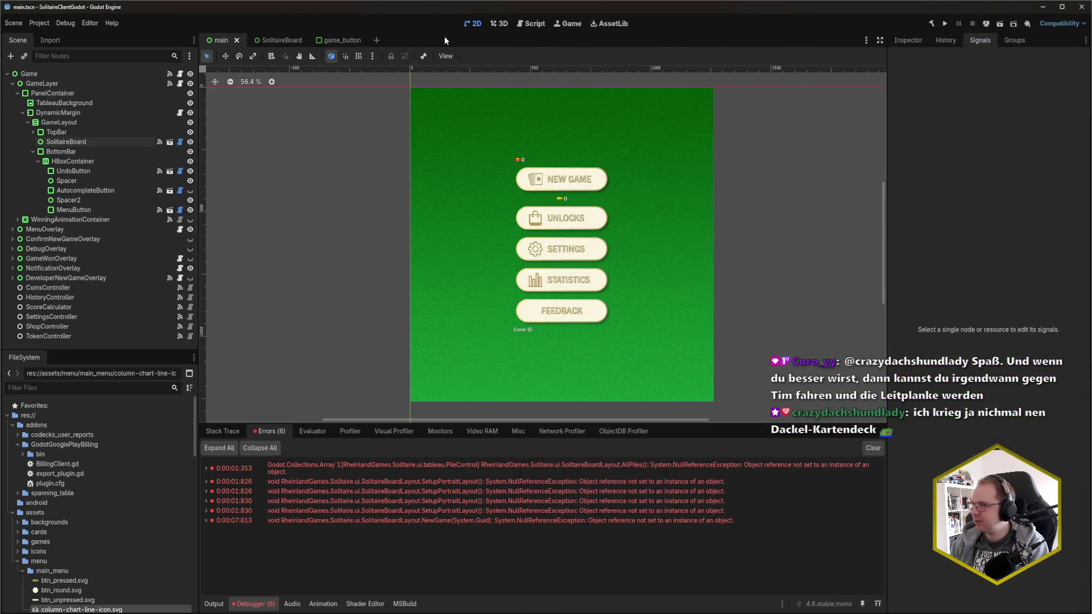
# Relaunch and close the game again, save the scene, and select the SolitaireBoard node.
pyautogui.press('F5')
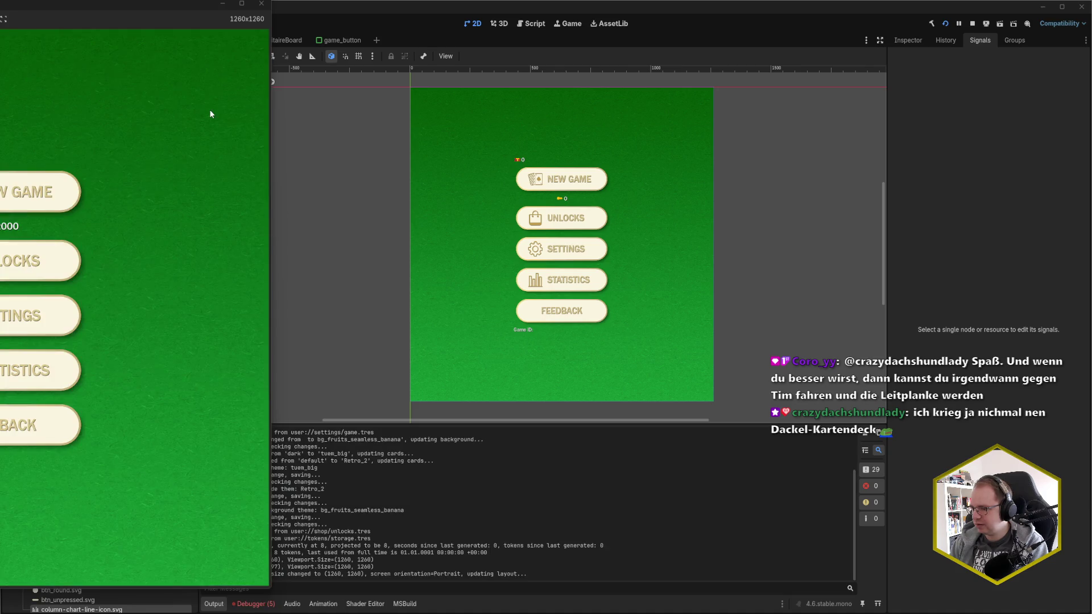
pyautogui.moveTo(175, 8)
pyautogui.mouseDown()
pyautogui.moveTo(640, 34)
pyautogui.moveTo(936, 26)
pyautogui.mouseUp()
pyautogui.click(1018, 26)
pyautogui.hotkey('ctrl', 's')
pyautogui.click(117, 141)
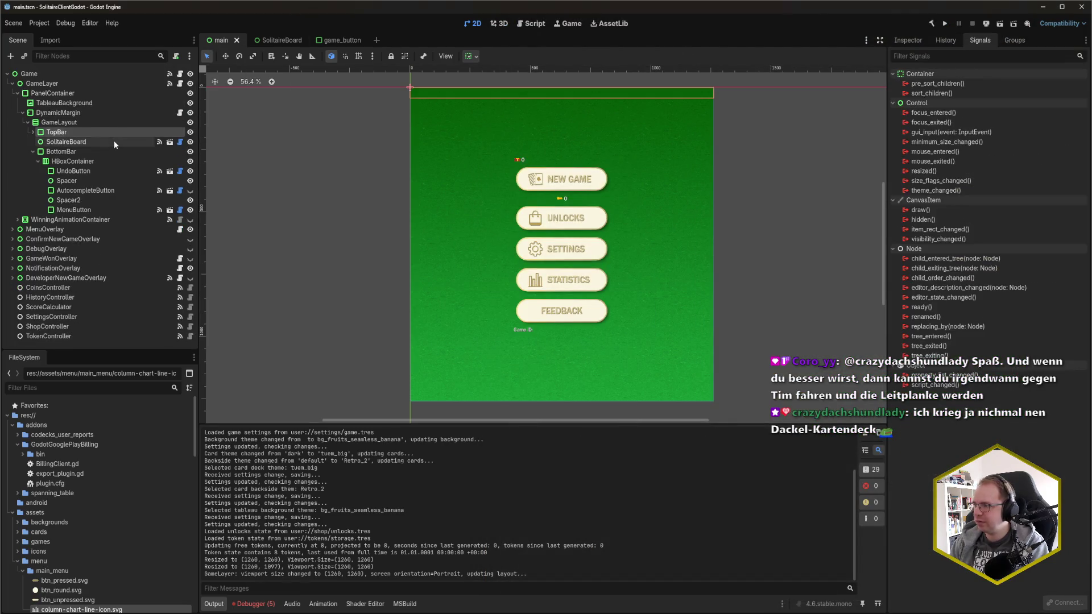
# Clear SolitaireBoard's Stock Pile, Waste Pile, Foundations and Tableau Piles references in the main scene.
pyautogui.click(909, 40)
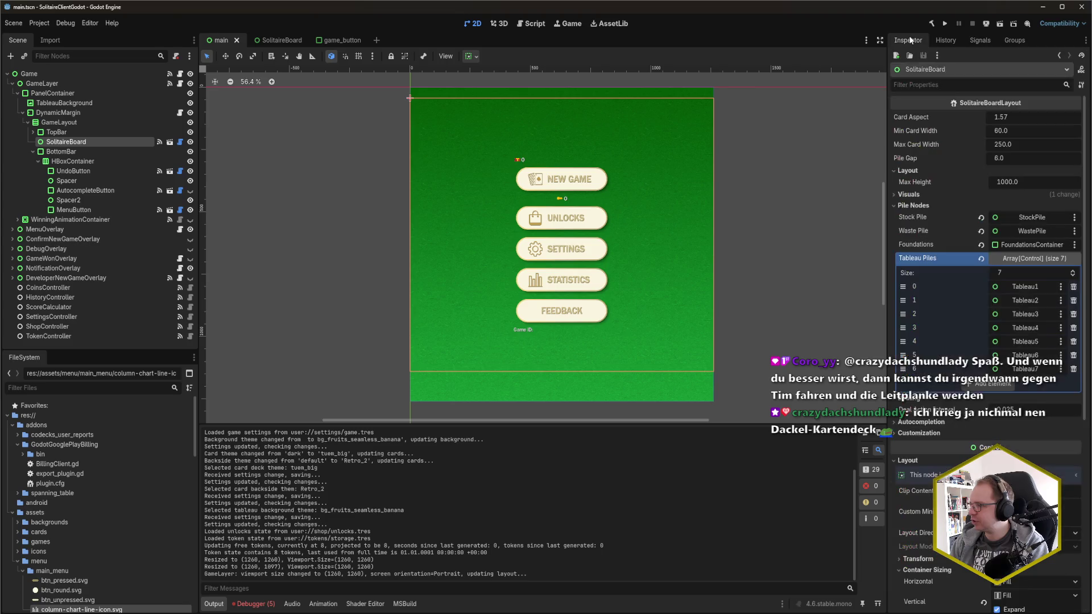
pyautogui.click(981, 217)
pyautogui.click(981, 231)
pyautogui.click(981, 244)
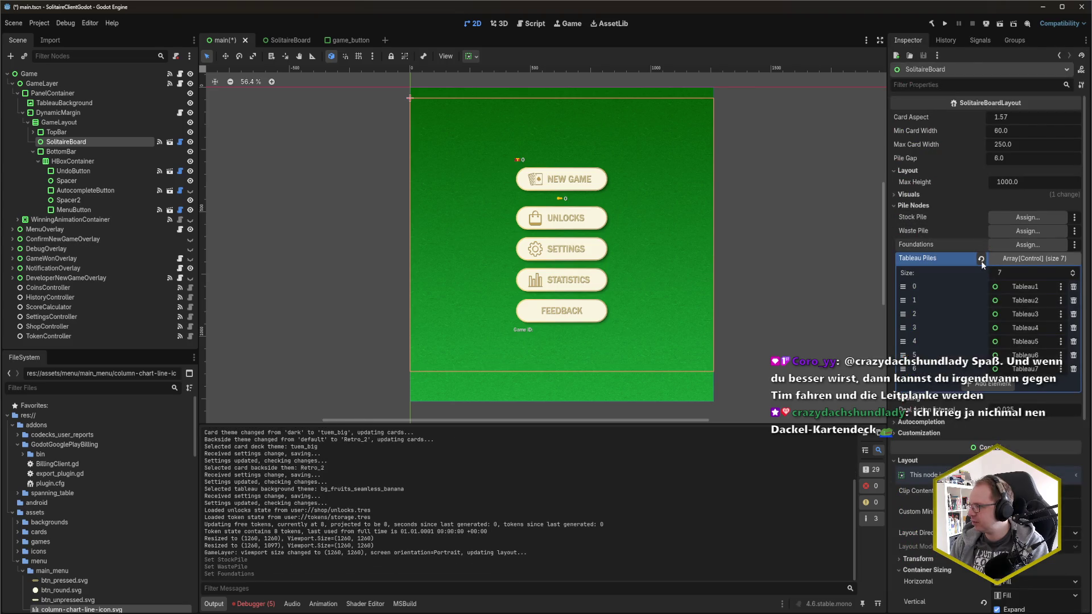
pyautogui.click(981, 258)
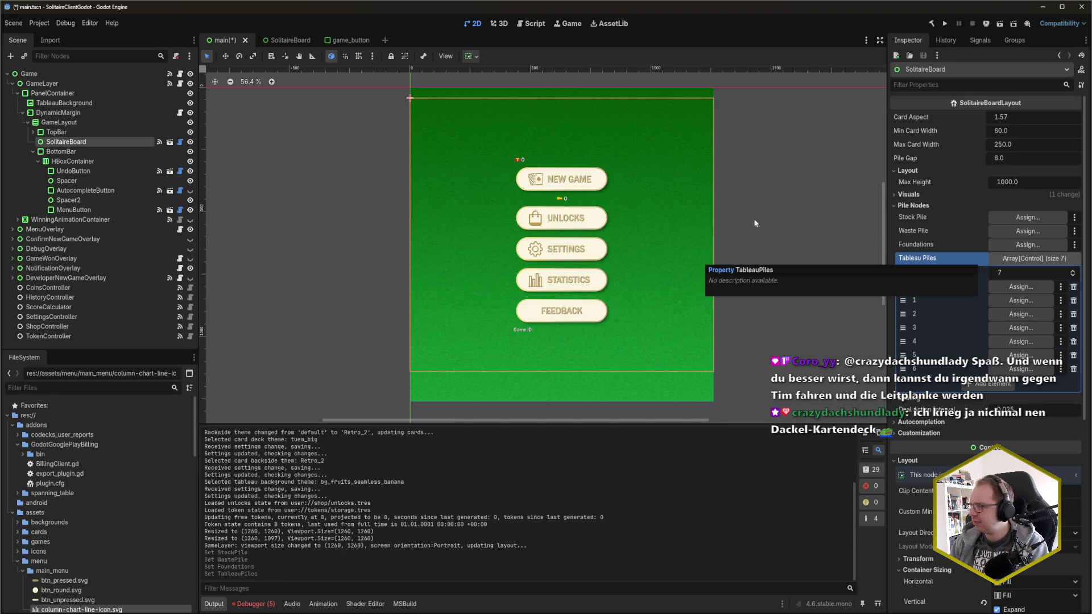
# In the SolitaireBoard scene, clear the root node's pile references and empty Tableau Piles.
pyautogui.click(288, 41)
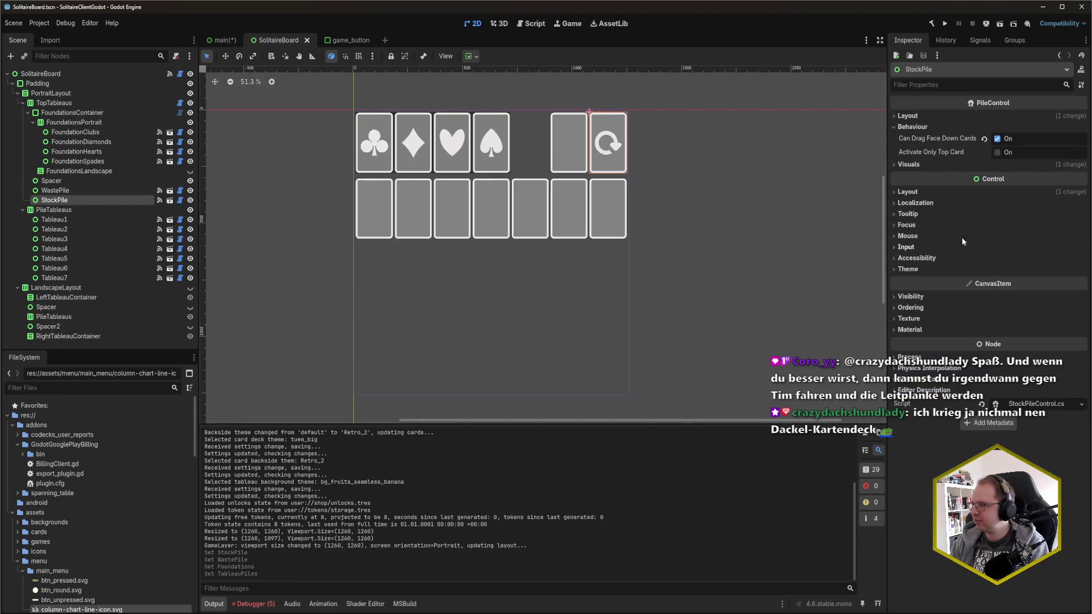
pyautogui.click(891, 114)
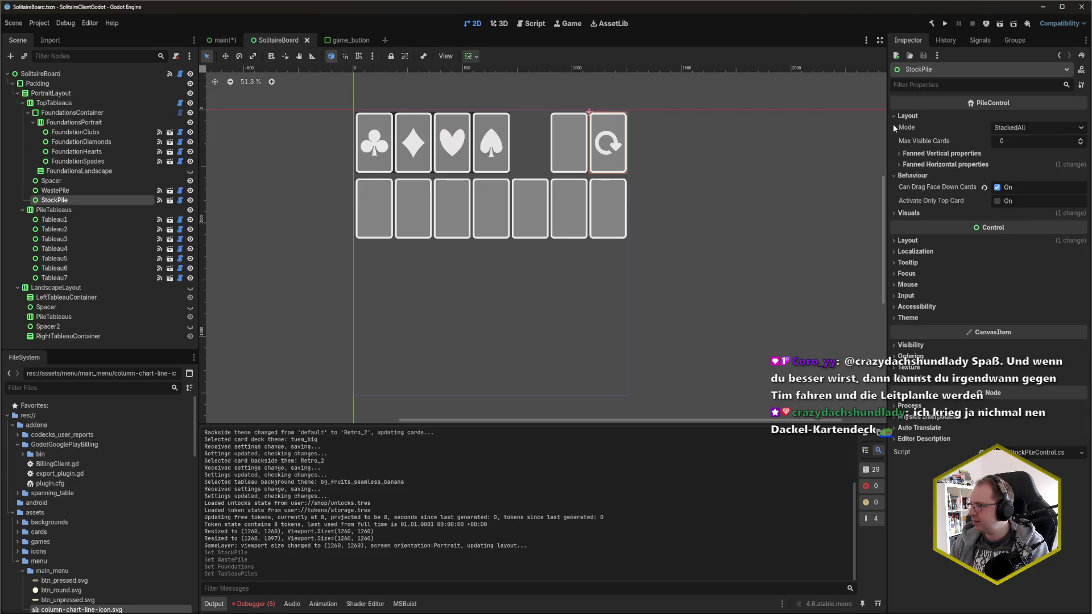
pyautogui.click(892, 116)
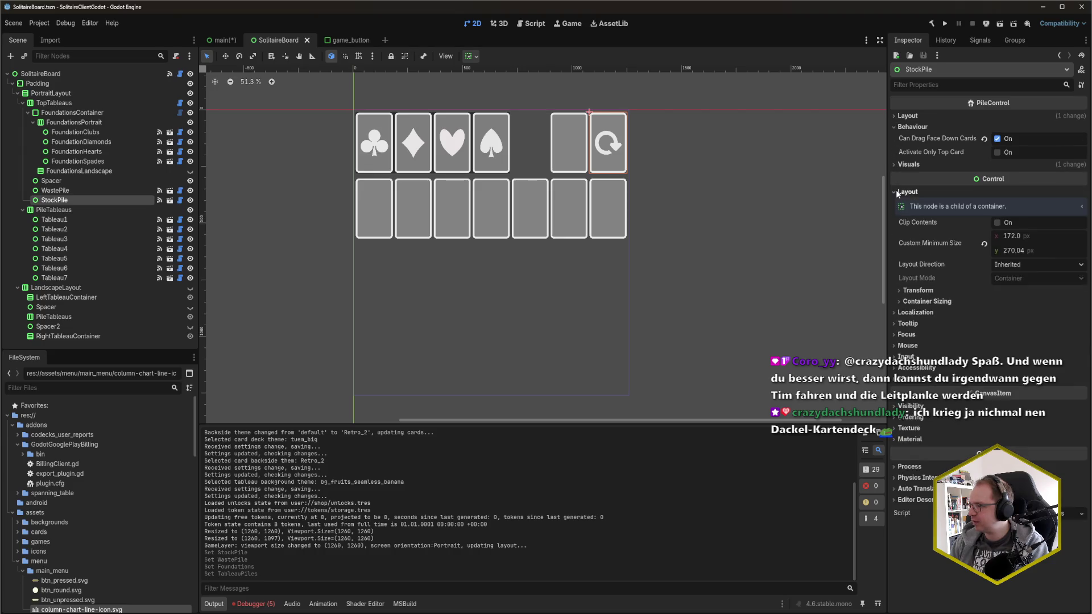
pyautogui.click(131, 73)
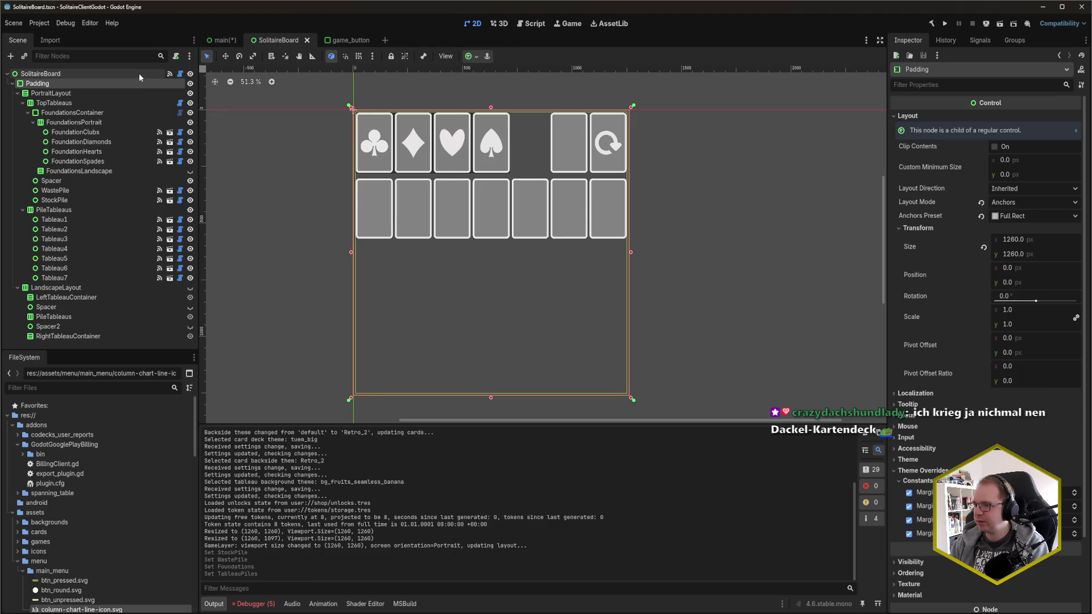
pyautogui.click(981, 244)
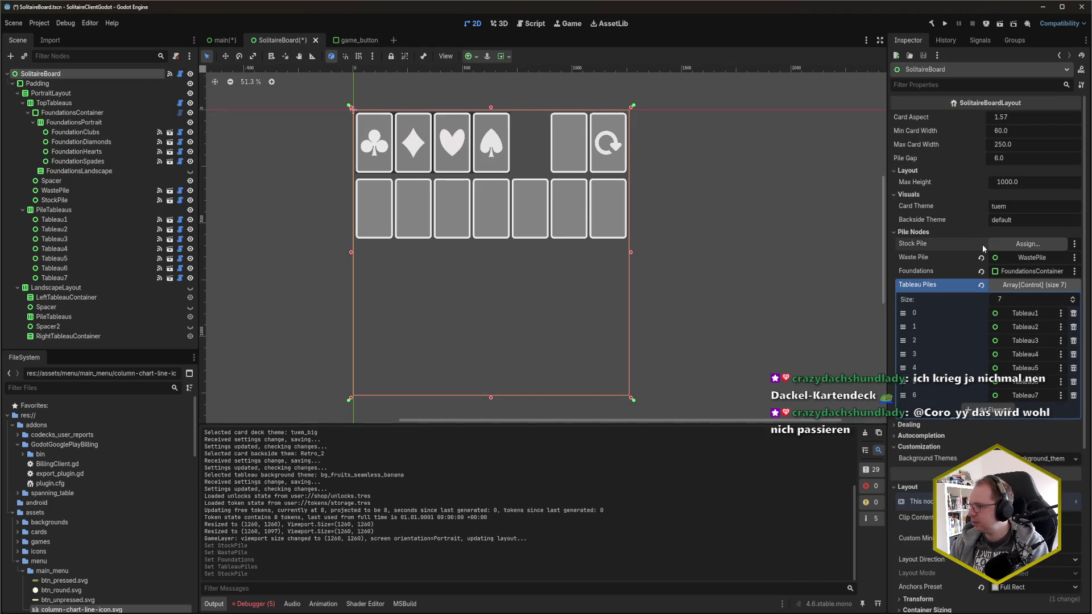
pyautogui.click(981, 258)
pyautogui.click(981, 272)
pyautogui.click(981, 286)
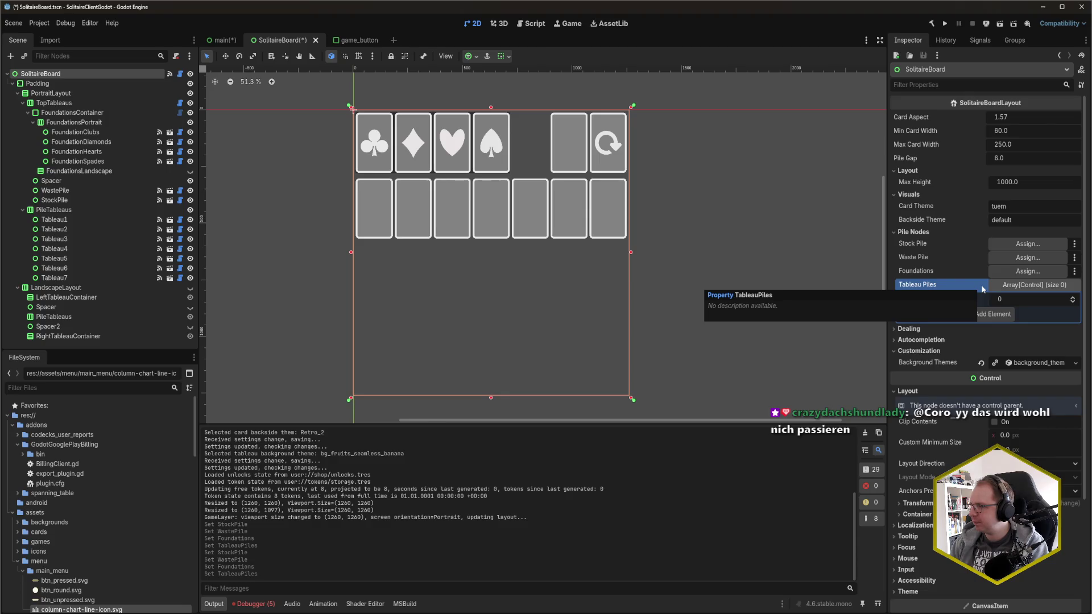
# Assign StockPile, WastePile, FoundationsContainer and Tableau1 to the board's pile properties.
pyautogui.moveTo(57, 201)
pyautogui.mouseDown()
pyautogui.moveTo(927, 219)
pyautogui.moveTo(1001, 245)
pyautogui.mouseUp()
pyautogui.moveTo(112, 192)
pyautogui.mouseDown()
pyautogui.moveTo(947, 275)
pyautogui.moveTo(1027, 257)
pyautogui.mouseUp()
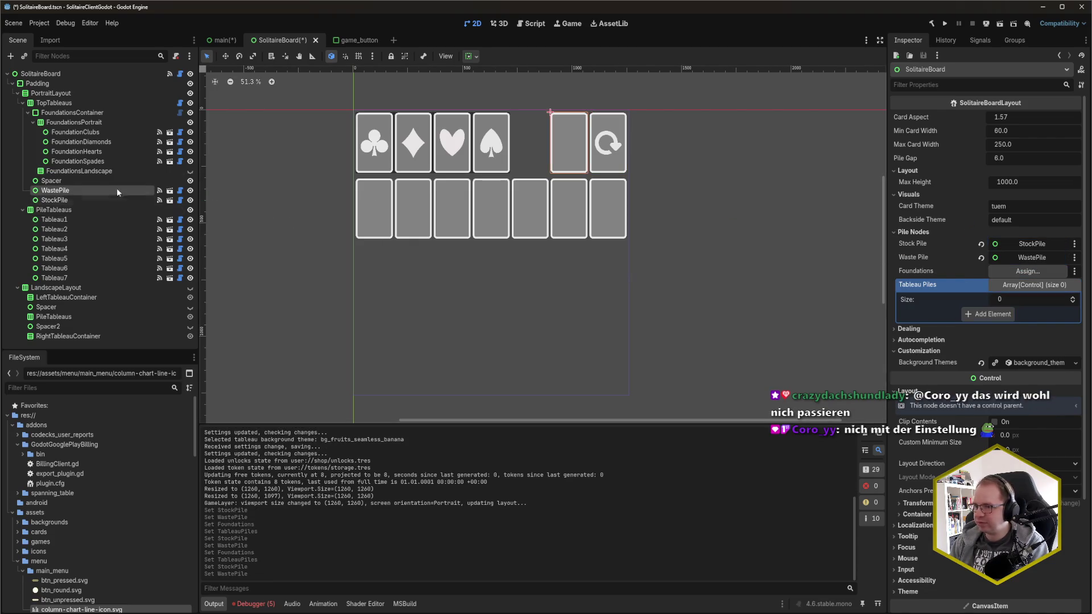
pyautogui.moveTo(83, 115)
pyautogui.mouseDown()
pyautogui.moveTo(455, 139)
pyautogui.moveTo(1030, 271)
pyautogui.mouseUp()
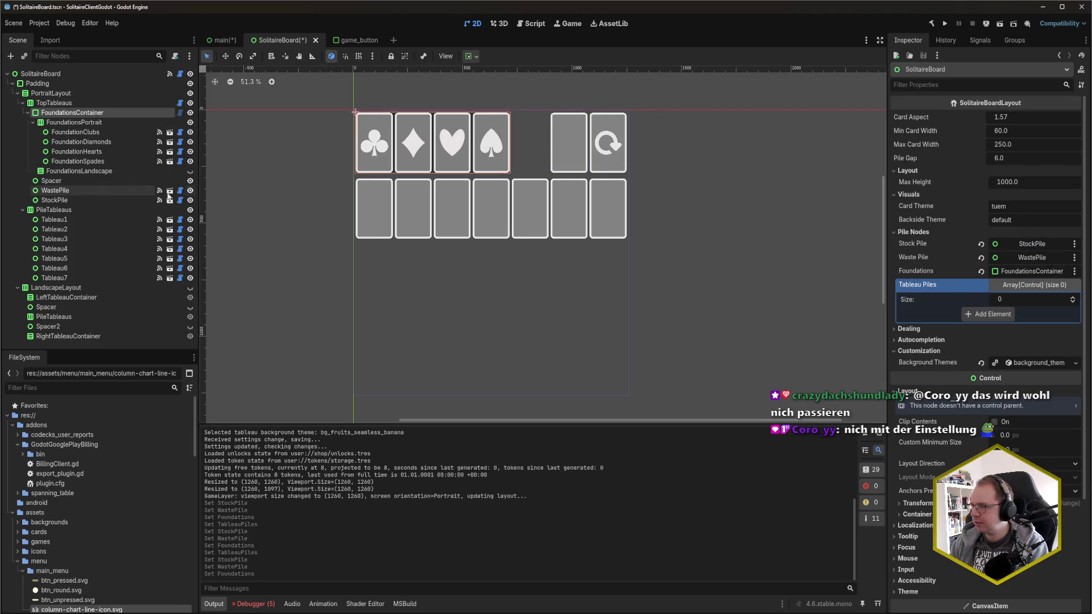
pyautogui.moveTo(75, 220); pyautogui.dragTo(990, 322)
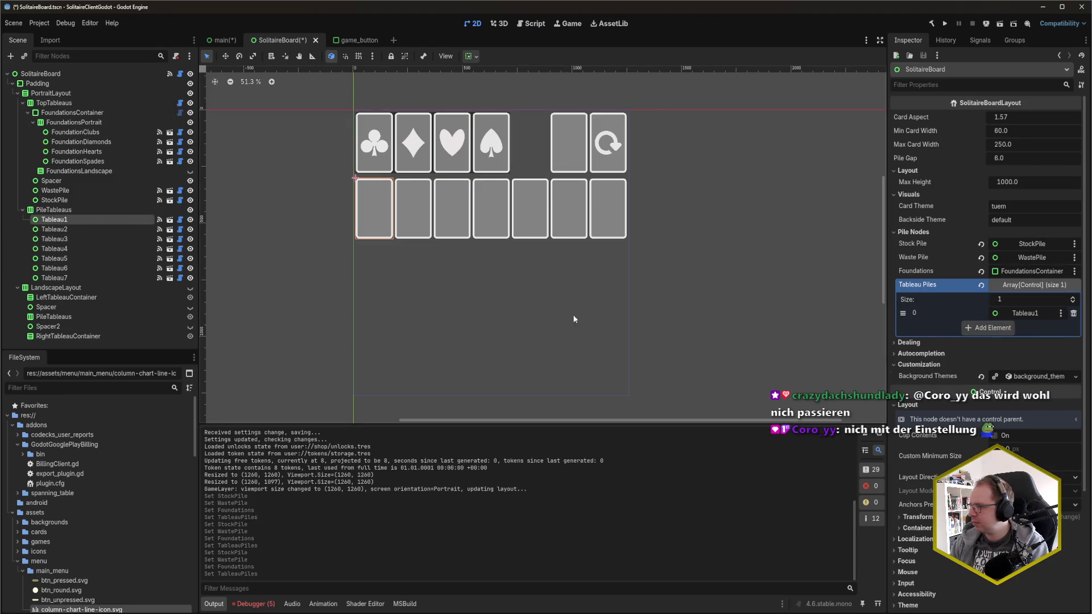
# Add Tableau2 through Tableau7 to Tableau Piles, save, and go back to the main scene.
pyautogui.click(57, 278)
pyautogui.keyDown('shift'); pyautogui.click(66, 229); pyautogui.keyUp('shift')
pyautogui.moveTo(65, 229)
pyautogui.mouseDown()
pyautogui.moveTo(873, 270)
pyautogui.moveTo(873, 239)
pyautogui.moveTo(149, 295)
pyautogui.moveTo(83, 242)
pyautogui.moveTo(64, 77)
pyautogui.moveTo(386, 98)
pyautogui.moveTo(994, 357)
pyautogui.moveTo(990, 334)
pyautogui.mouseUp()
pyautogui.hotkey('ctrl', 's')
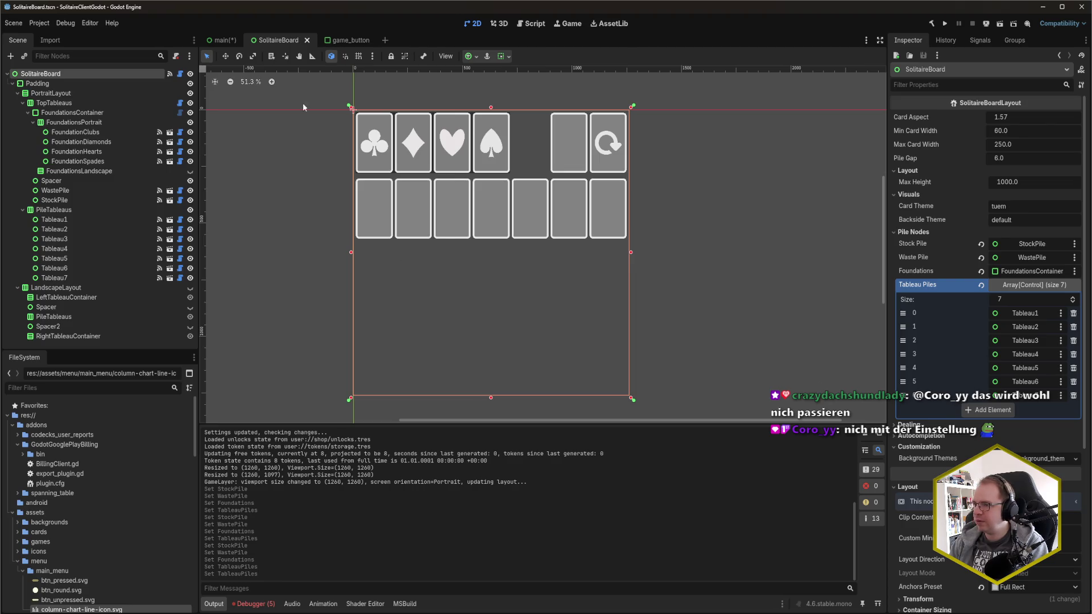
pyautogui.click(222, 40)
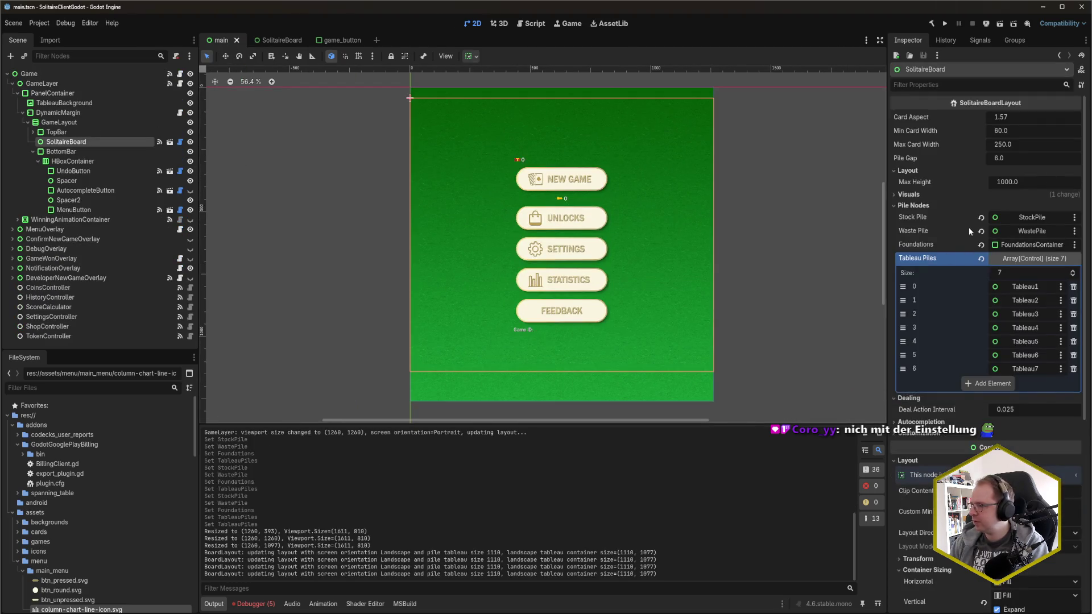
# Revert main's Stock Pile override and assign StockPile as Stock Pile in the SolitaireBoard scene.
pyautogui.hotkey('ctrl', 's')
pyautogui.click(983, 218)
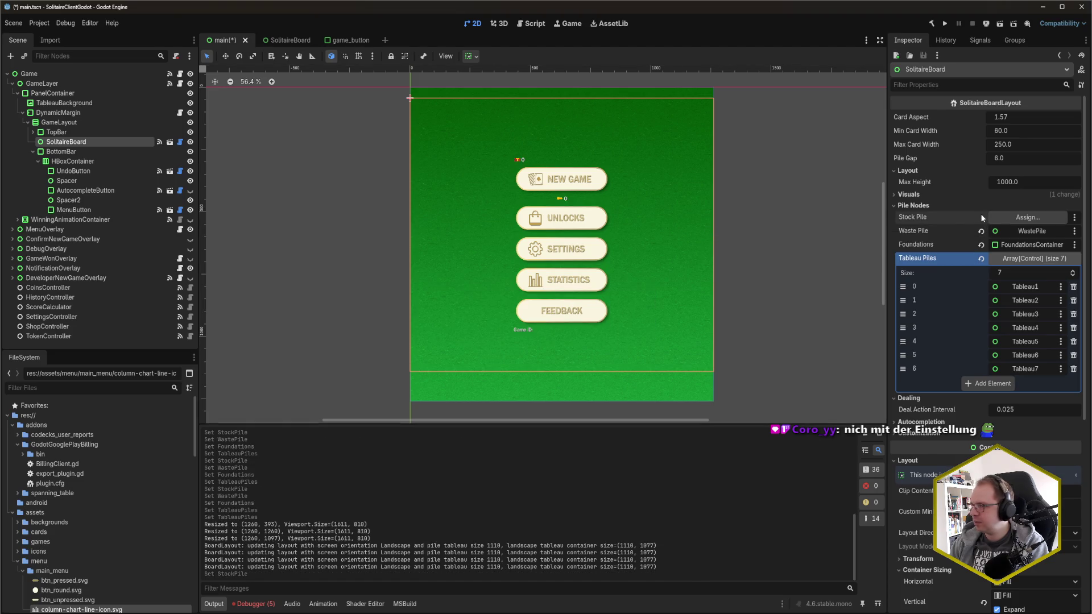
pyautogui.click(283, 41)
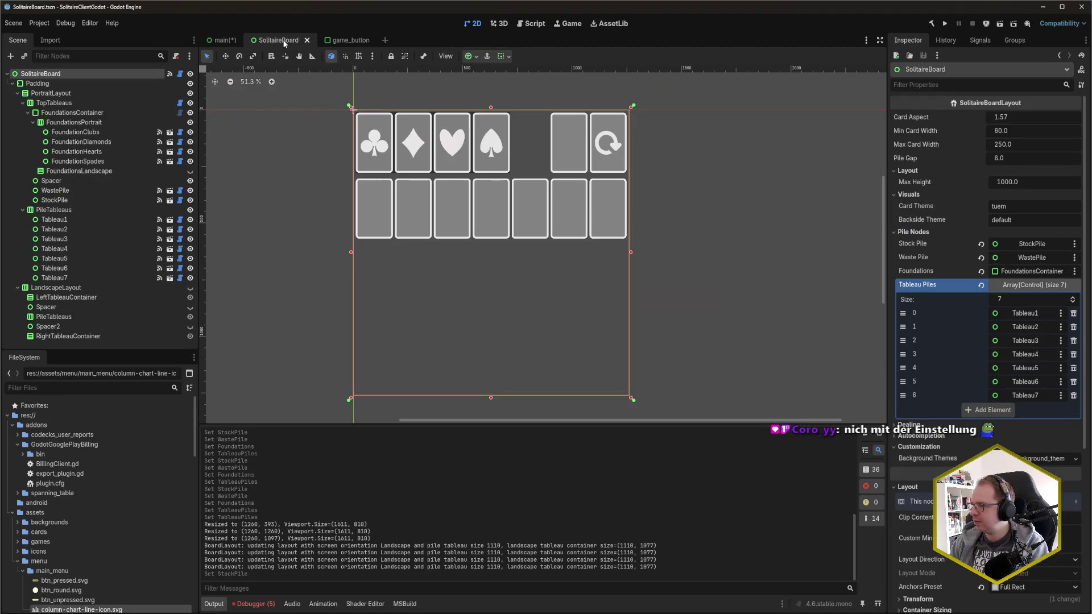
pyautogui.moveTo(54, 200); pyautogui.dragTo(1023, 250)
pyautogui.hotkey('ctrl', 's')
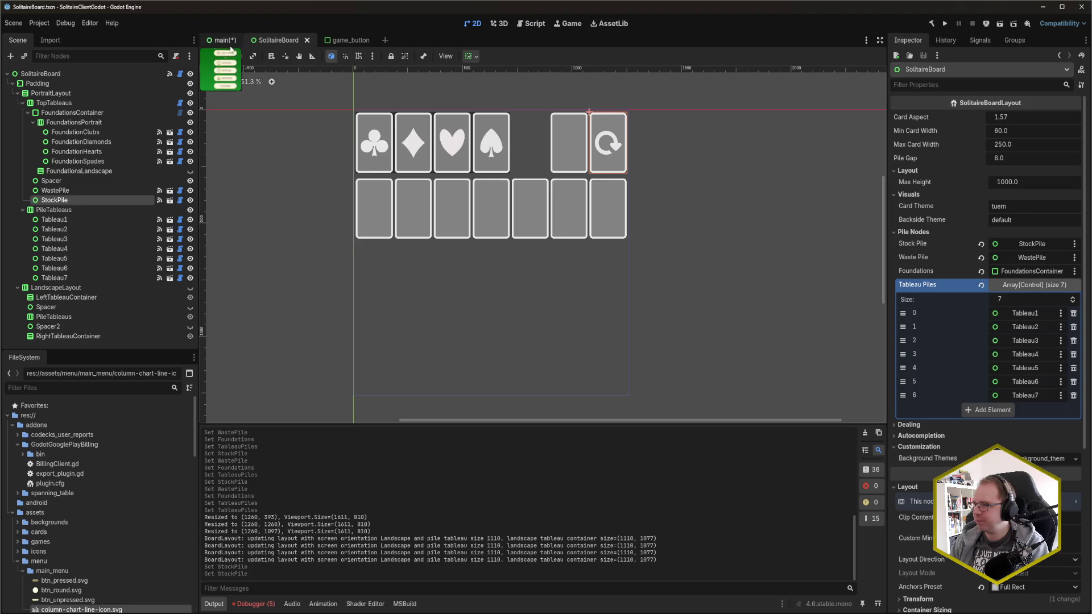
# Revert main's Waste Pile, Foundations and Tableau Piles to defaults, save, and run the game.
pyautogui.click(224, 41)
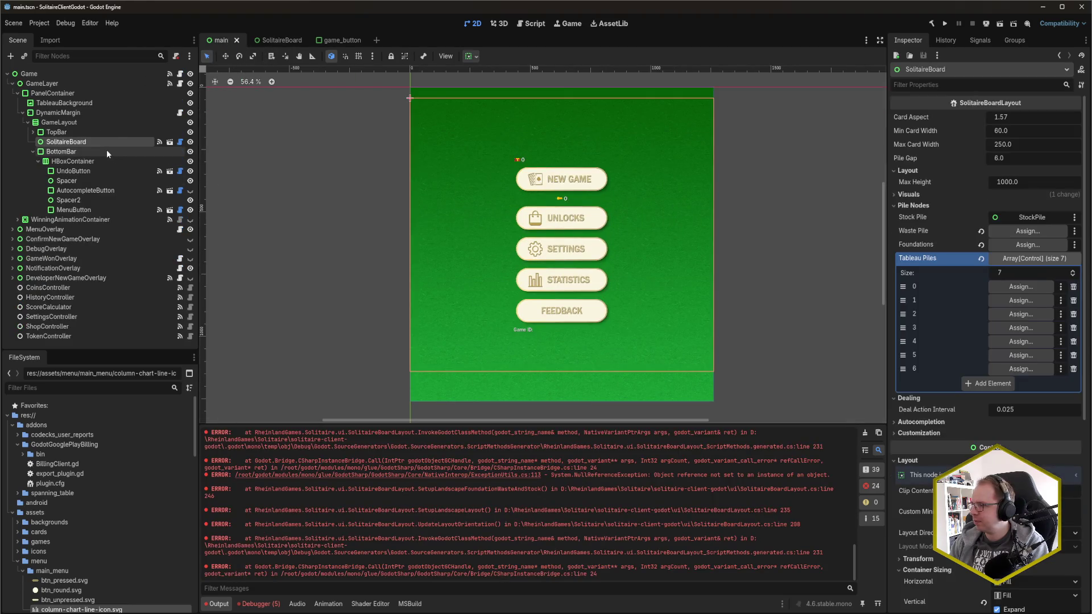
pyautogui.click(981, 231)
pyautogui.click(981, 244)
pyautogui.click(981, 259)
pyautogui.hotkey('ctrl', 's')
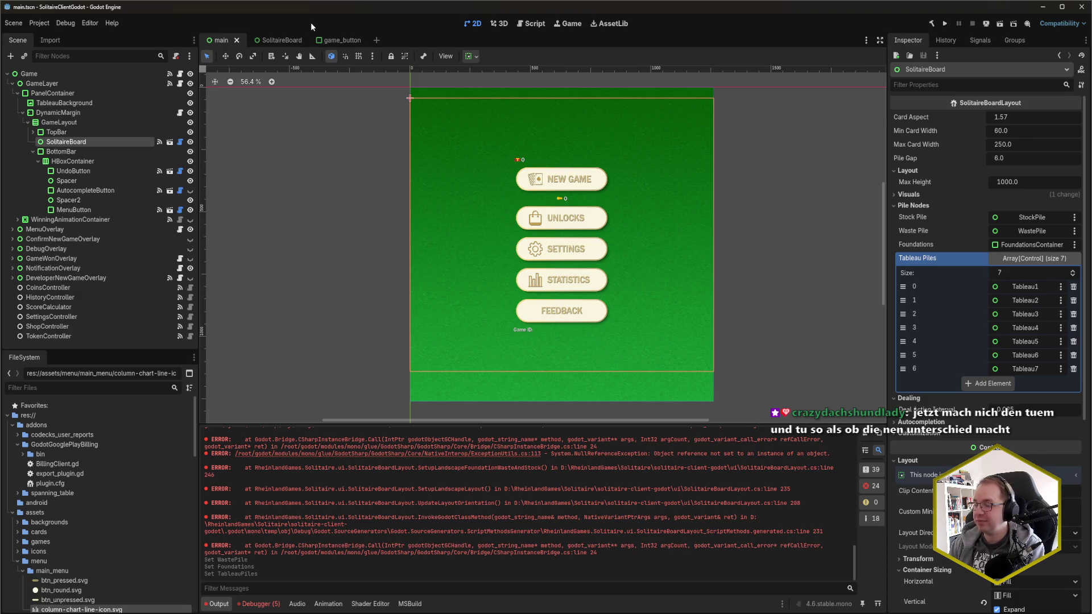
pyautogui.press('F5')
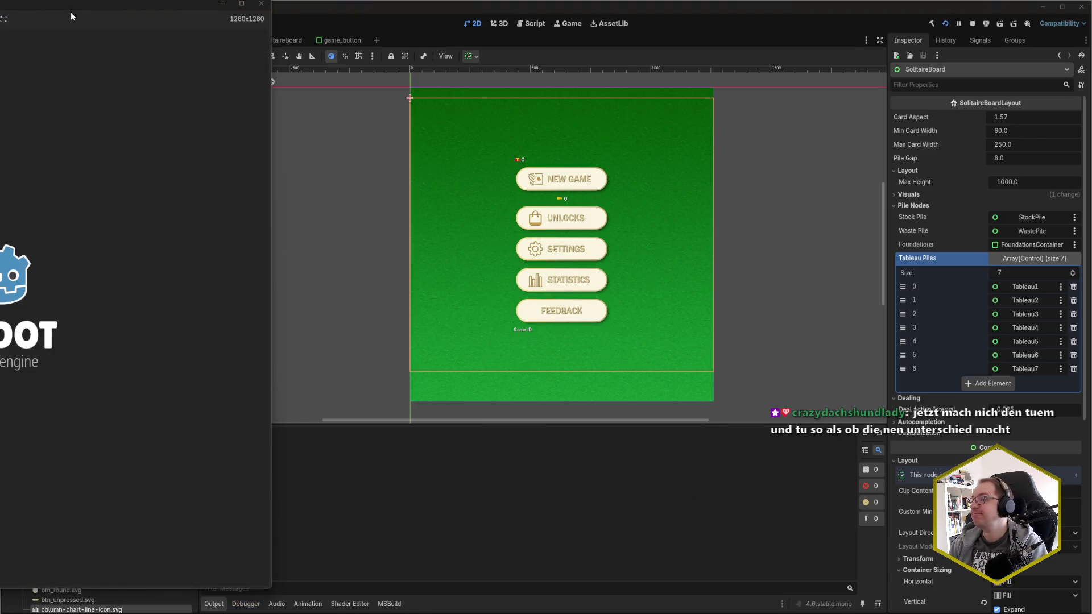
# Centre the game window over the editor and deal a fresh solitaire game.
pyautogui.doubleClick(71, 2)
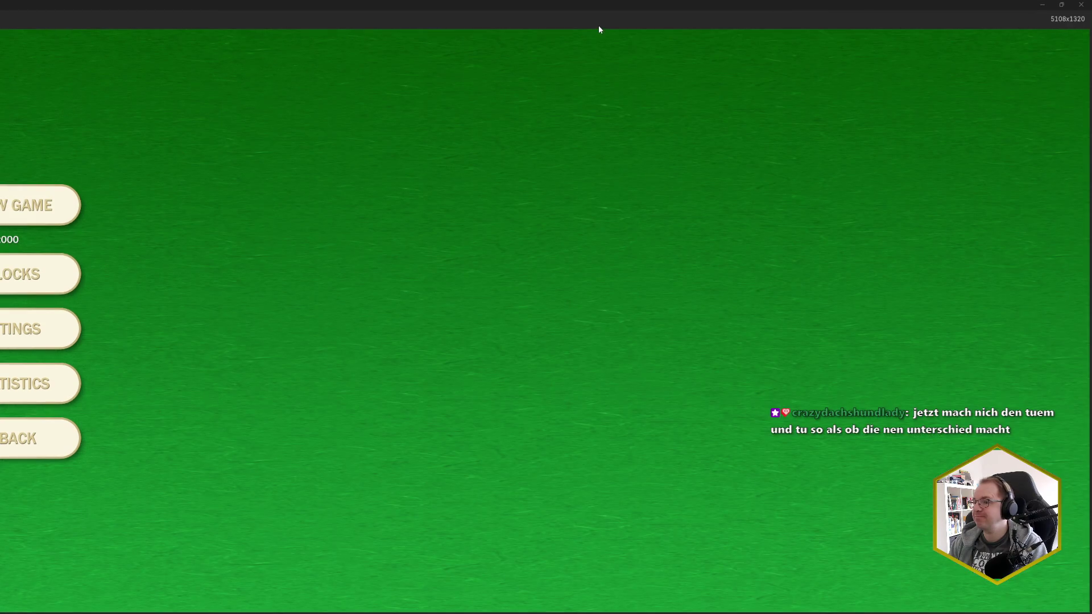
pyautogui.doubleClick(520, 4)
pyautogui.moveTo(145, 5)
pyautogui.mouseDown()
pyautogui.moveTo(719, 35)
pyautogui.moveTo(704, 22)
pyautogui.mouseUp()
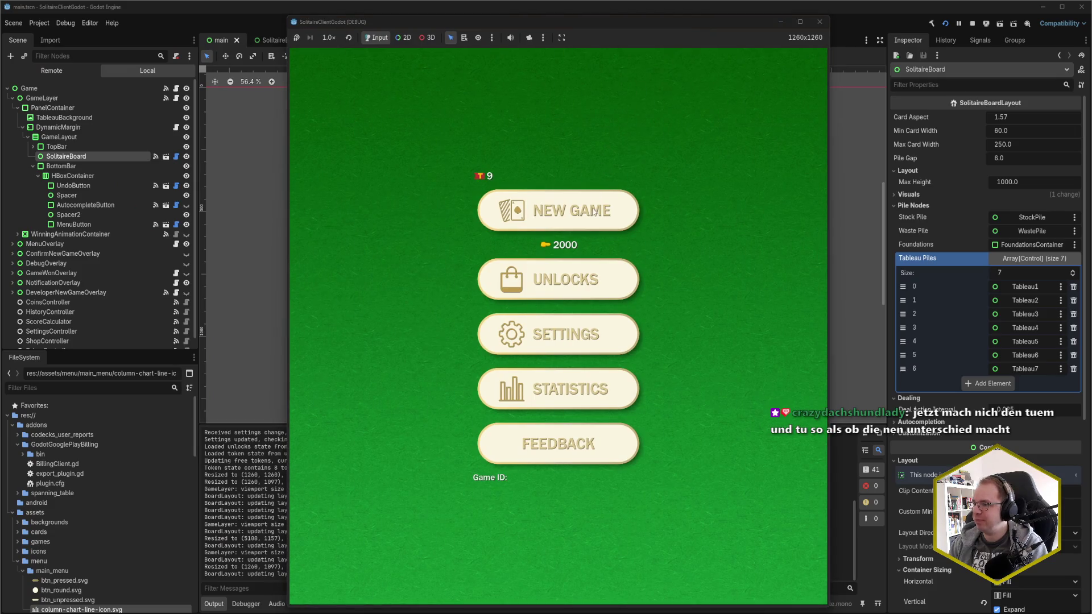
pyautogui.click(566, 221)
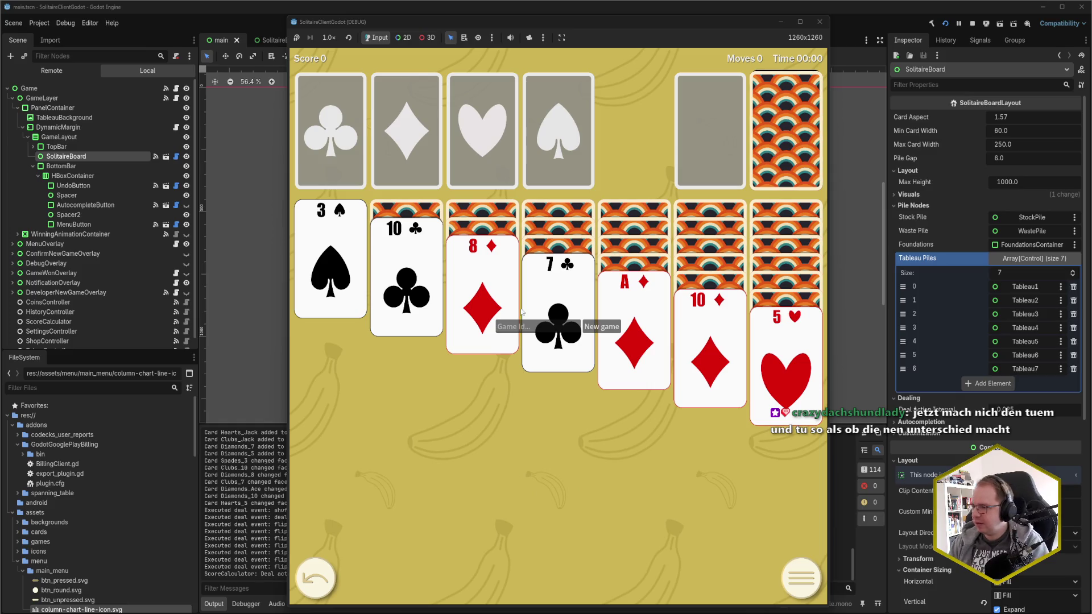
pyautogui.click(601, 326)
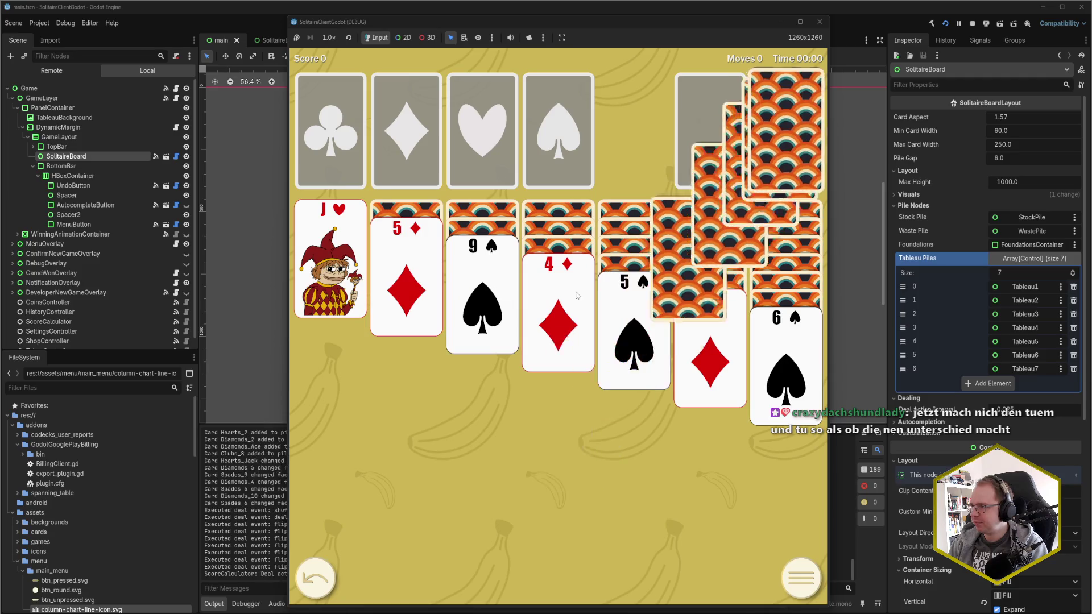
# Play tableau moves: 4♦ onto 5♠, 5♦ onto 6♠, 9♠ onto 10♦, A♥ home, J♥ onto Q♠.
pyautogui.click(566, 312)
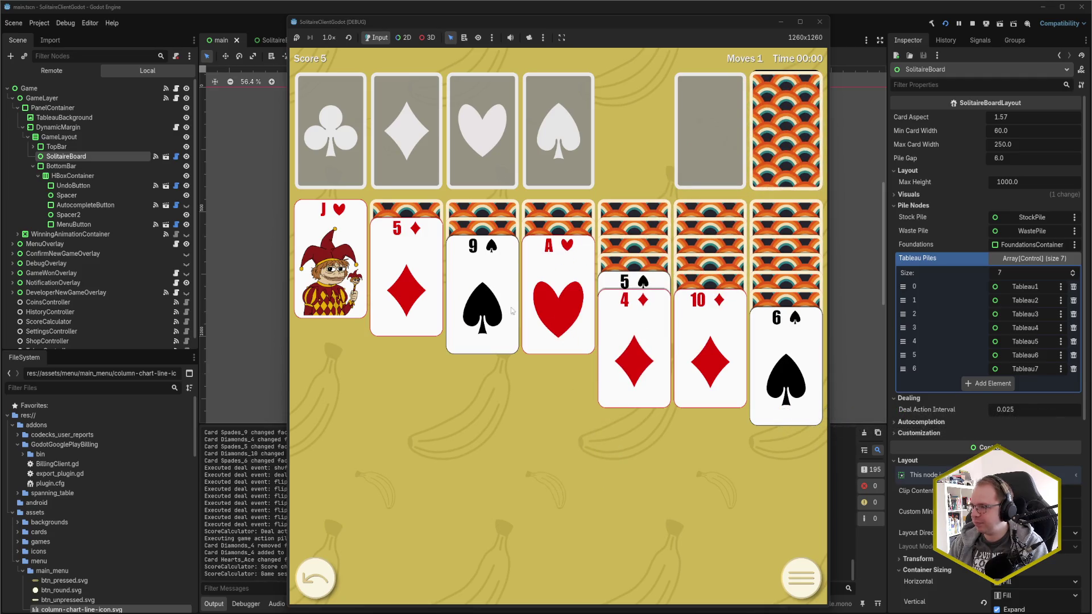
pyautogui.click(434, 300)
pyautogui.click(483, 295)
pyautogui.click(555, 298)
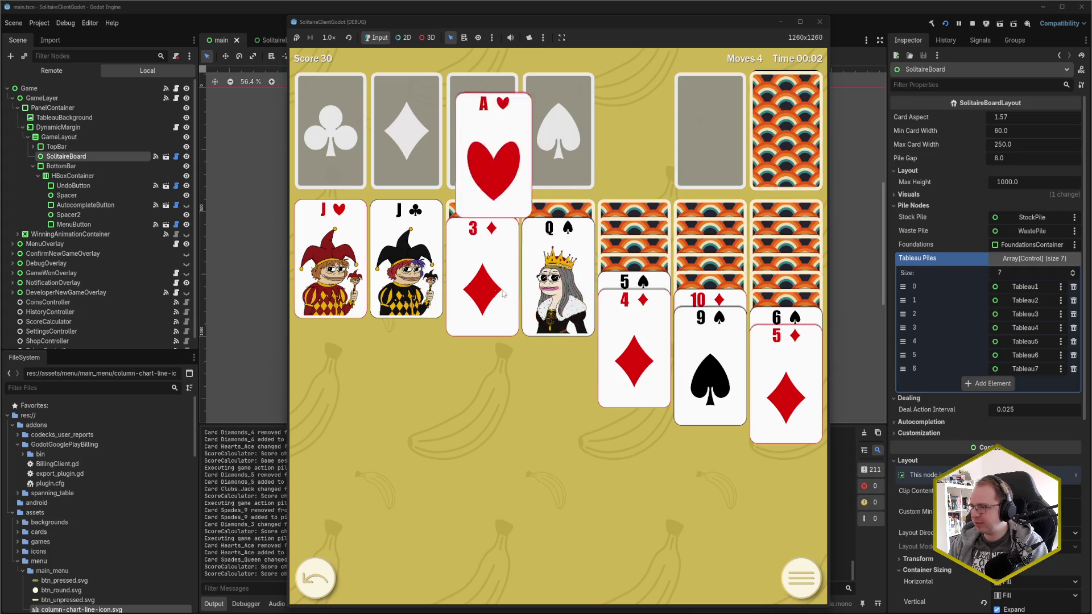
pyautogui.click(354, 278)
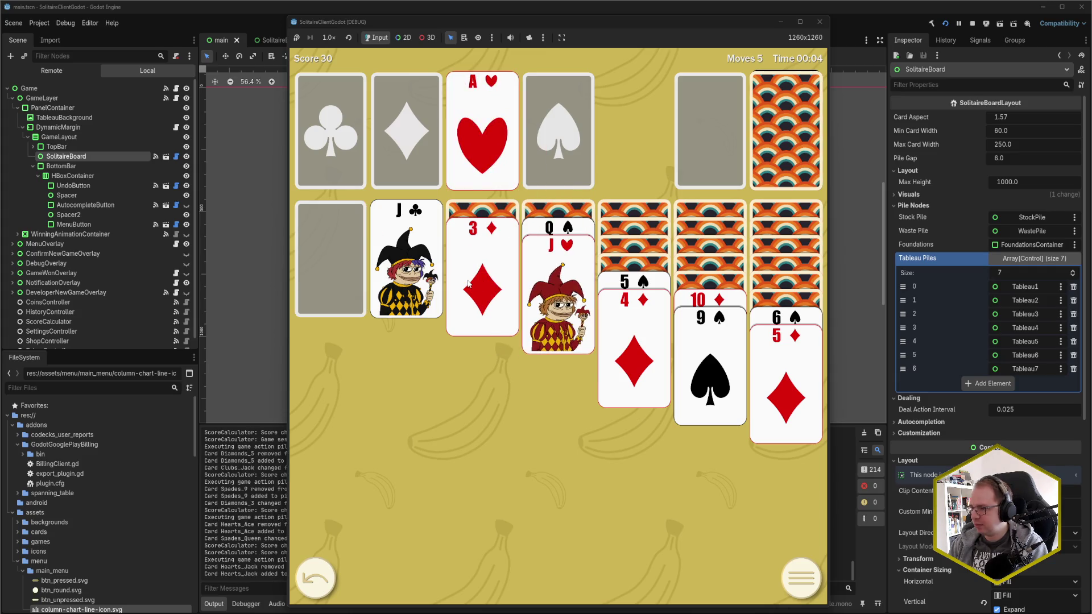
pyautogui.click(767, 159)
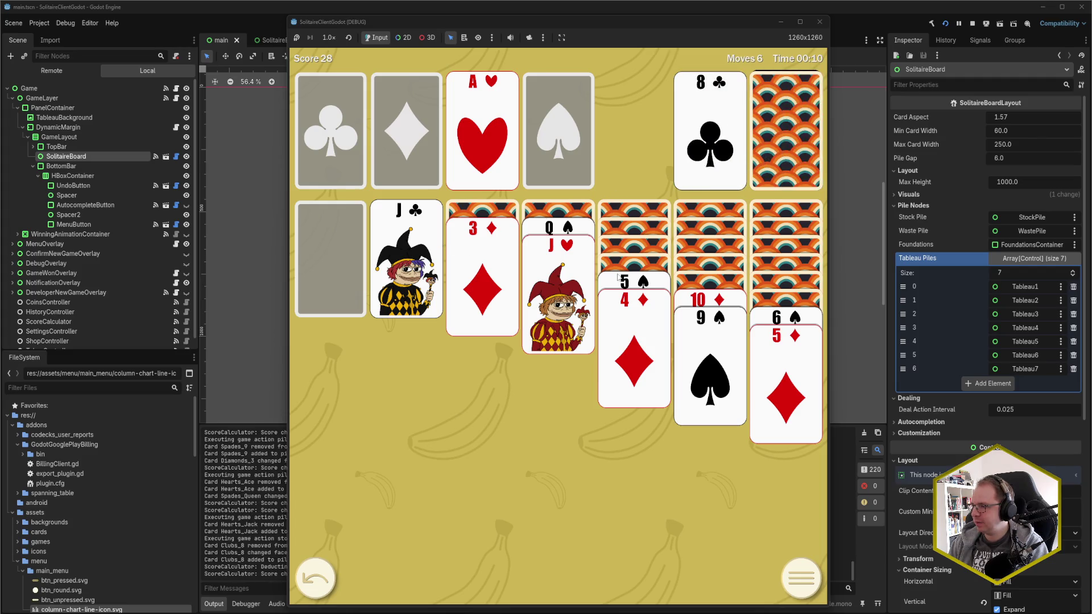
pyautogui.click(698, 302)
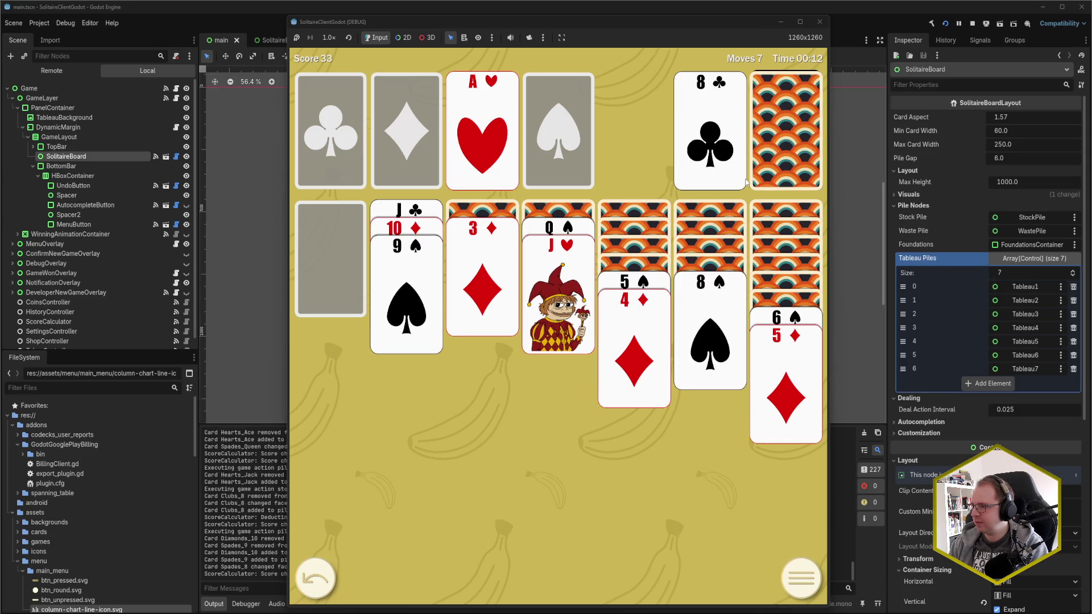
# Draw from stock, build diamonds A♦–4♦, add 2♥ to hearts, and move K♠ to the empty column.
pyautogui.click(761, 141)
pyautogui.click(709, 136)
pyautogui.click(785, 136)
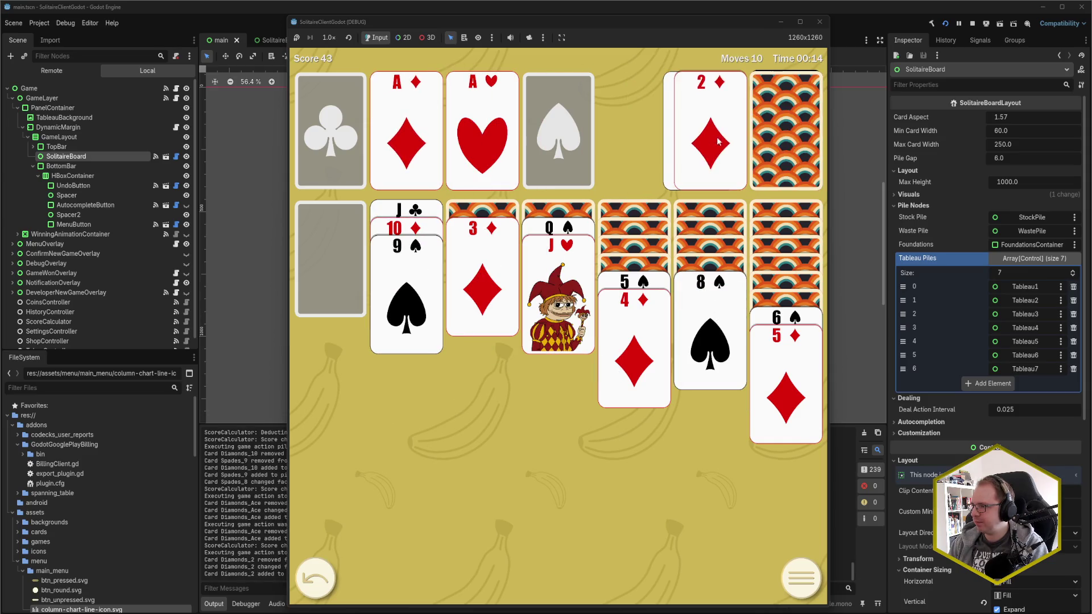
pyautogui.click(710, 136)
pyautogui.click(500, 262)
pyautogui.click(633, 318)
pyautogui.click(767, 135)
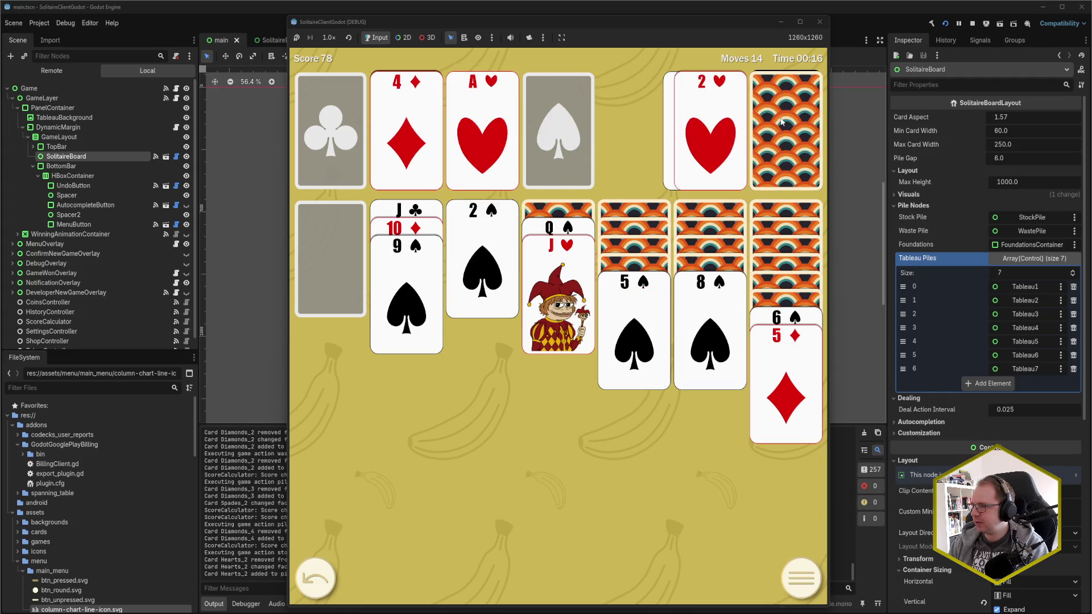
pyautogui.click(709, 137)
pyautogui.click(785, 137)
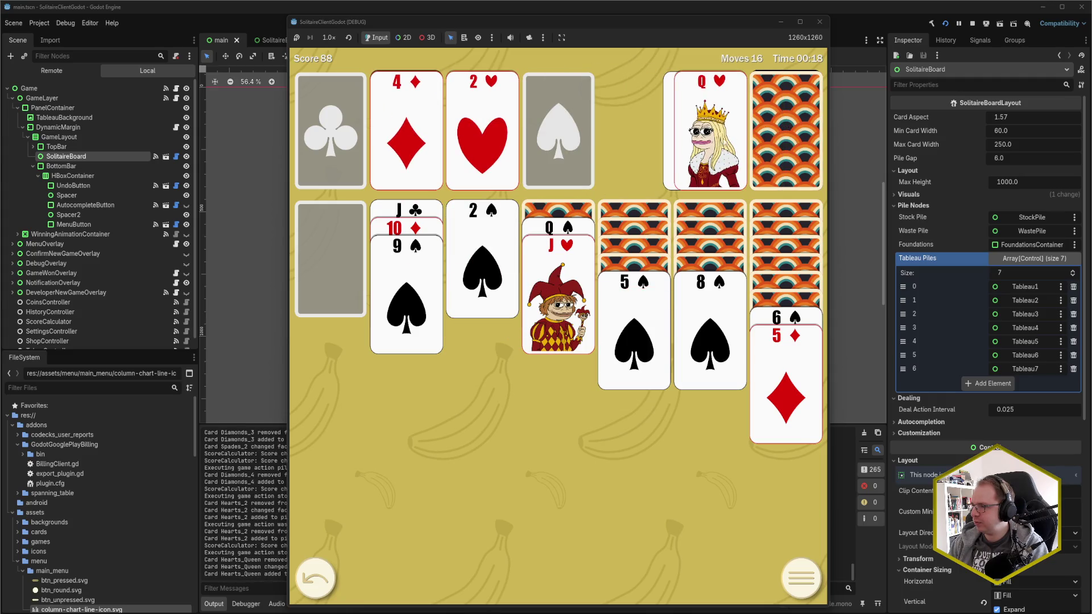
pyautogui.click(710, 137)
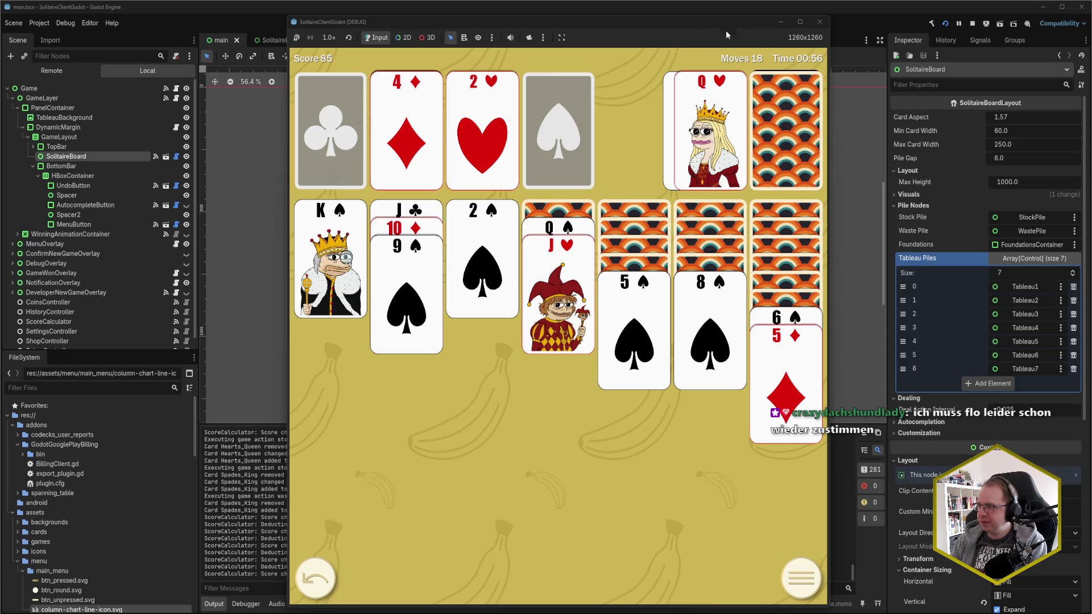
# Close the running game, clear the node selection, and go back to the code editor.
pyautogui.click(819, 23)
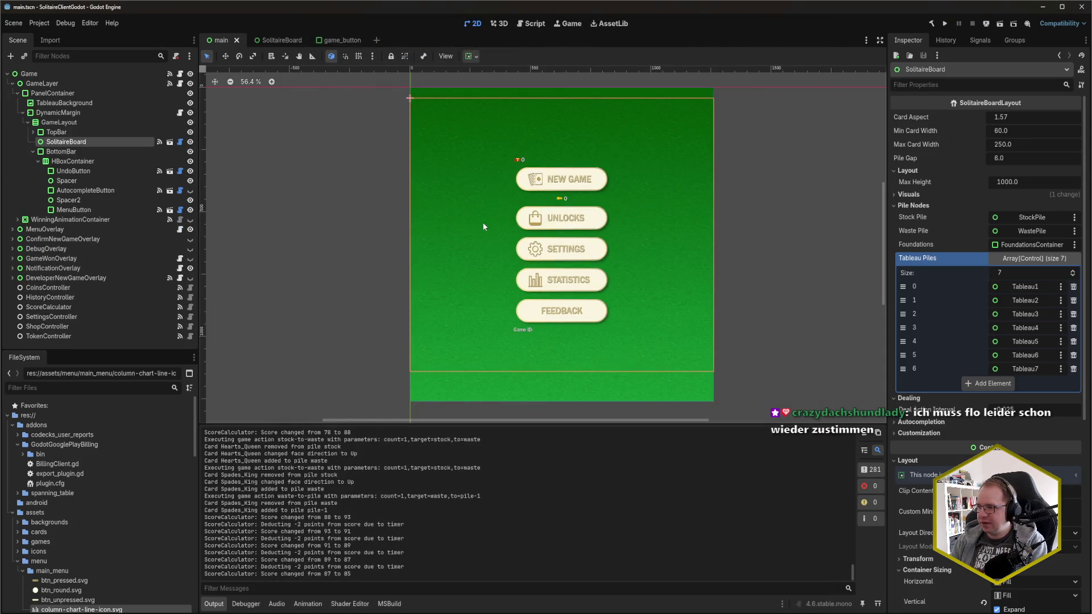
pyautogui.click(374, 115)
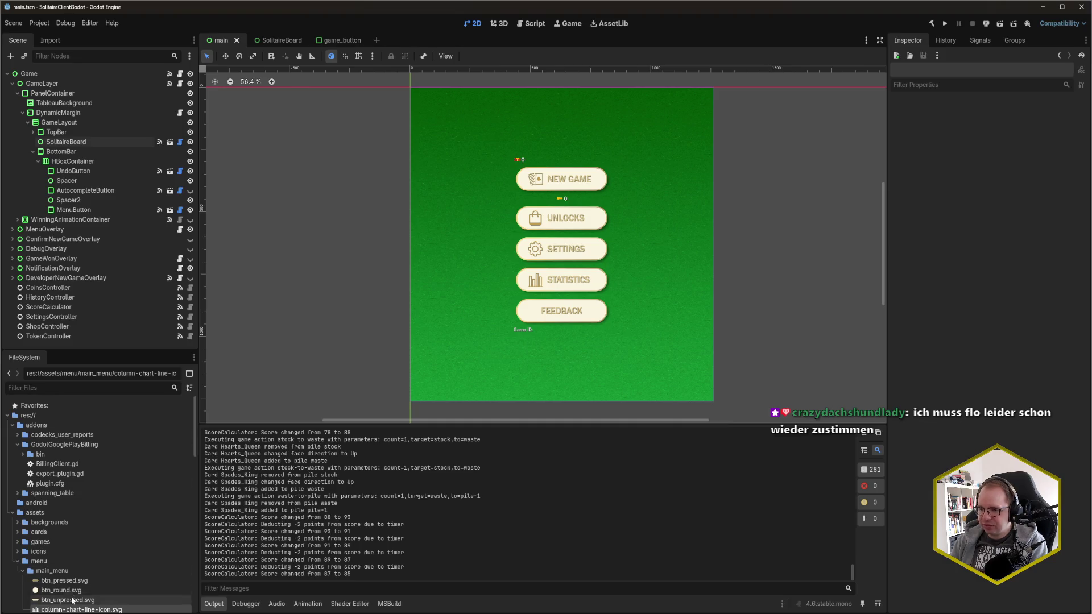
pyautogui.click(11, 596)
# Open PileControl.cs through recent files by searching 'PileCon'.
pyautogui.click(349, 330)
pyautogui.click(691, 289)
pyautogui.click(330, 338)
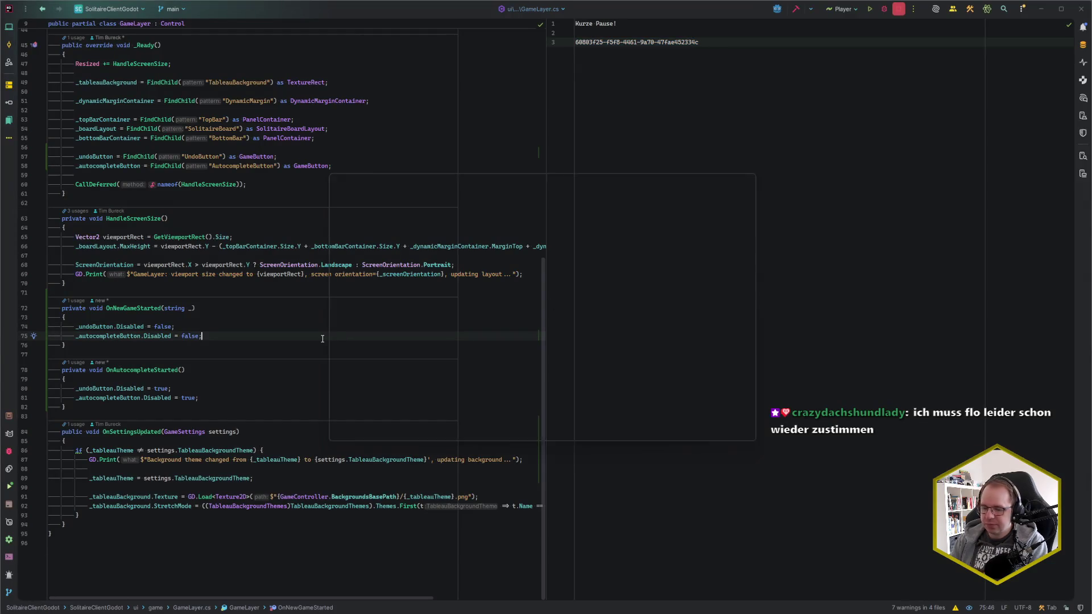
pyautogui.hotkey('ctrl', 'e')
pyautogui.write('Pile')
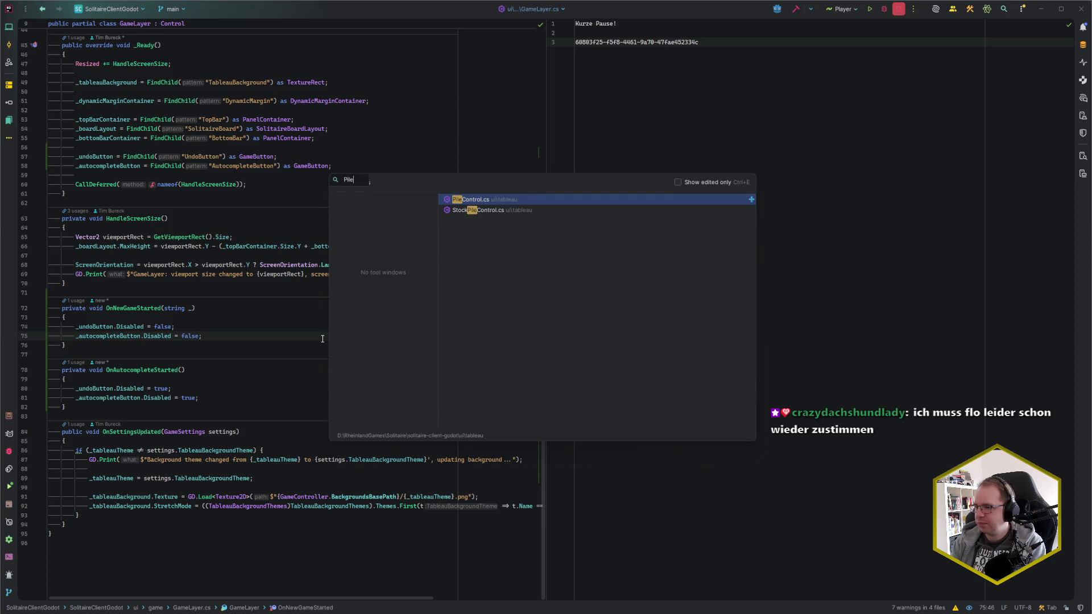
pyautogui.write('Con')
pyautogui.press('Return')
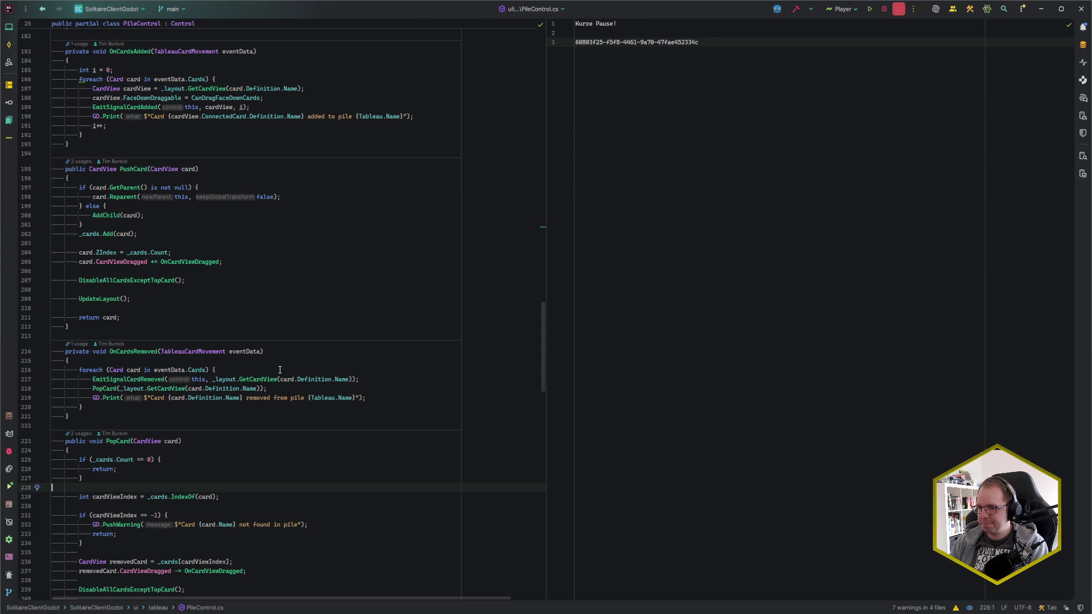
# In PopCard, move the DisableAllCardsExceptTopCard() call down one line.
pyautogui.scroll(-5, 279, 371)
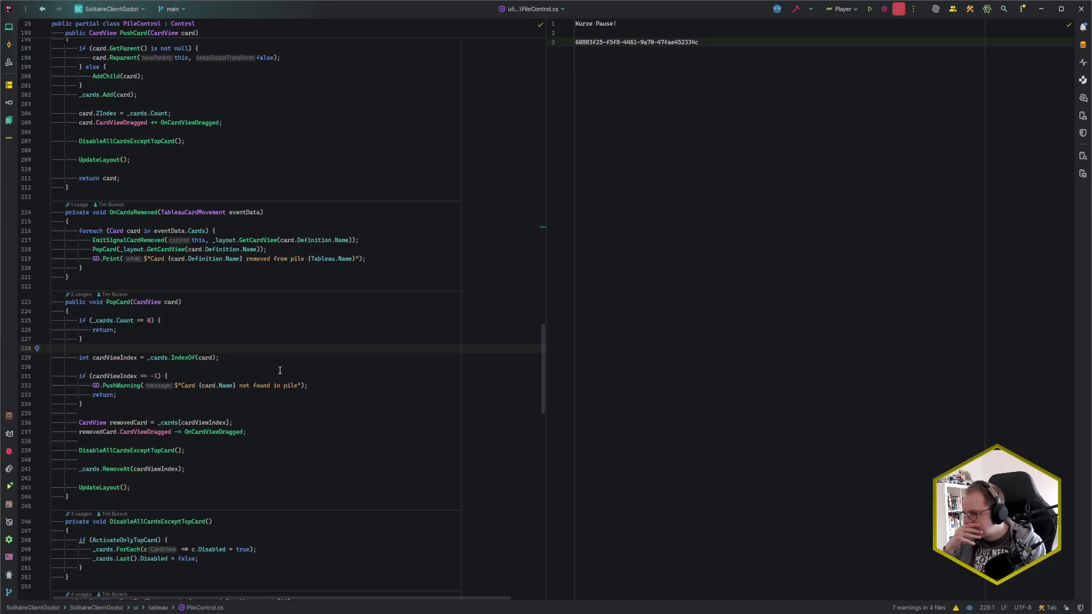
pyautogui.click(267, 451)
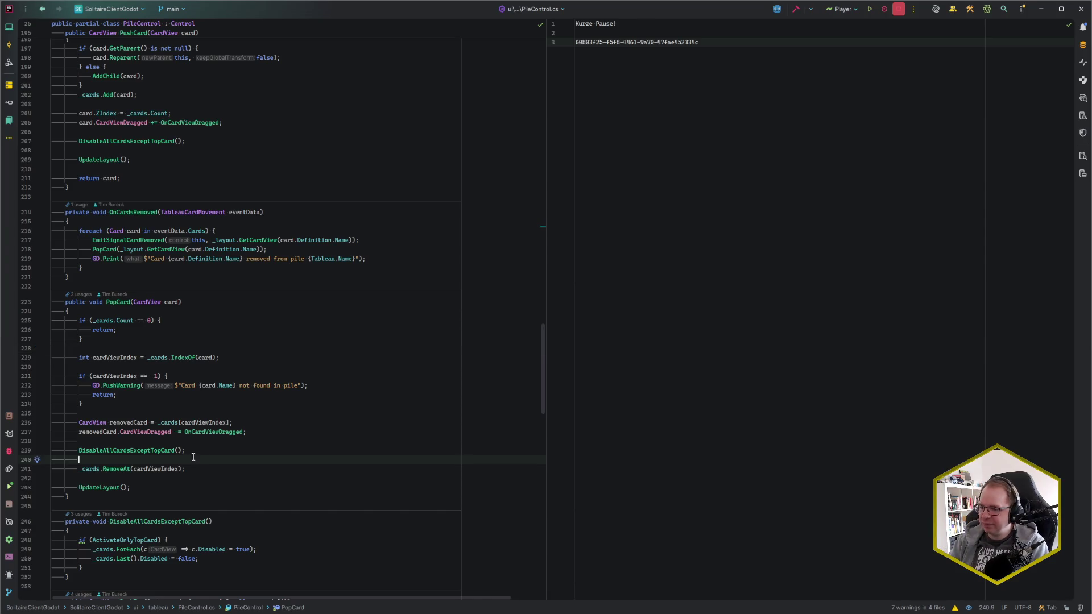
pyautogui.scroll(1, 276, 444)
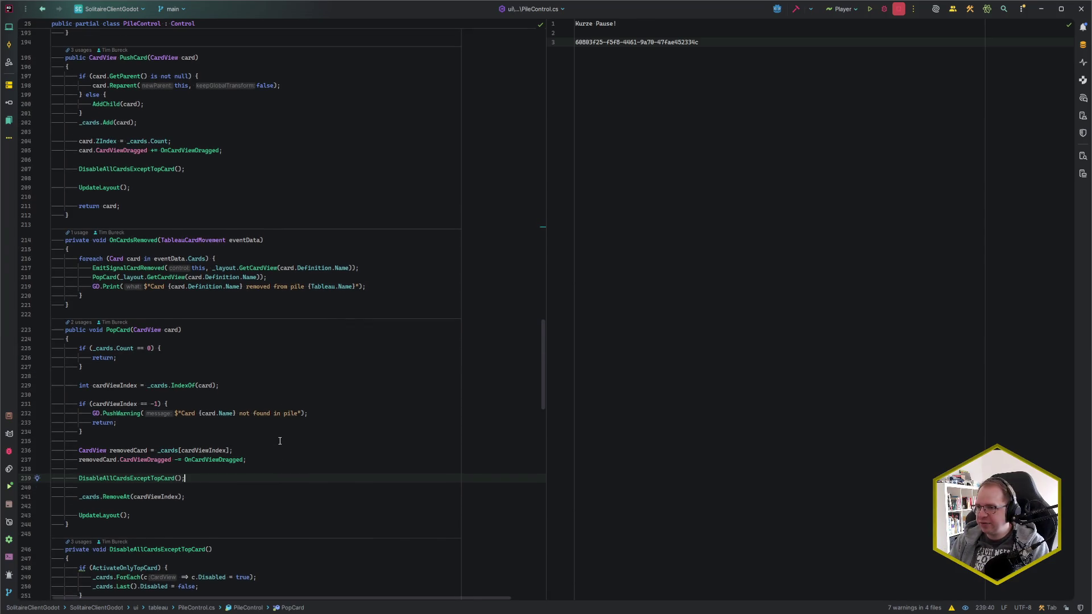
pyautogui.scroll(-1, 279, 442)
pyautogui.hotkey('alt', 'shift', 'Down')
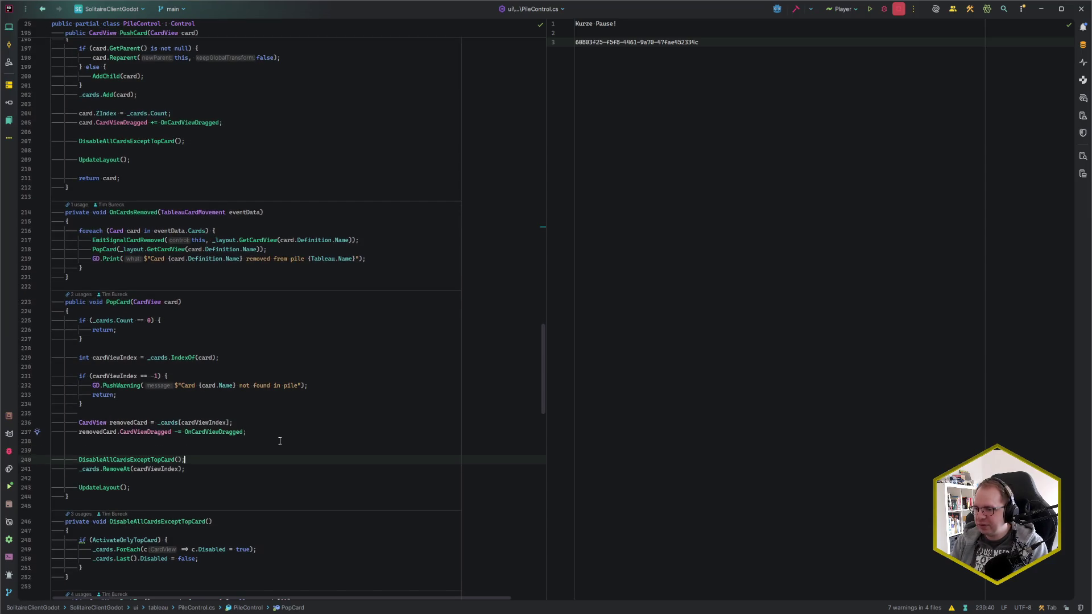